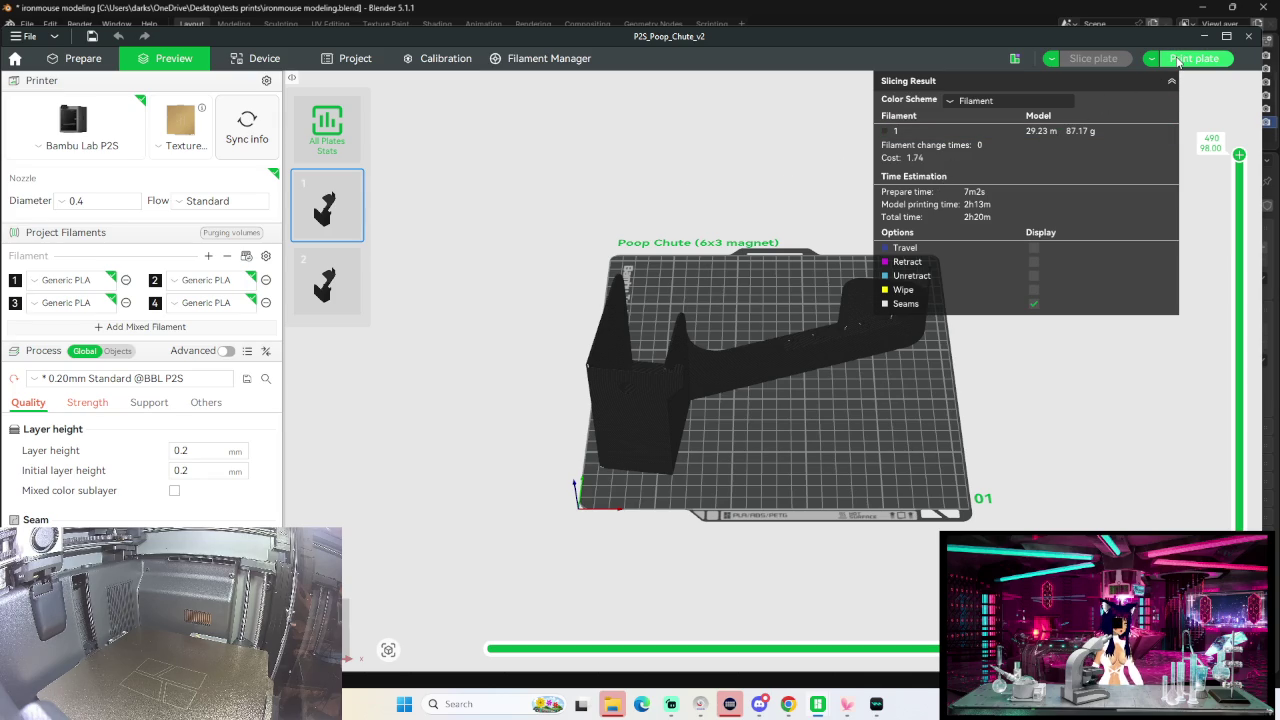
Step: Send the sliced Poop Chute plate to the printer as a print job
left_click(1178, 62)
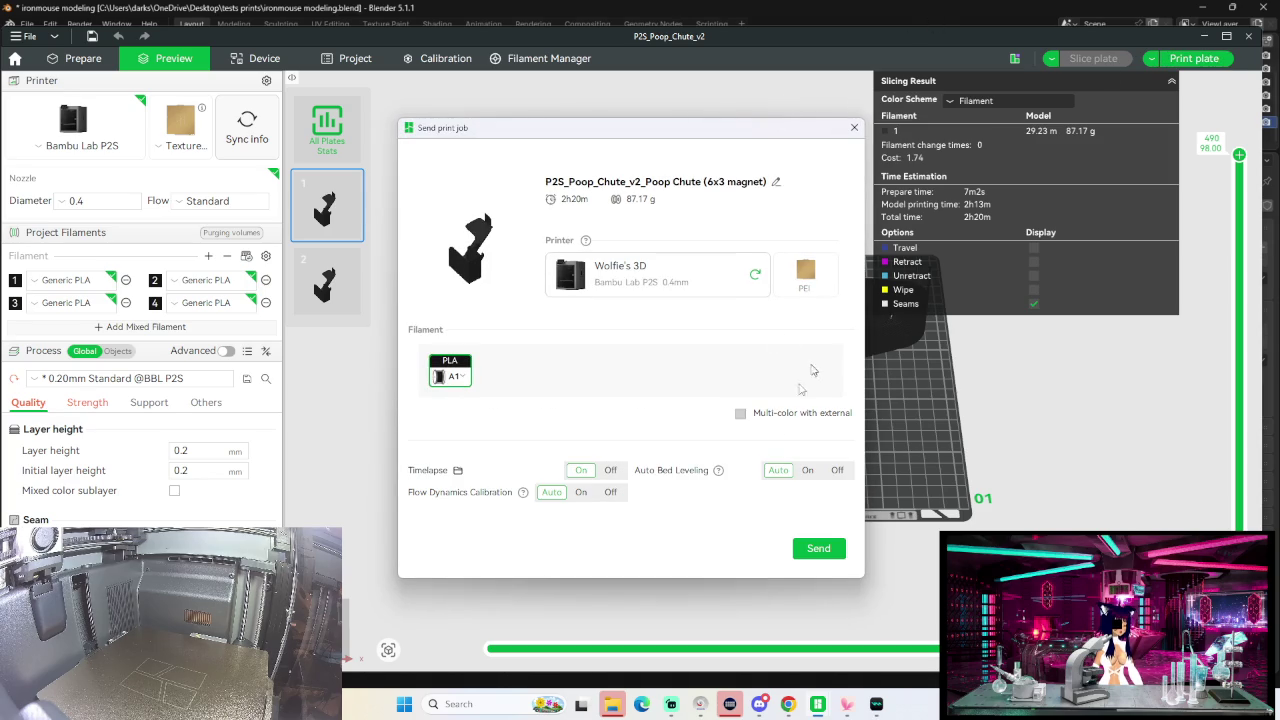
left_click(815, 550)
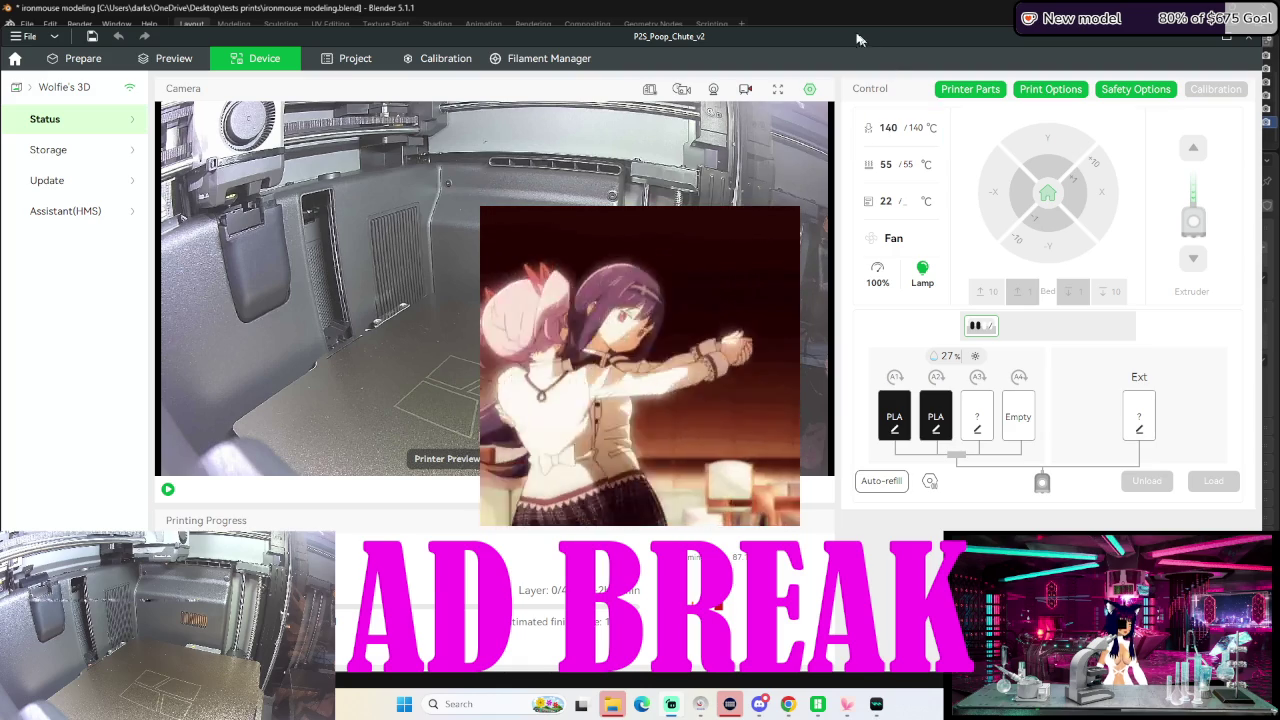
Step: Minimize Bambu Studio so the Blender avatar scene shows again
left_click(1203, 38)
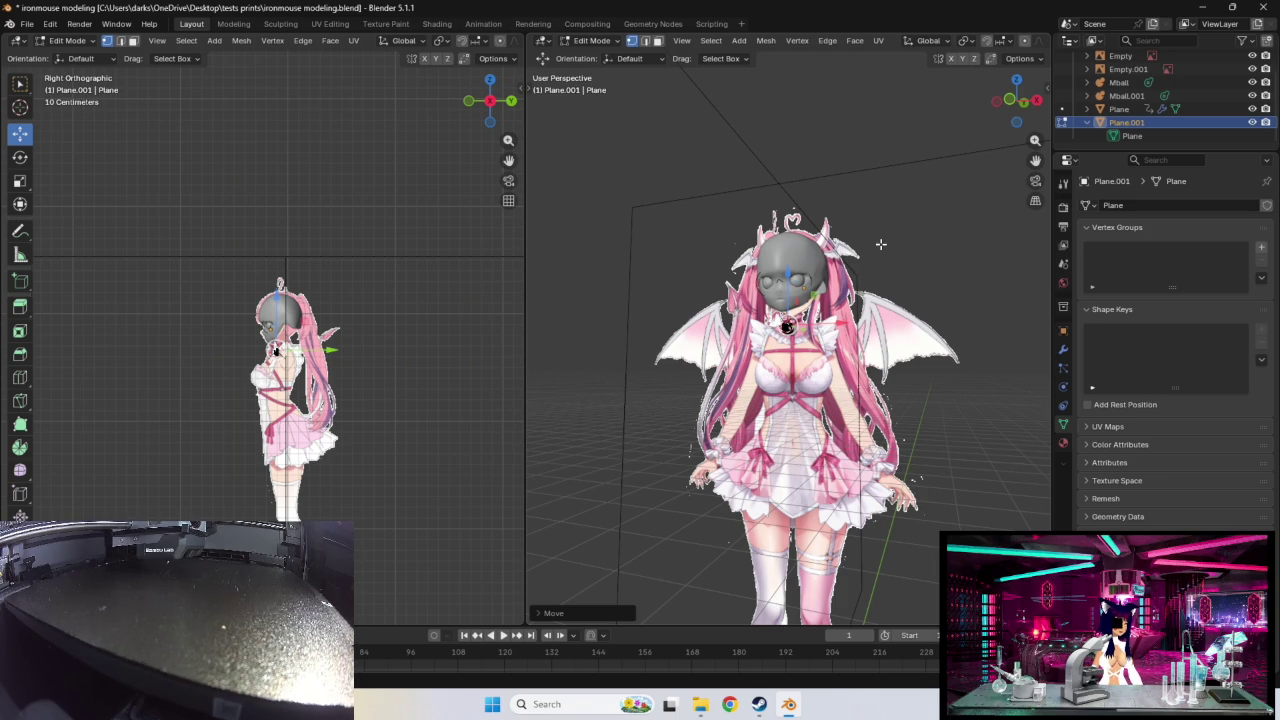
Step: Open the full-size Zelda image and place the Frieren wiki window beside it
left_click_drag(5, 72, 154, 72)
scroll(560, 360, "down", 2)
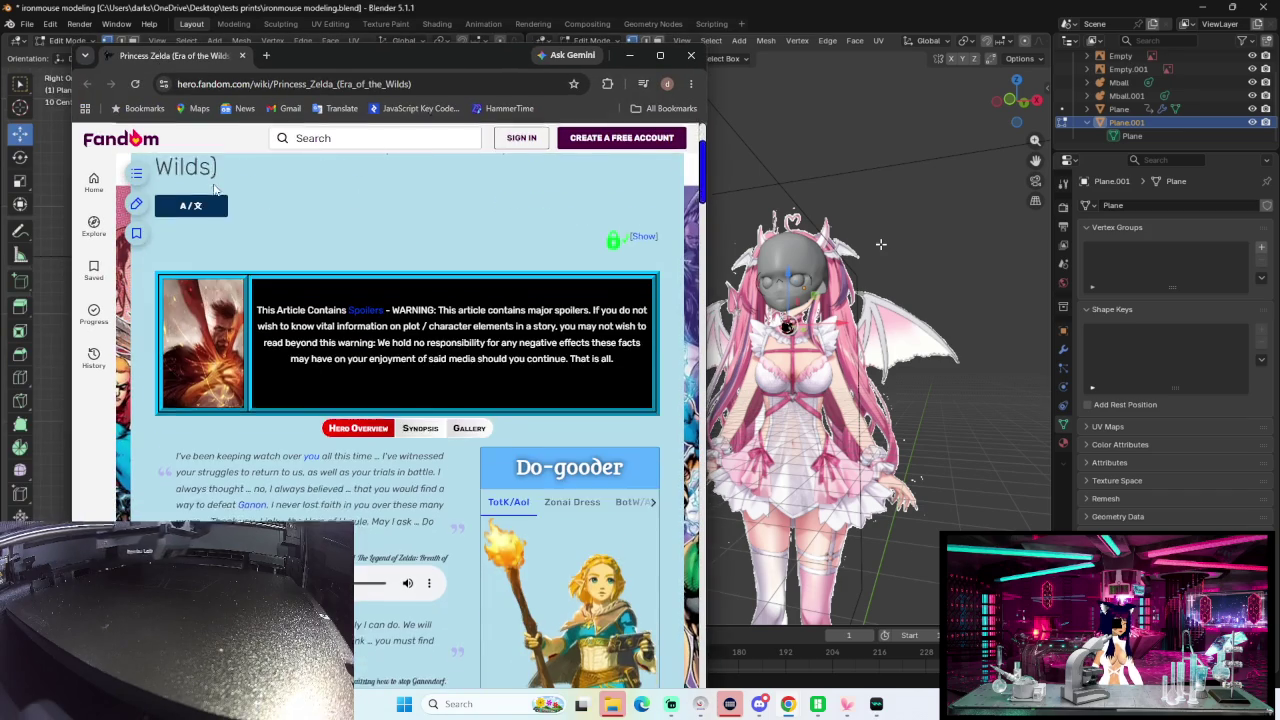
scroll(612, 368, "down", 2)
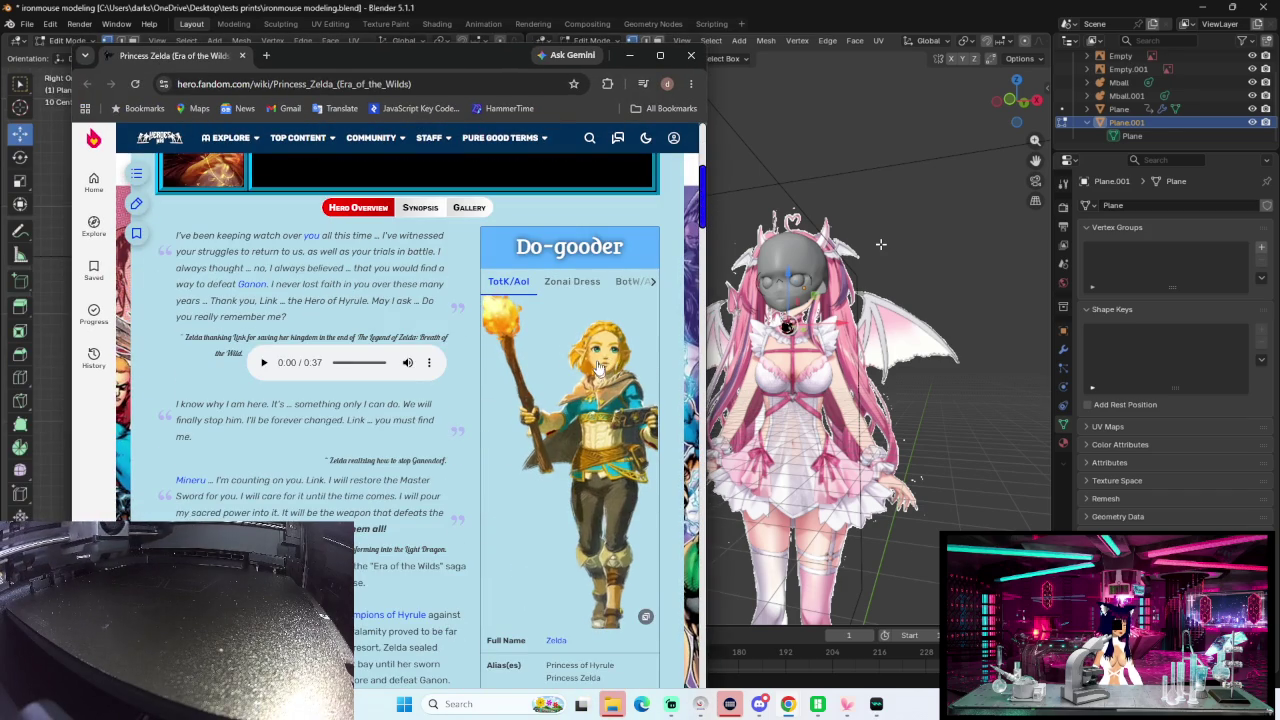
left_click(582, 370)
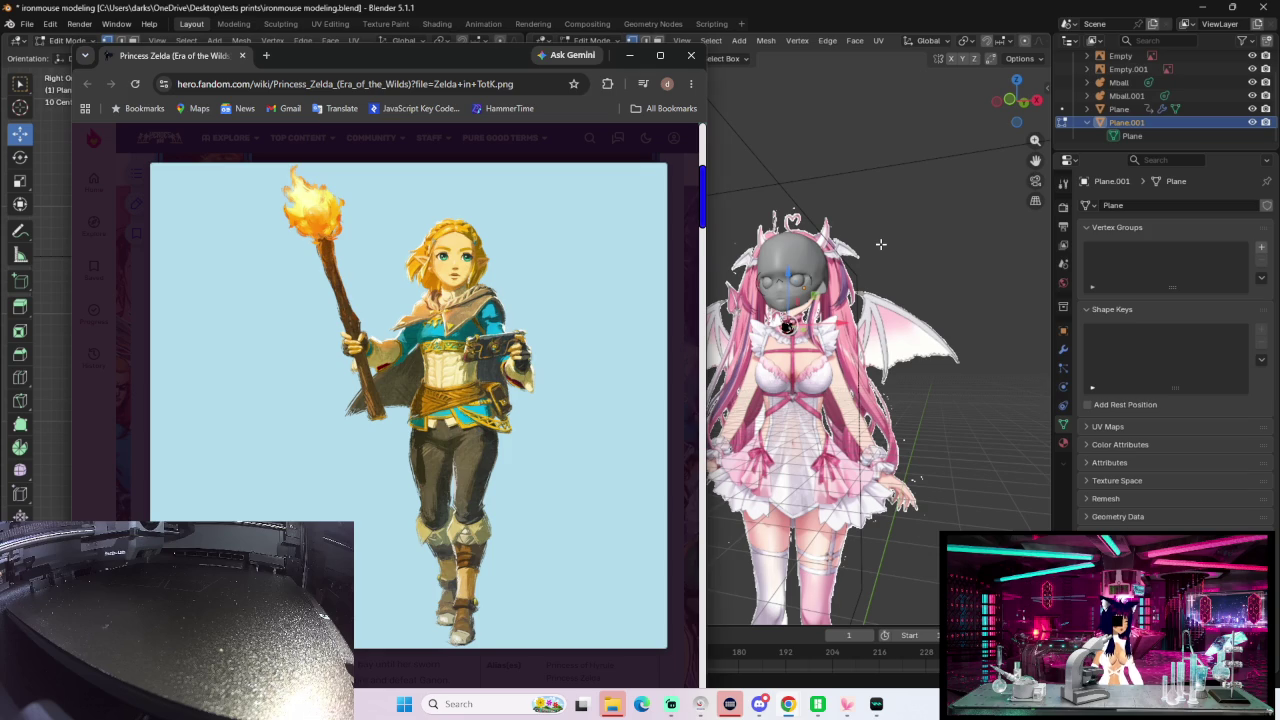
left_click(880, 244)
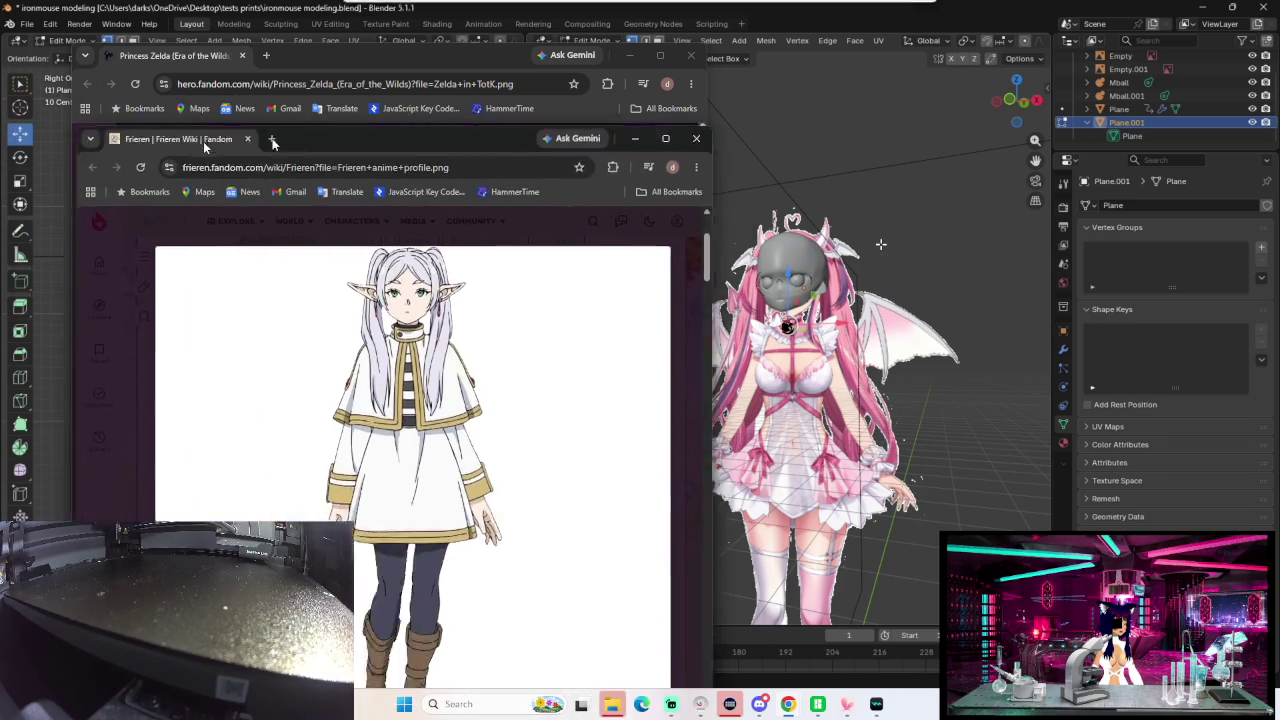
mouse_move(203, 141)
left_mouse_down()
mouse_move(658, 36)
mouse_move(600, 45)
left_mouse_up()
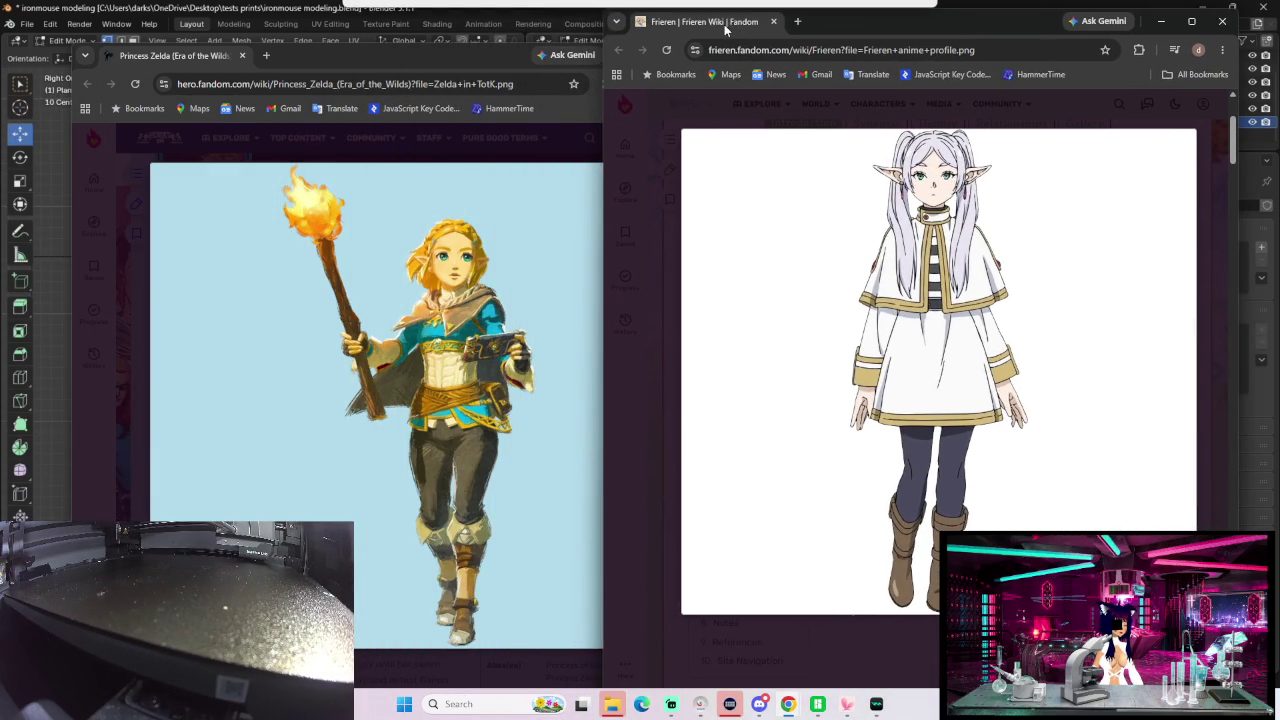
Step: Tile the Zelda and Frieren references side by side, later closing the Frieren window
mouse_move(426, 46)
left_mouse_down()
mouse_move(430, 20)
mouse_move(468, 38)
left_mouse_up()
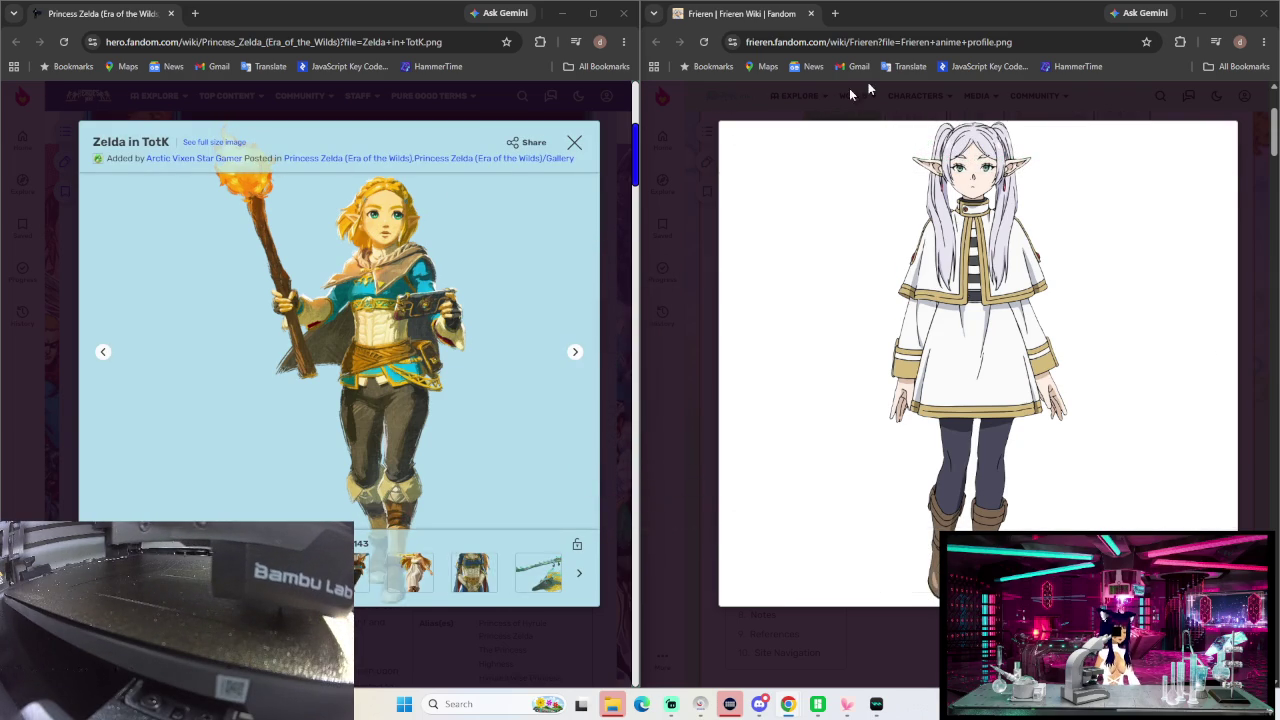
left_click(1266, 12)
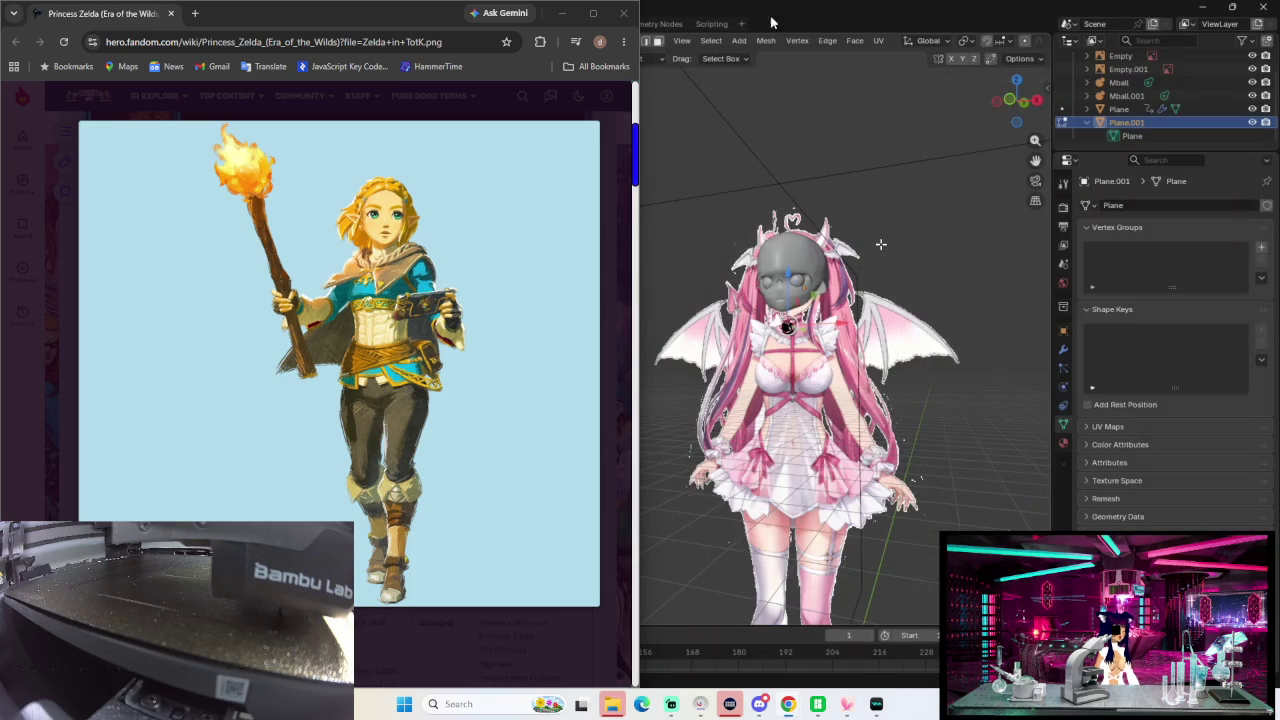
Step: Close the Zelda reference window and zoom in on the collar pendant from the front
left_click(624, 13)
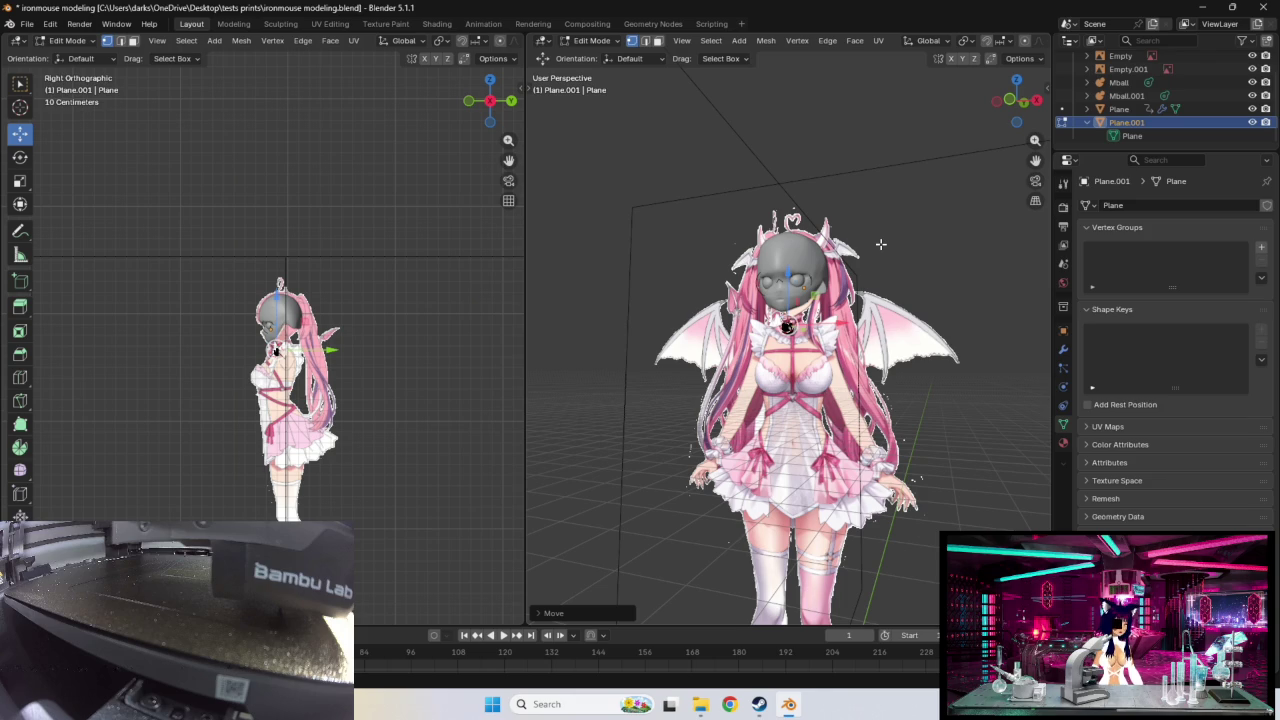
scroll(856, 300, "up", 2)
scroll(858, 310, "up", 3)
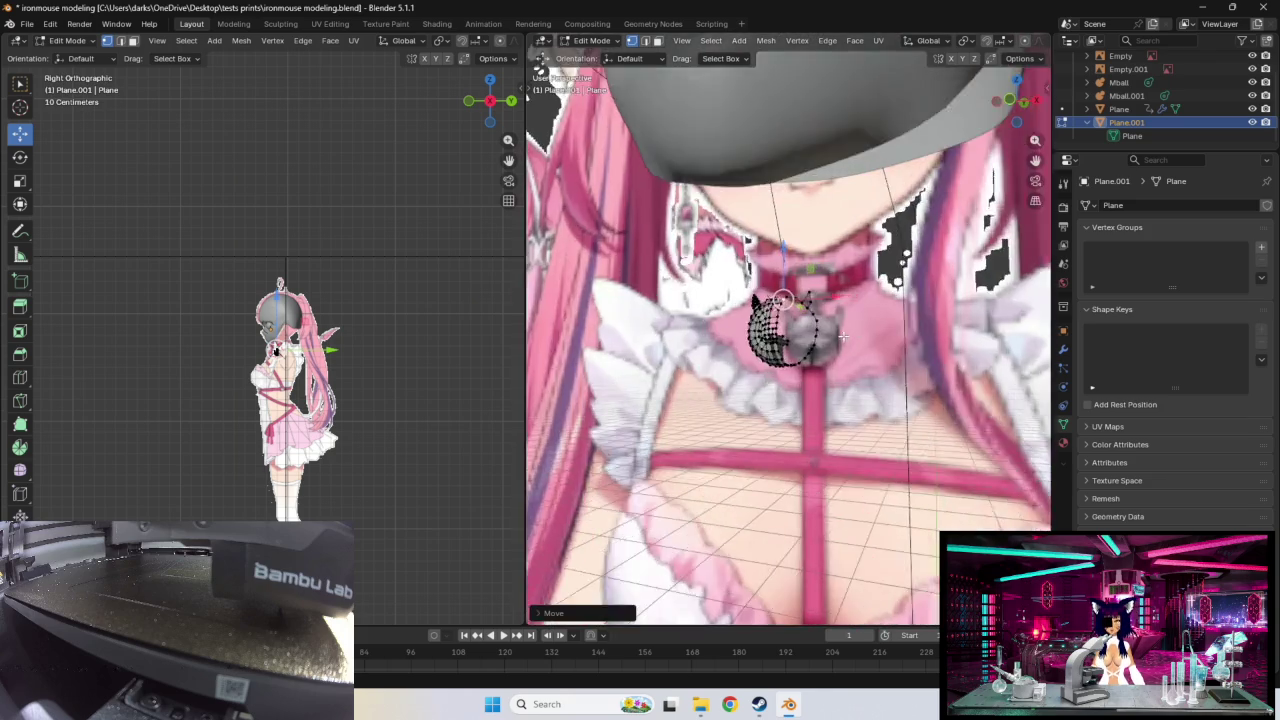
scroll(862, 325, "up", 2)
mouse_move(862, 325)
middle_mouse_down()
mouse_move(895, 323)
mouse_move(865, 330)
middle_mouse_up()
scroll(820, 338, "up", 1)
scroll(840, 307, "up", 2)
scroll(840, 307, "down", 1)
scroll(838, 308, "down", 2)
scroll(834, 309, "down", 3)
scroll(830, 310, "down", 1)
scroll(830, 310, "down", 5)
Step: Orbit around the avatar's head, neck and chin to inspect the collar pendant
mouse_move(830, 310)
middle_mouse_down()
mouse_move(725, 265)
mouse_move(991, 277)
mouse_move(900, 270)
middle_mouse_up()
middle_click_drag(420, 255, 486, 261)
middle_click_drag(357, 323, 527, 290)
scroll(793, 63, "up", 2)
mouse_move(793, 63)
middle_mouse_down()
mouse_move(790, 85)
mouse_move(905, 90)
mouse_move(898, 198)
mouse_move(825, 212)
middle_mouse_up()
scroll(825, 212, "up", 4)
scroll(900, 240, "down", 4)
mouse_move(900, 240)
middle_mouse_down()
mouse_move(880, 240)
mouse_move(941, 238)
mouse_move(900, 238)
mouse_move(966, 217)
mouse_move(843, 239)
mouse_move(823, 291)
middle_mouse_up()
scroll(843, 239, "up", 3)
scroll(872, 233, "up", 2)
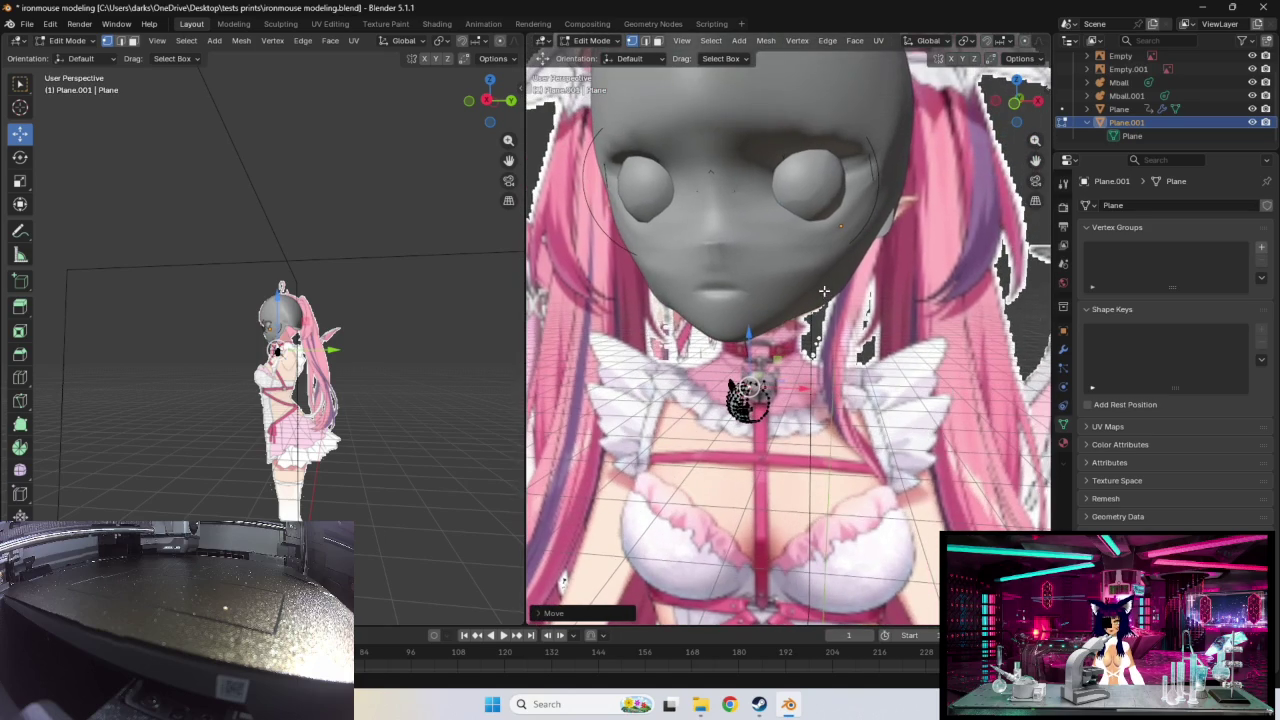
mouse_move(789, 244)
middle_mouse_down()
mouse_move(740, 238)
mouse_move(799, 228)
middle_mouse_up()
middle_click_drag(840, 227, 768, 250)
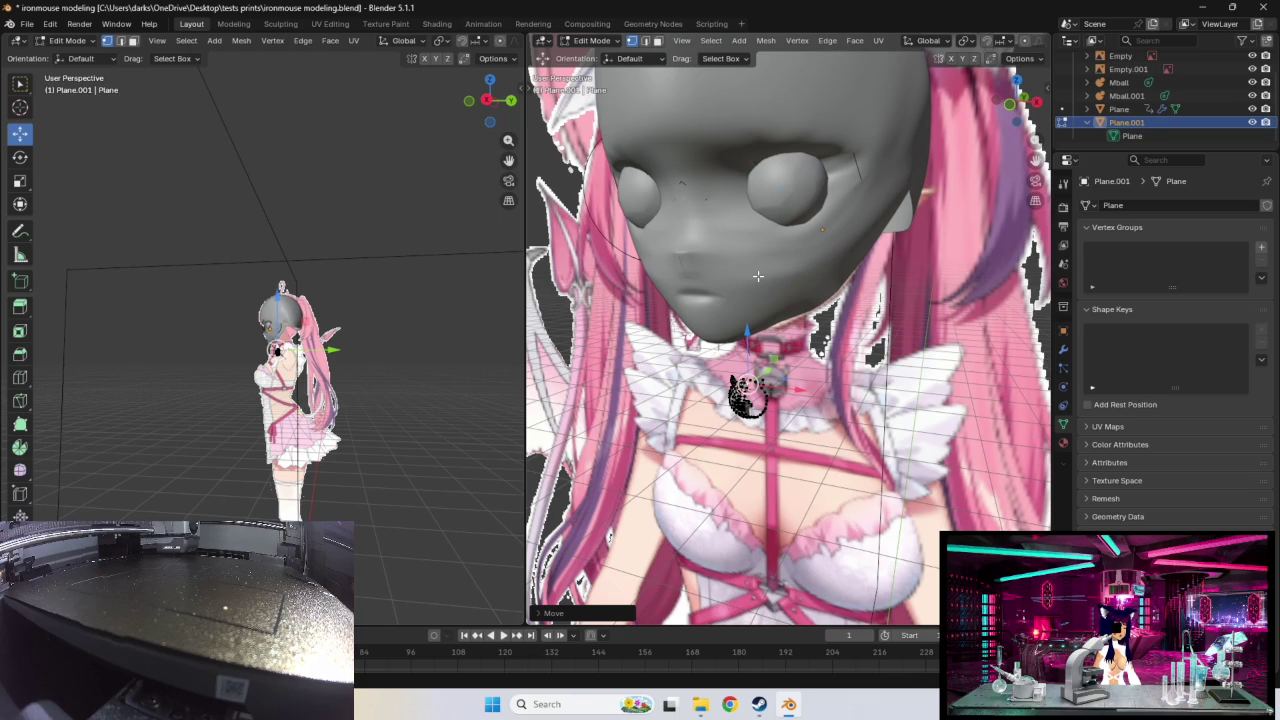
mouse_move(762, 271)
middle_mouse_down()
mouse_move(786, 243)
mouse_move(767, 268)
mouse_move(691, 287)
mouse_move(878, 253)
mouse_move(682, 192)
middle_mouse_up()
middle_click_drag(869, 297, 818, 362)
middle_click_drag(728, 346, 840, 358)
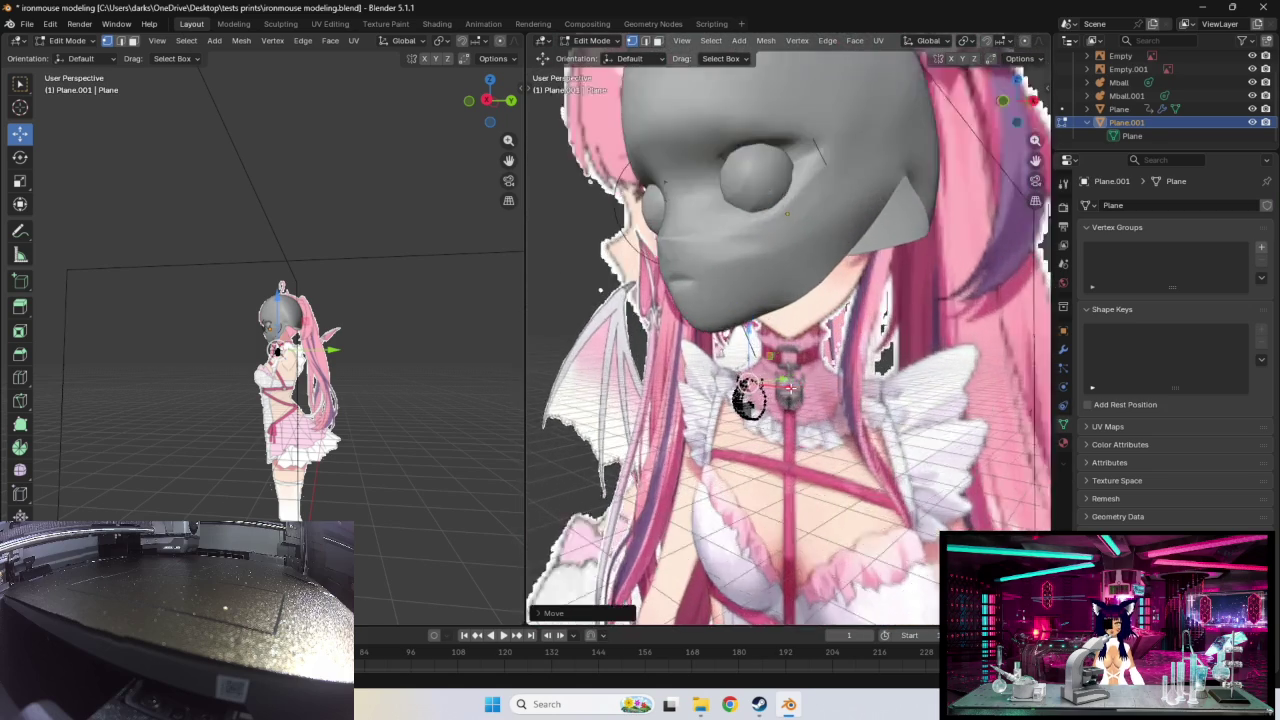
scroll(840, 358, "up", 4)
scroll(863, 360, "up", 2)
scroll(862, 360, "up", 2)
mouse_move(788, 396)
middle_mouse_down()
mouse_move(788, 412)
mouse_move(792, 401)
middle_mouse_up()
scroll(788, 412, "up", 2)
scroll(786, 405, "up", 1)
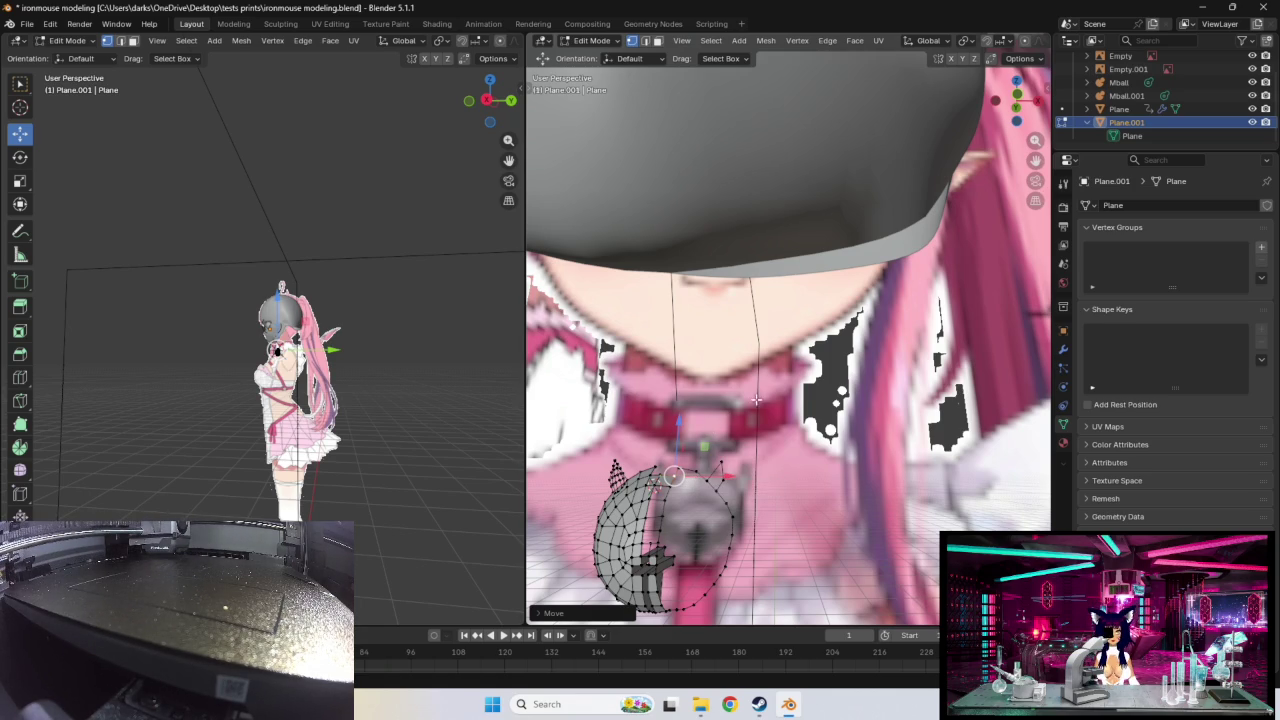
Step: Scale the selected pendant geometry down to about 0.73
middle_click_drag(756, 400, 635, 402)
mouse_move(768, 510)
middle_mouse_down()
mouse_move(793, 493)
mouse_move(752, 440)
mouse_move(793, 456)
mouse_move(700, 452)
middle_mouse_up()
scroll(650, 452, "down", 5)
scroll(596, 452, "down", 2)
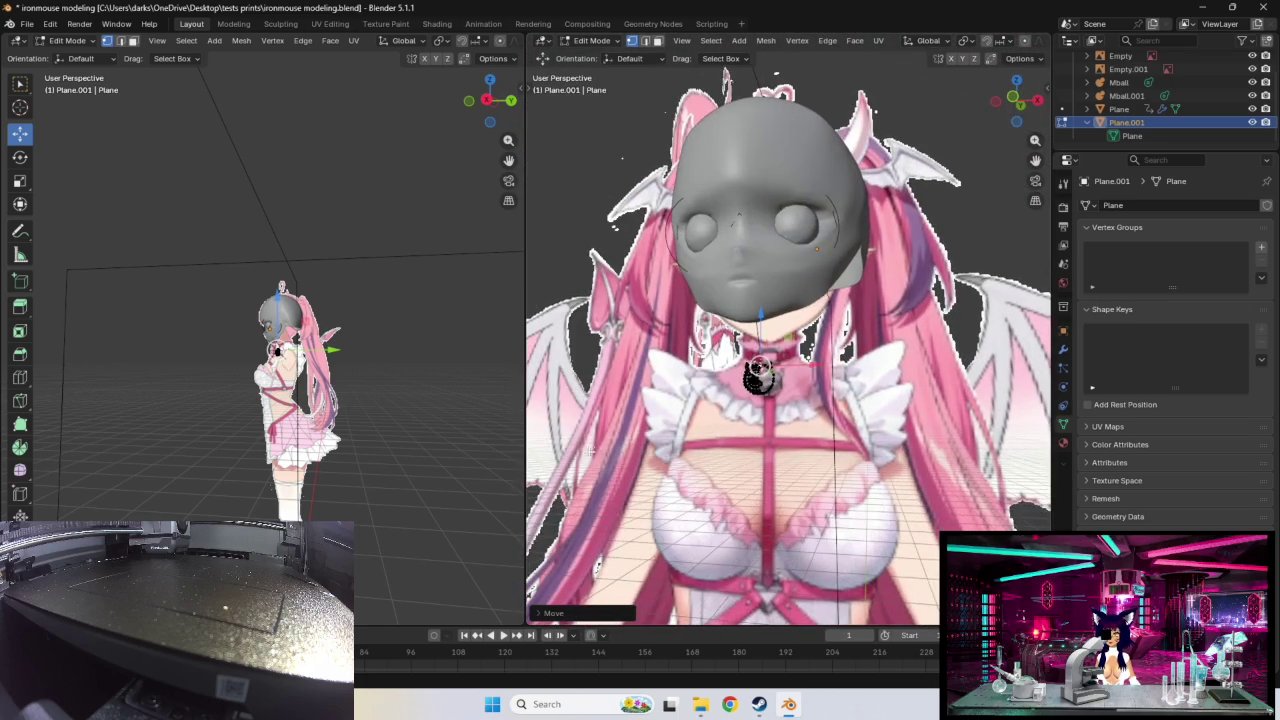
middle_click_drag(608, 443, 1267, 443)
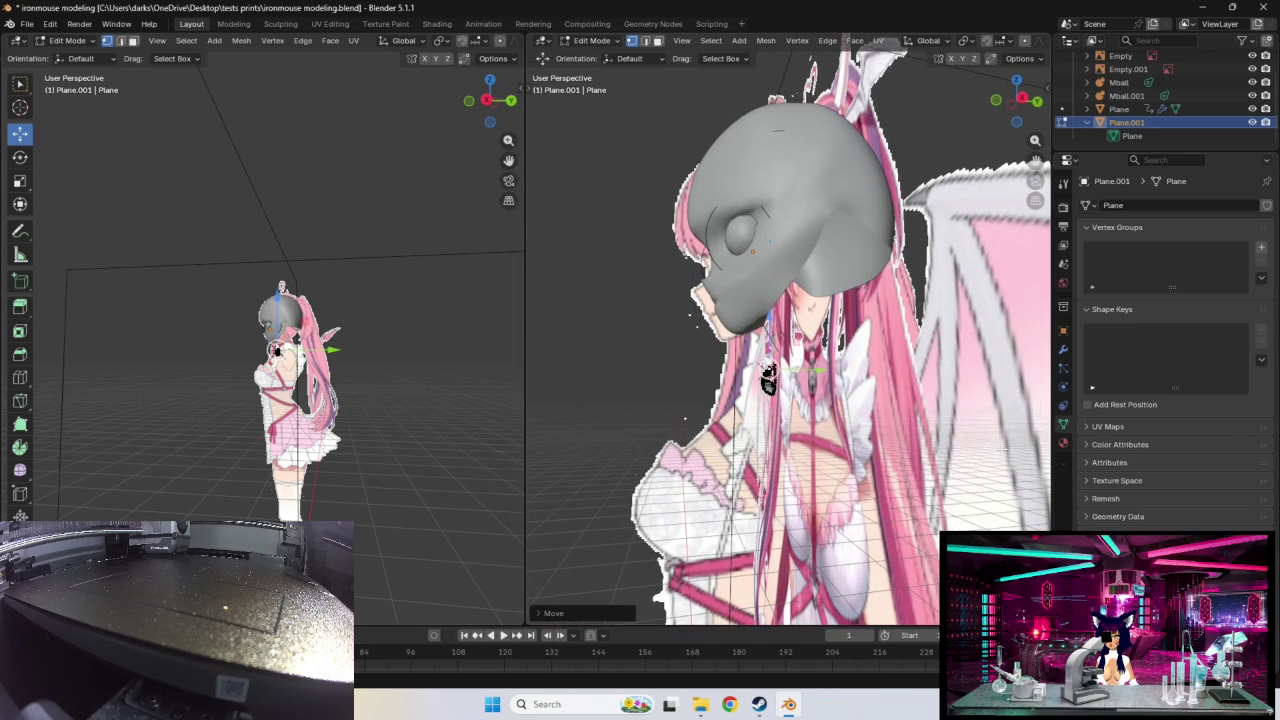
mouse_move(748, 440)
middle_mouse_down()
mouse_move(780, 413)
mouse_move(762, 432)
middle_mouse_up()
scroll(780, 413, "up", 3)
scroll(780, 413, "up", 3)
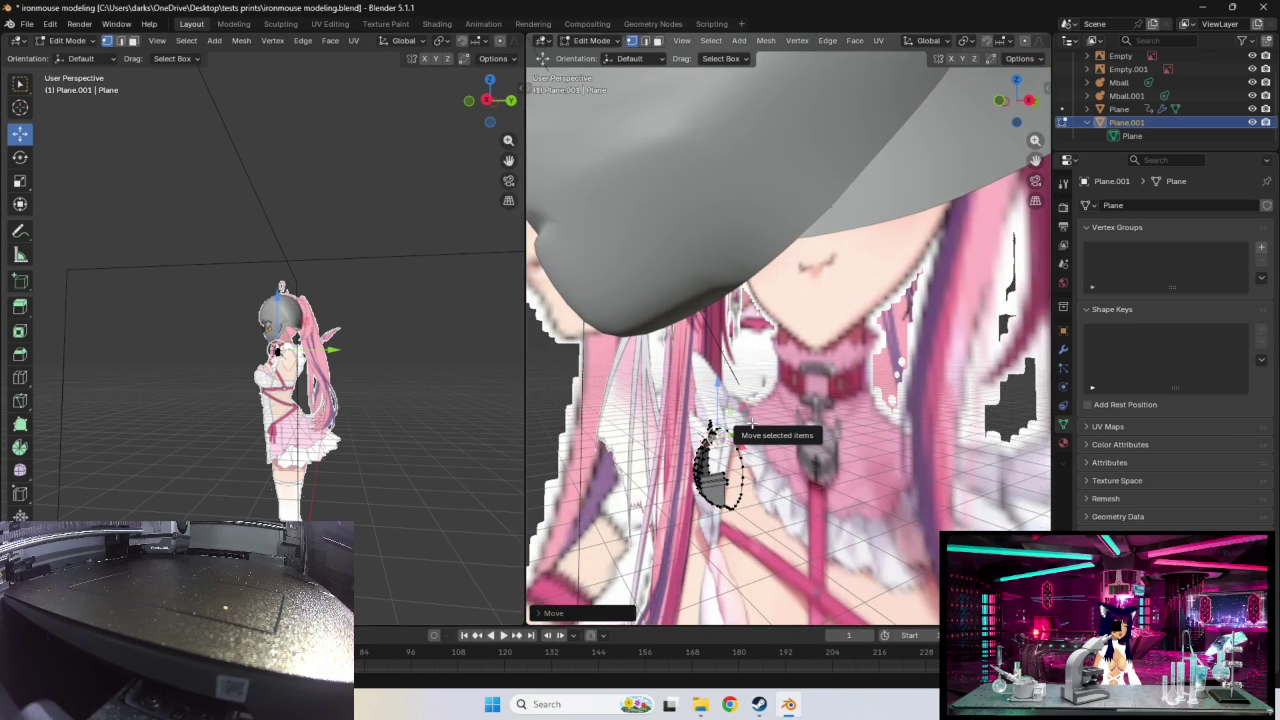
mouse_move(683, 452)
middle_mouse_down()
mouse_move(738, 446)
mouse_move(843, 492)
middle_mouse_up()
mouse_move(800, 537)
middle_mouse_down()
mouse_move(760, 527)
mouse_move(712, 545)
mouse_move(718, 558)
mouse_move(777, 526)
mouse_move(726, 517)
mouse_move(695, 485)
mouse_move(678, 516)
middle_mouse_up()
key("s")
left_click(706, 532)
Step: Select pendant vertices near the collar and pull the top edge up to meet it
left_click_drag(678, 516, 718, 498)
mouse_move(697, 501)
middle_mouse_down()
mouse_move(760, 507)
mouse_move(826, 433)
middle_mouse_up()
scroll(795, 458, "up", 2)
scroll(819, 446, "up", 3)
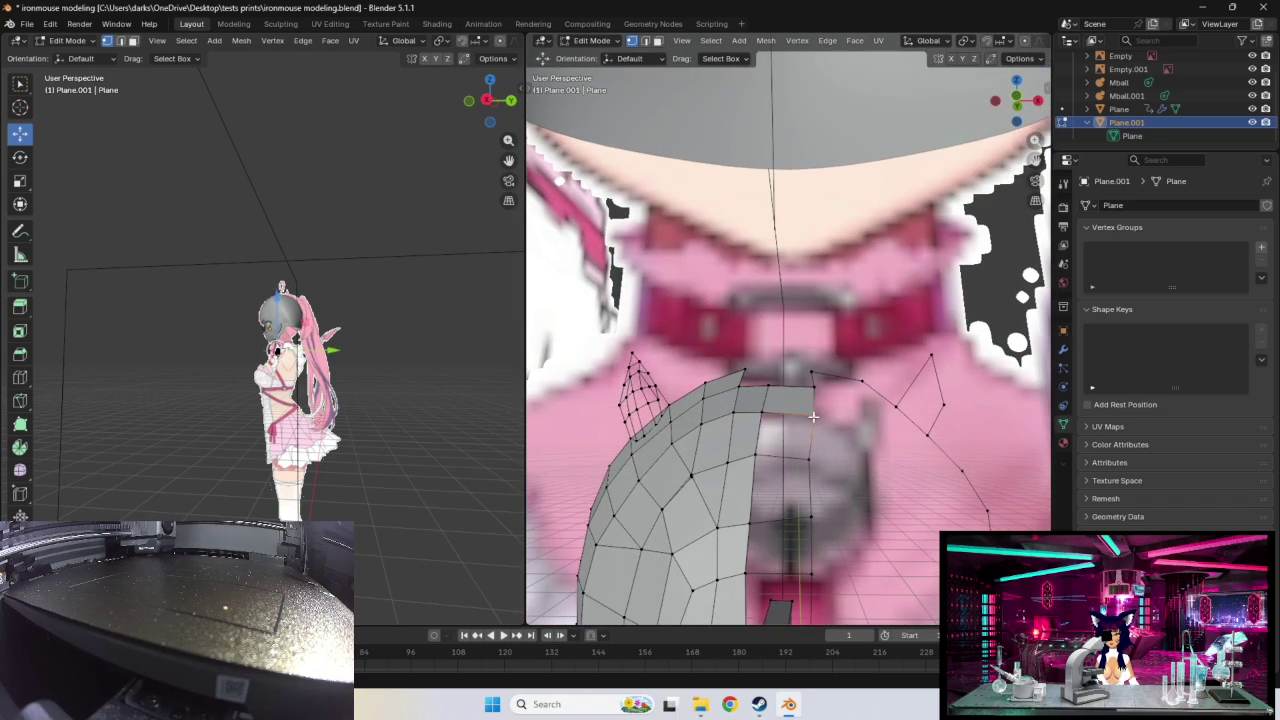
left_click_drag(813, 417, 814, 384)
mouse_move(814, 384)
middle_mouse_down()
mouse_move(840, 430)
mouse_move(840, 483)
middle_mouse_up()
scroll(856, 465, "down", 3)
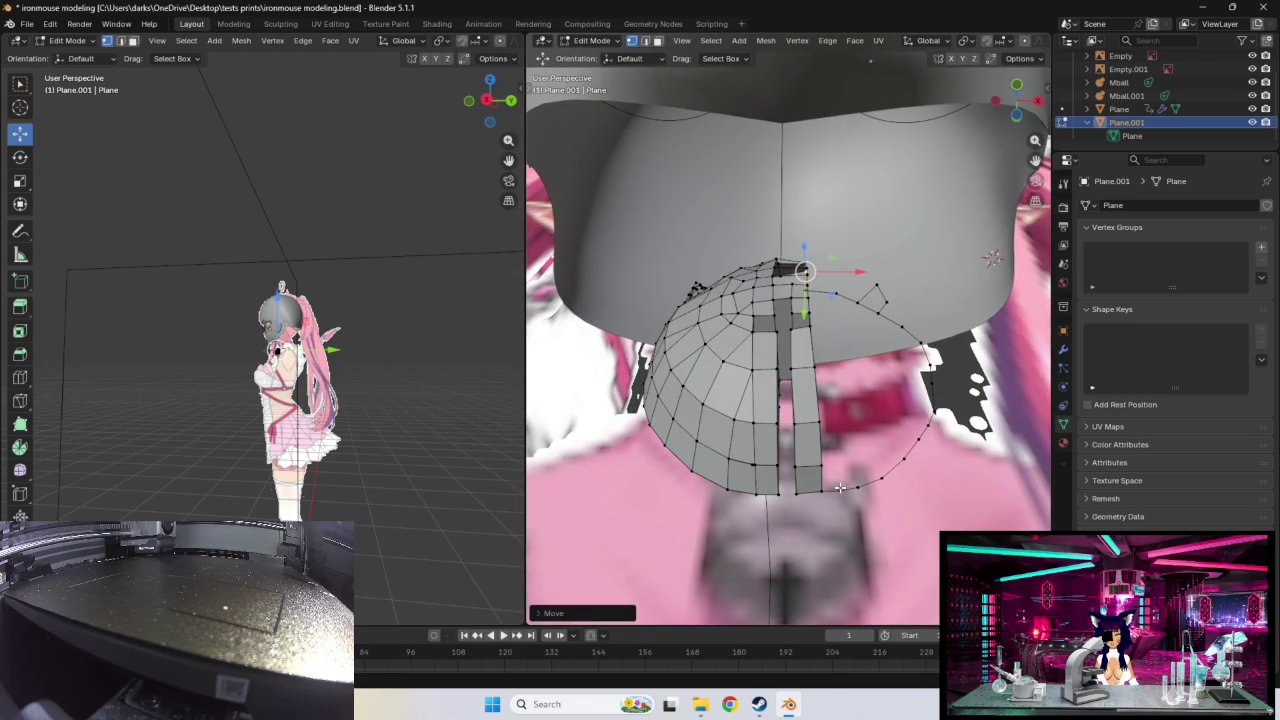
Step: Grab the pendant's edge and selected vertices into new positions to refine the dome
key("g")
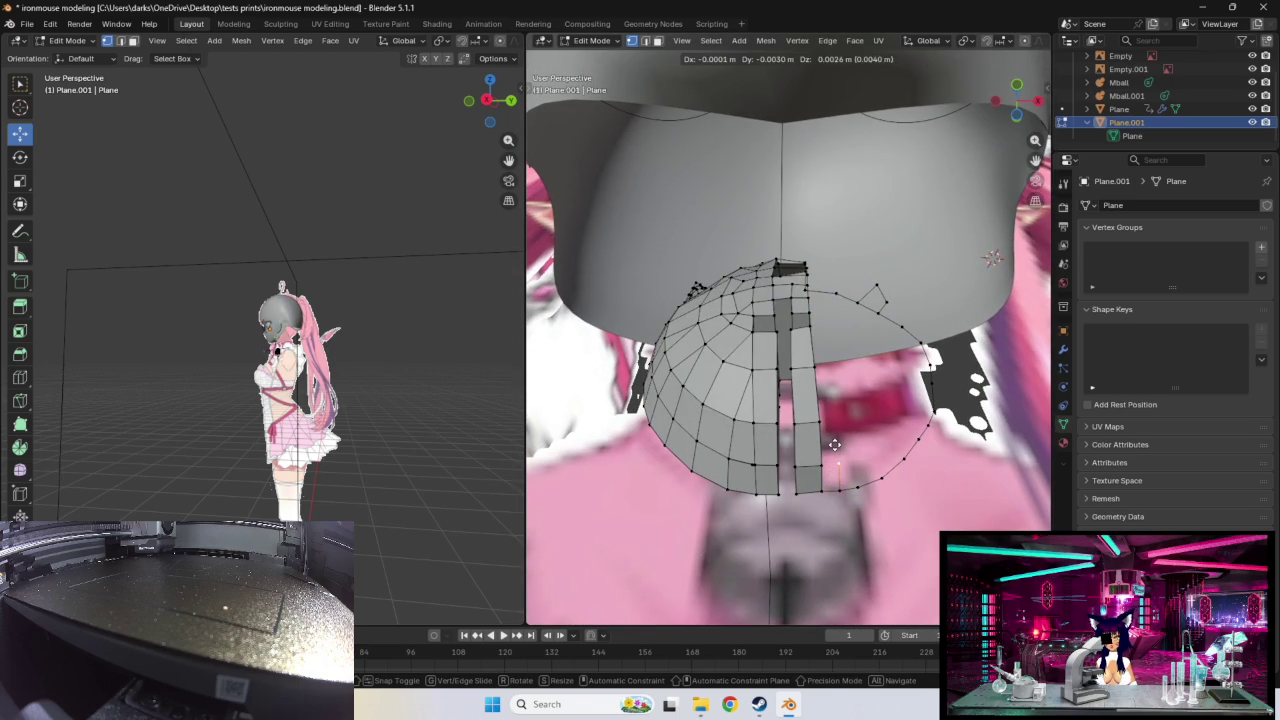
left_click(834, 444)
key("g")
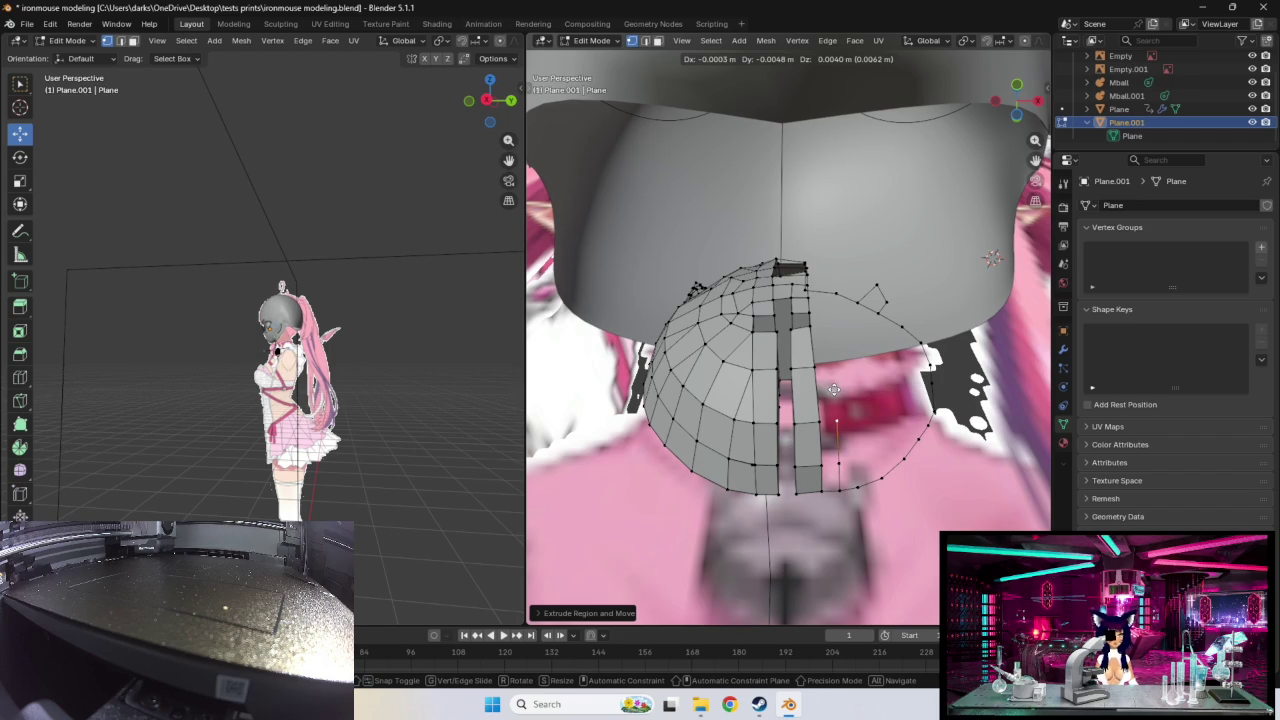
left_click(834, 389)
middle_click_drag(886, 394, 882, 427)
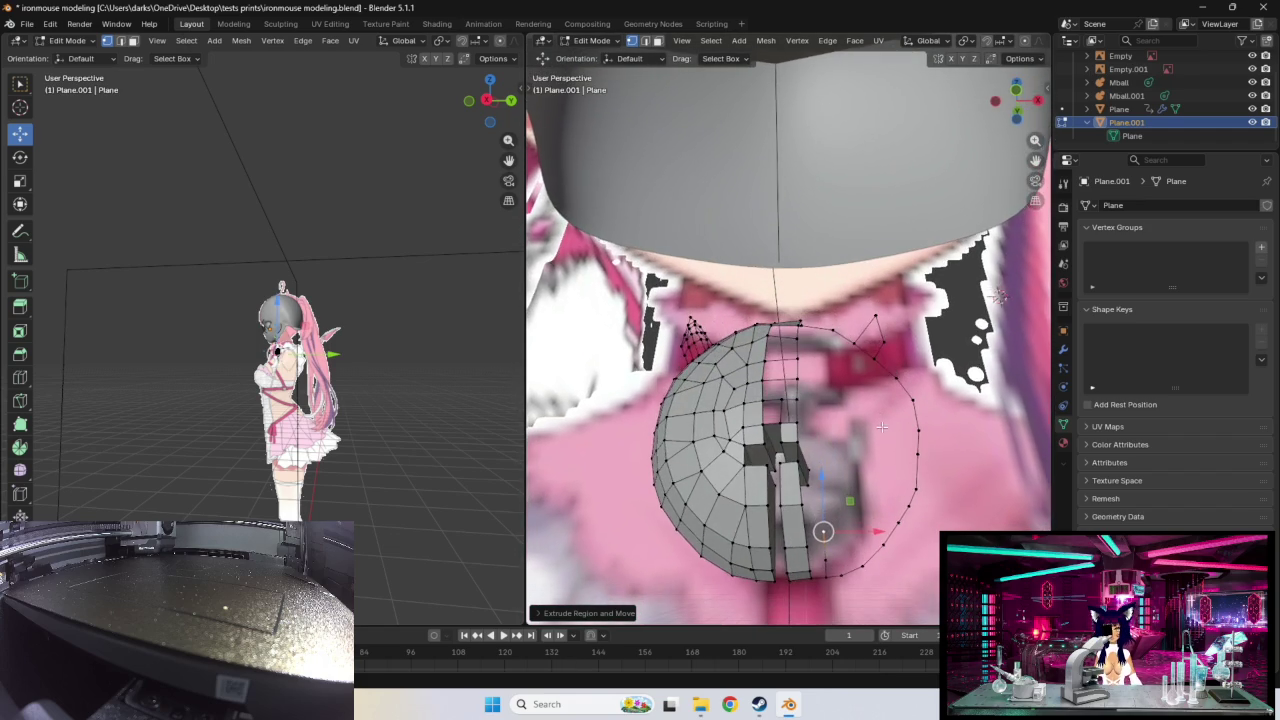
middle_click_drag(876, 526, 750, 556)
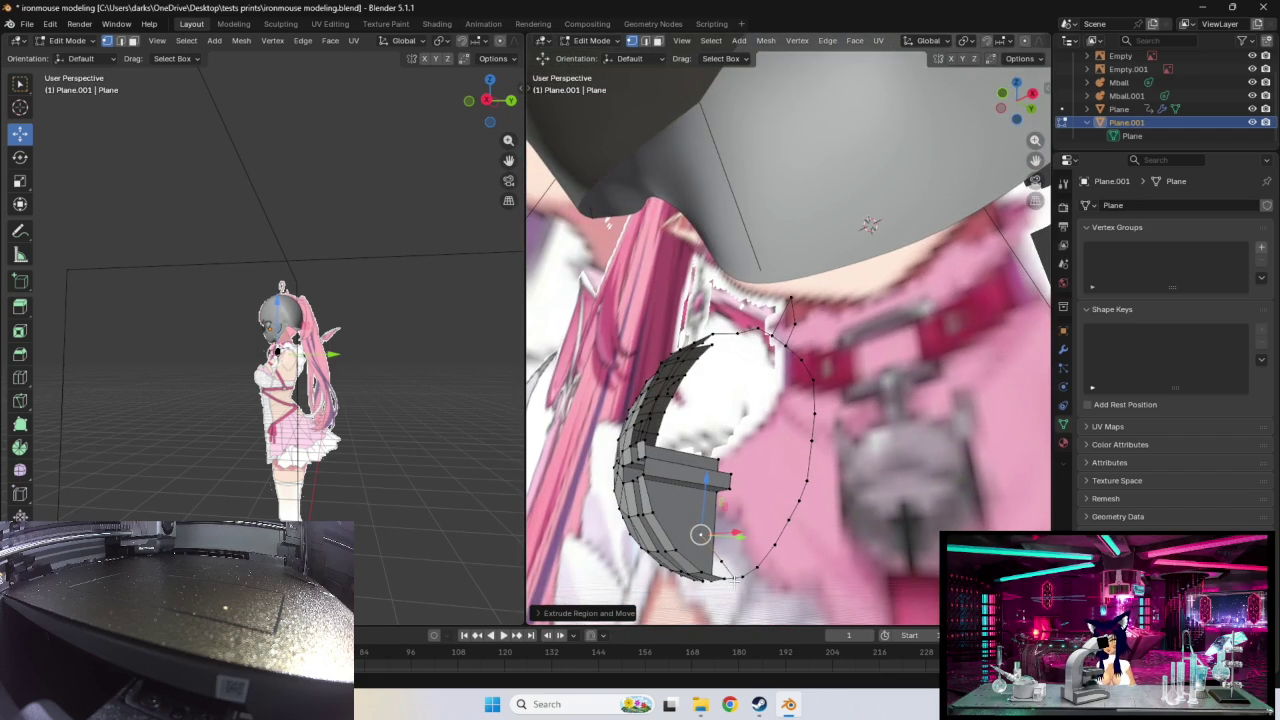
key("g")
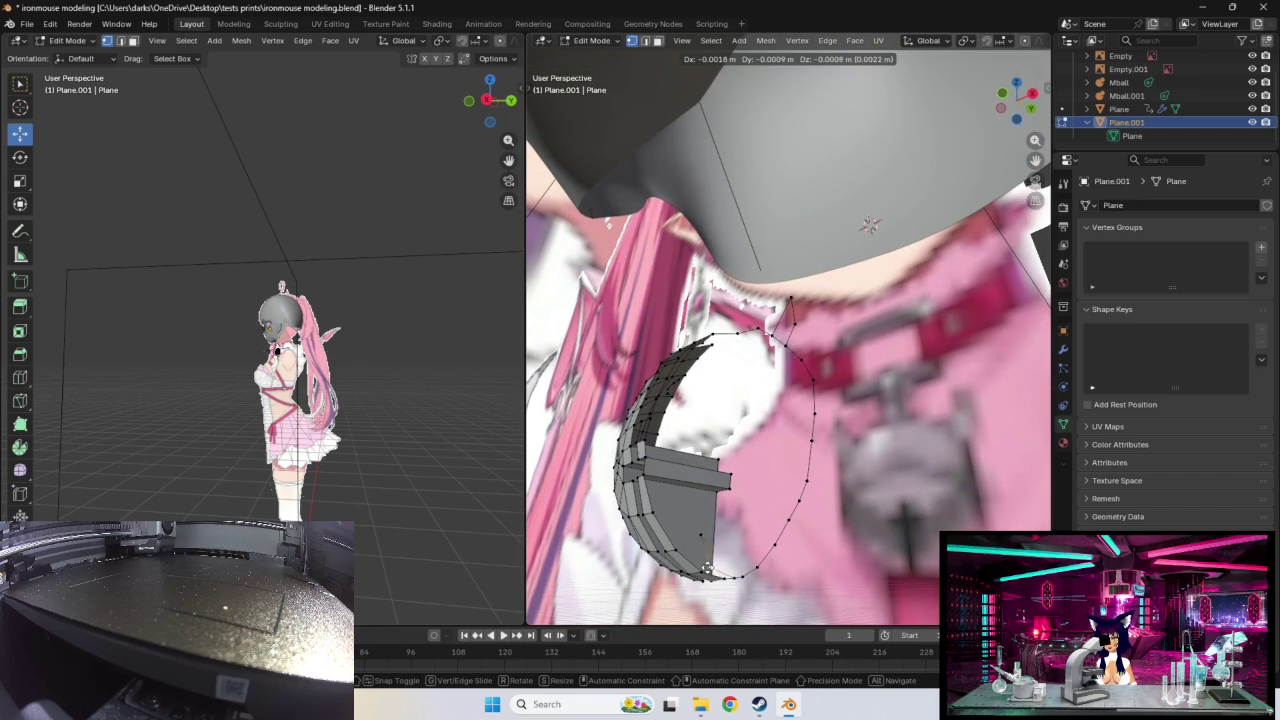
left_click(708, 568)
middle_click_drag(708, 568, 777, 540)
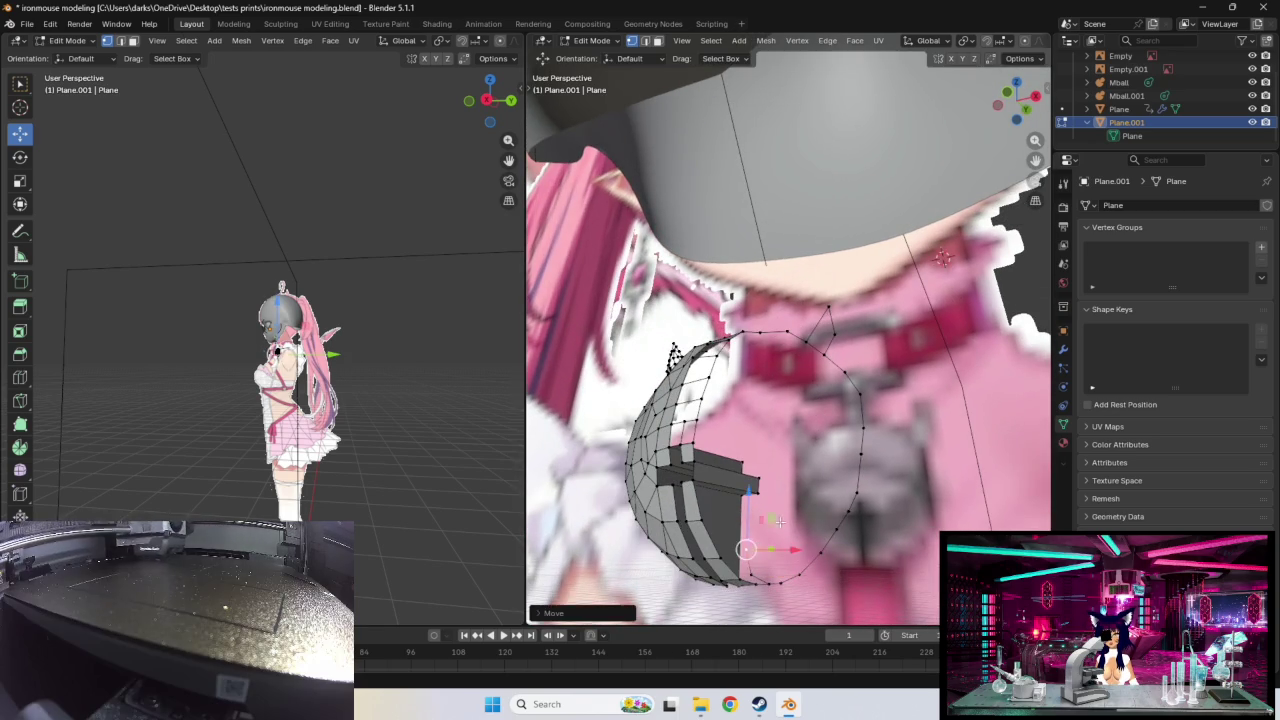
middle_click_drag(777, 540, 760, 560)
mouse_move(783, 319)
middle_mouse_down()
mouse_move(764, 440)
mouse_move(840, 440)
middle_mouse_up()
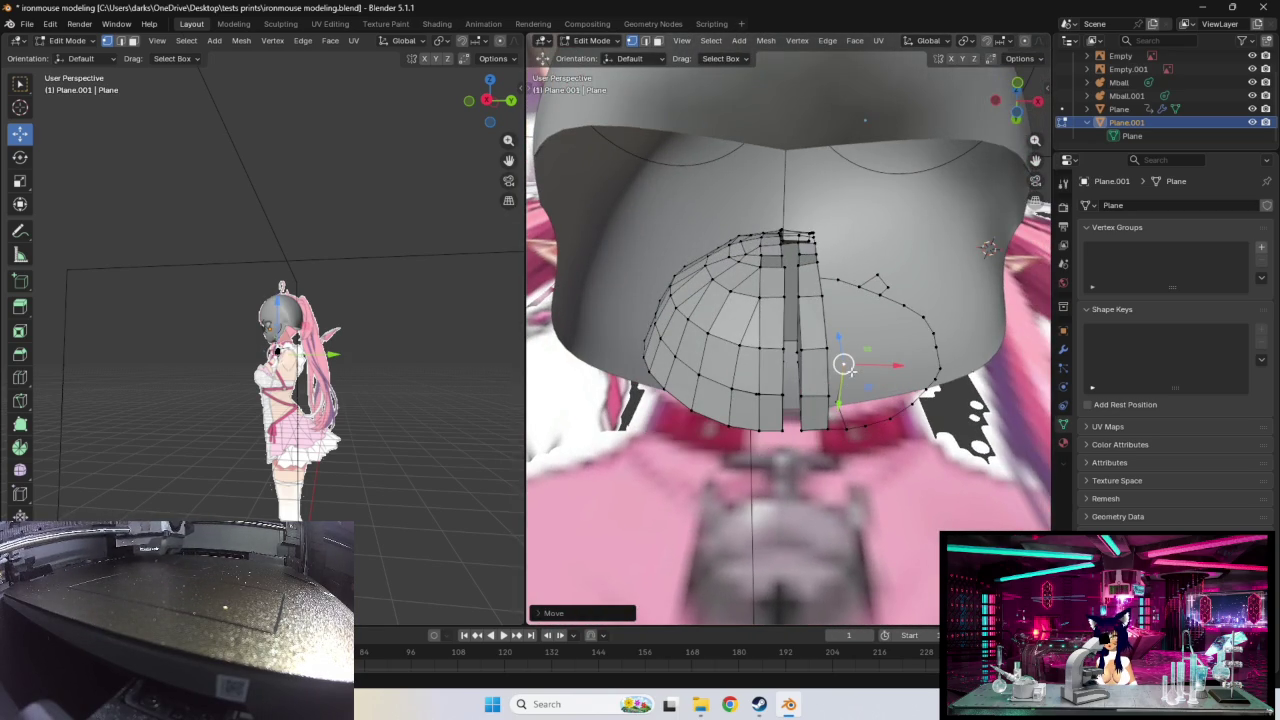
Step: Nudge individual rim vertices to smooth the pendant dome's lower outline
left_click_drag(843, 364, 850, 345)
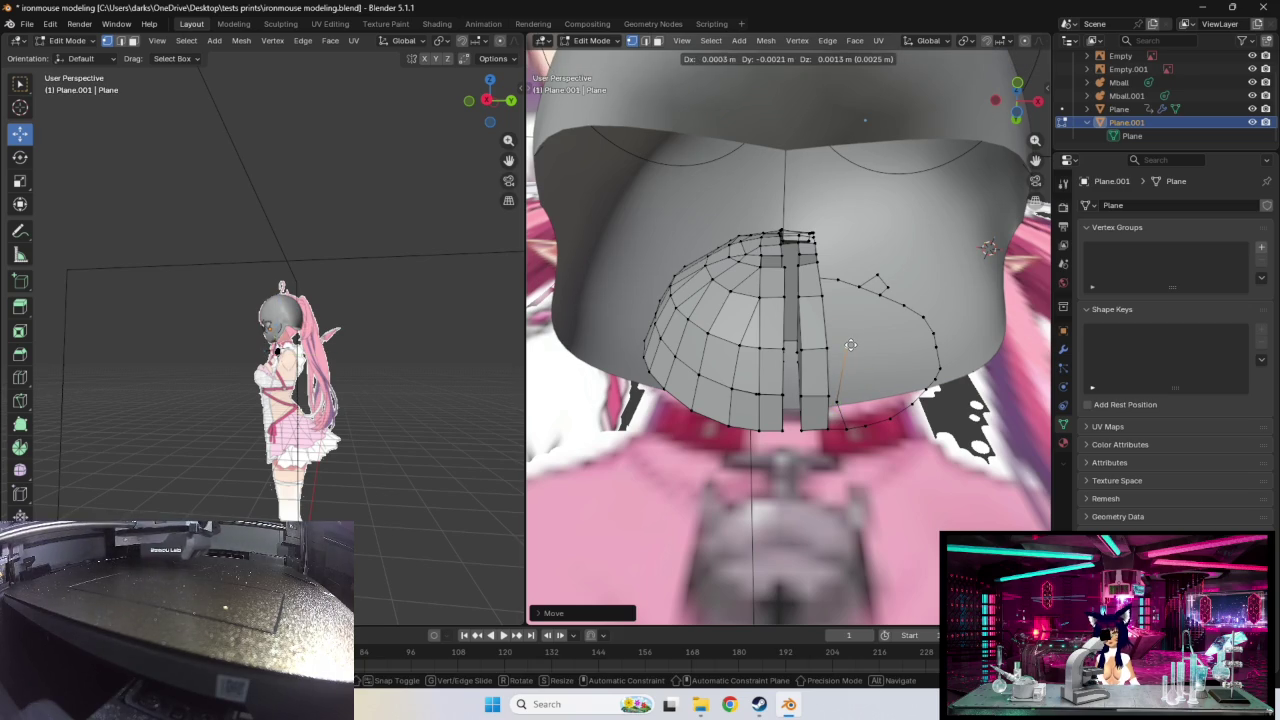
middle_click_drag(850, 345, 907, 517)
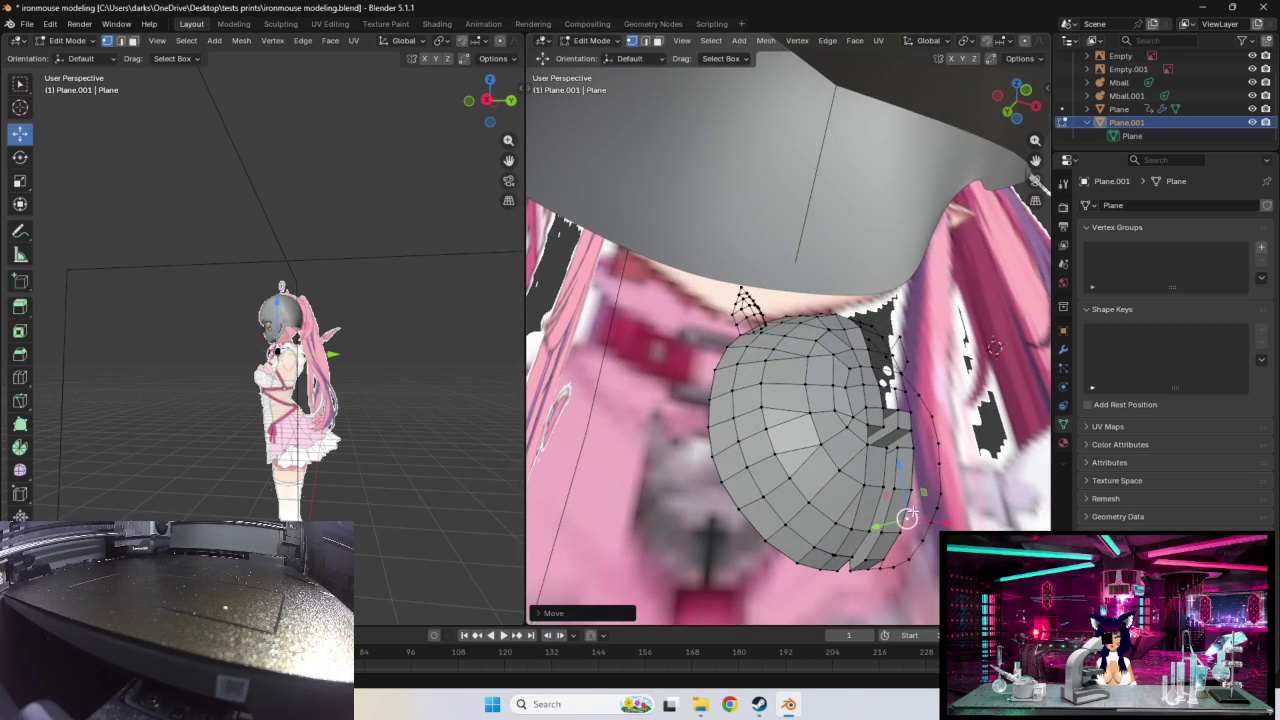
left_click_drag(907, 517, 913, 528)
middle_click_drag(913, 528, 903, 515)
left_click_drag(858, 511, 874, 508)
mouse_move(874, 508)
middle_mouse_down()
mouse_move(875, 533)
mouse_move(796, 552)
mouse_move(695, 548)
middle_mouse_up()
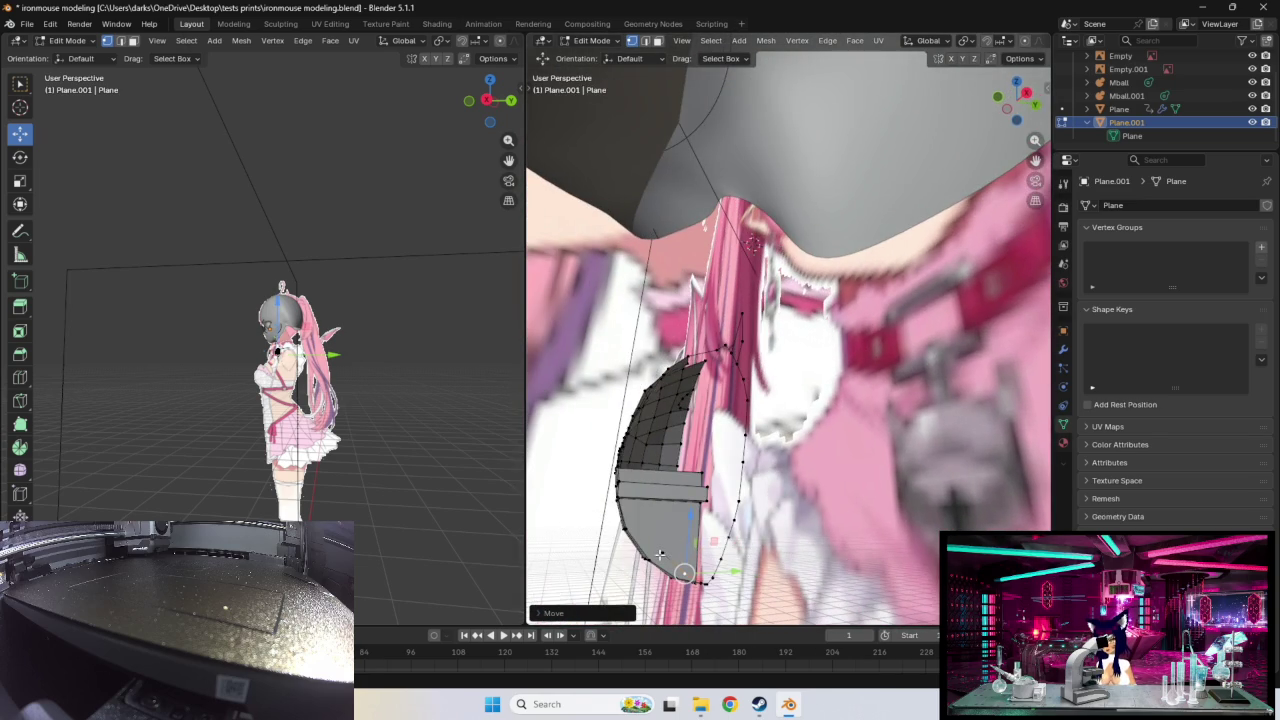
left_click_drag(663, 553, 688, 573)
mouse_move(688, 573)
middle_mouse_down()
mouse_move(790, 492)
mouse_move(810, 405)
mouse_move(795, 503)
mouse_move(745, 430)
middle_mouse_up()
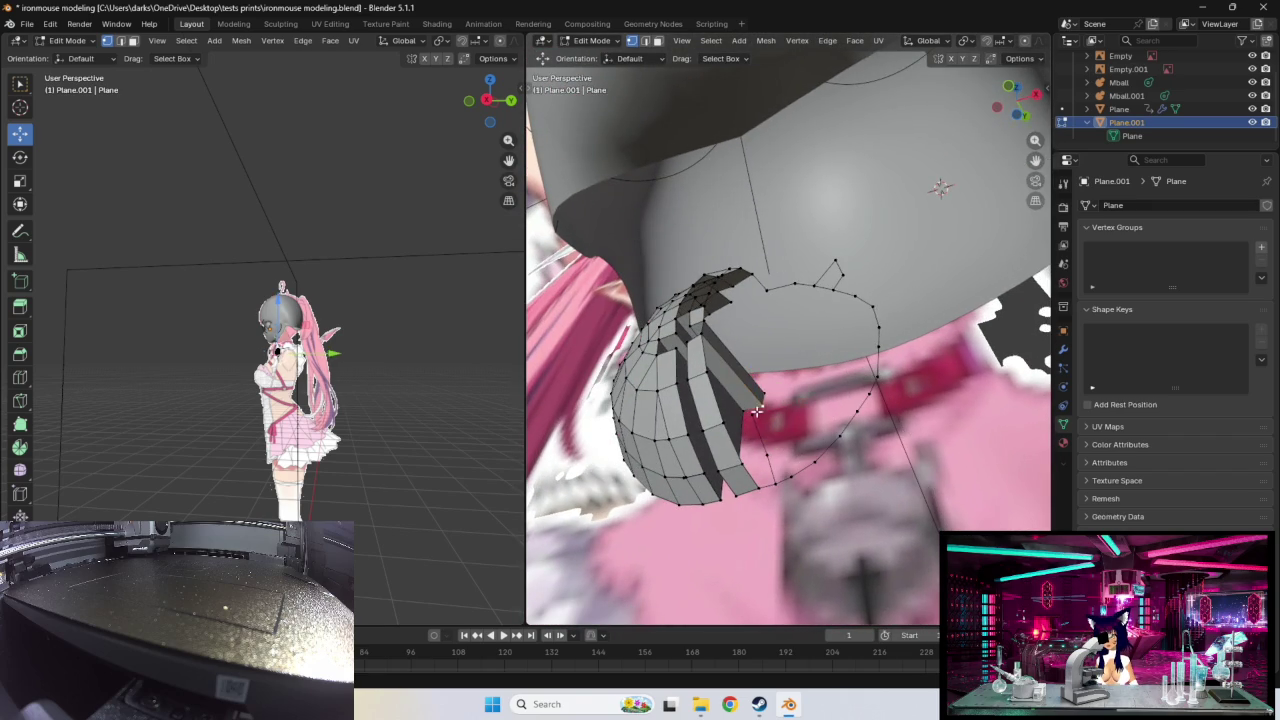
key("g")
left_click(752, 413)
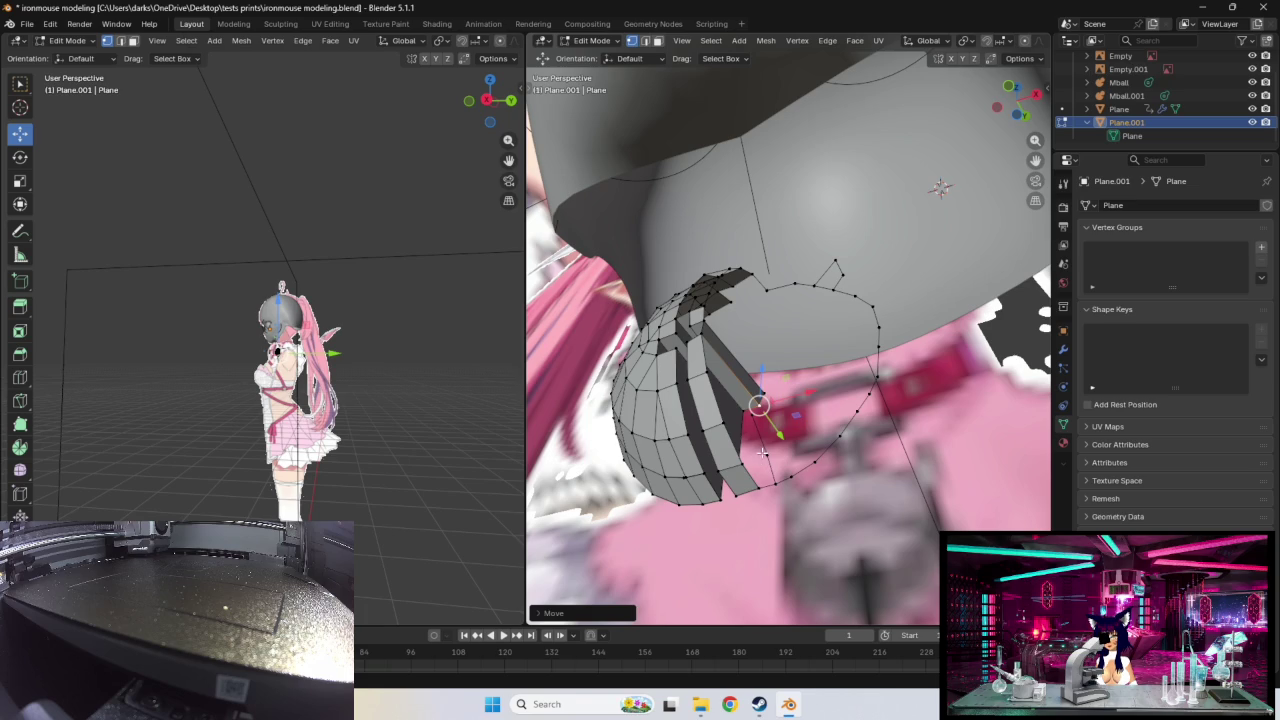
middle_click_drag(763, 453, 802, 486)
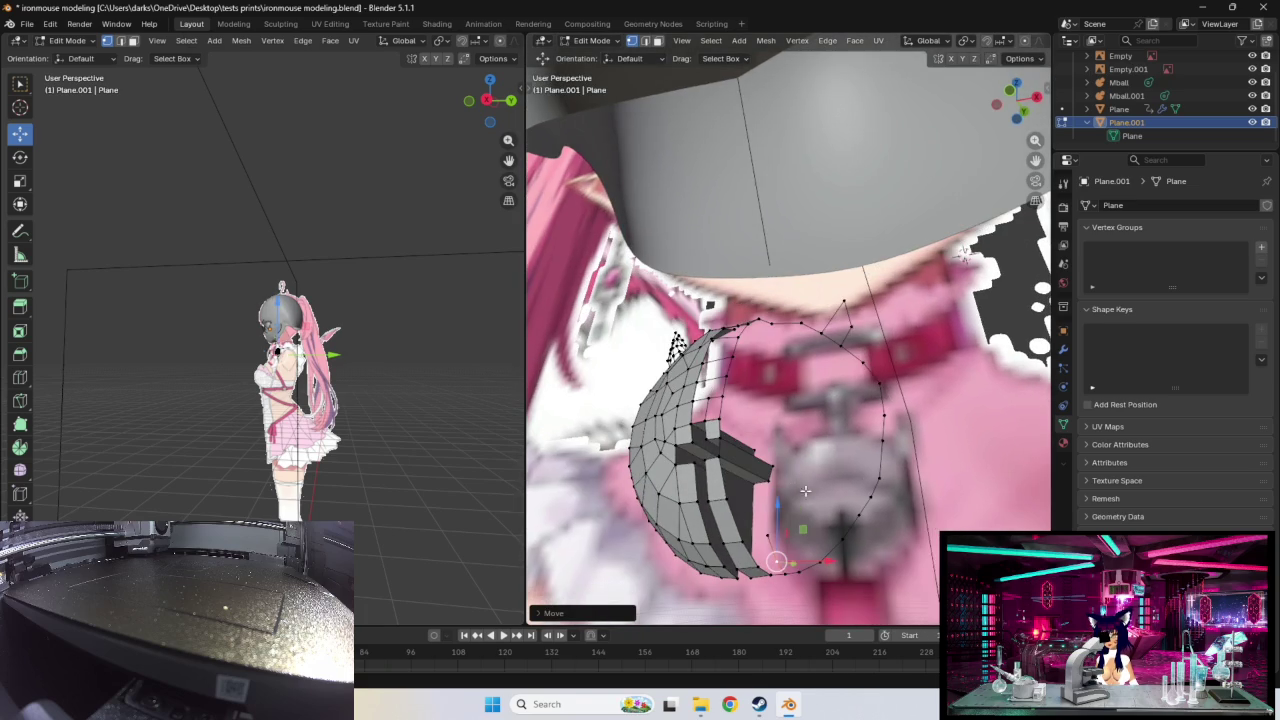
middle_click_drag(771, 535, 778, 553)
key("g")
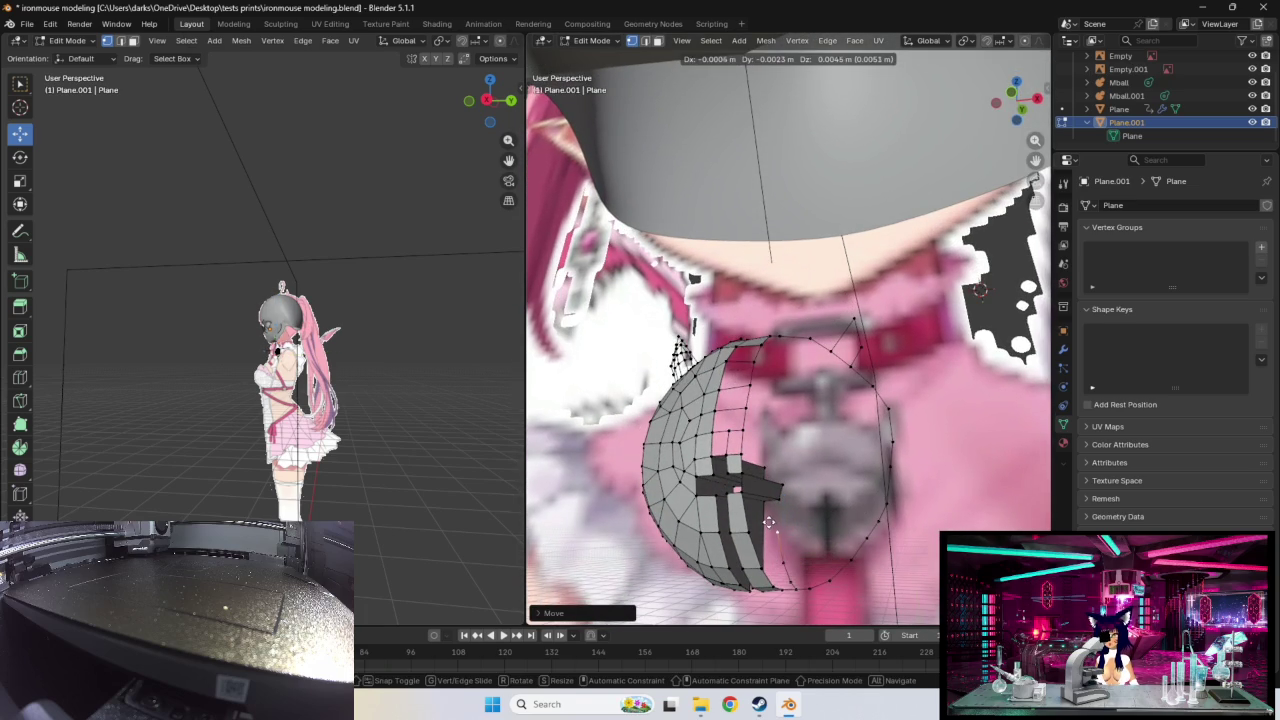
left_click(768, 521)
mouse_move(771, 528)
middle_mouse_down()
mouse_move(786, 517)
mouse_move(757, 530)
middle_mouse_up()
Step: Extrude the lower faces and move them down over the avatar's chest
key("e")
left_click(786, 517)
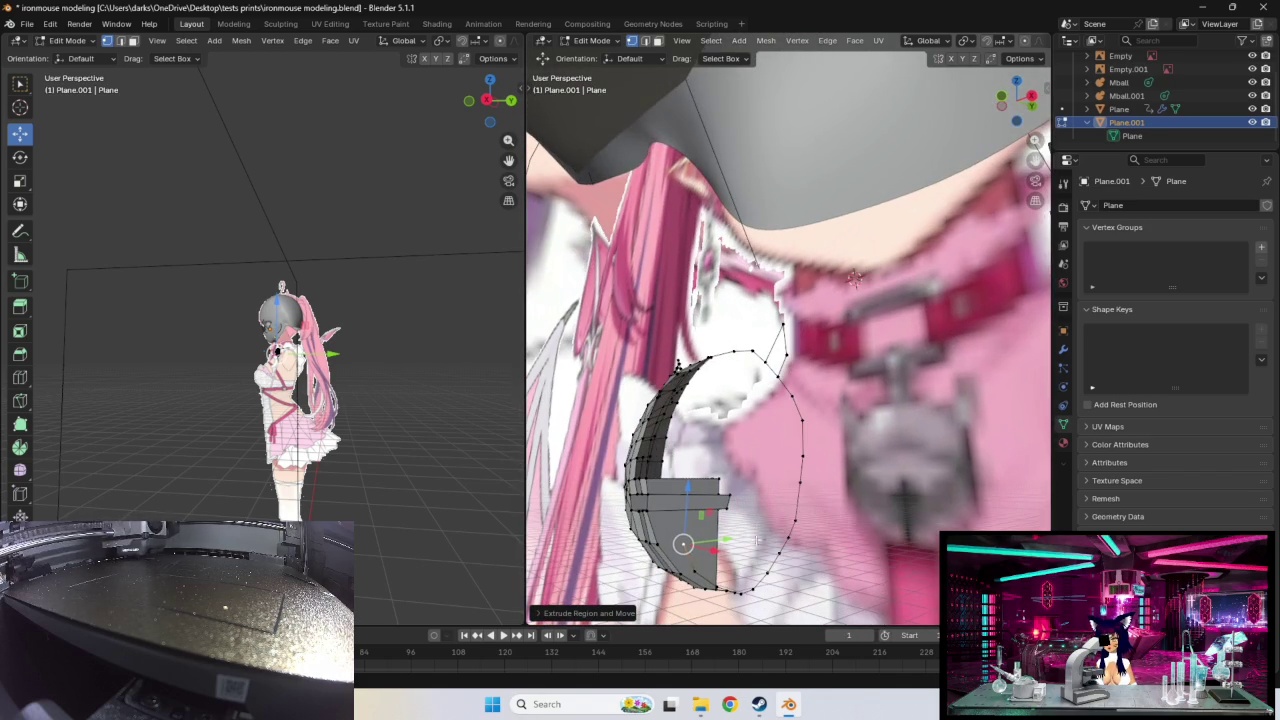
key("g")
left_click(688, 548)
key("g")
left_click(686, 545)
key("g")
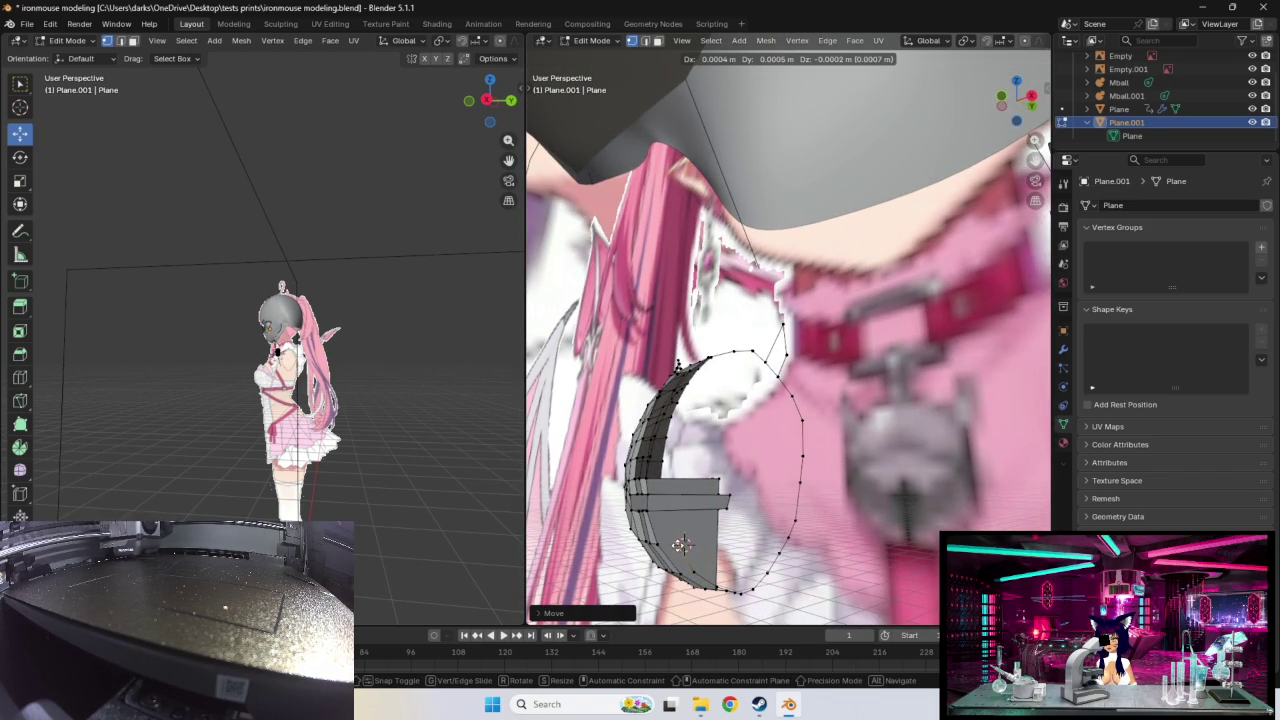
left_click(681, 544)
mouse_move(685, 540)
middle_mouse_down()
mouse_move(730, 535)
mouse_move(790, 480)
mouse_move(640, 565)
middle_mouse_up()
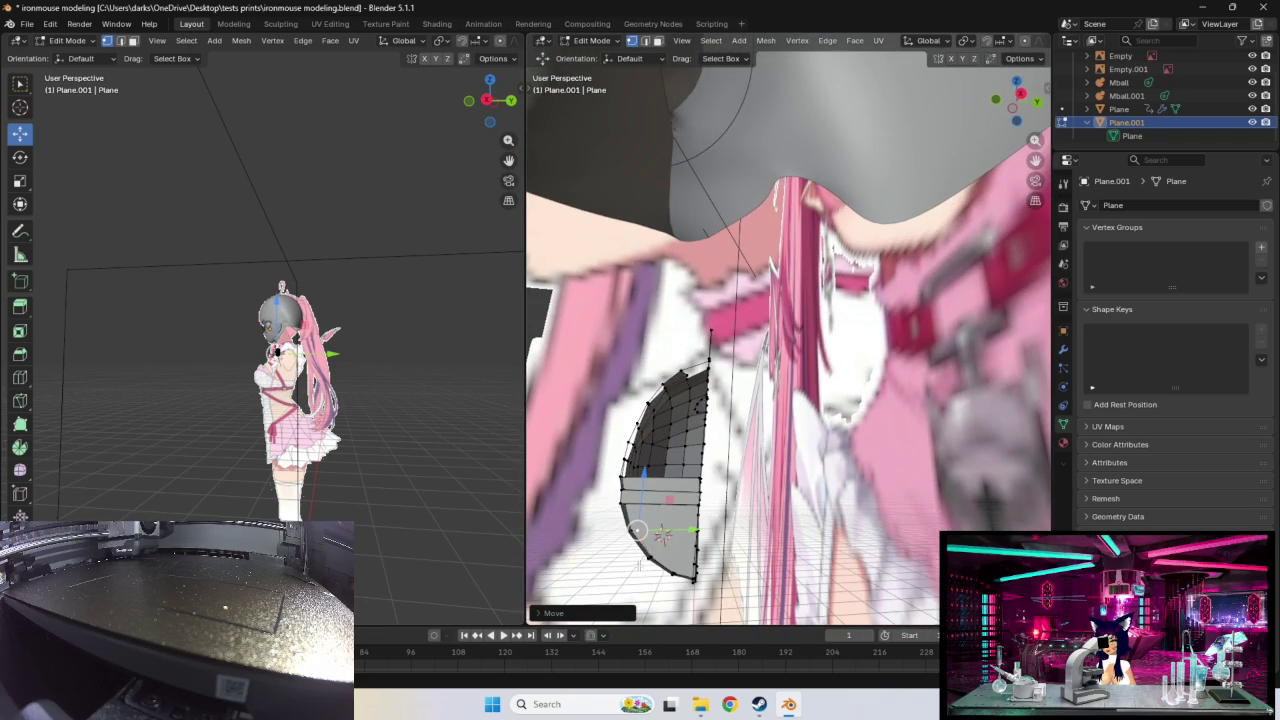
key("g")
left_click(648, 553)
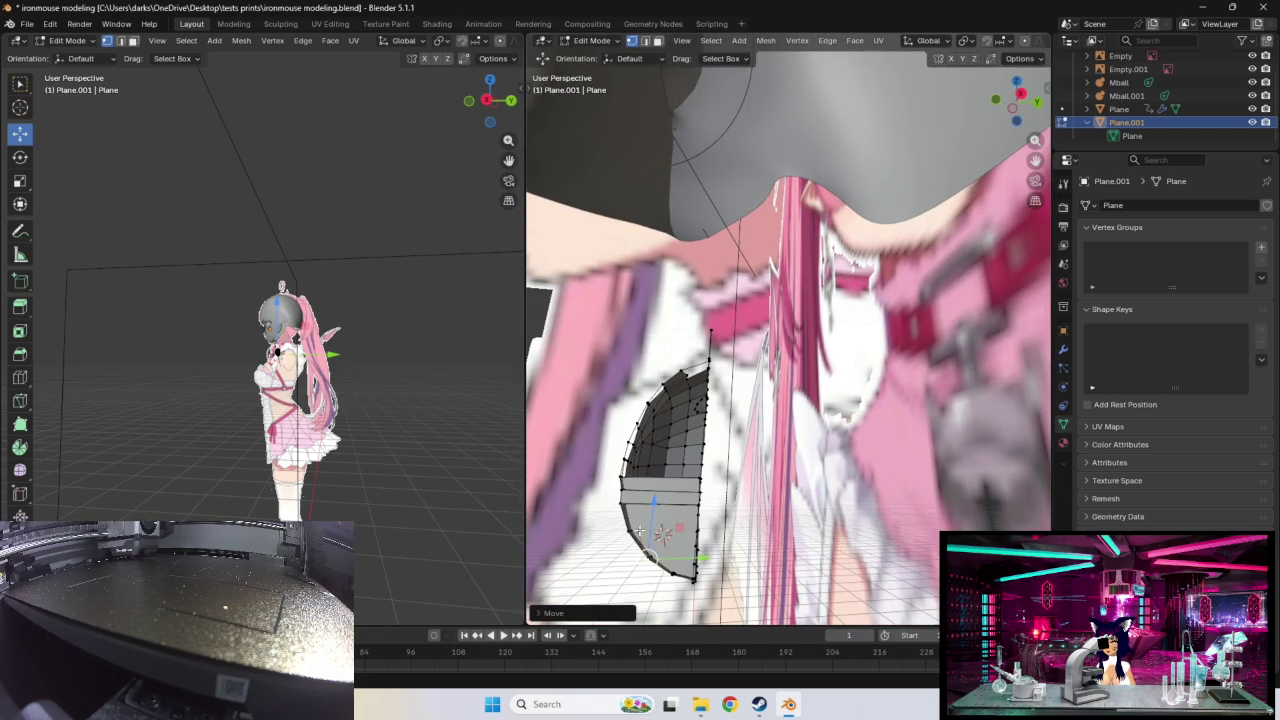
key("g")
left_click(640, 533)
Step: Reposition the extruded region into a narrow central strip running lower
middle_click_drag(672, 537, 786, 461)
left_click_drag(778, 487, 776, 465)
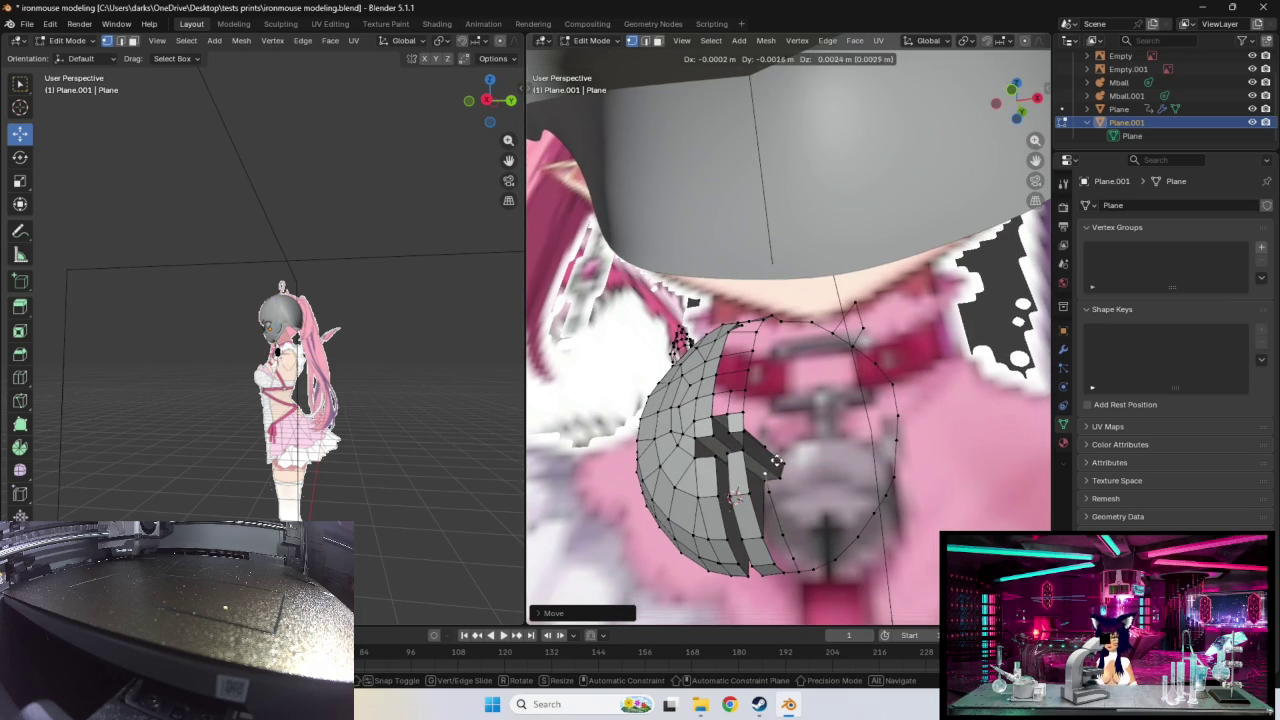
left_click(776, 444)
middle_click_drag(776, 446, 790, 482)
key("g")
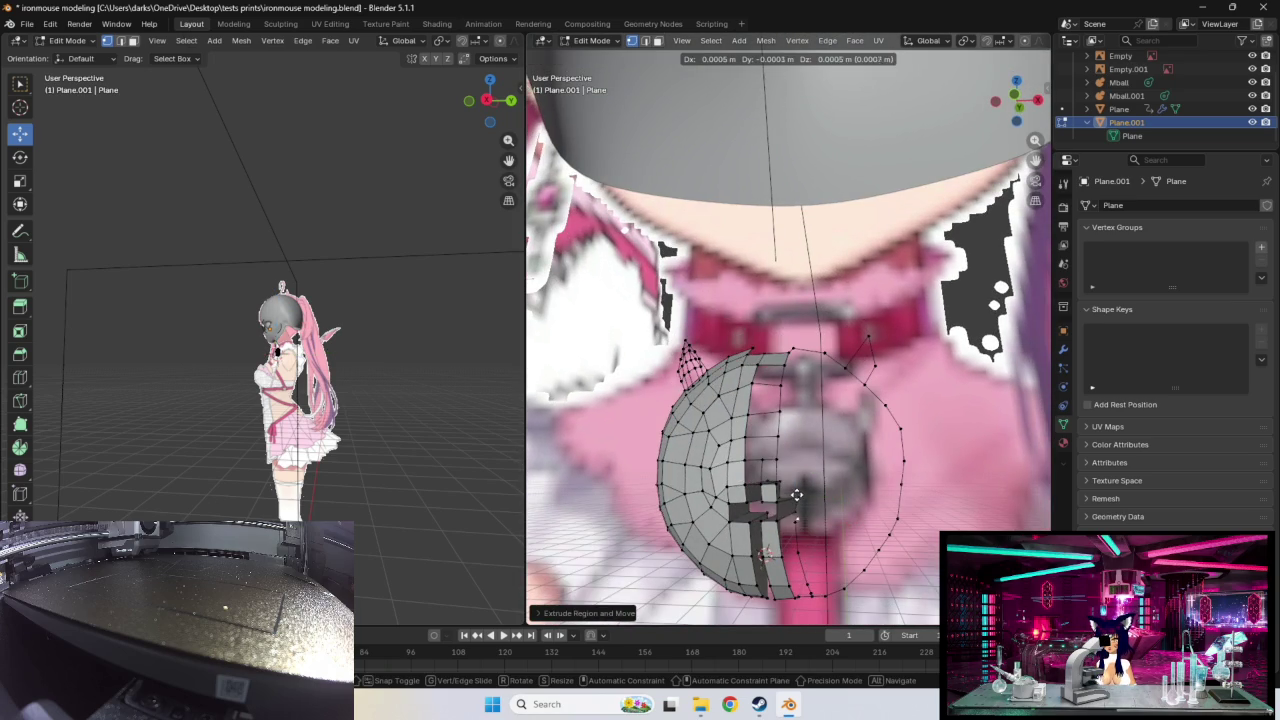
left_click(795, 480)
scroll(795, 480, "up", 2)
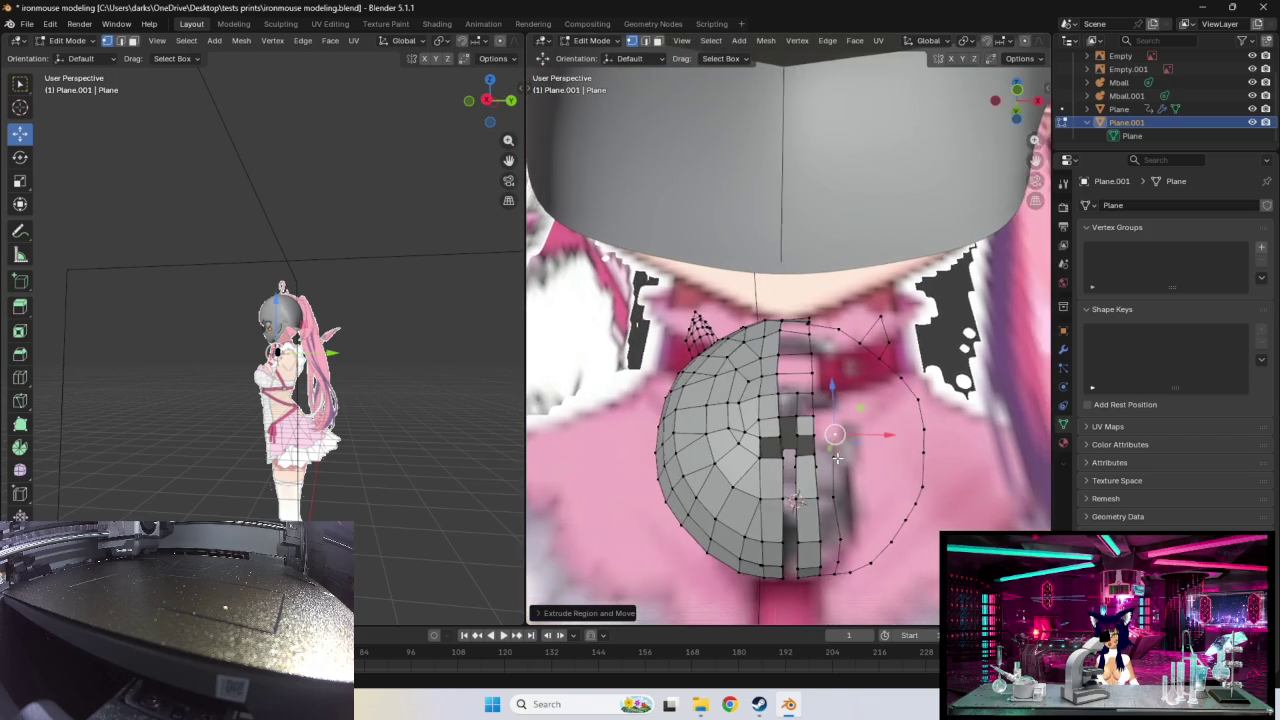
scroll(783, 537, "up", 2)
mouse_move(779, 521)
middle_mouse_down()
mouse_move(773, 536)
mouse_move(786, 488)
mouse_move(778, 500)
middle_mouse_up()
scroll(781, 512, "up", 2)
scroll(790, 495, "up", 2)
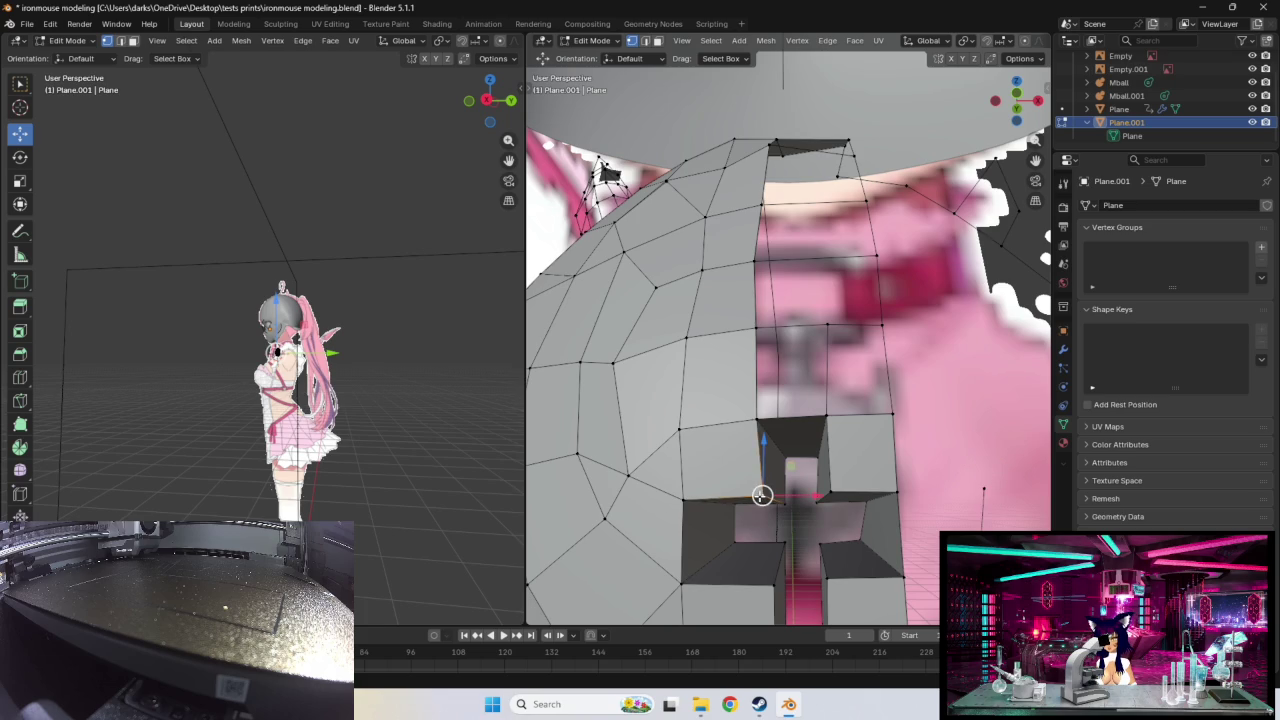
left_click_drag(762, 495, 780, 503)
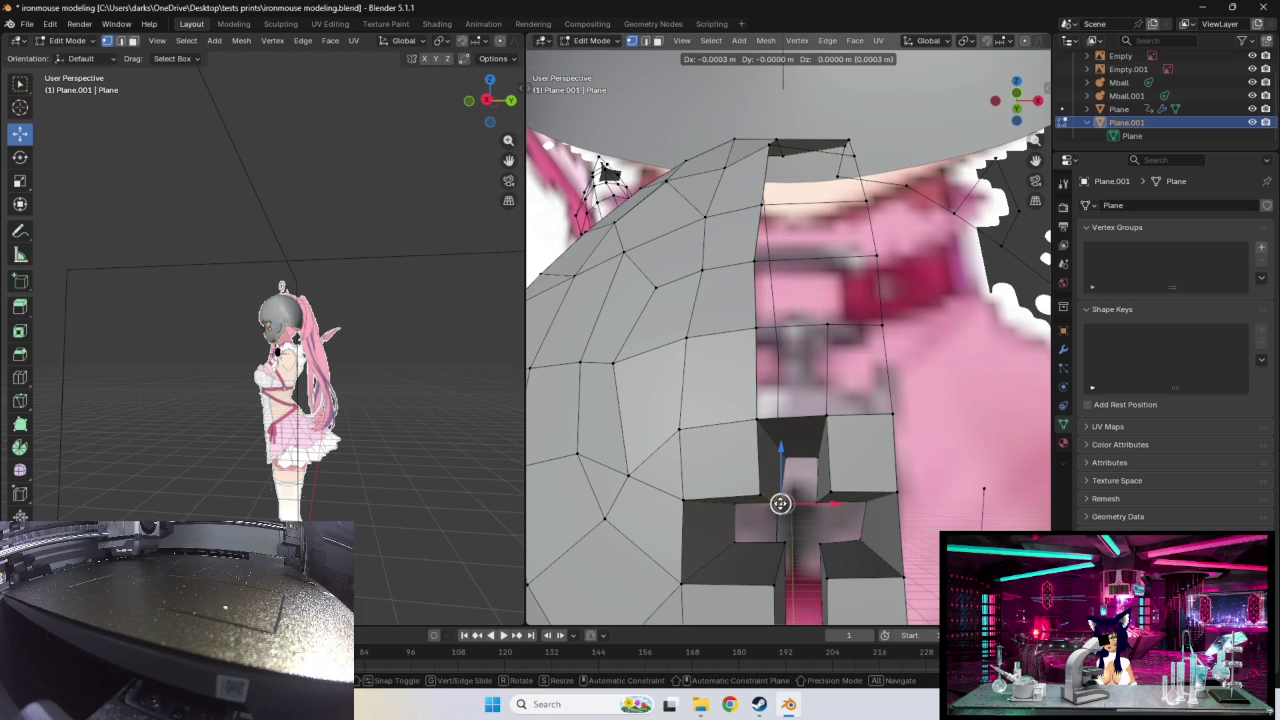
middle_click_drag(778, 503, 799, 505)
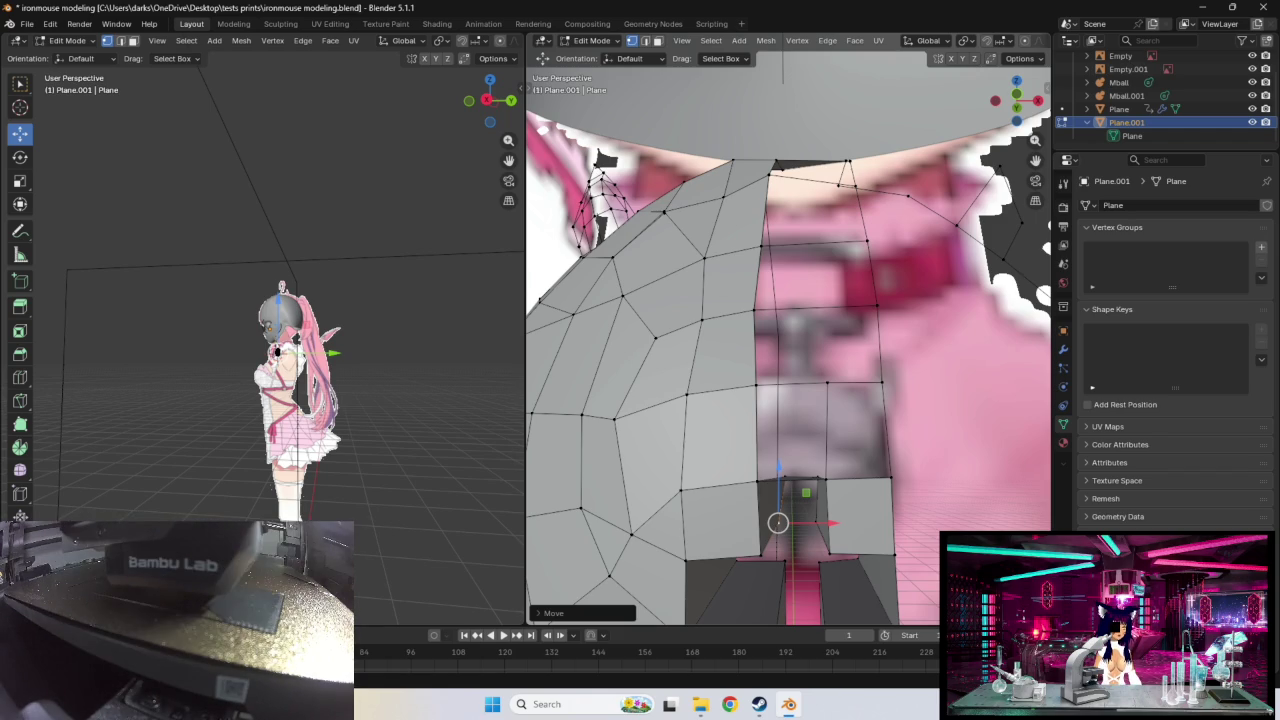
left_click_drag(0, 150, 200, 1)
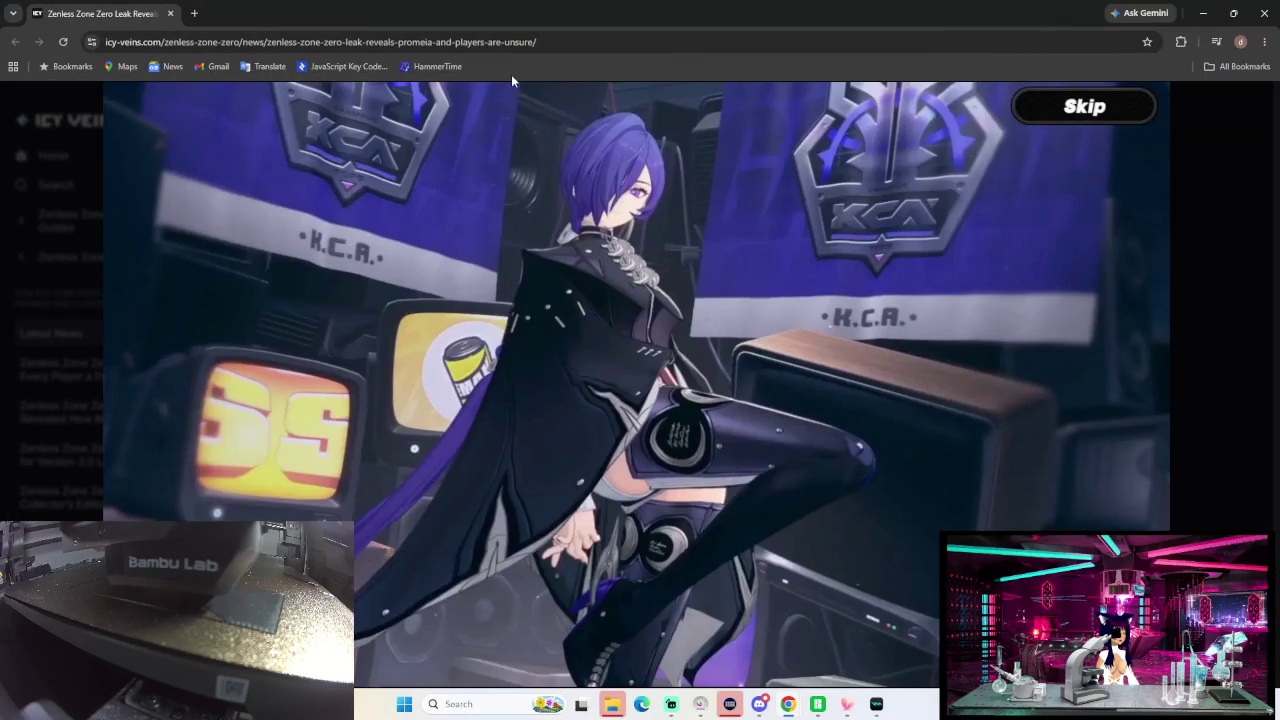
Step: Dock the Icy Veins article on the right half and the Sunbringer wiki on the left
left_click(1238, 20)
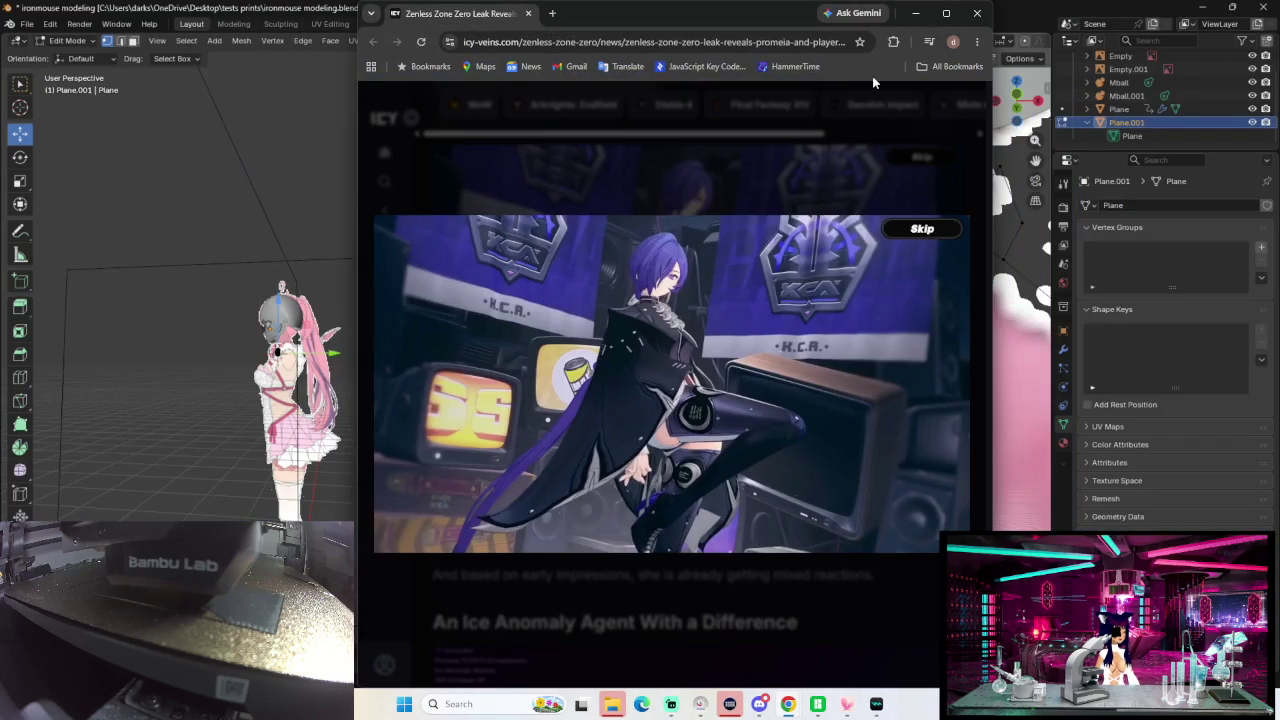
left_click_drag(697, 15, 971, 27)
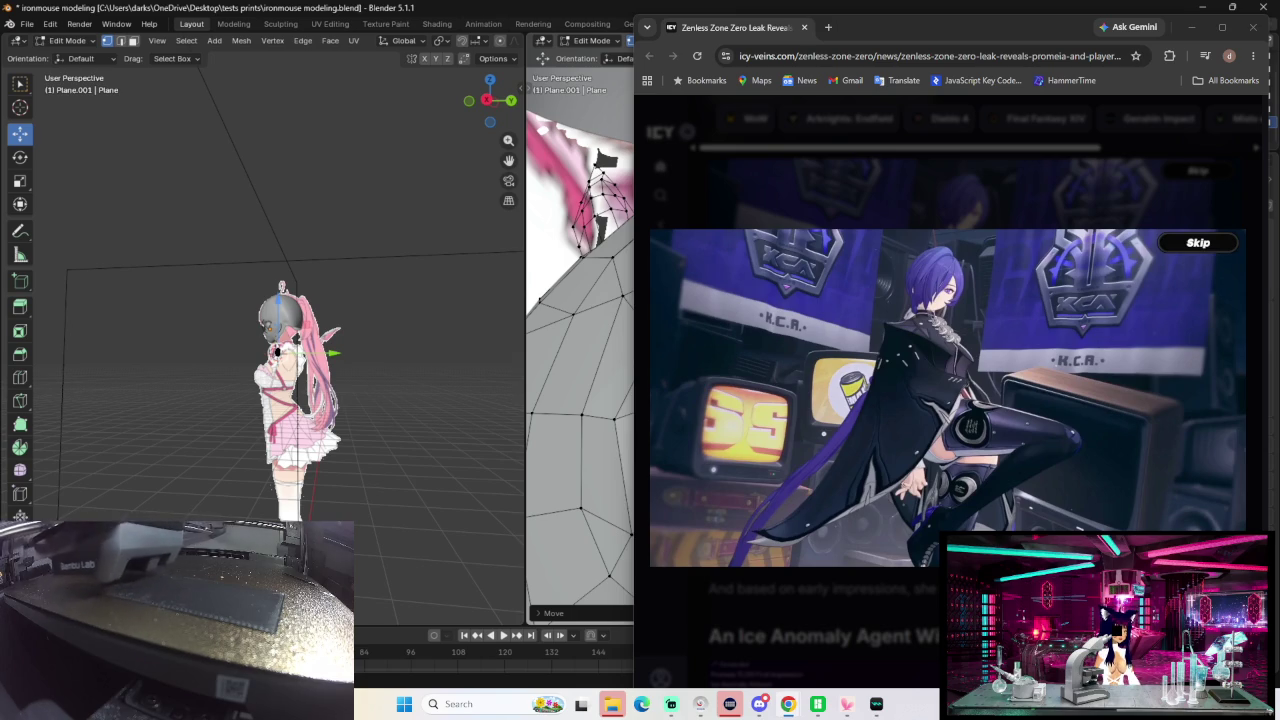
mouse_move(11, 179)
left_mouse_down()
mouse_move(226, 94)
mouse_move(330, 16)
left_mouse_up()
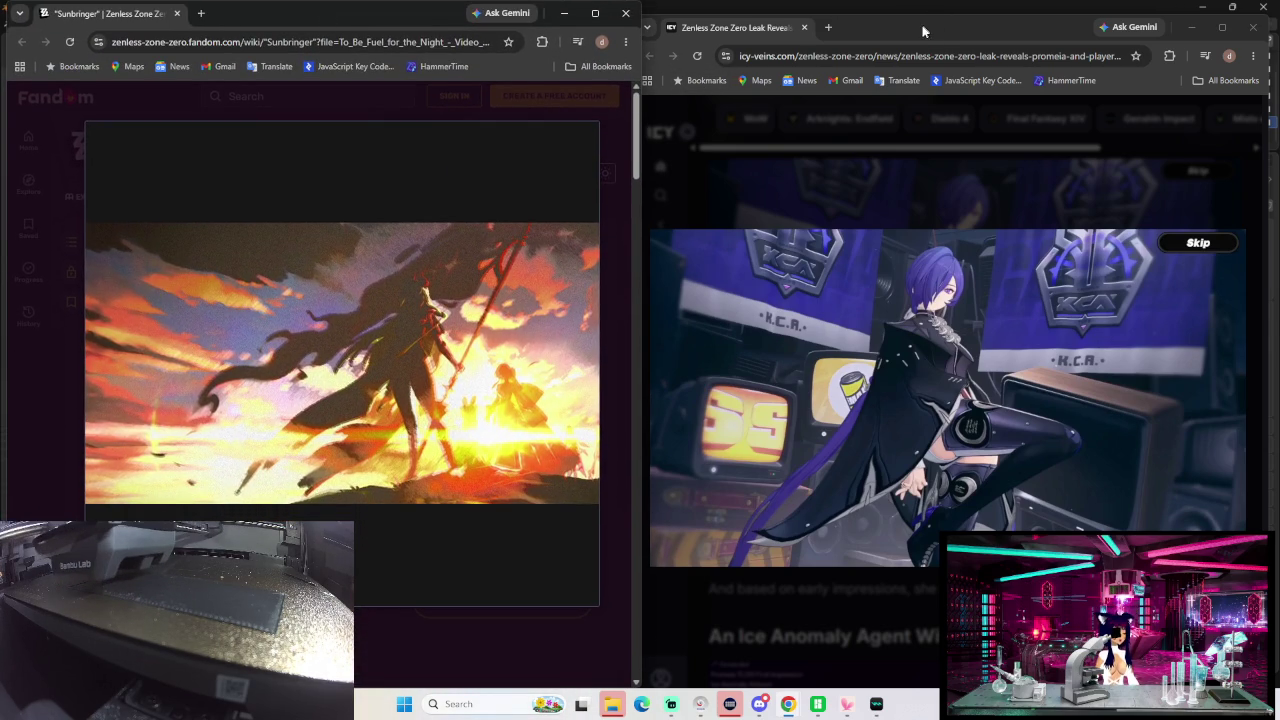
Step: Show the NPC "Sunbringer" gallery image and close the Icy Veins article window
left_click(925, 30)
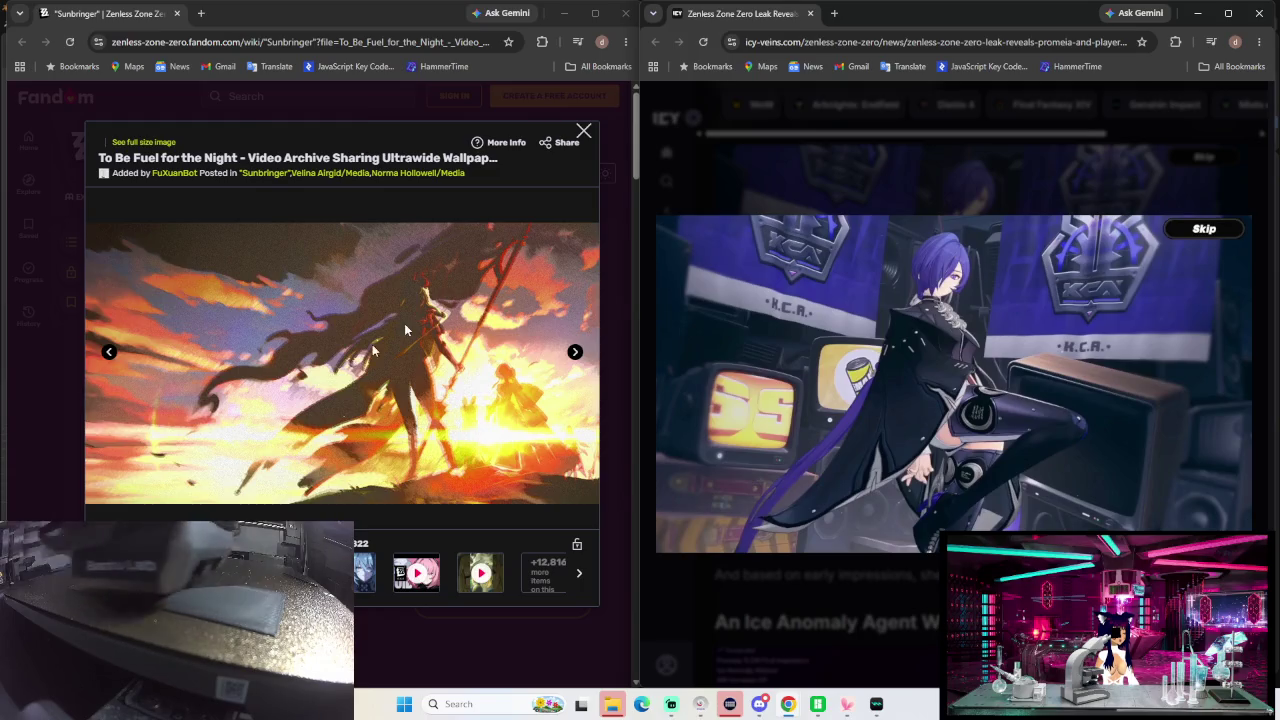
mouse_move(342, 362)
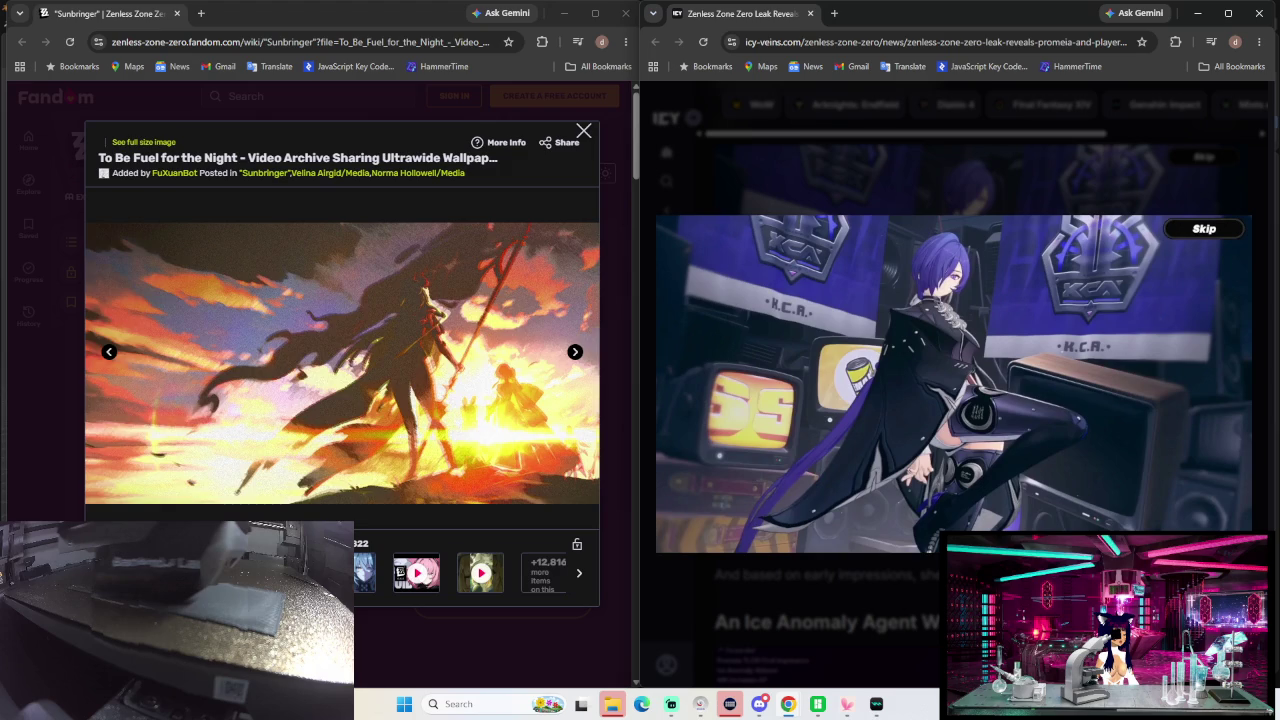
left_click(109, 351)
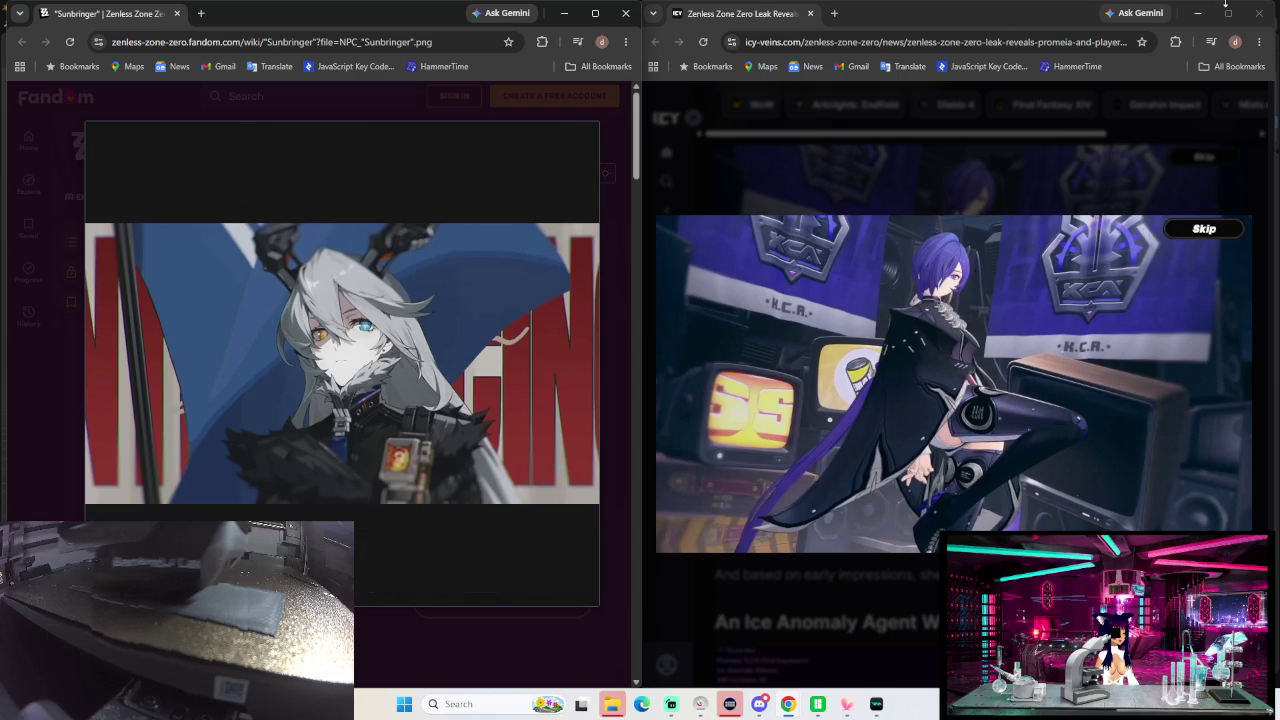
left_click(1259, 13)
mouse_move(233, 291)
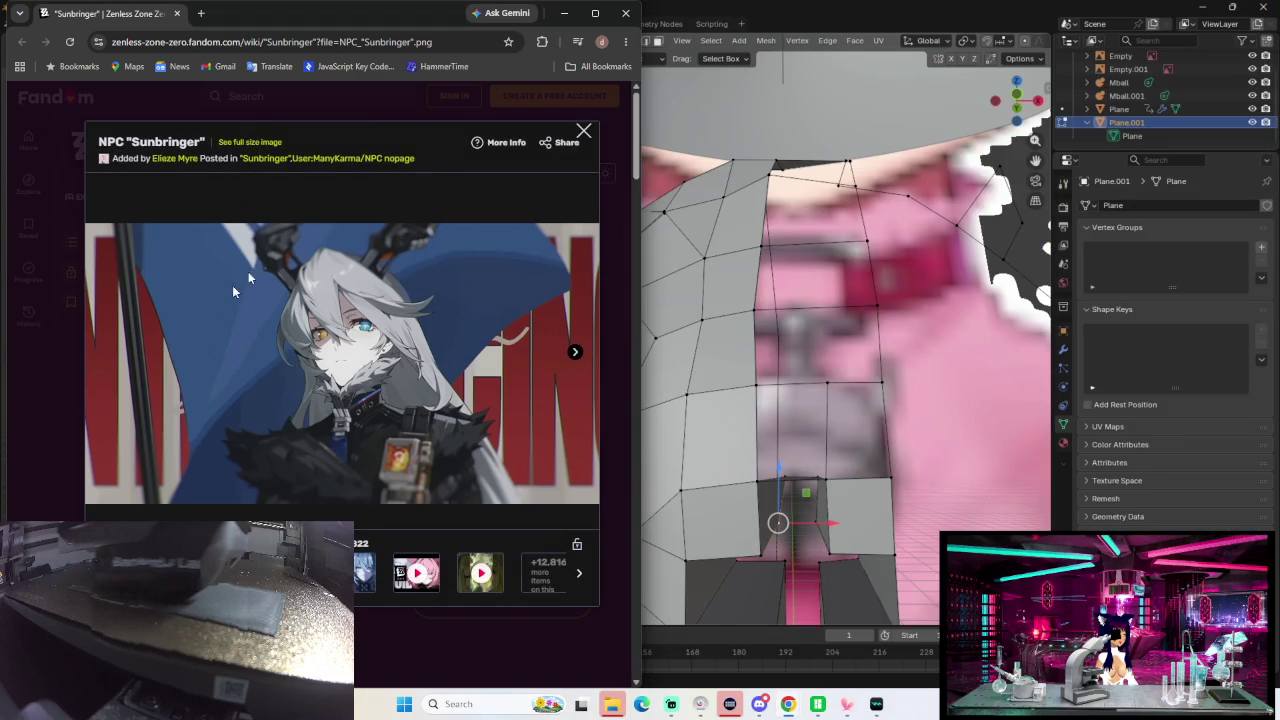
Step: Advance to the next Sunbringer gallery image, then minimize Chrome to reveal Blender
key("Right")
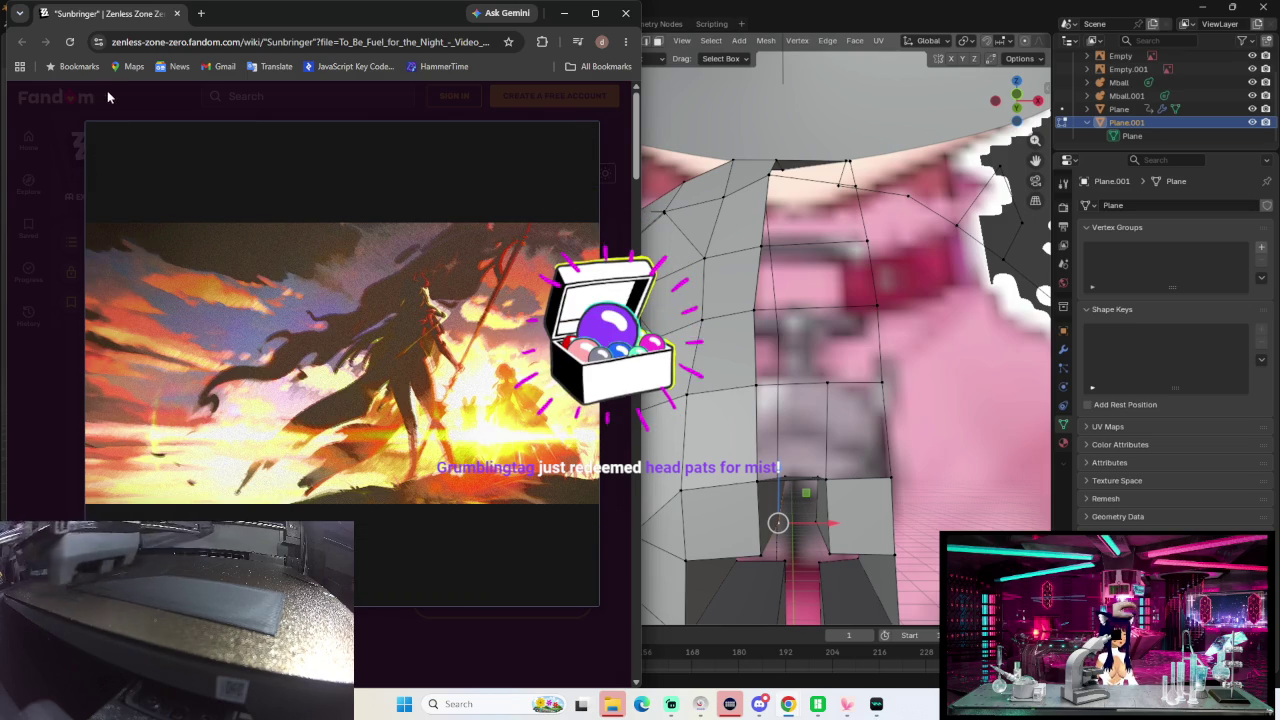
left_click_drag(240, 19, 28, 53)
left_click(352, 47)
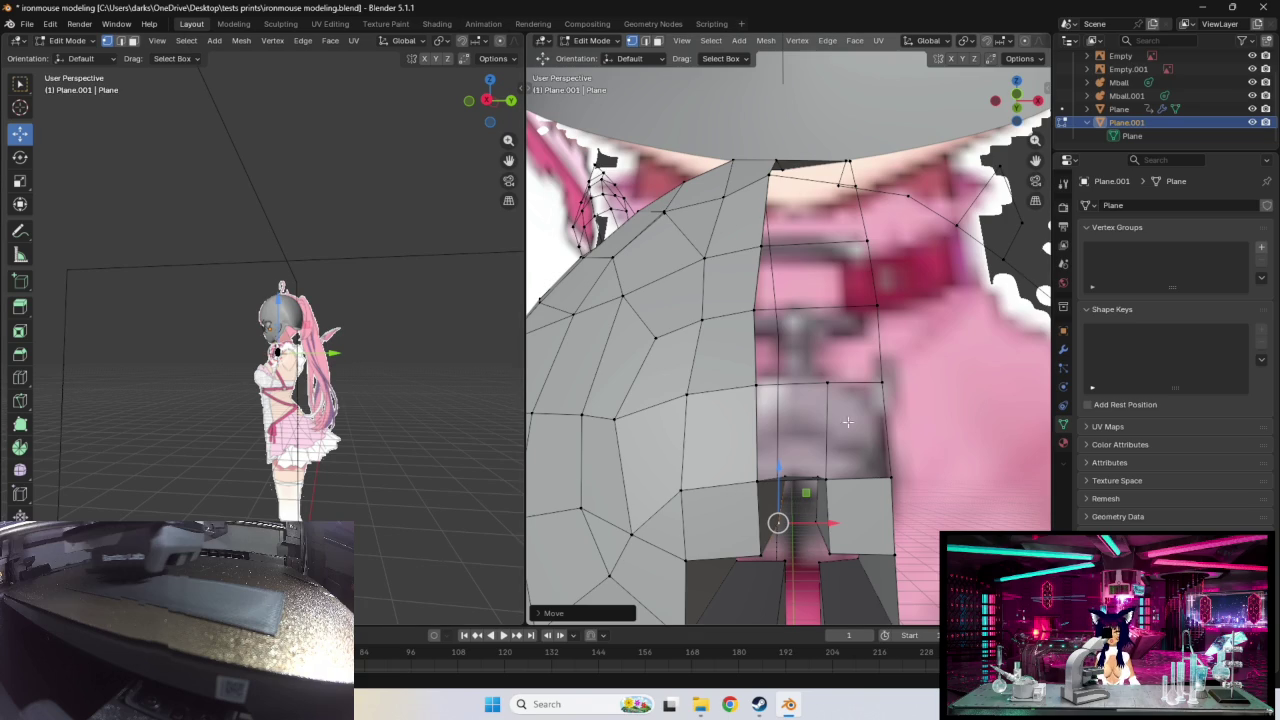
Step: From a side view, pull the vertices along the cutout's lower edge up and left
scroll(856, 389, "up", 3)
mouse_move(700, 529)
middle_mouse_down()
mouse_move(751, 520)
mouse_move(843, 465)
mouse_move(831, 468)
middle_mouse_up()
scroll(751, 520, "down", 4)
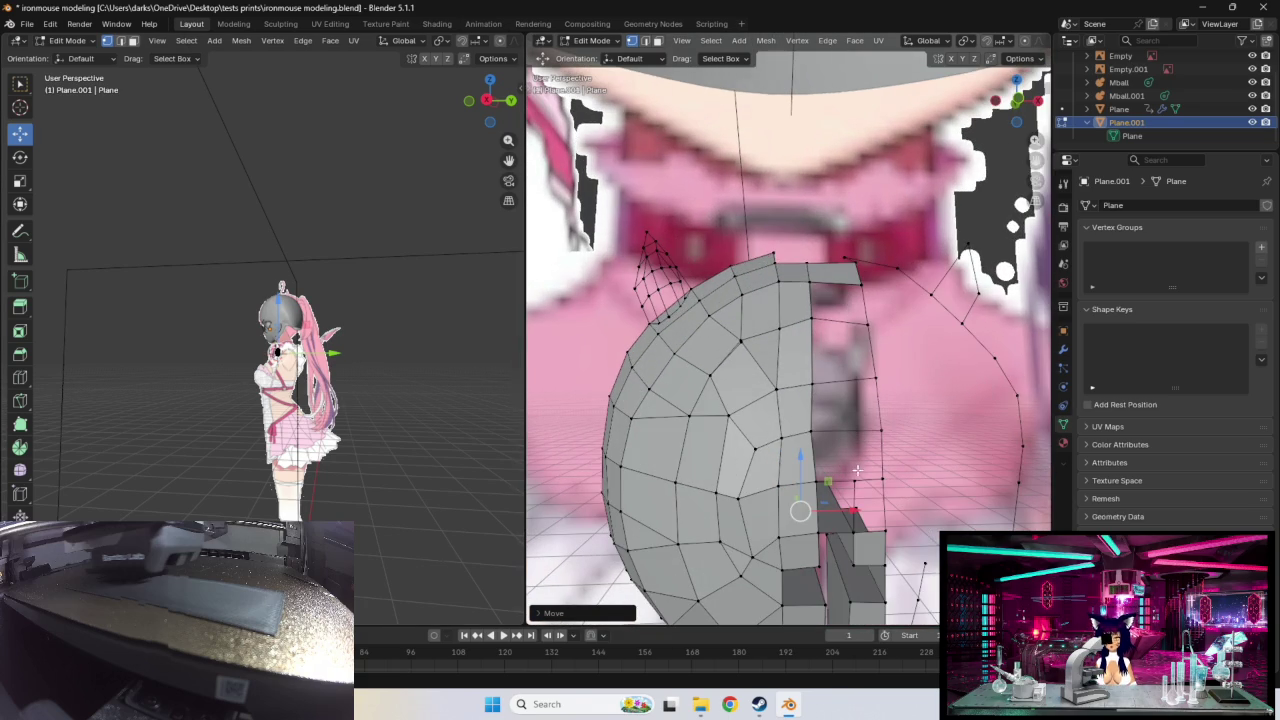
left_click(856, 481)
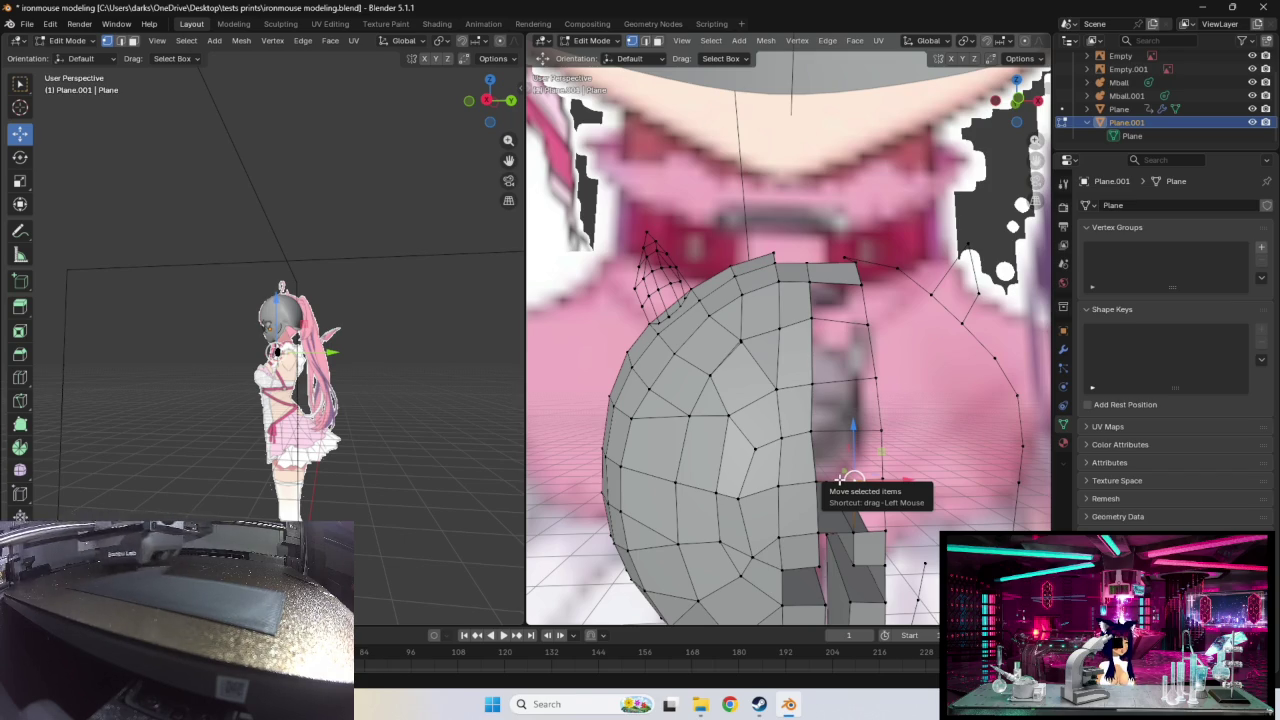
left_click_drag(845, 478, 810, 432)
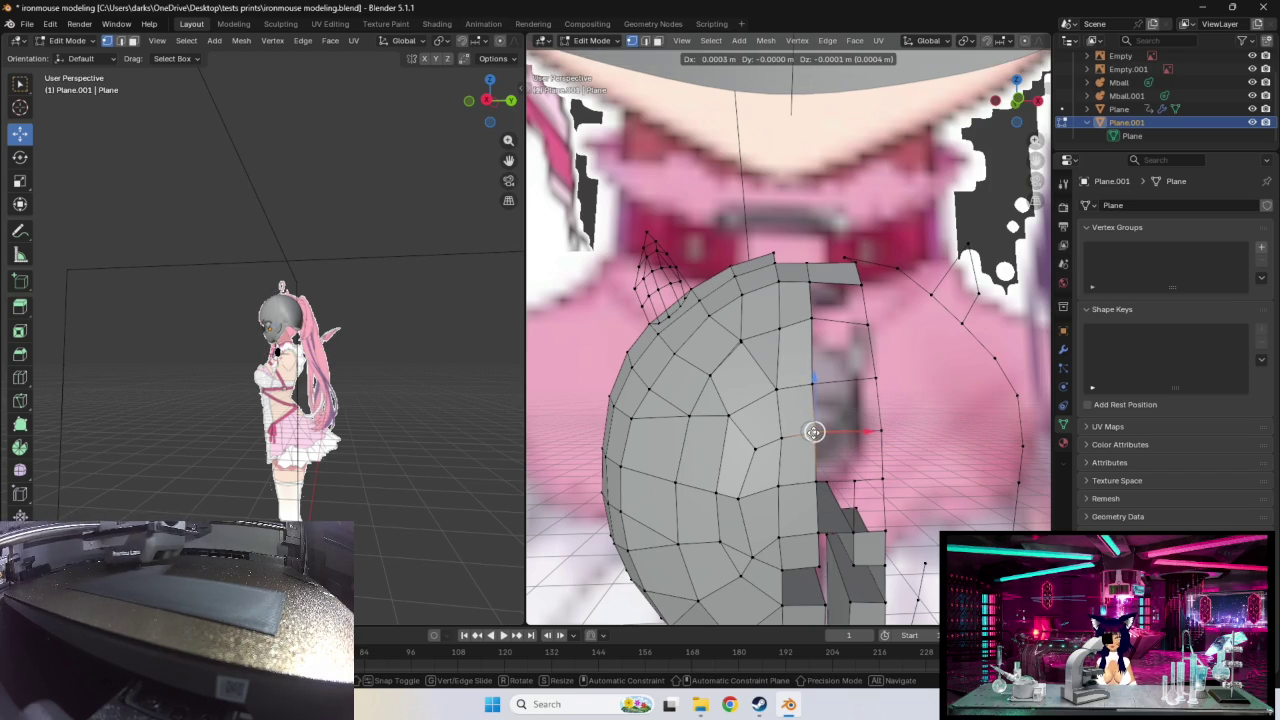
left_click(778, 389)
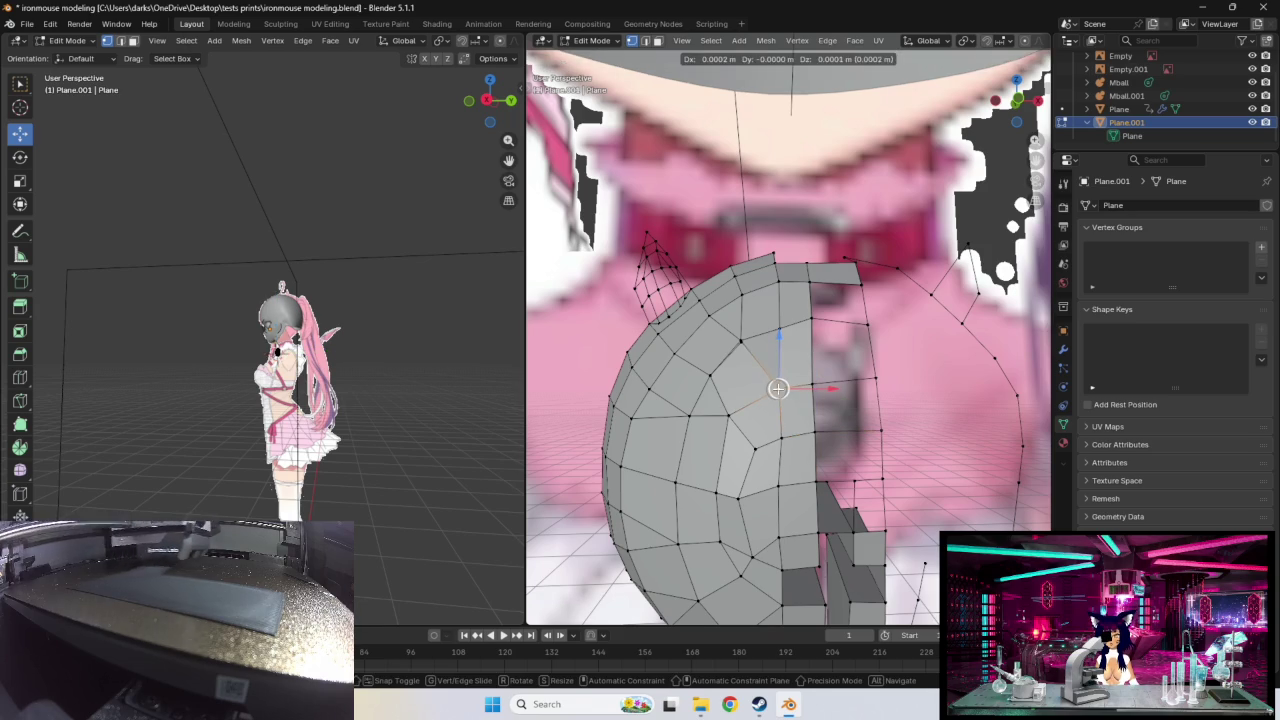
key("g")
left_click(775, 437)
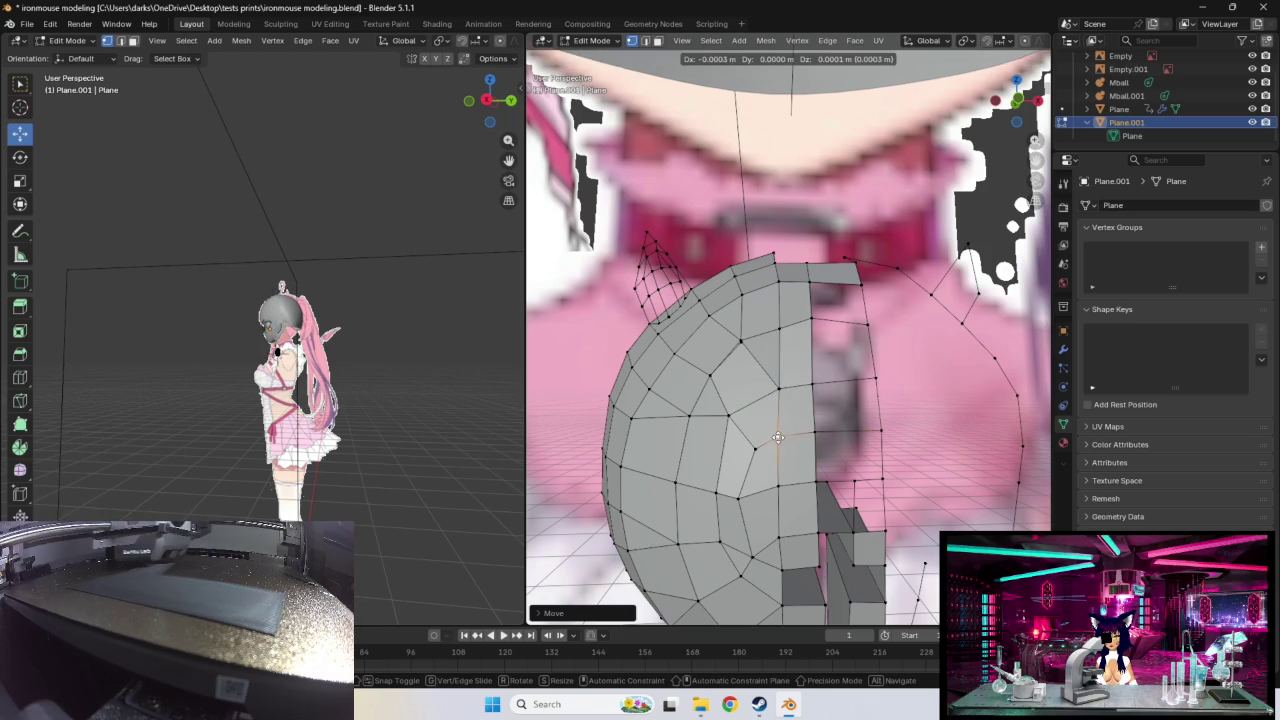
key("g")
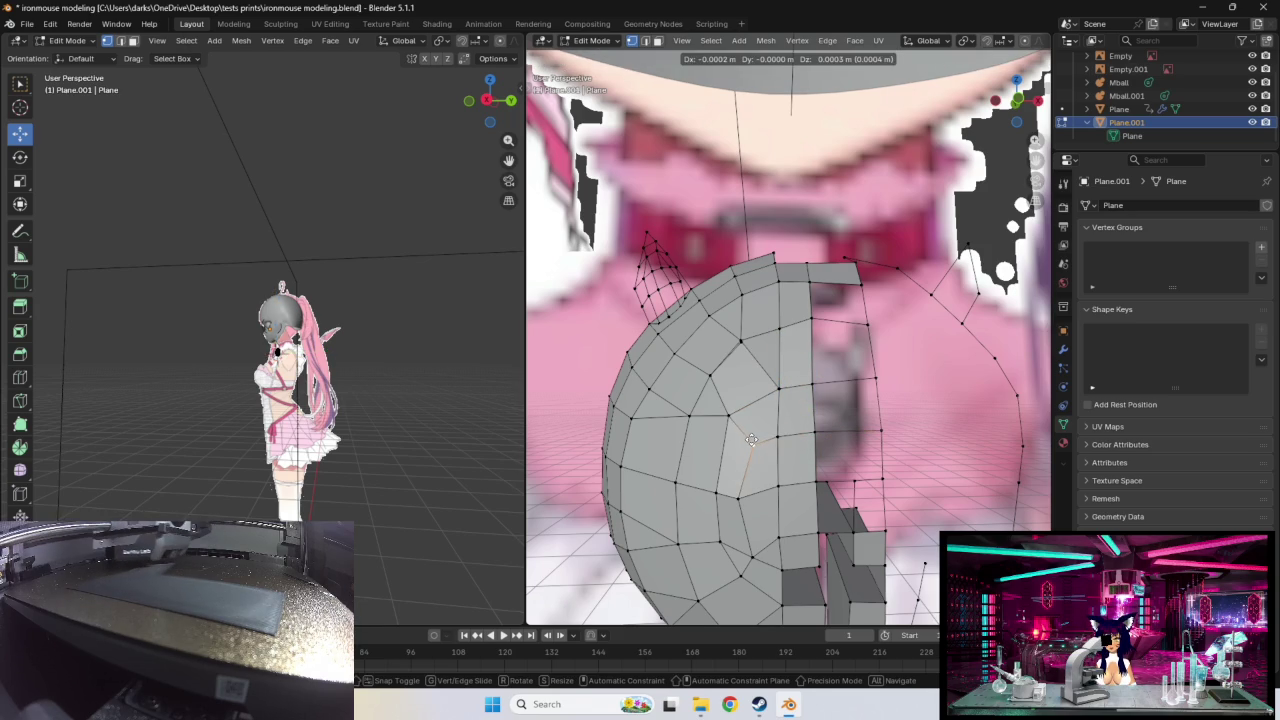
left_click(751, 442)
Step: From above, reposition the selected rim vertex in several fine moves
middle_click_drag(962, 345, 944, 300)
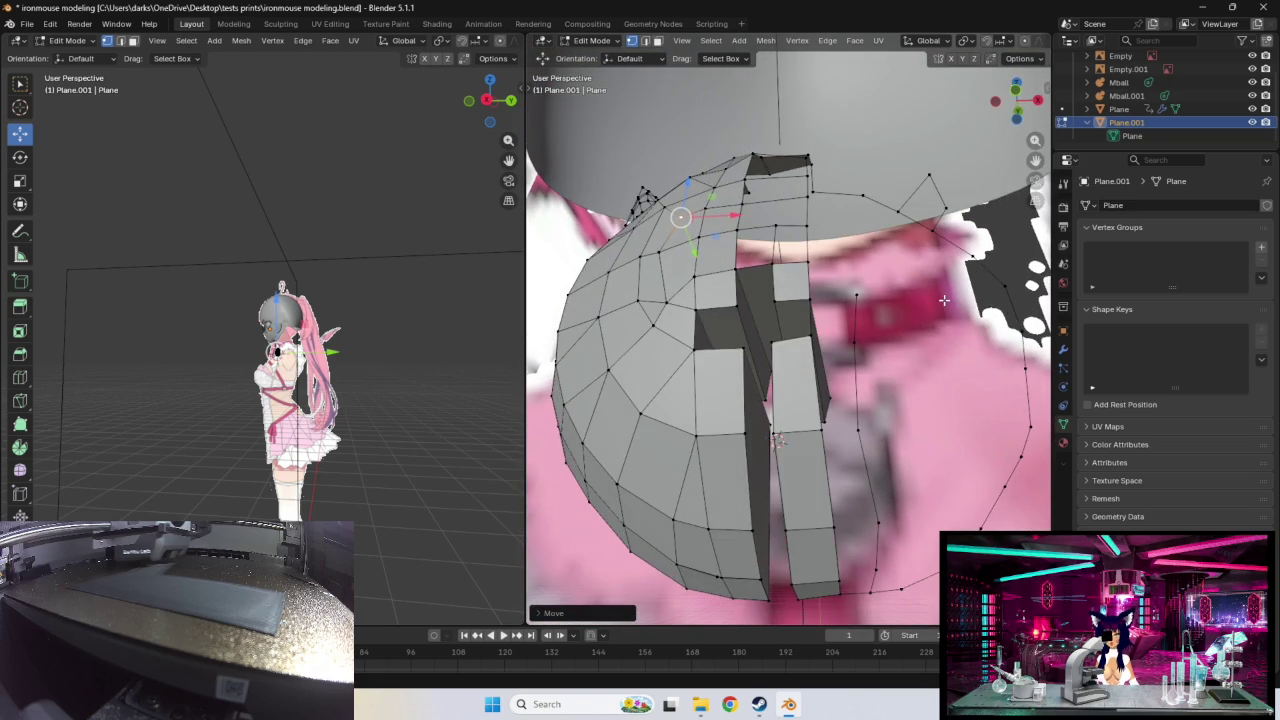
key("g")
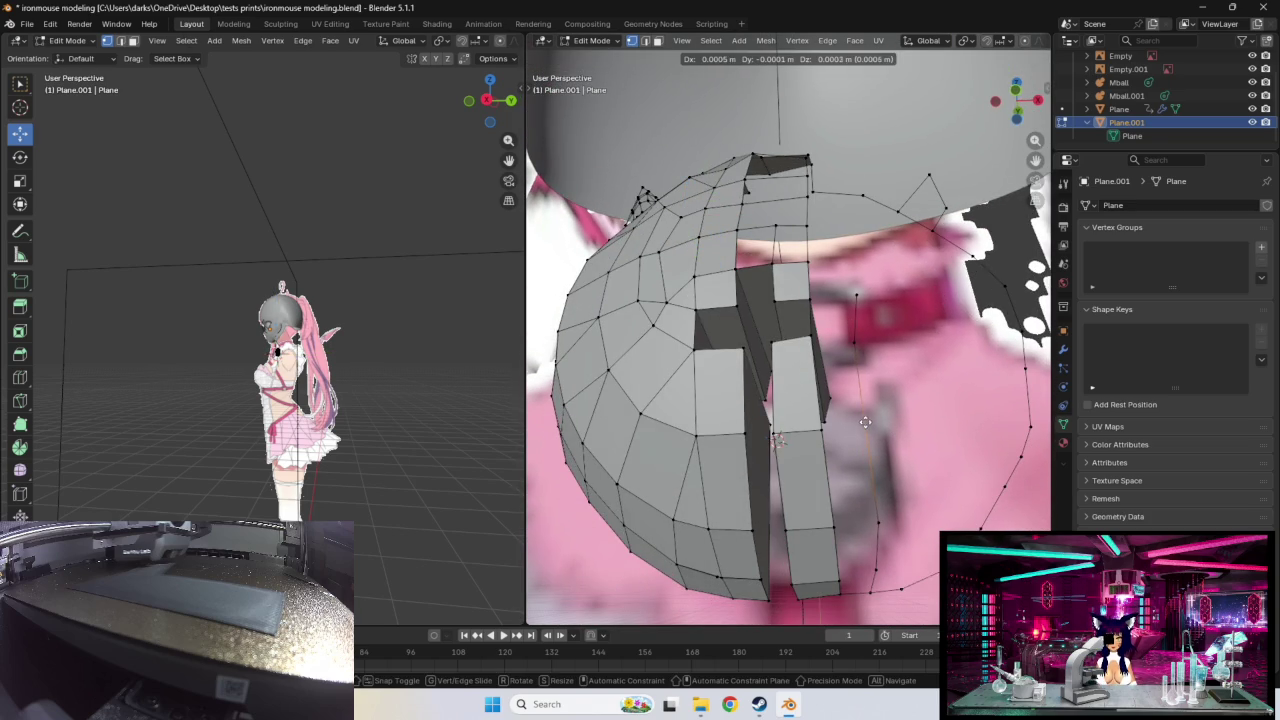
left_click(878, 414)
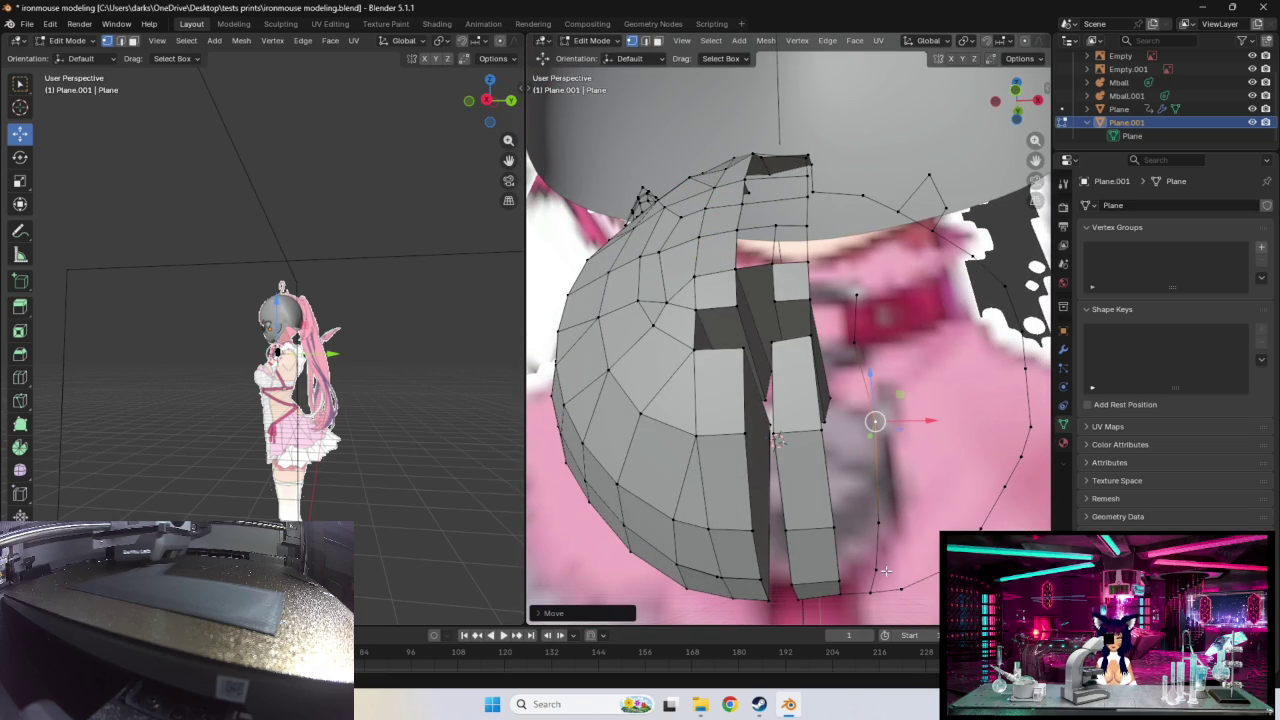
key("g")
left_click(870, 530)
key("g")
left_click(869, 524)
mouse_move(869, 524)
middle_mouse_down()
mouse_move(885, 525)
mouse_move(858, 532)
mouse_move(886, 525)
middle_mouse_up()
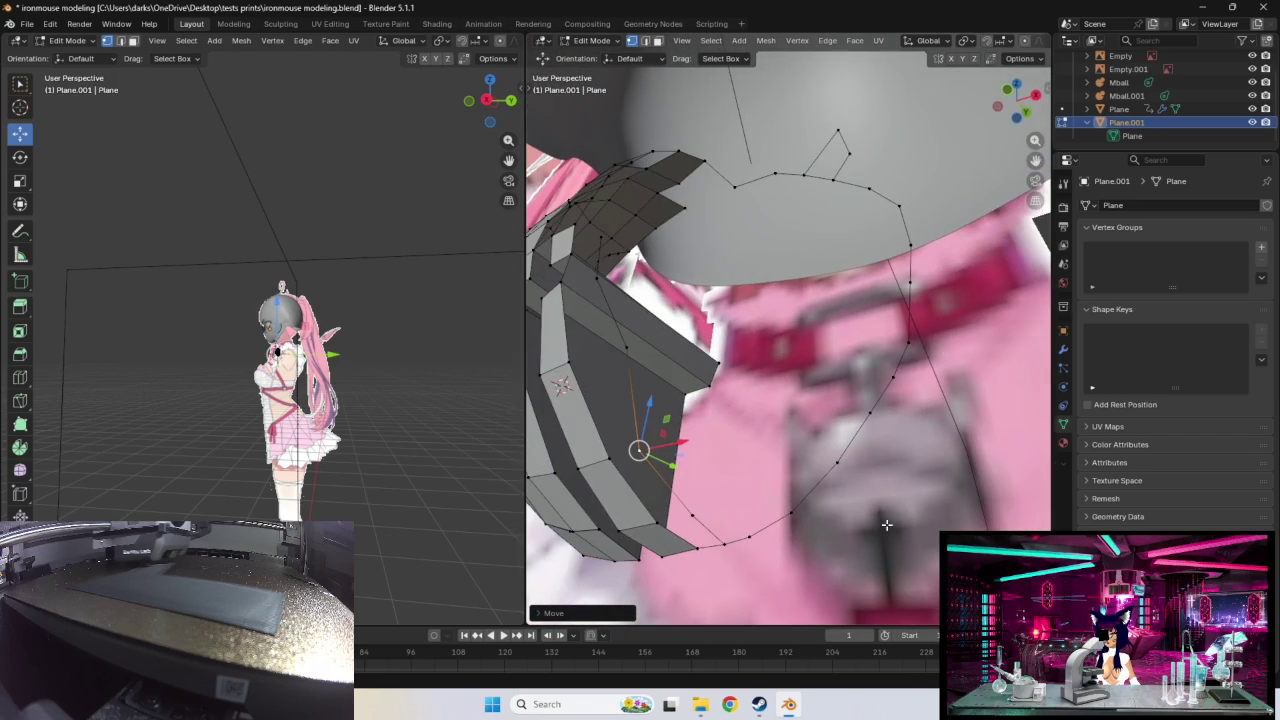
key("g")
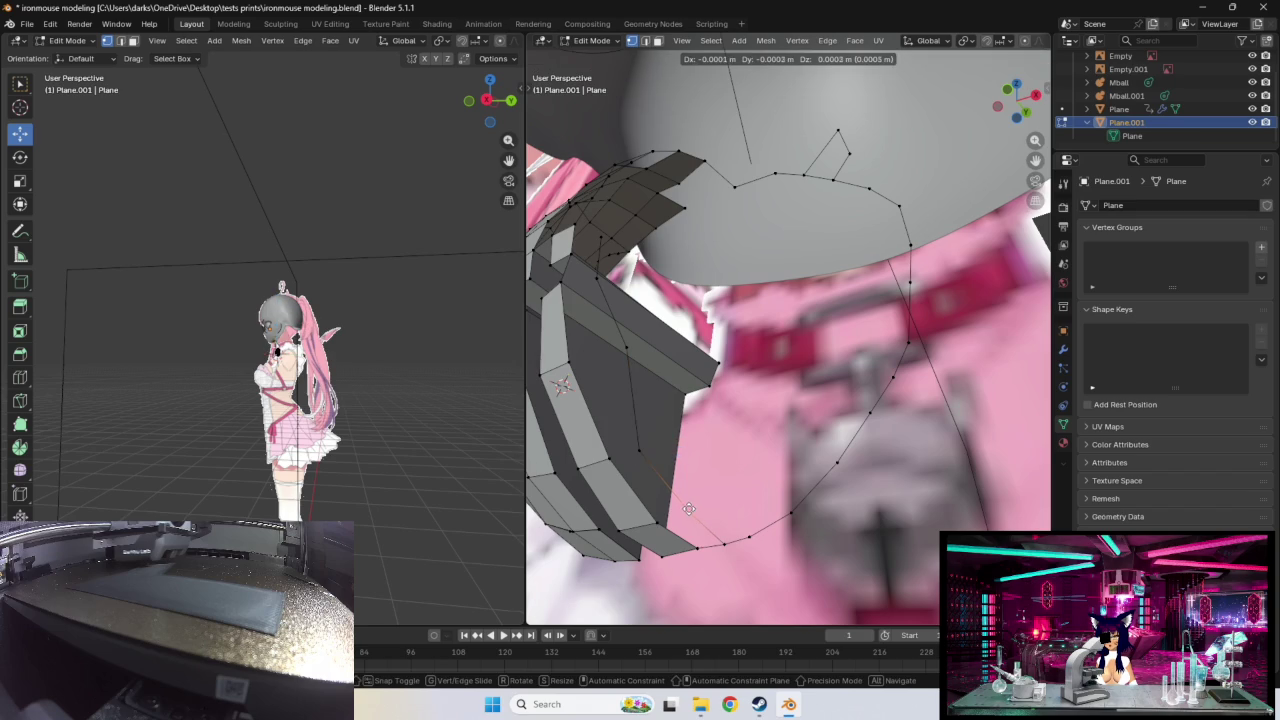
left_click(688, 508)
middle_click_drag(780, 462, 792, 458)
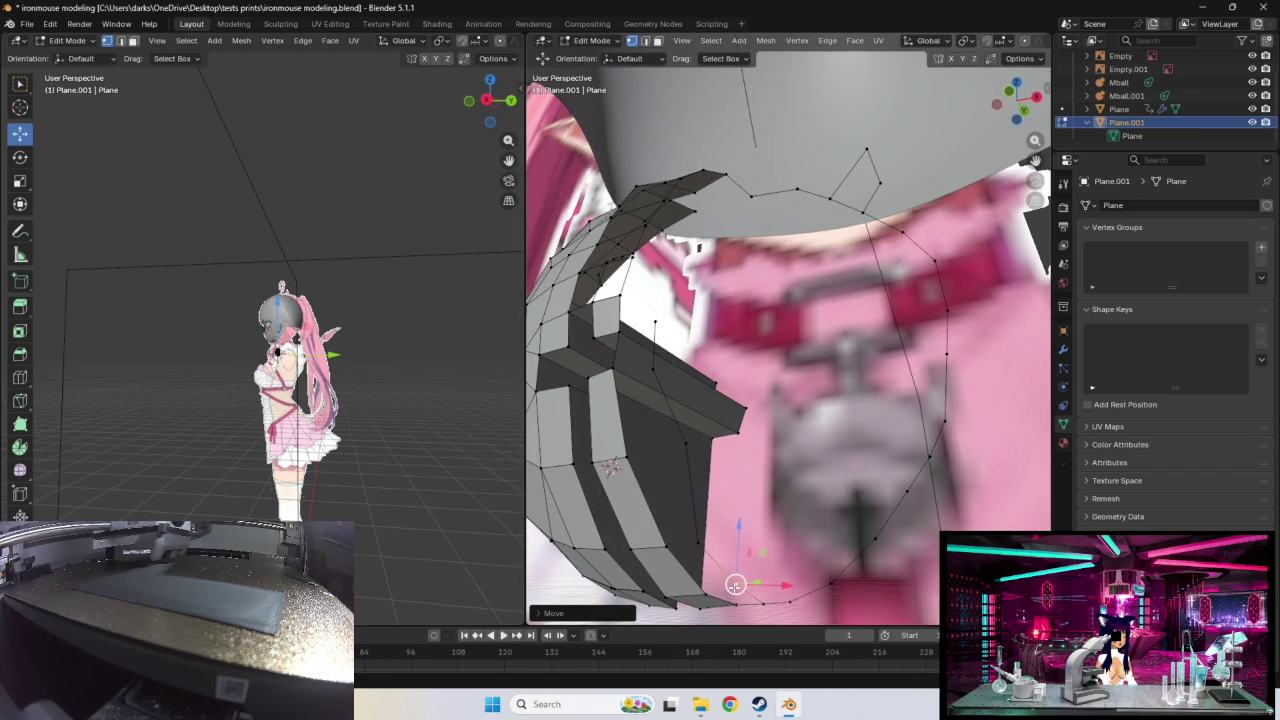
Step: Adjust the bottom-corner vertex and the vertices beside the cross cutout's edge
left_click(734, 586)
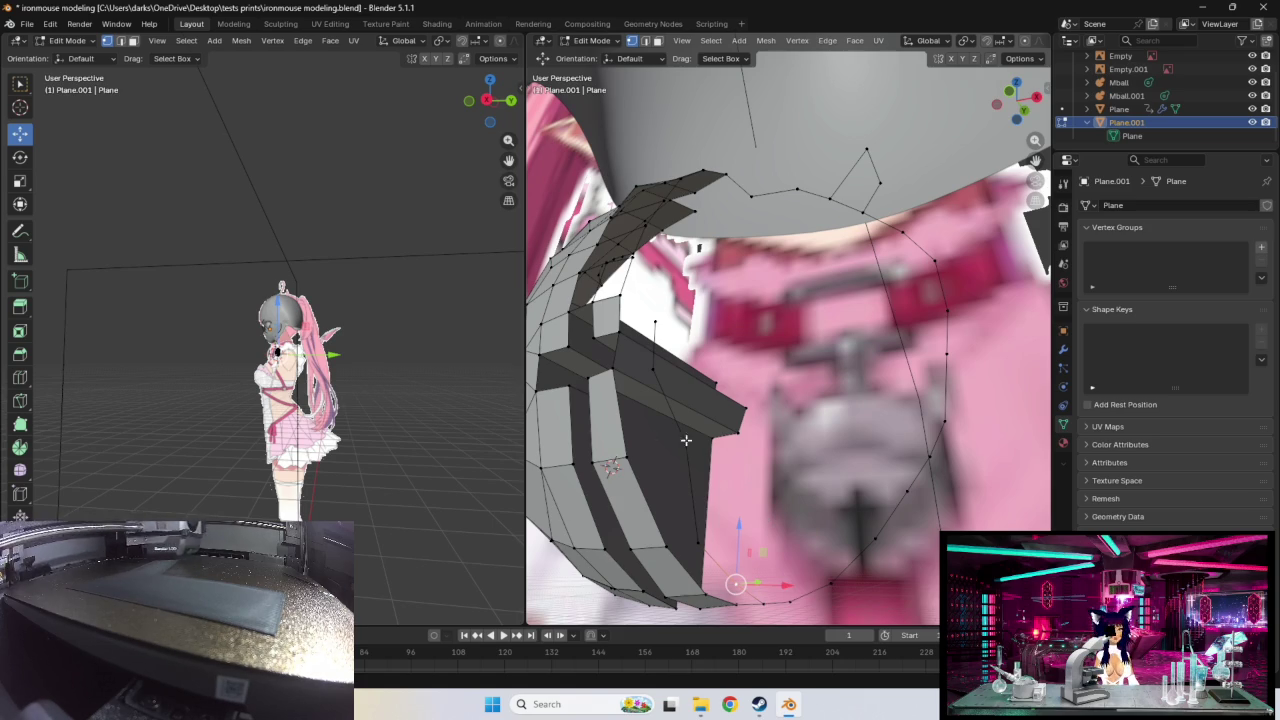
middle_click_drag(765, 521, 774, 445)
left_click(789, 430)
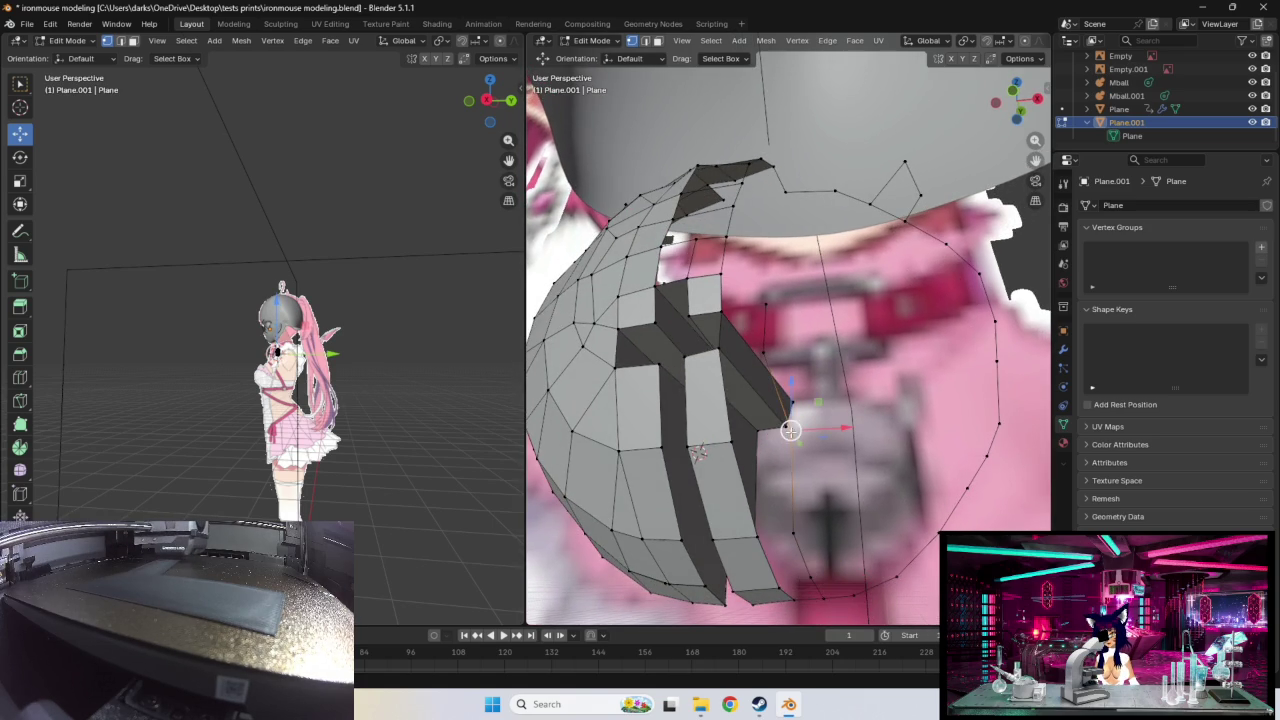
key("g")
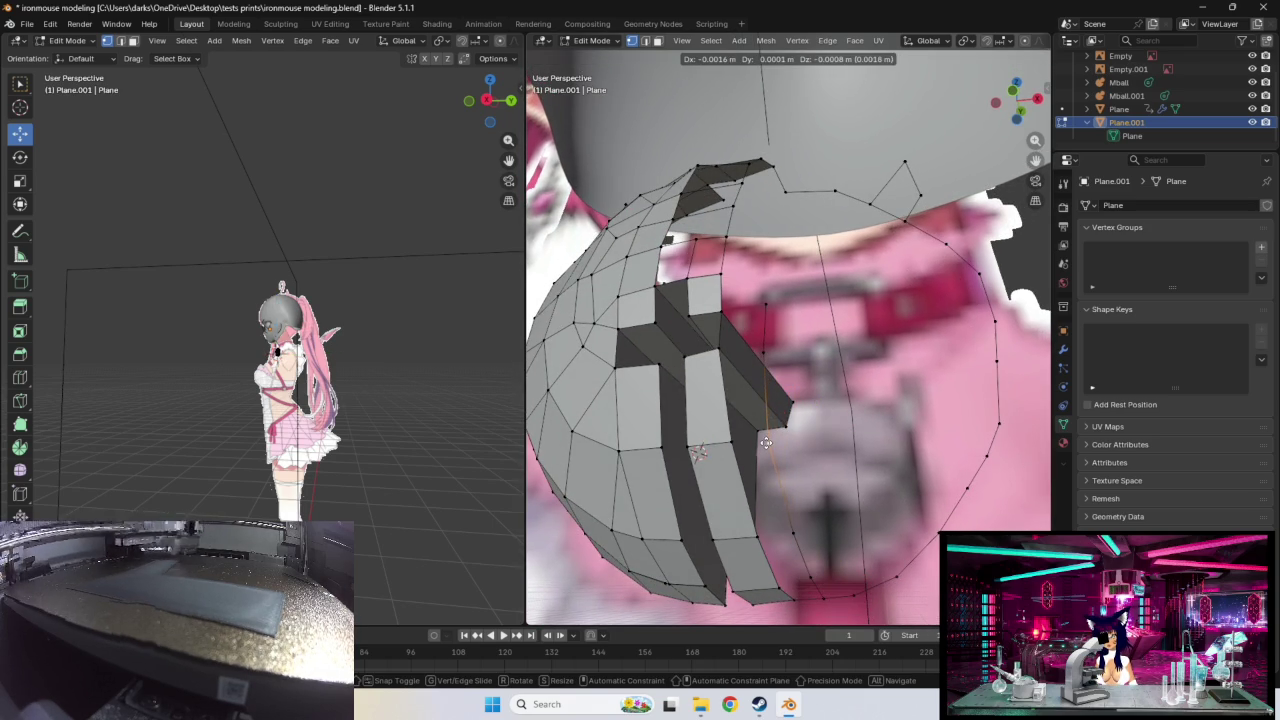
left_click(765, 443)
mouse_move(765, 443)
middle_mouse_down()
mouse_move(790, 530)
mouse_move(845, 410)
mouse_move(880, 413)
middle_mouse_up()
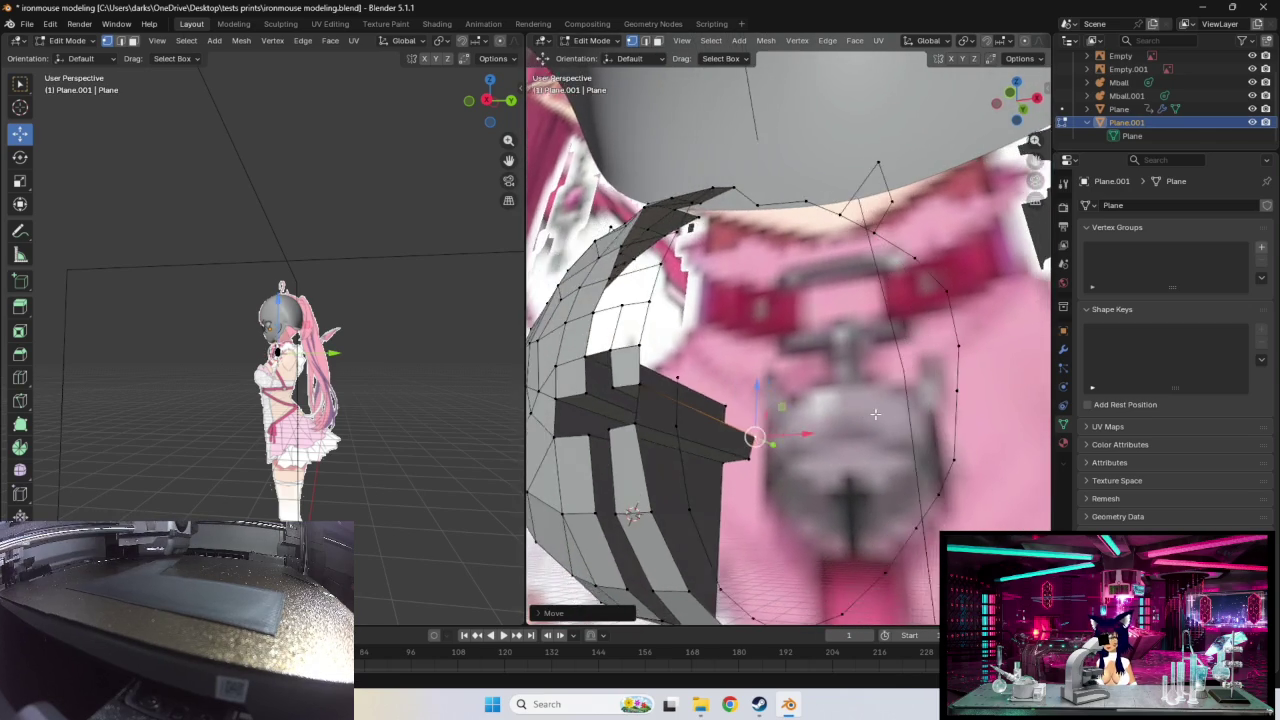
left_click(712, 424)
left_click_drag(713, 377, 716, 378)
Step: Move a vertex on the outer rim and nudge it into place
mouse_move(852, 398)
middle_mouse_down()
mouse_move(863, 378)
mouse_move(815, 366)
middle_mouse_up()
left_click(820, 399)
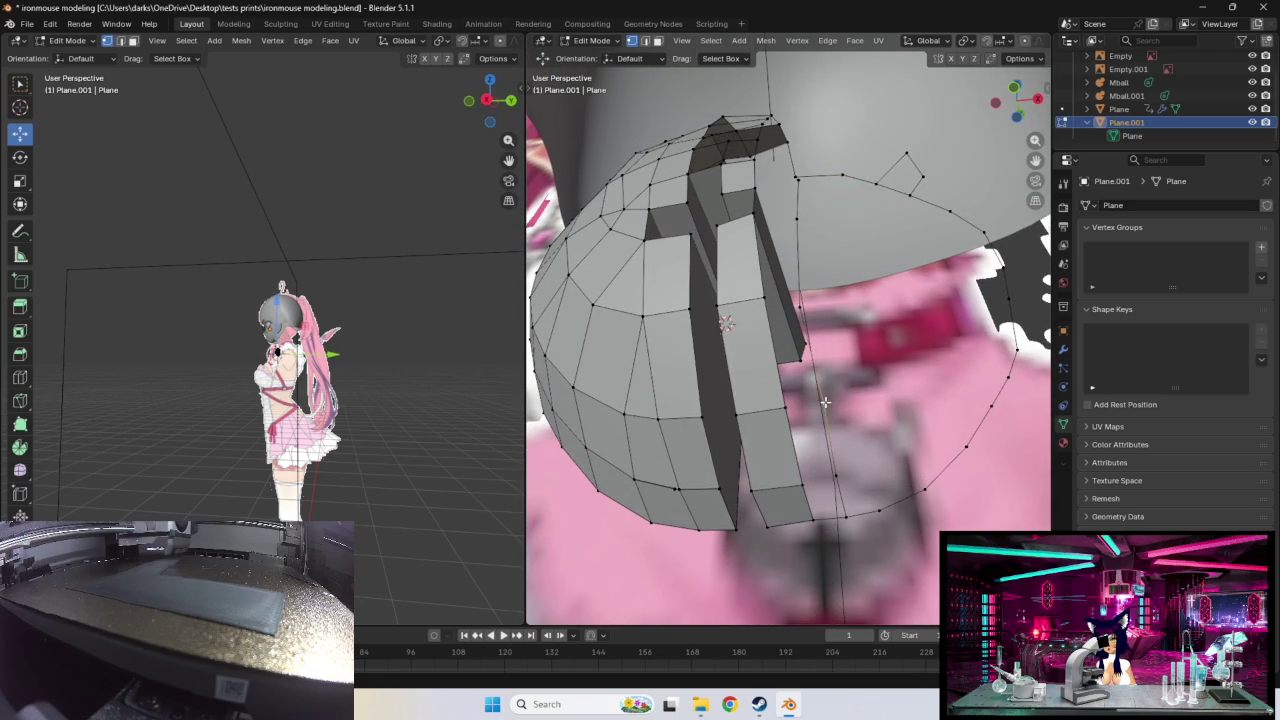
key("g")
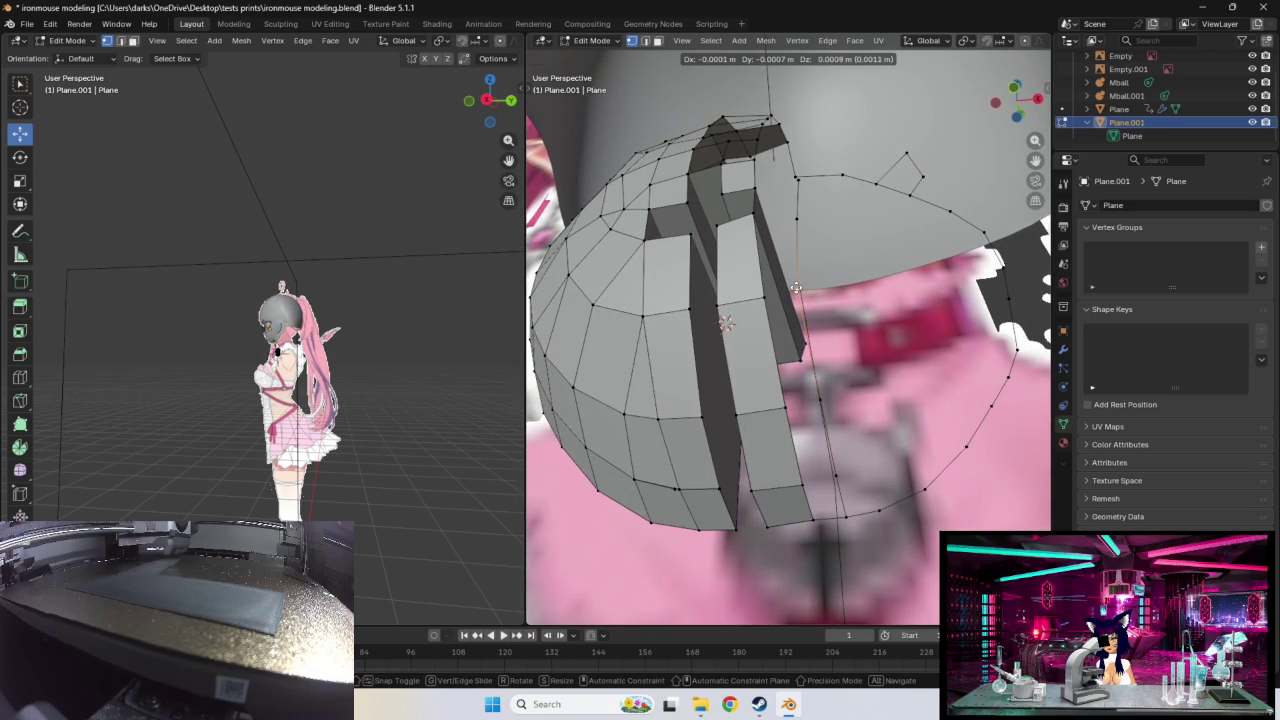
left_click(795, 287)
middle_click_drag(862, 302, 880, 326)
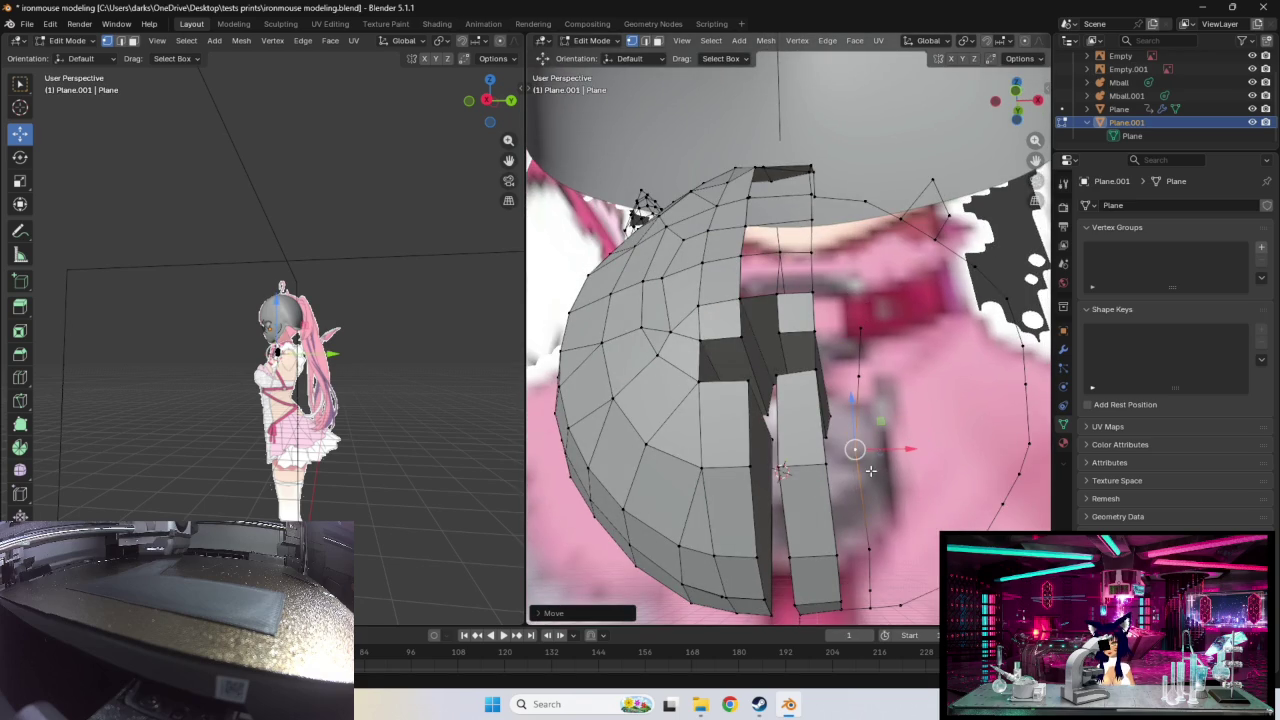
key("g")
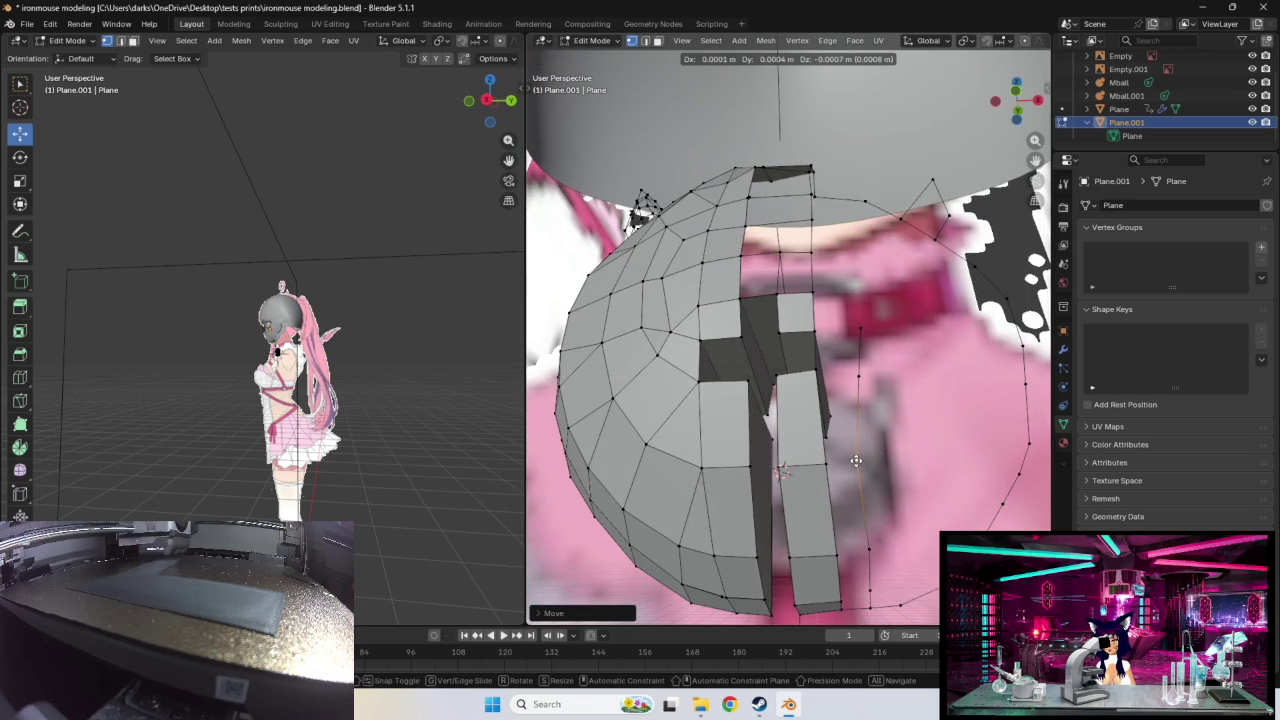
left_click(860, 460)
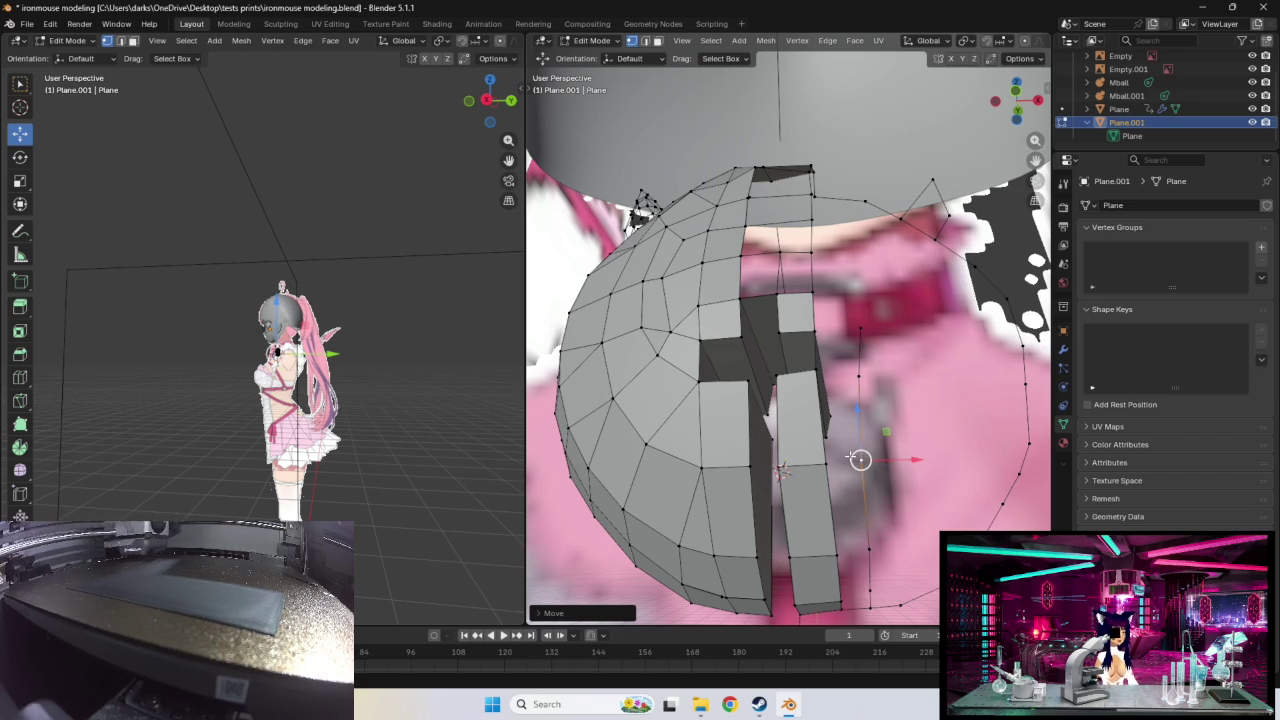
Step: Reposition vertices higher up the rim, checking from the dome's side
middle_click_drag(871, 375, 903, 466)
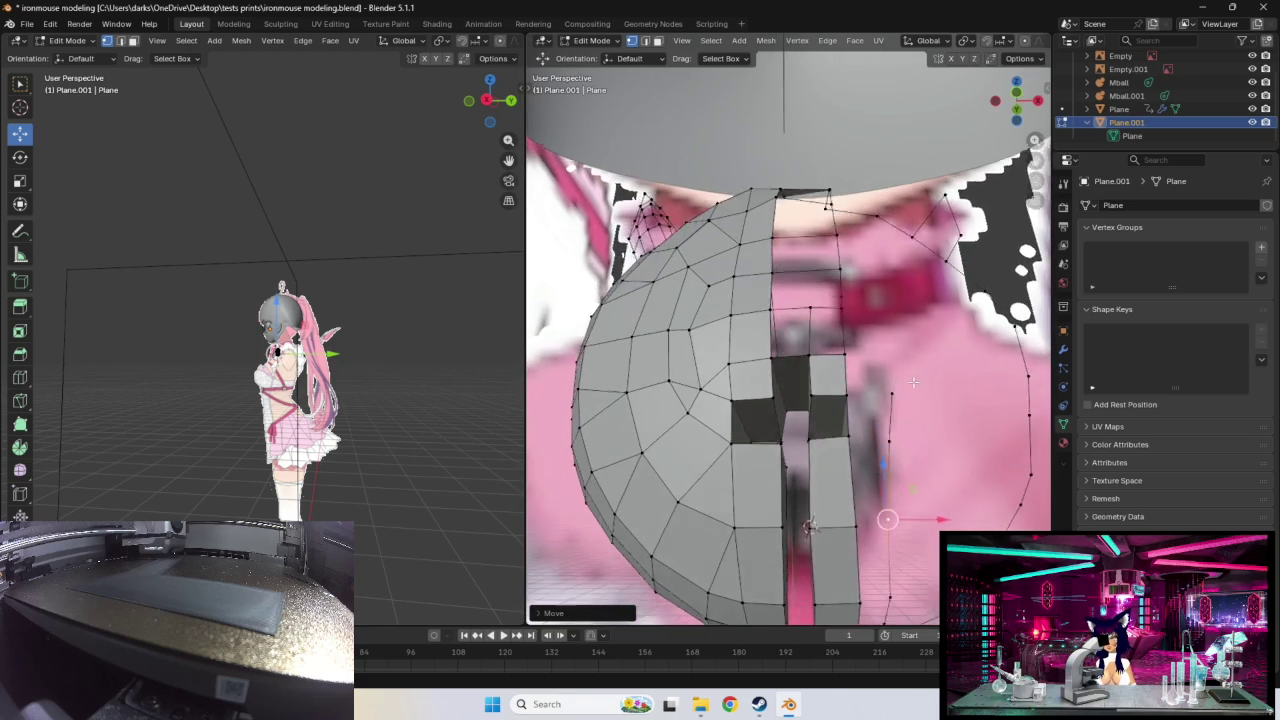
left_click(872, 456)
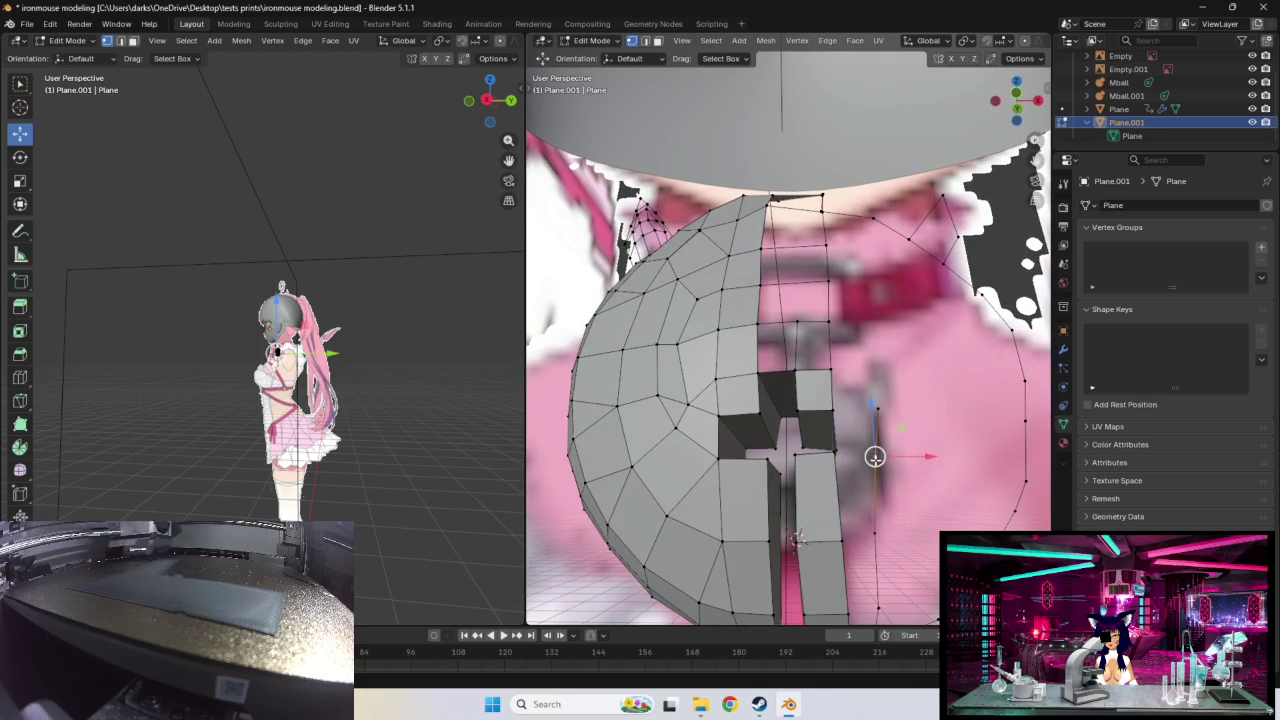
left_click(870, 408)
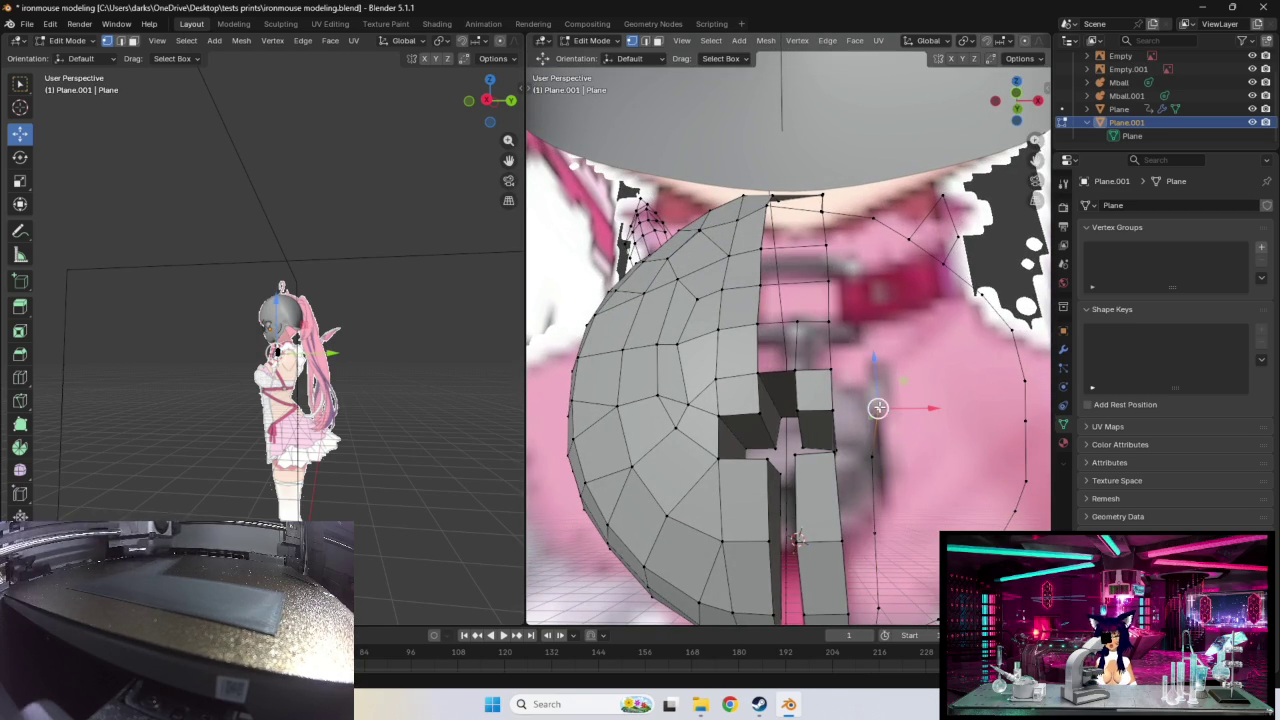
middle_click_drag(900, 447, 889, 401)
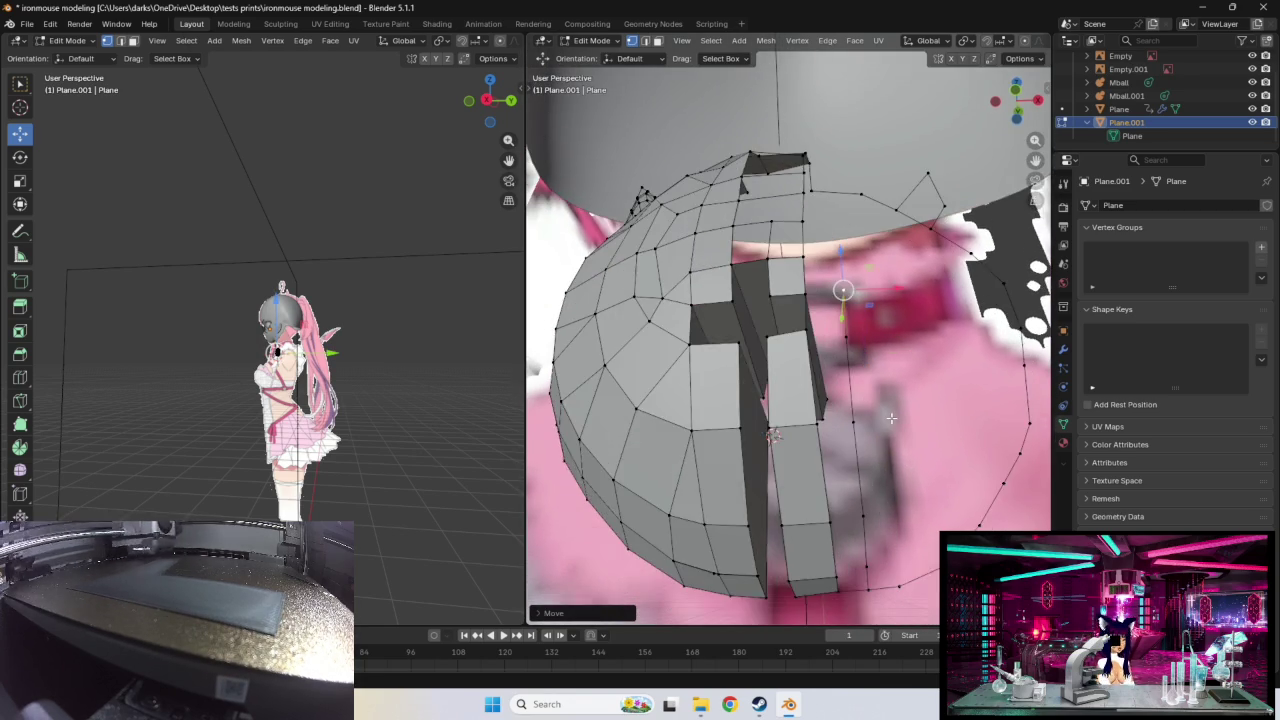
middle_click_drag(889, 401, 845, 451)
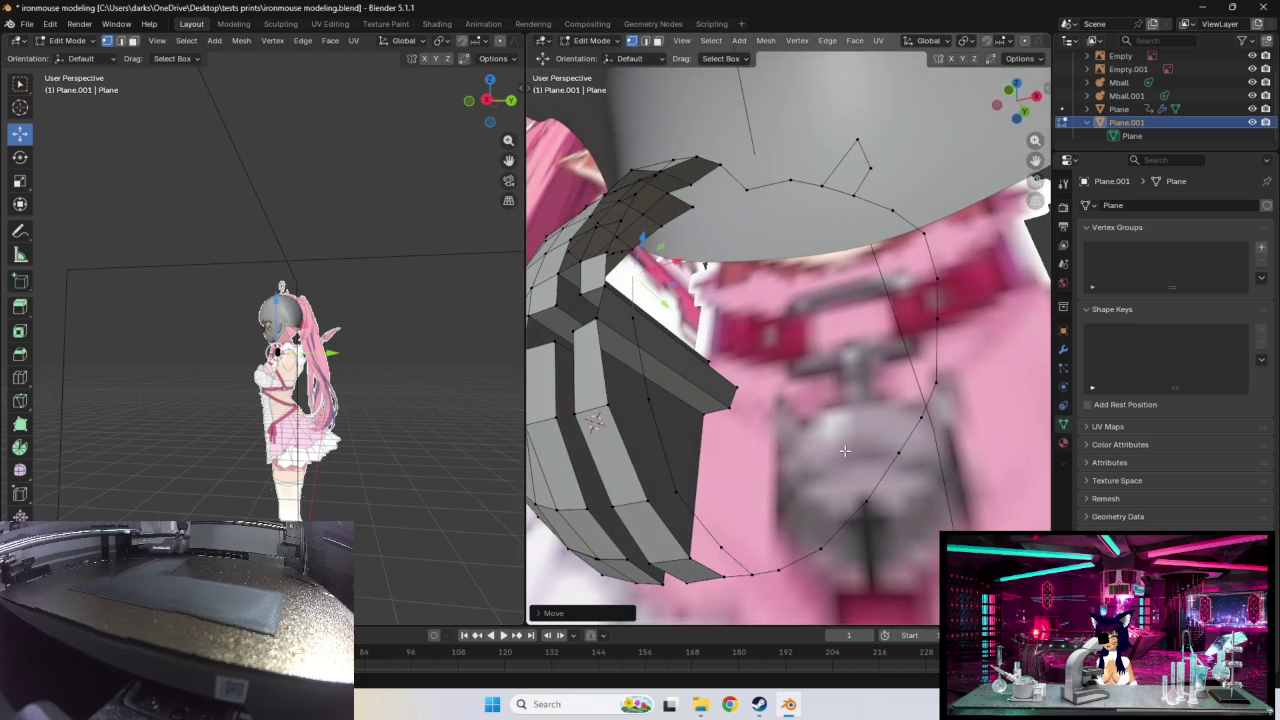
key("g")
left_click(719, 549)
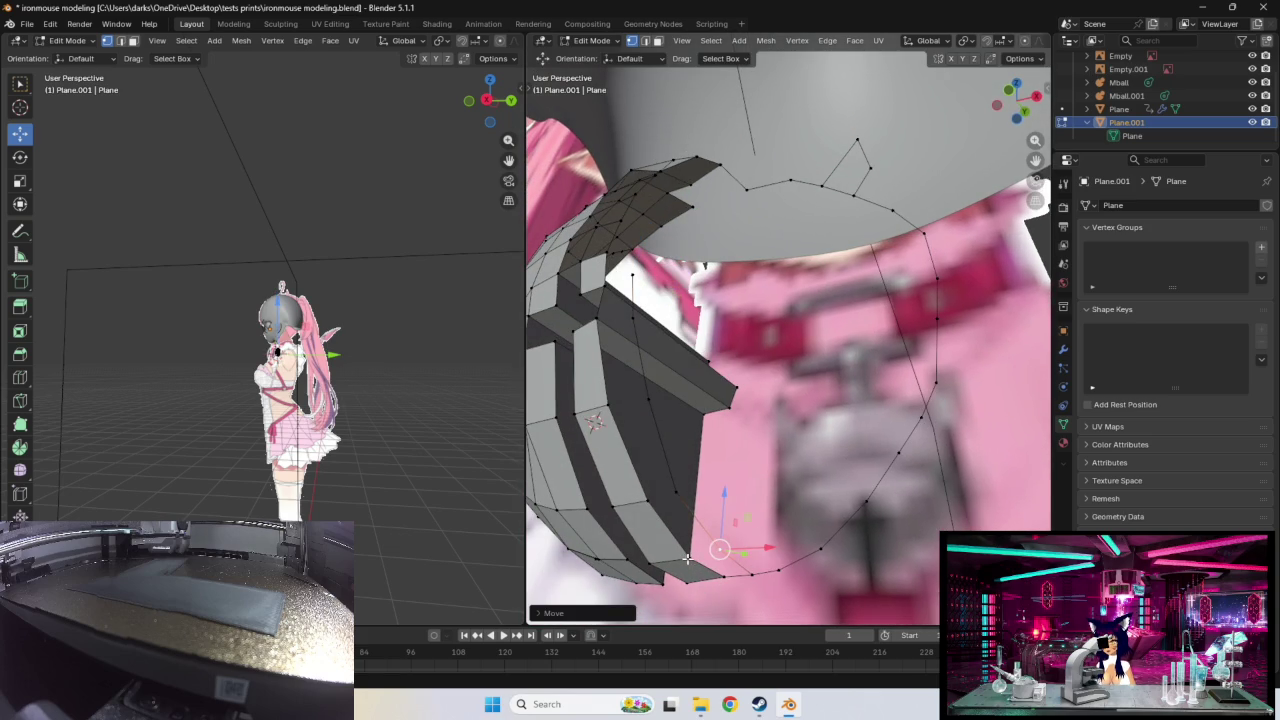
Step: From below, select rim vertices and move one toward the cross cutout
middle_click_drag(687, 560, 818, 497)
middle_click_drag(844, 417, 790, 470)
left_click(786, 472)
mouse_move(866, 445)
middle_mouse_down()
mouse_move(823, 449)
mouse_move(820, 470)
mouse_move(845, 490)
middle_mouse_up()
left_click(842, 488)
left_click(808, 490, "shift")
middle_click_drag(892, 496, 891, 481)
left_click(845, 450)
key("g")
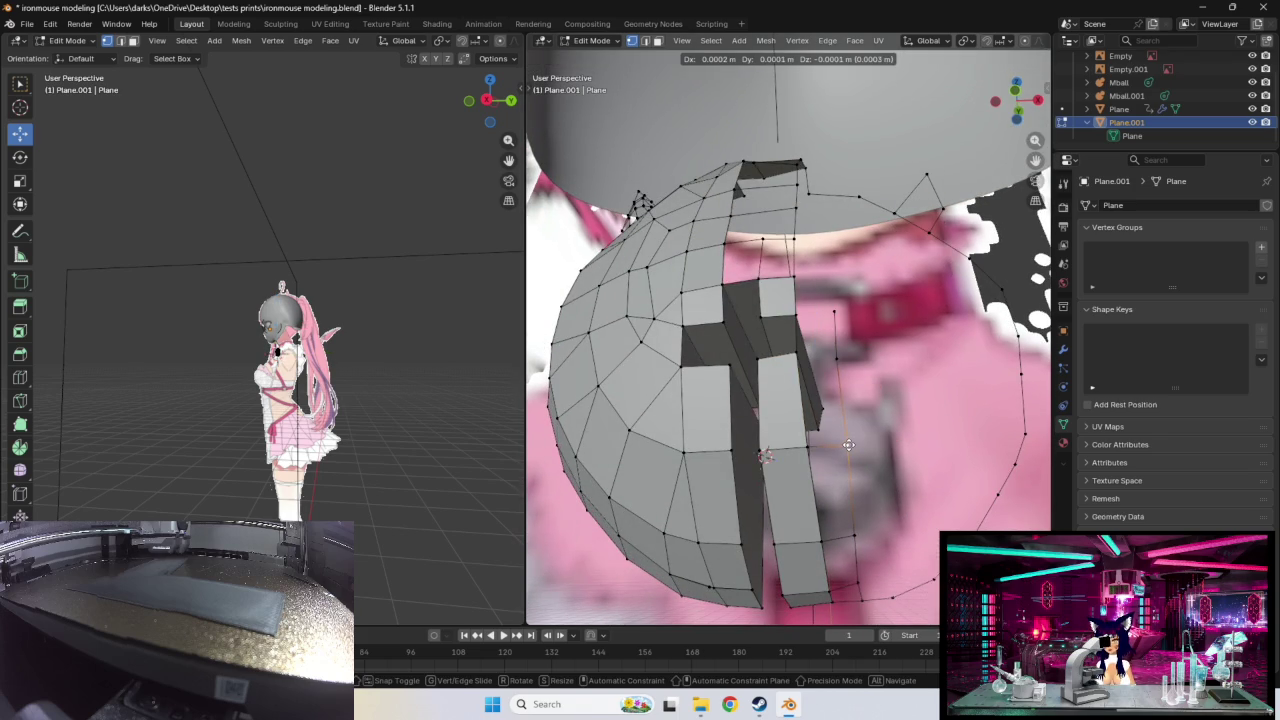
left_click(848, 445)
middle_click_drag(843, 443, 840, 455)
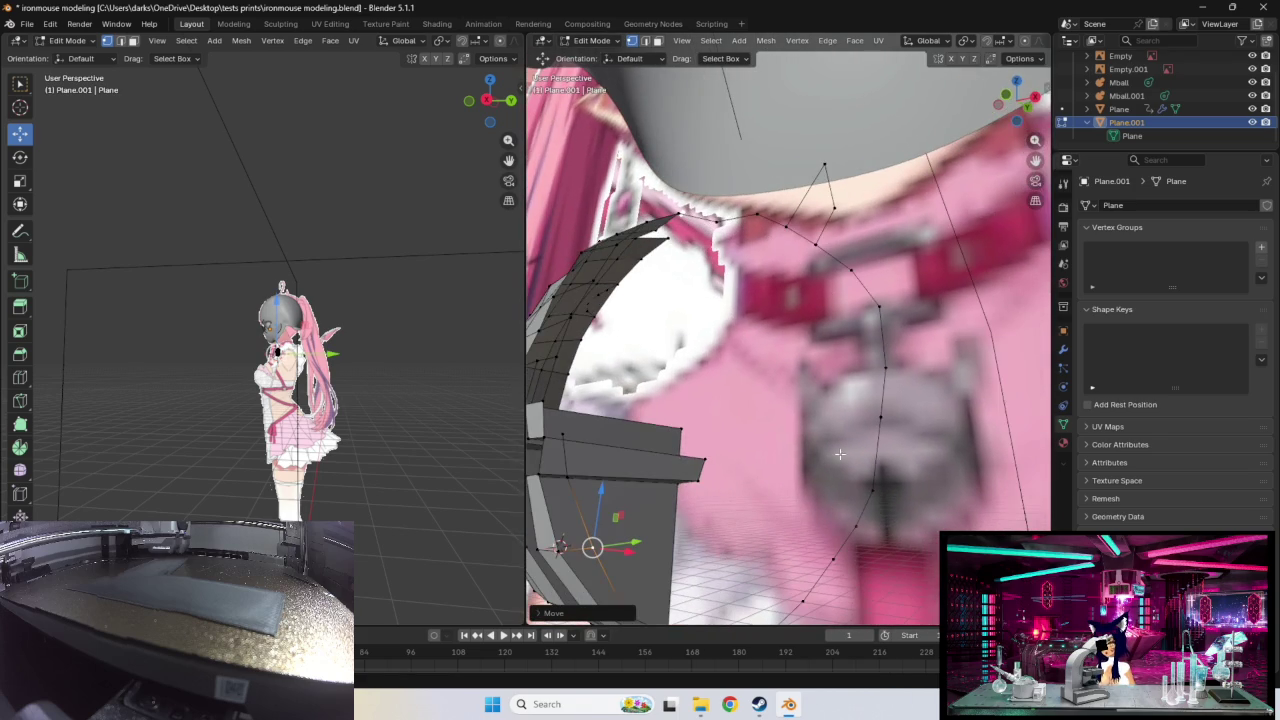
Step: Nudge the selected vertices at the cutout's edge toward the cutout corner
left_click_drag(638, 547, 640, 553)
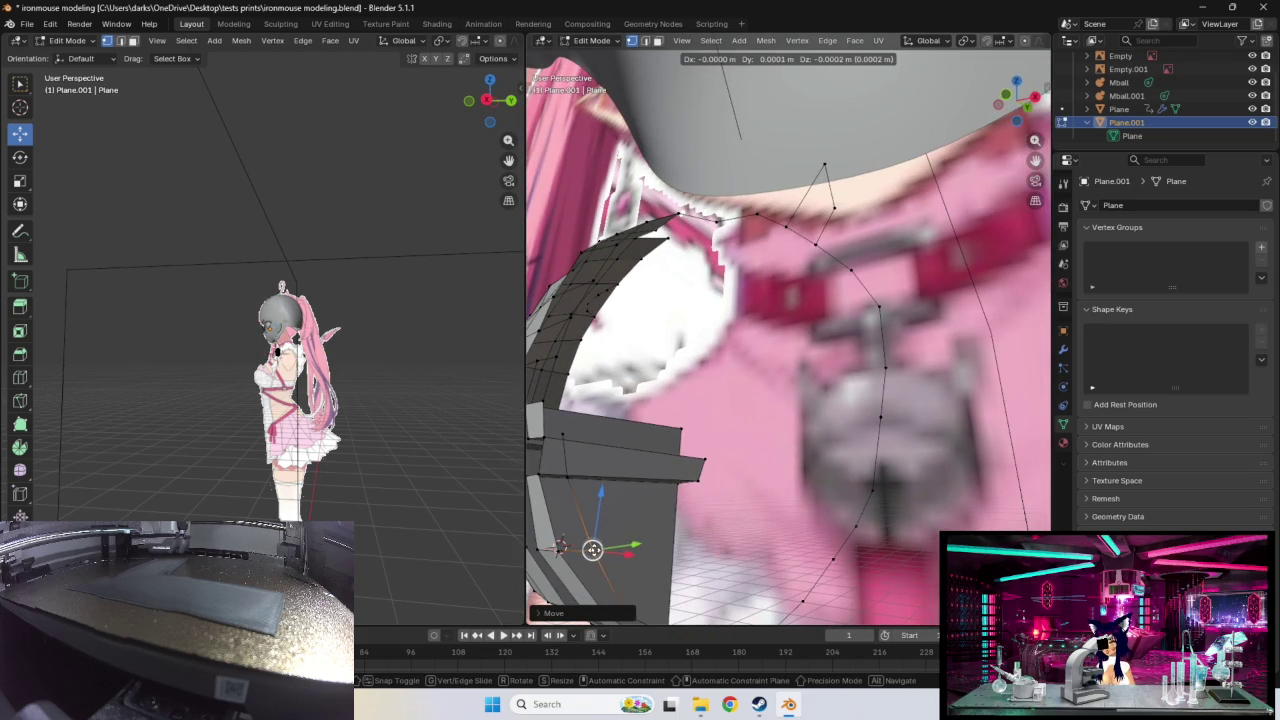
middle_click_drag(686, 505, 718, 507)
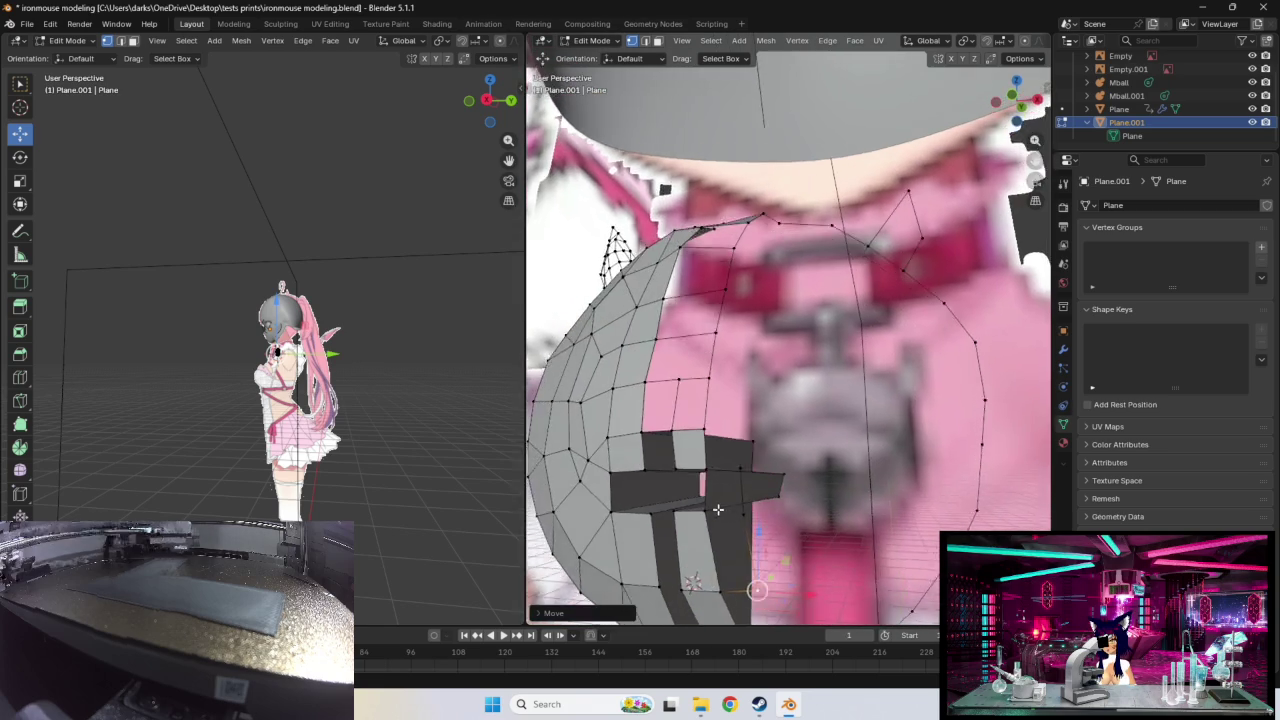
left_click(746, 491)
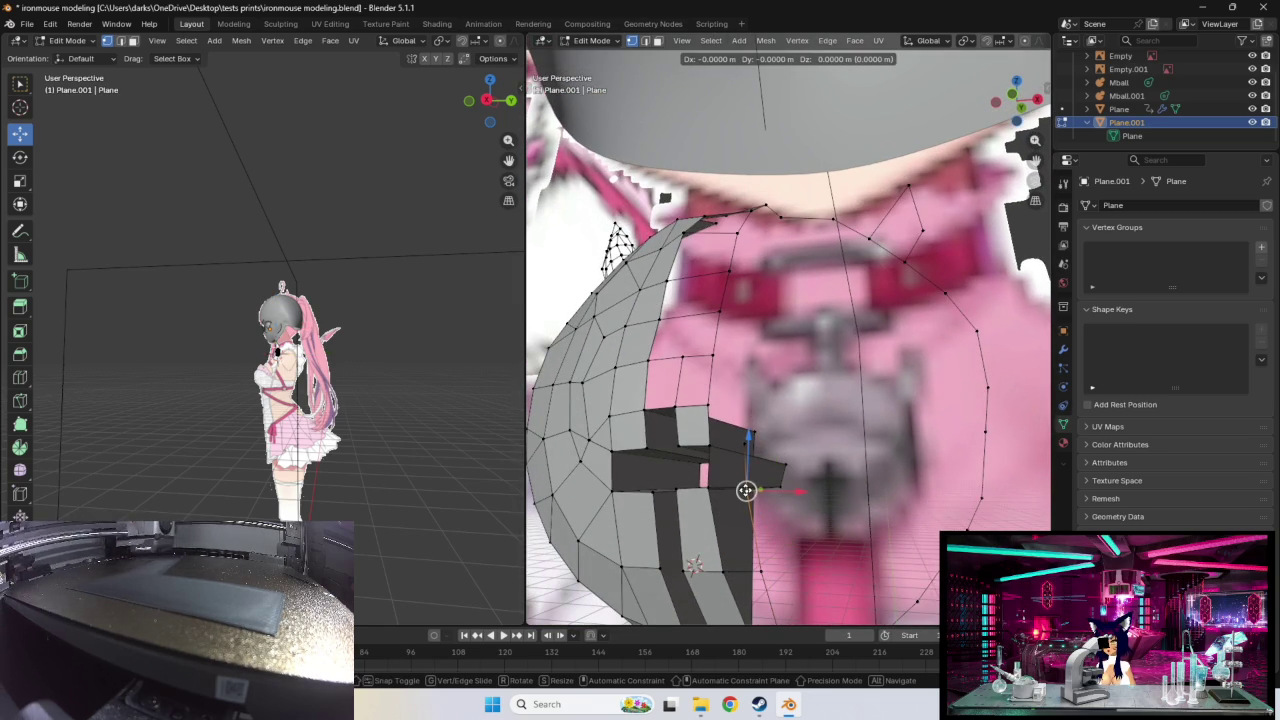
left_click(726, 490)
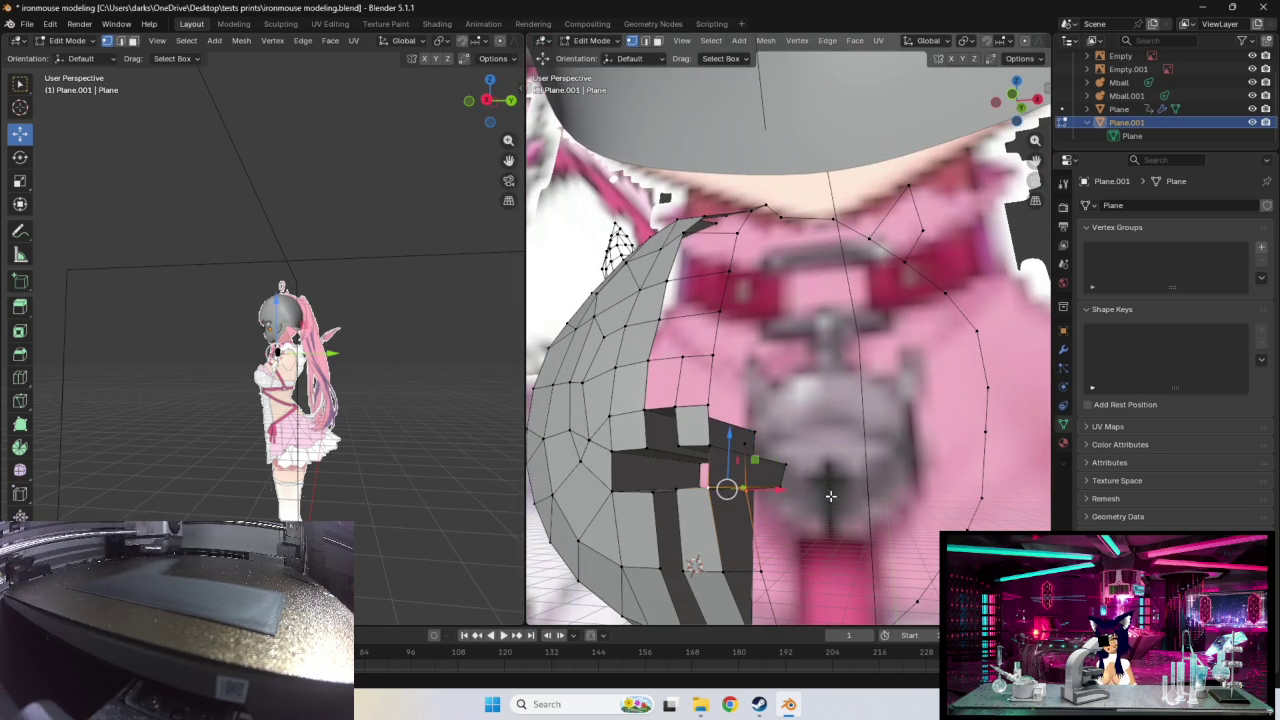
mouse_move(726, 490)
middle_mouse_down()
mouse_move(862, 489)
mouse_move(806, 489)
middle_mouse_up()
middle_click_drag(811, 455, 800, 480)
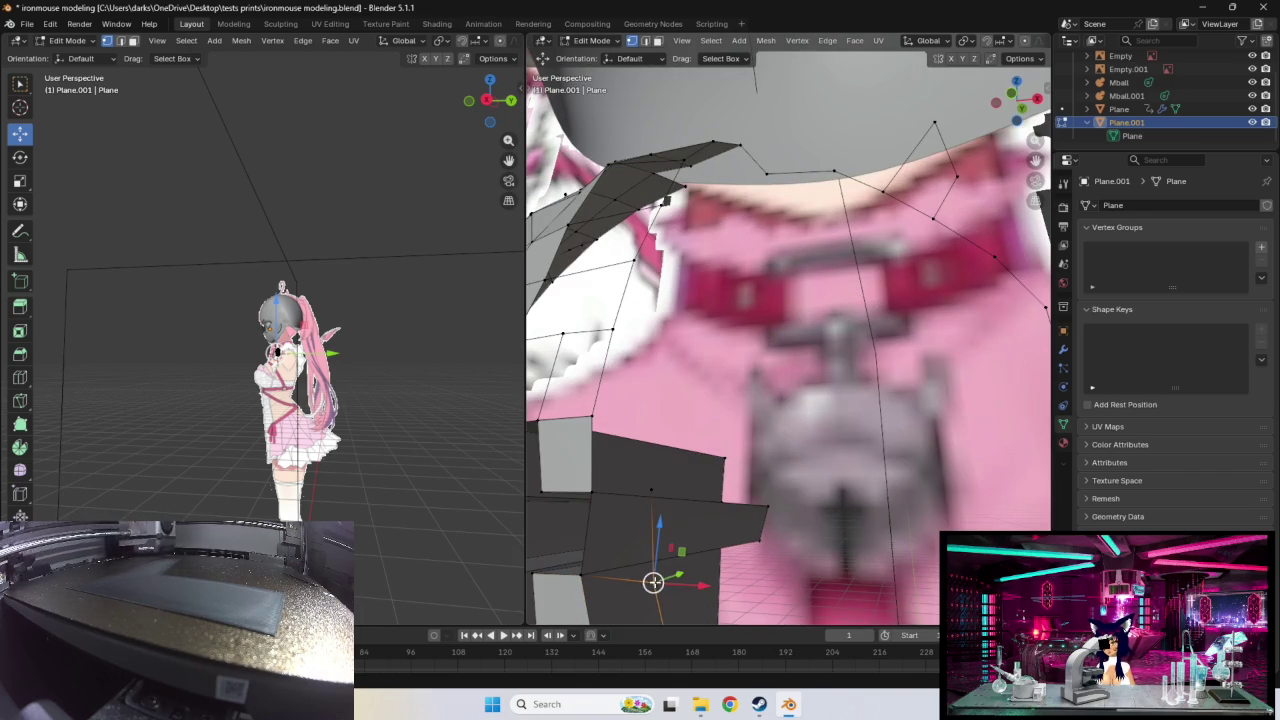
left_click_drag(652, 582, 714, 481)
middle_click_drag(714, 481, 777, 450)
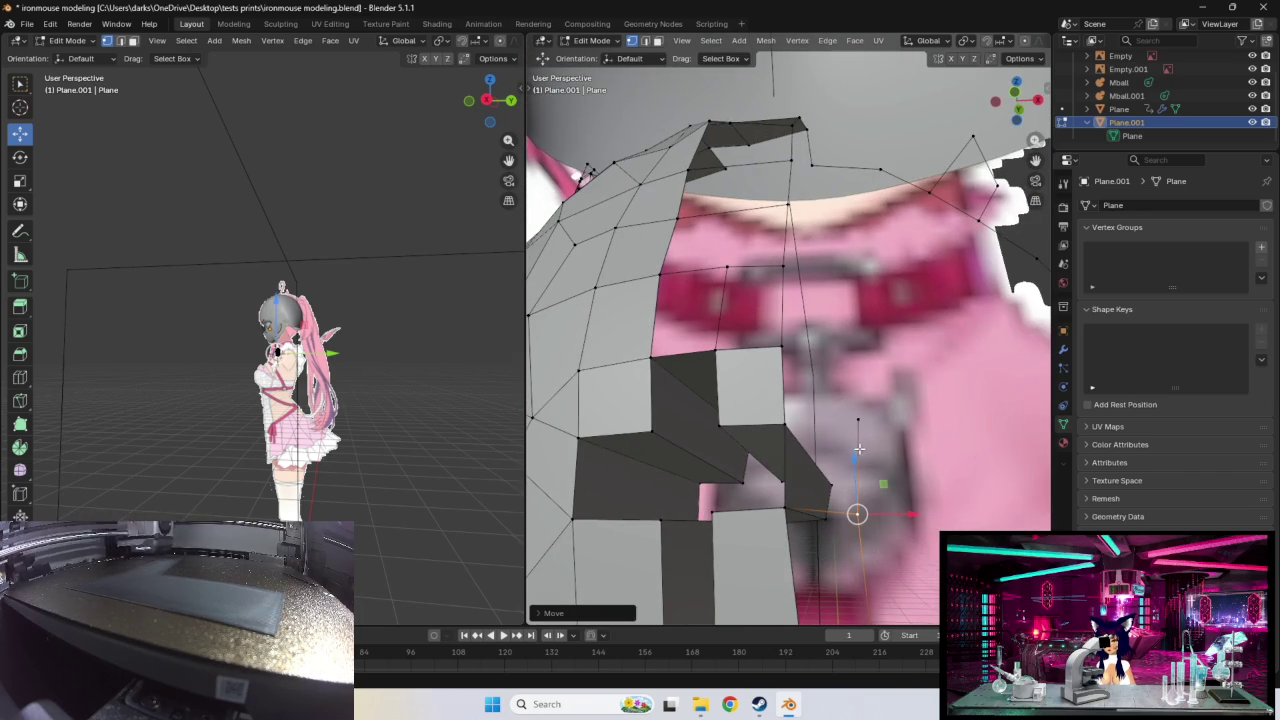
Step: Select the cutout corner vertices, then move the vertex below the cutout slightly
left_click(784, 425)
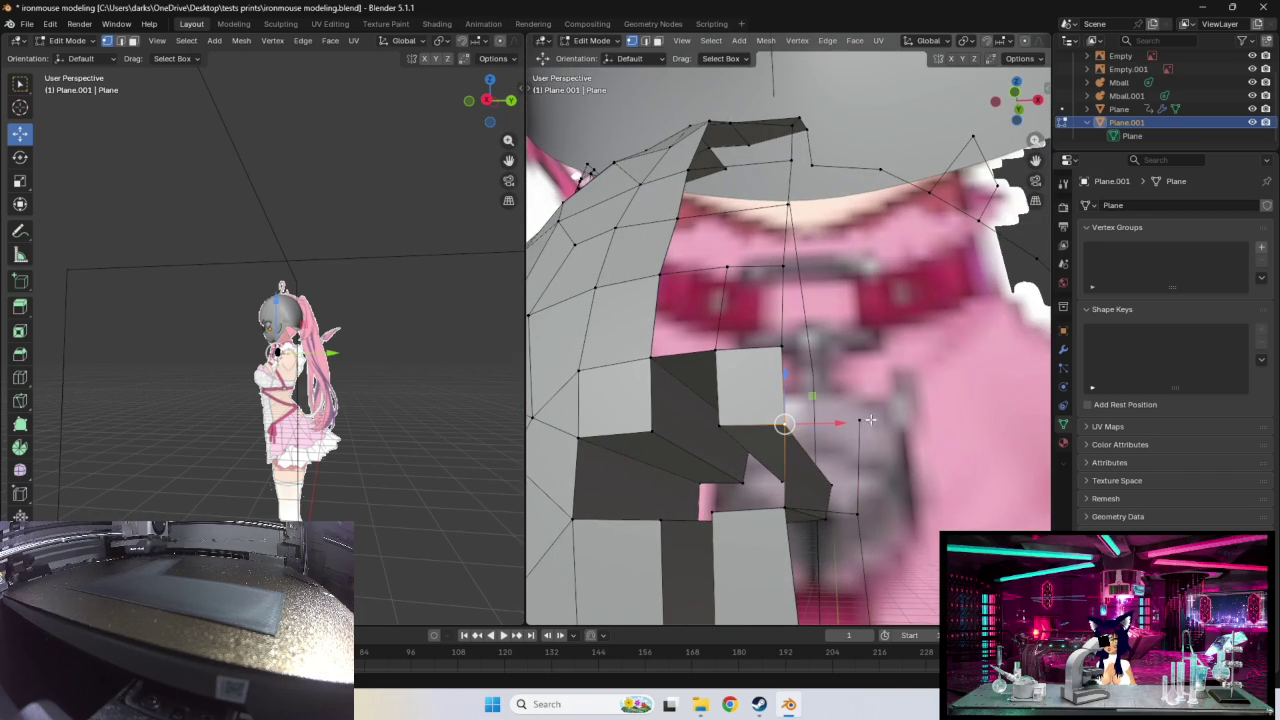
left_click(862, 423, "shift")
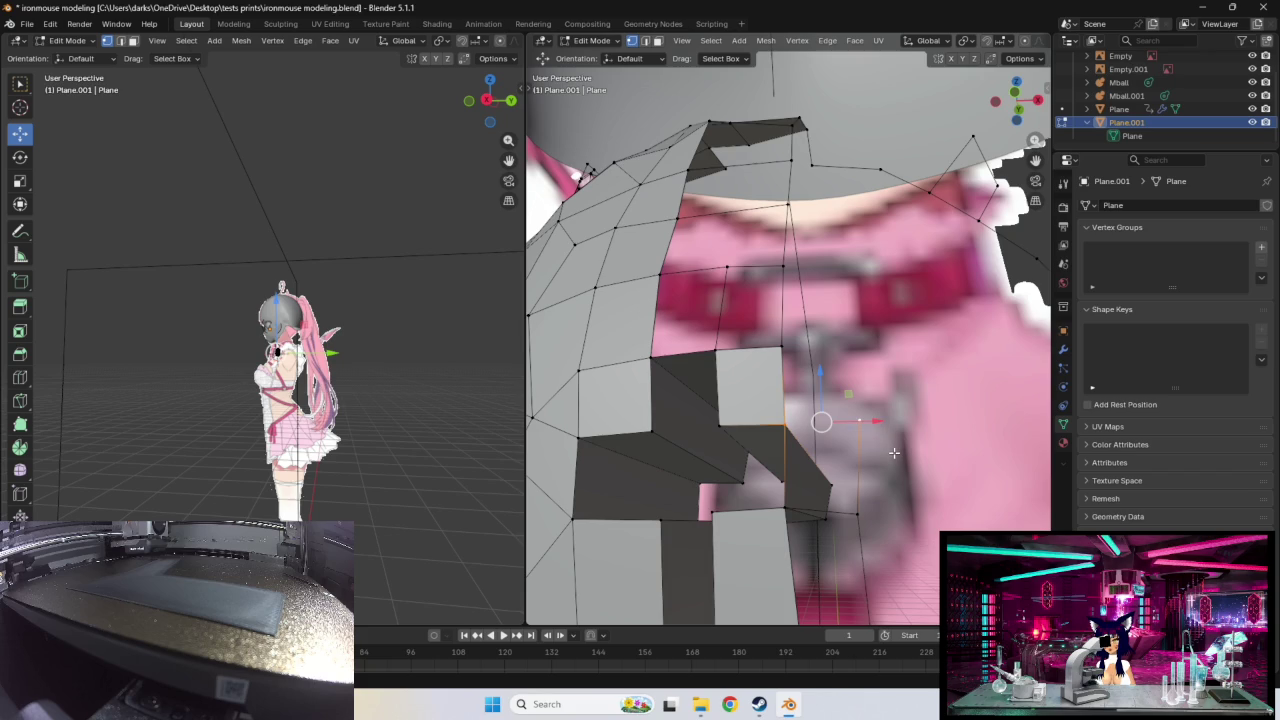
left_click(854, 513)
key("g")
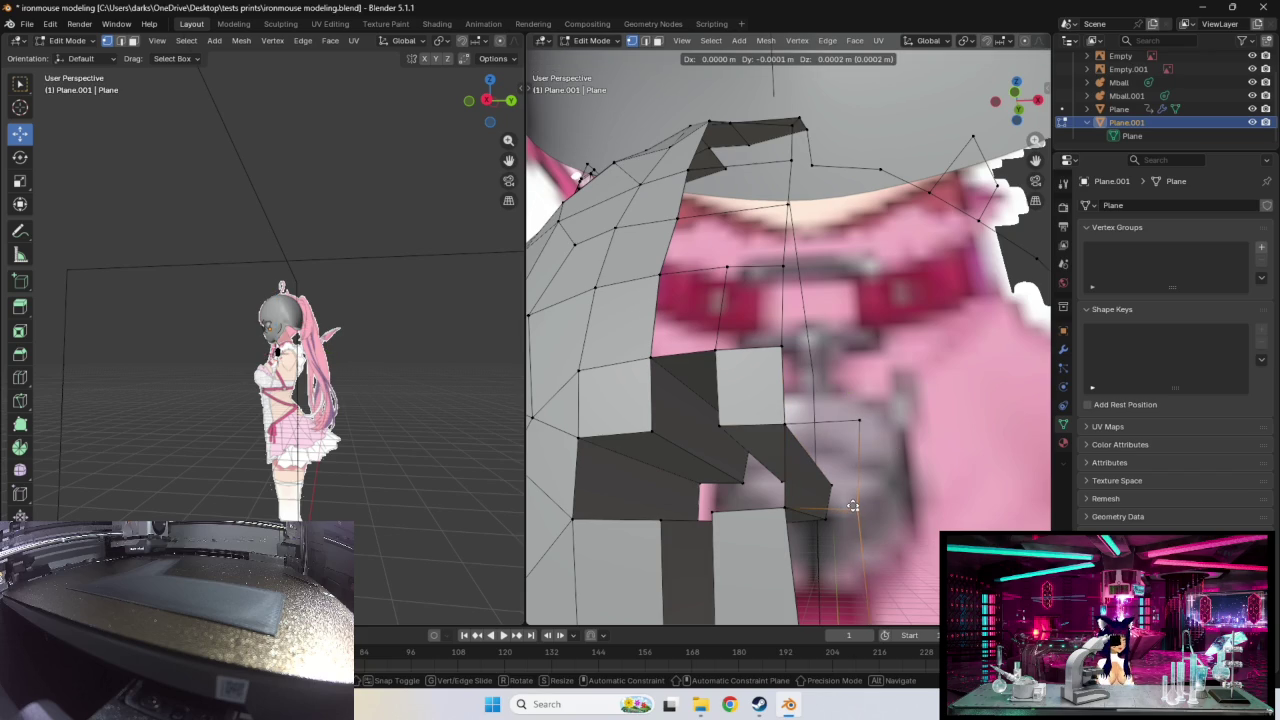
left_click(853, 509)
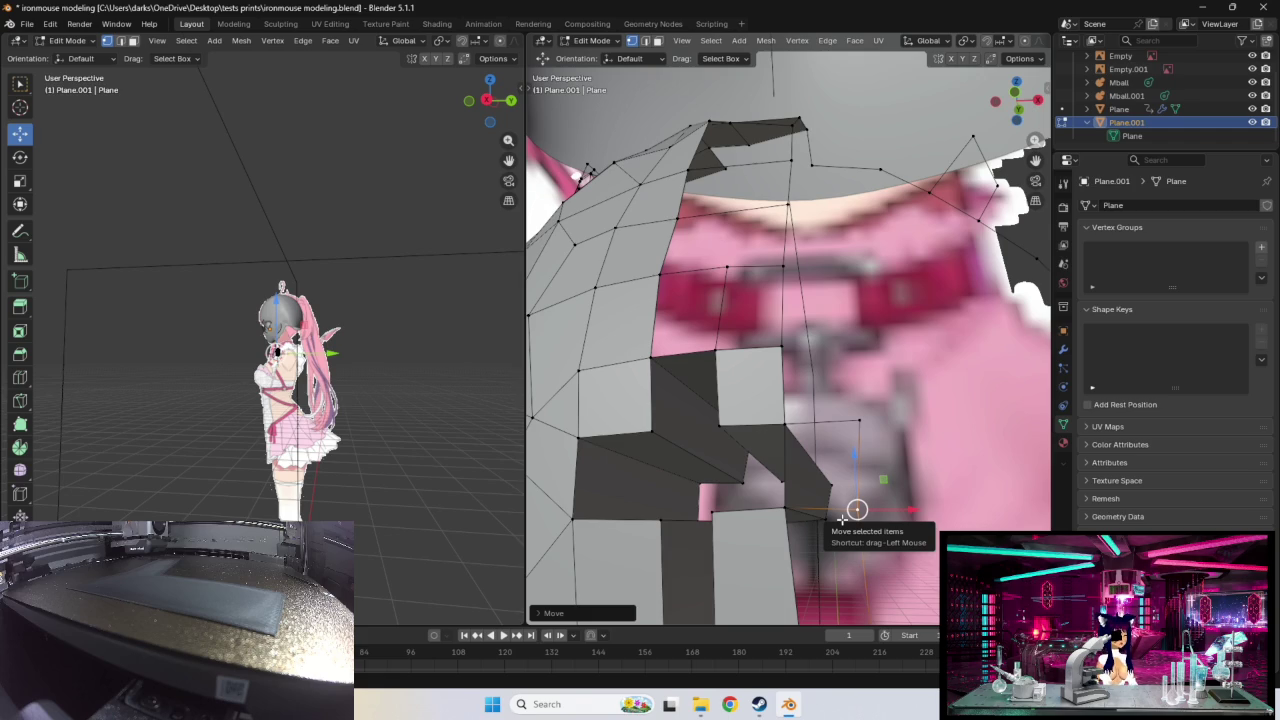
scroll(854, 508, "down", 5)
mouse_move(866, 506)
middle_mouse_down()
mouse_move(849, 511)
mouse_move(862, 508)
middle_mouse_up()
left_click(827, 521)
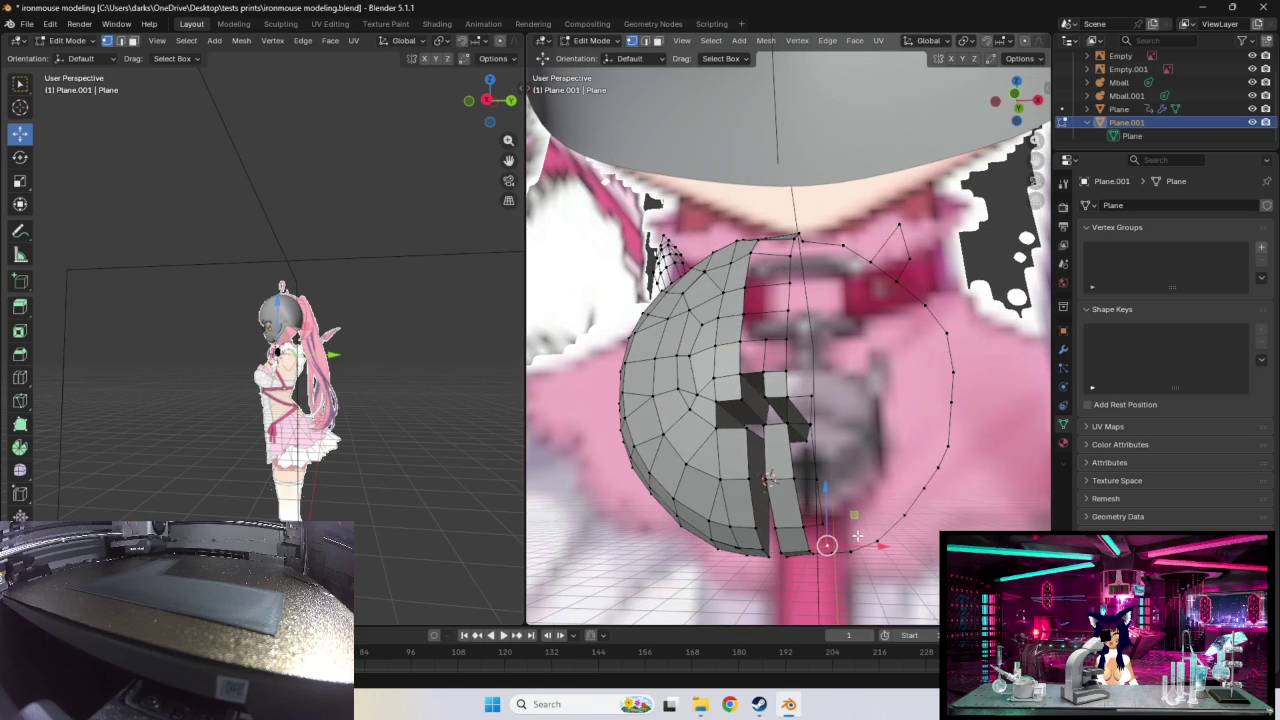
Step: Rotate the selected rim geometry and place new vertices along the lower rim
key("r")
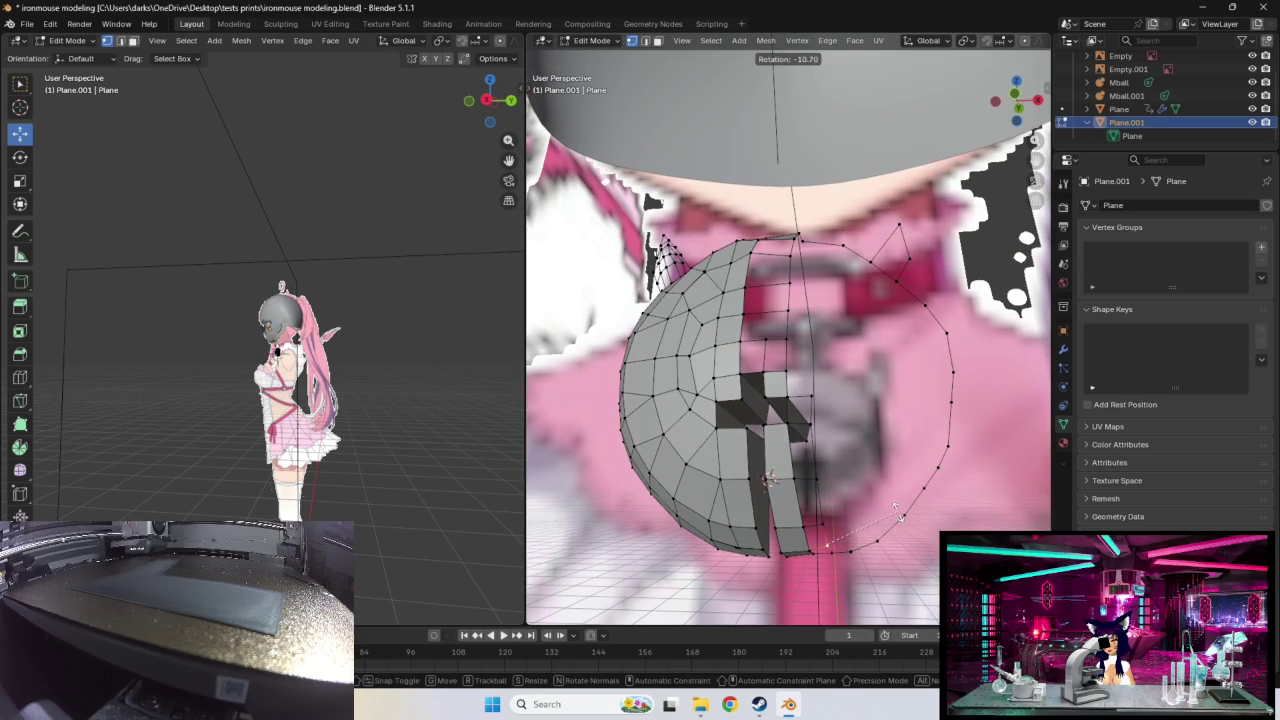
left_click(852, 535)
key("g")
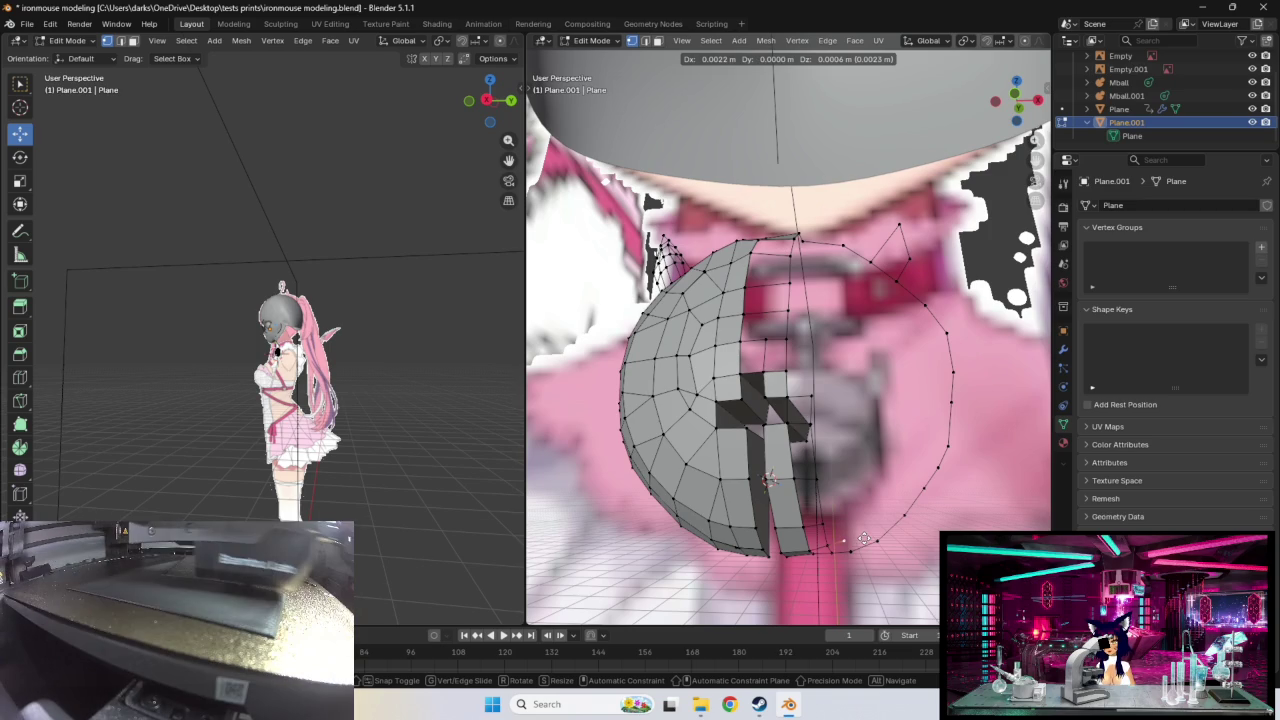
left_click(864, 537)
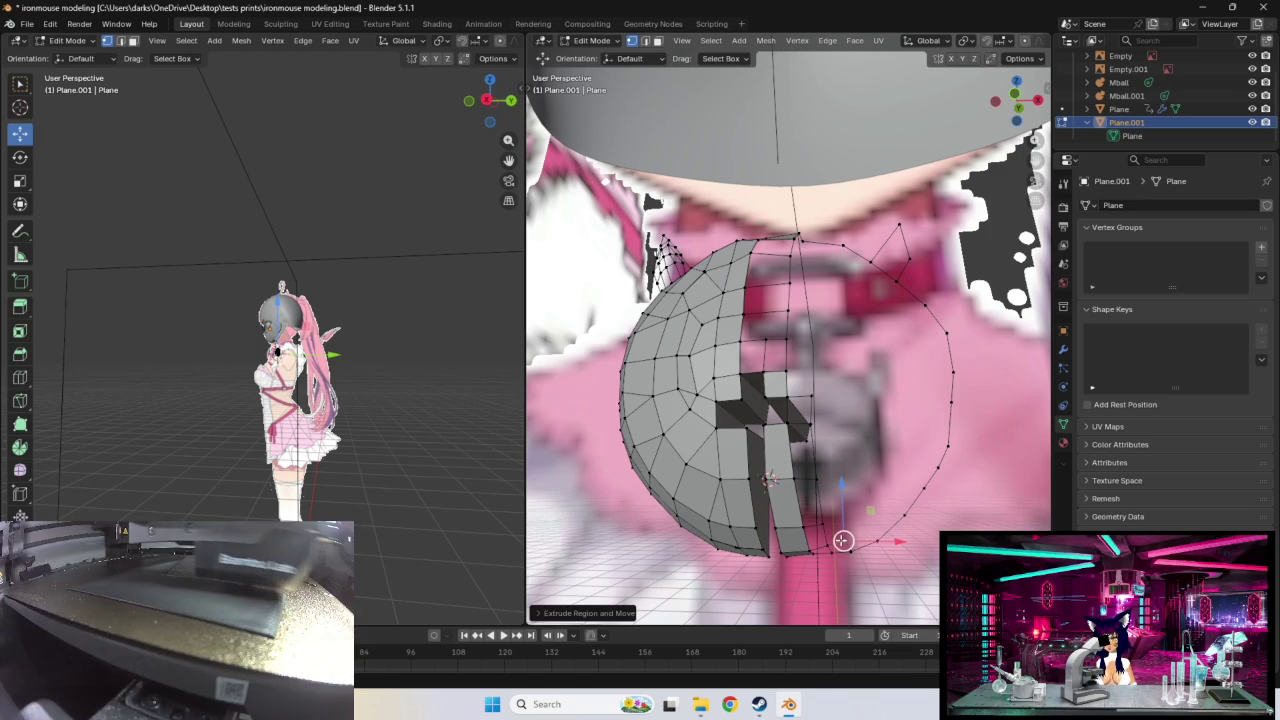
key("g")
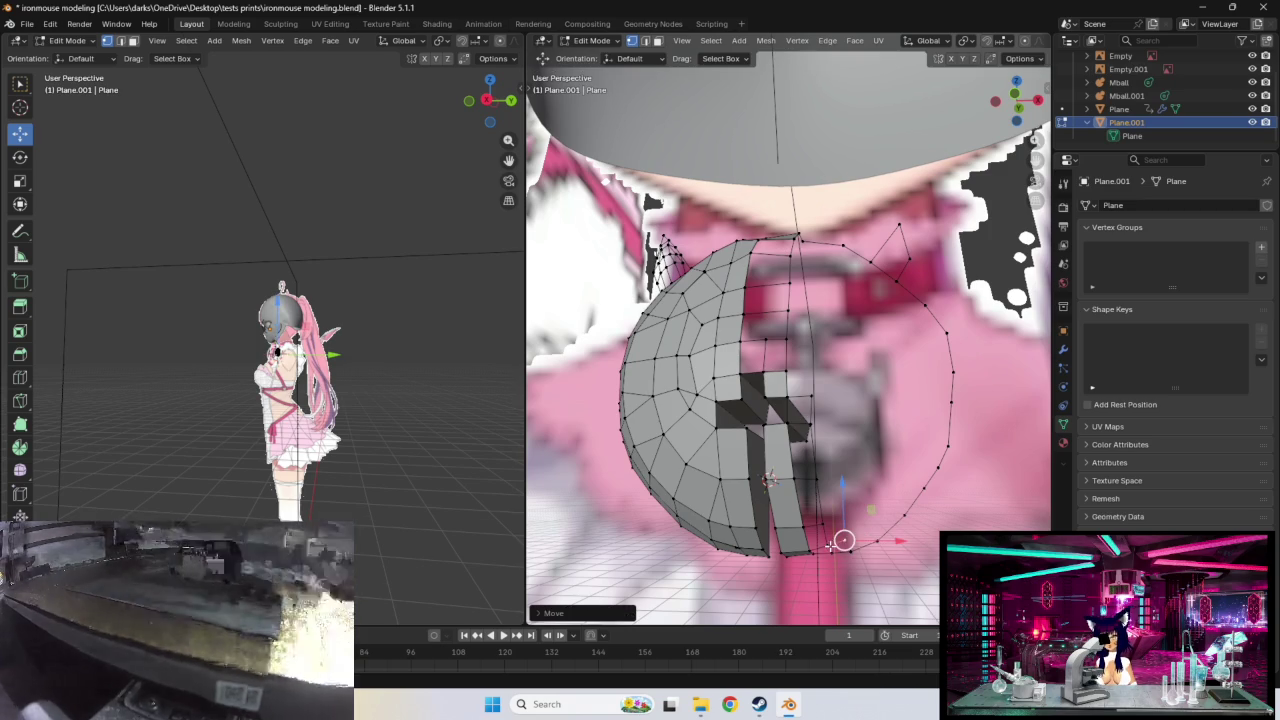
left_click(828, 547)
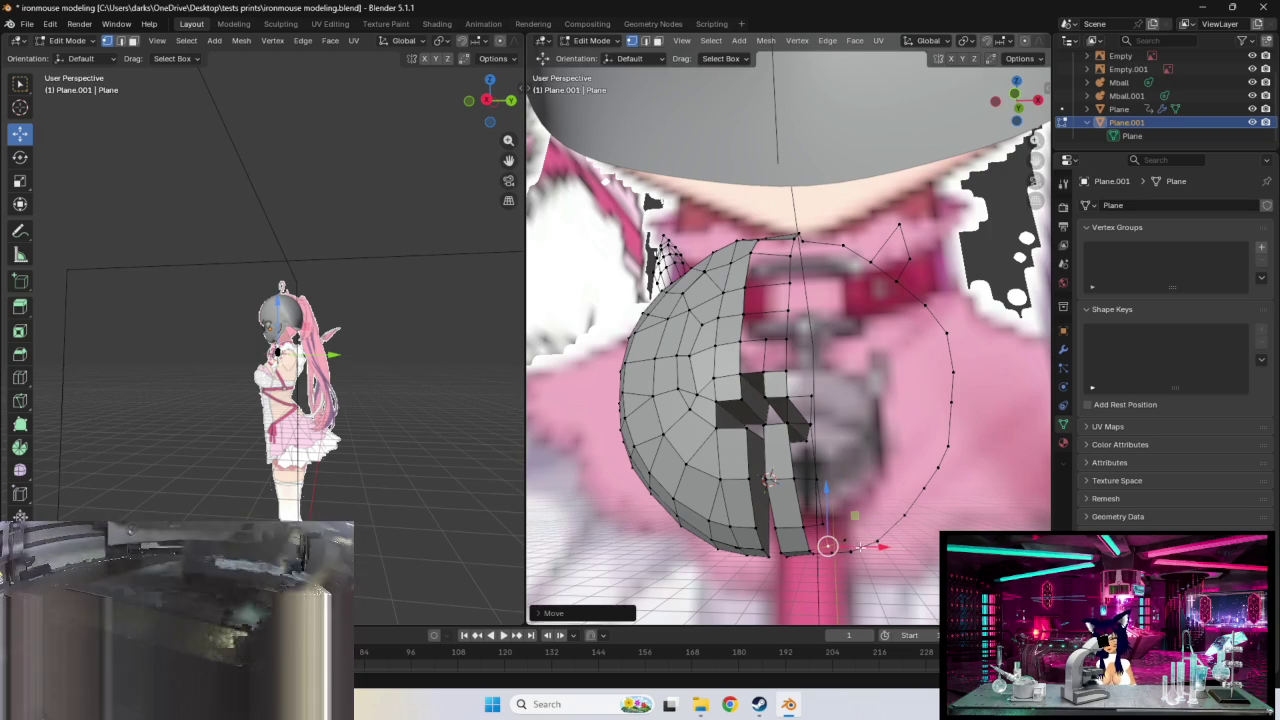
left_click(845, 538)
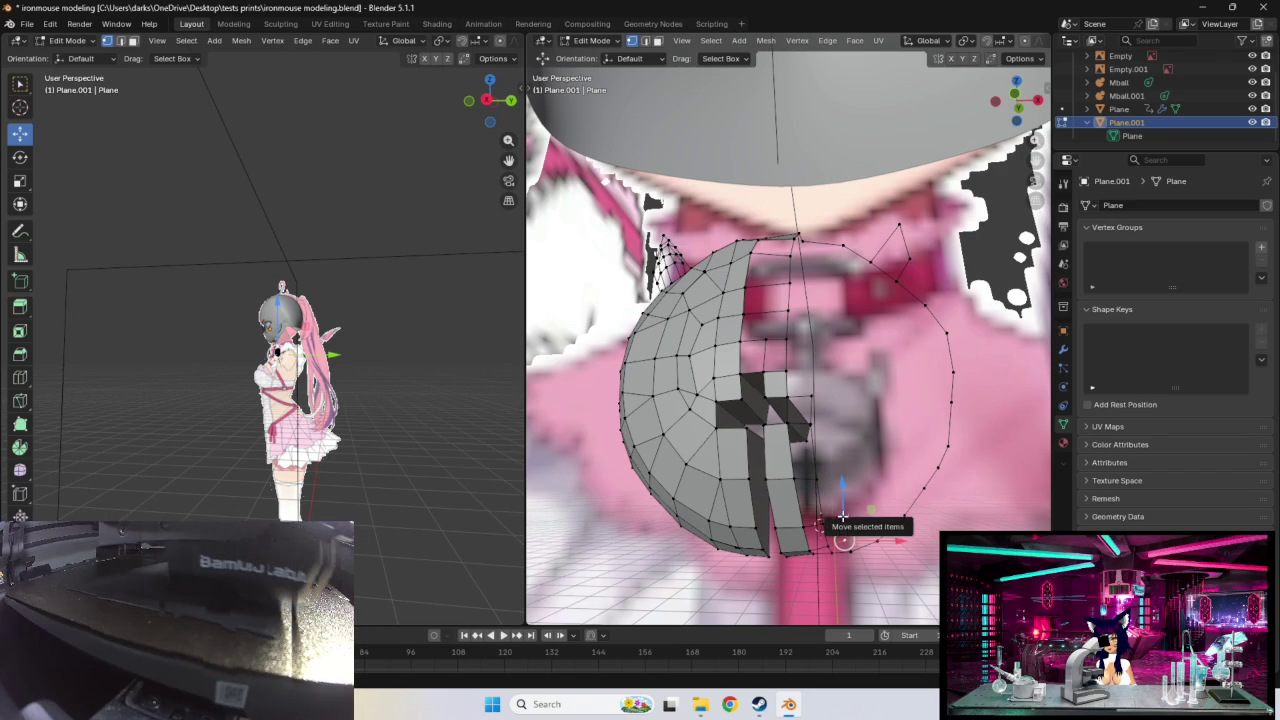
left_click_drag(846, 538, 850, 533)
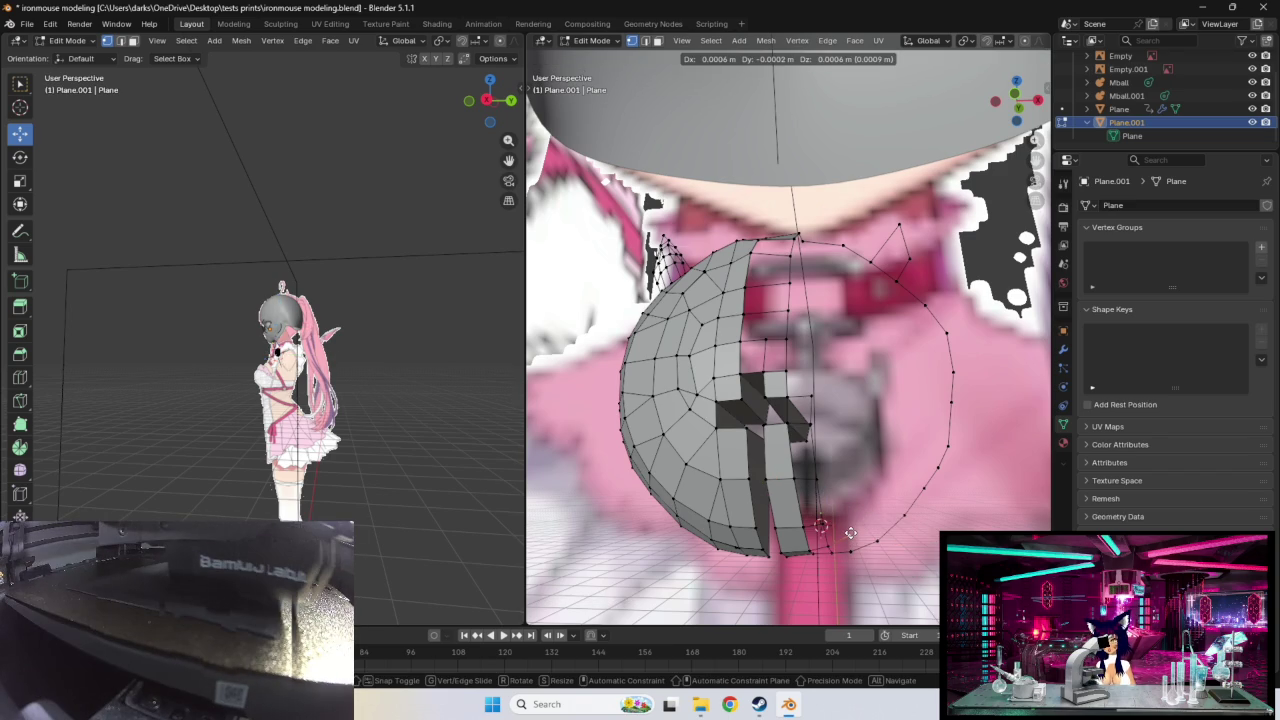
Step: Move a rim vertex upward after orbiting to a new angle
middle_click_drag(853, 537, 873, 481)
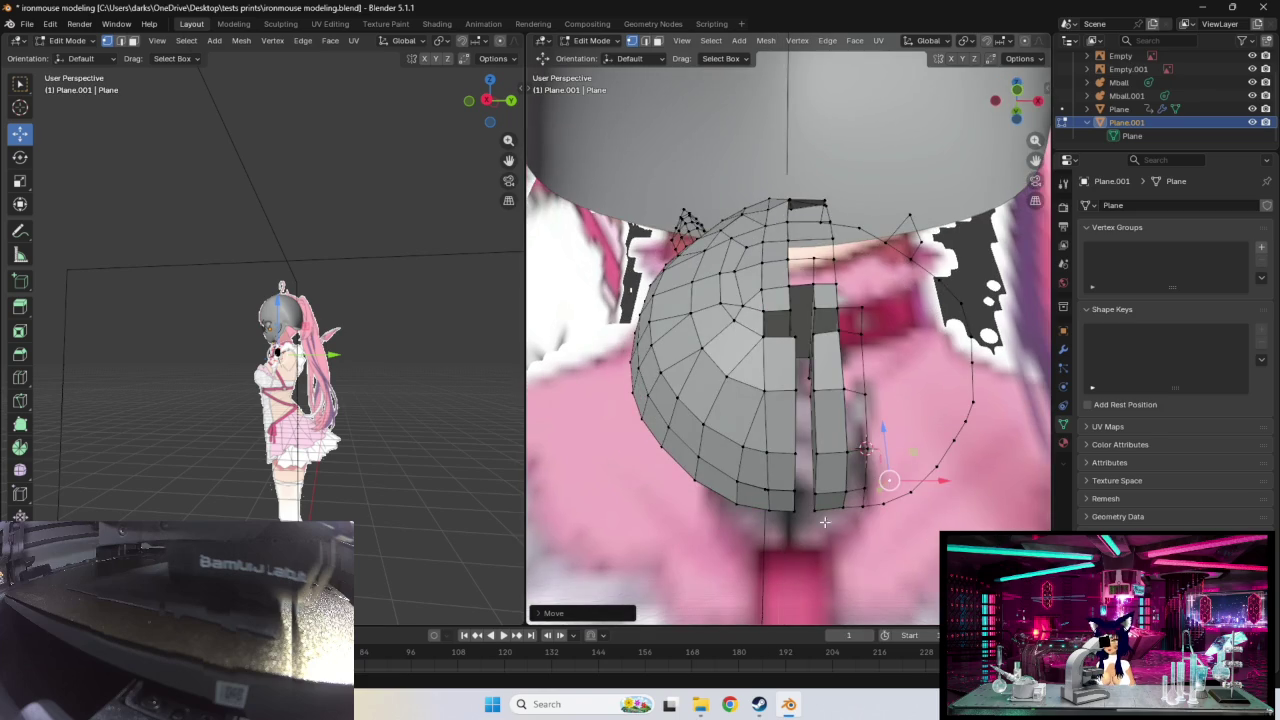
scroll(796, 530, "up", 2)
middle_click_drag(802, 522, 798, 509)
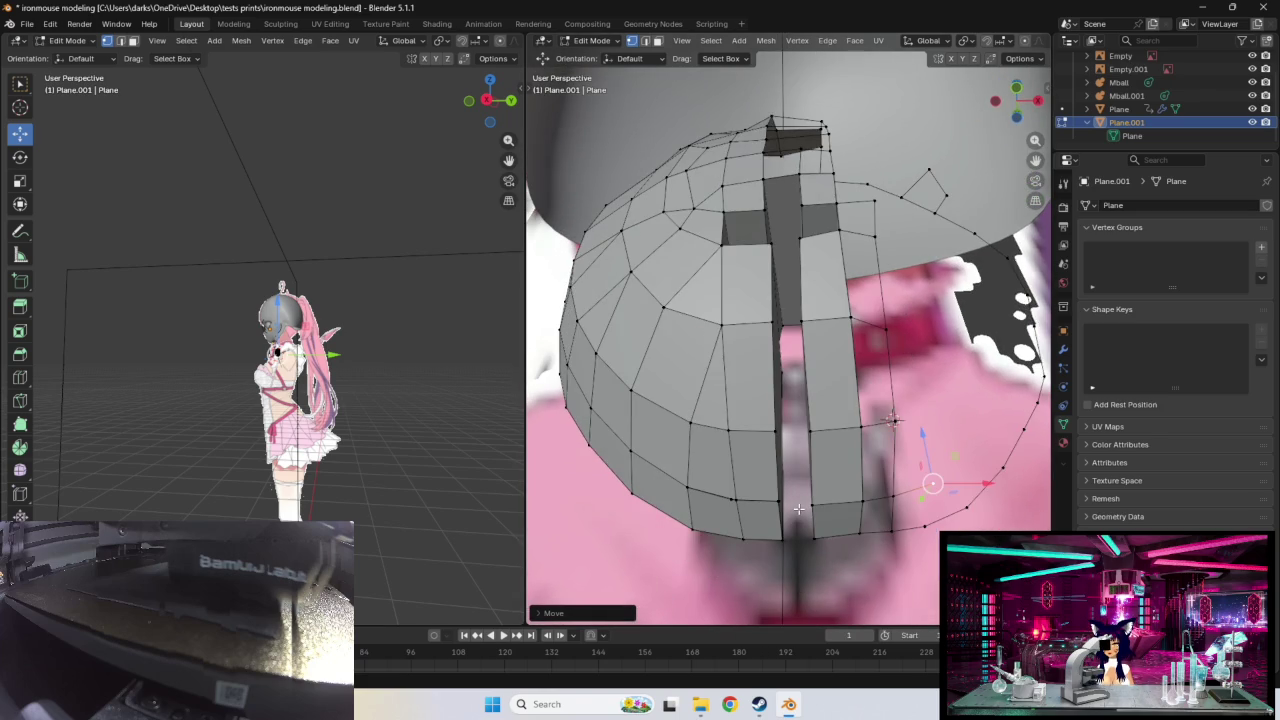
left_click(904, 493)
key("g")
left_click(900, 495)
key("g")
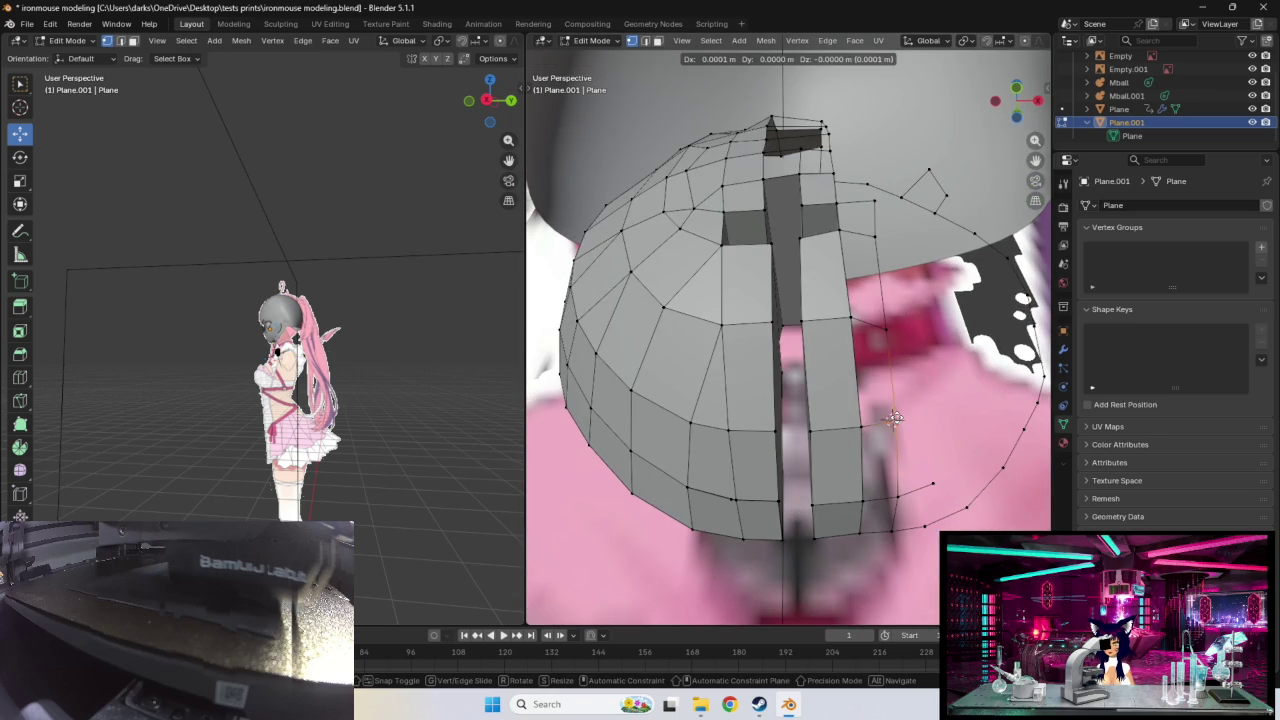
left_click(895, 418)
Step: Fine-tune the positions of two adjacent lower rim vertices
left_click(860, 534)
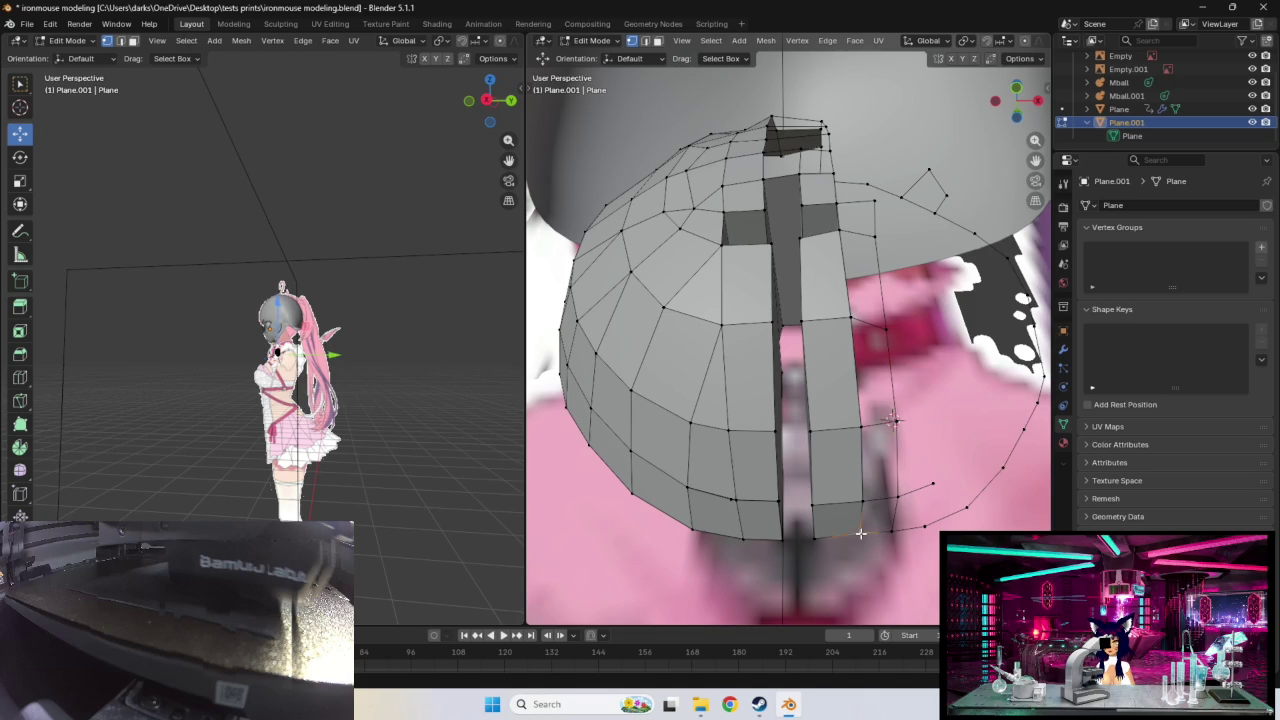
key("g")
left_click(858, 536)
left_click(890, 532)
key("g")
left_click(890, 533)
Step: Reposition a lower rim vertex from another angle and zoom in
middle_click_drag(816, 540, 858, 525)
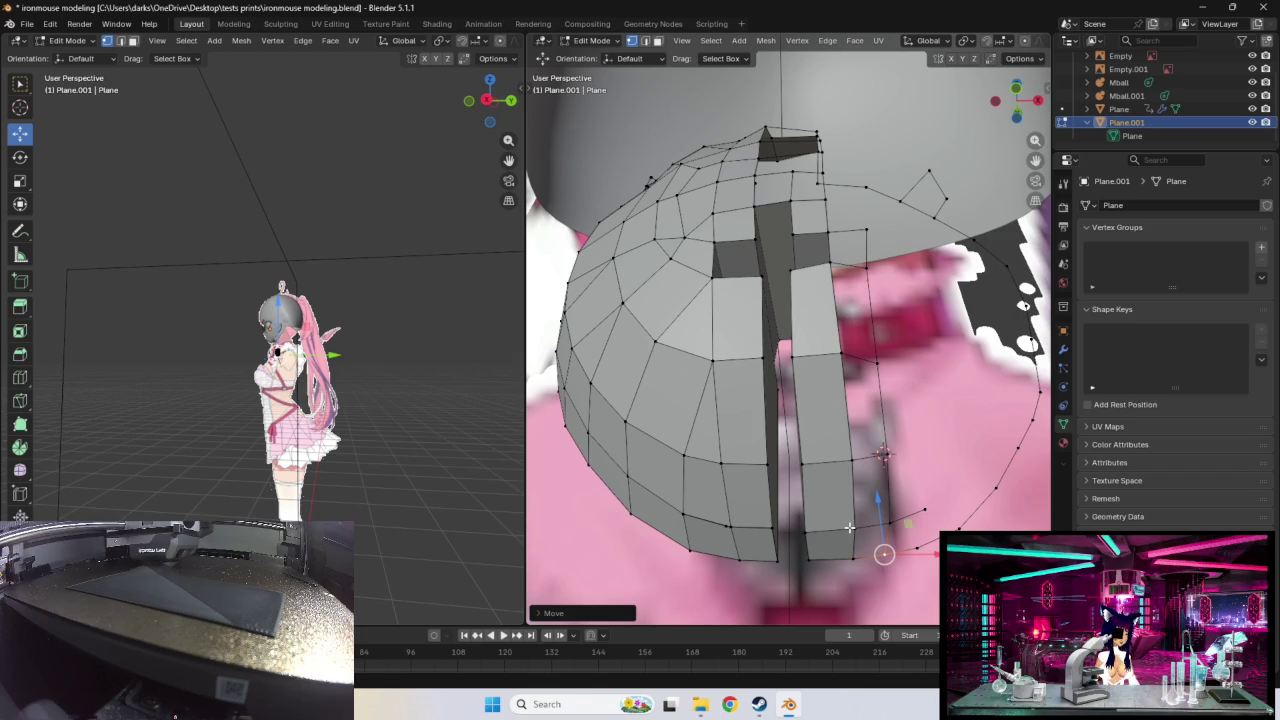
middle_click_drag(935, 478, 926, 503)
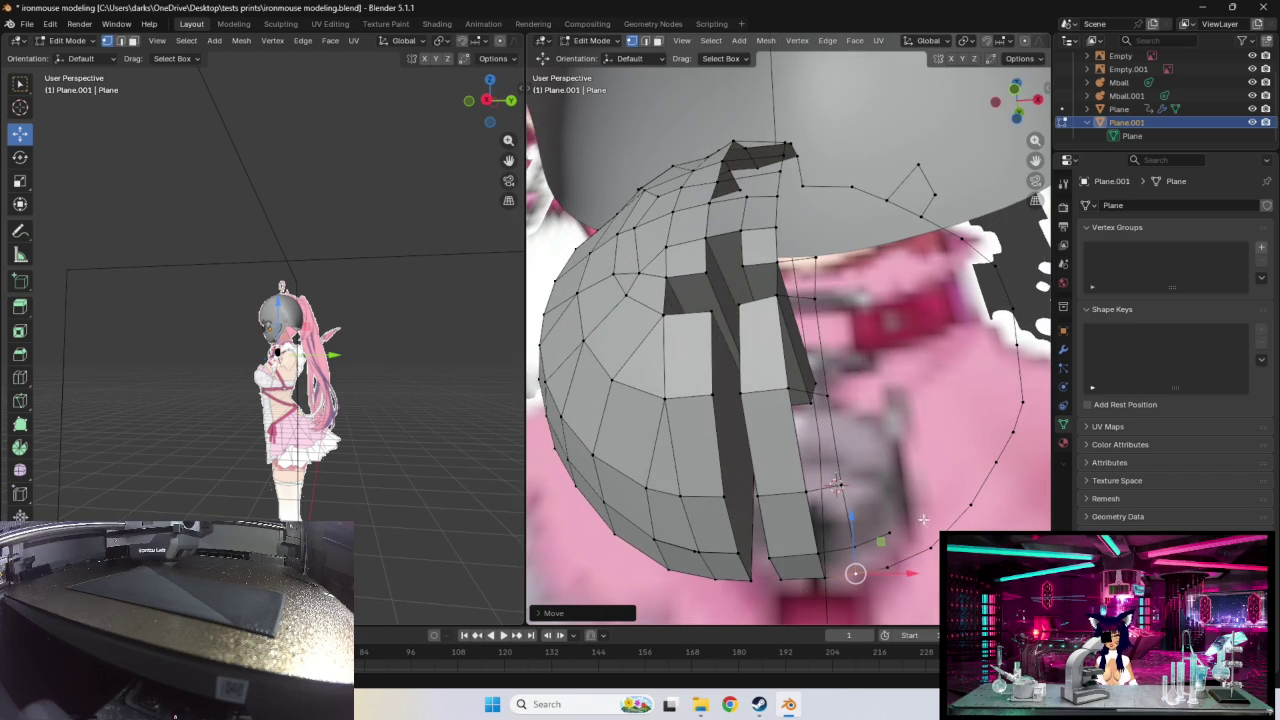
left_click_drag(855, 572, 884, 536)
middle_click_drag(884, 536, 874, 559)
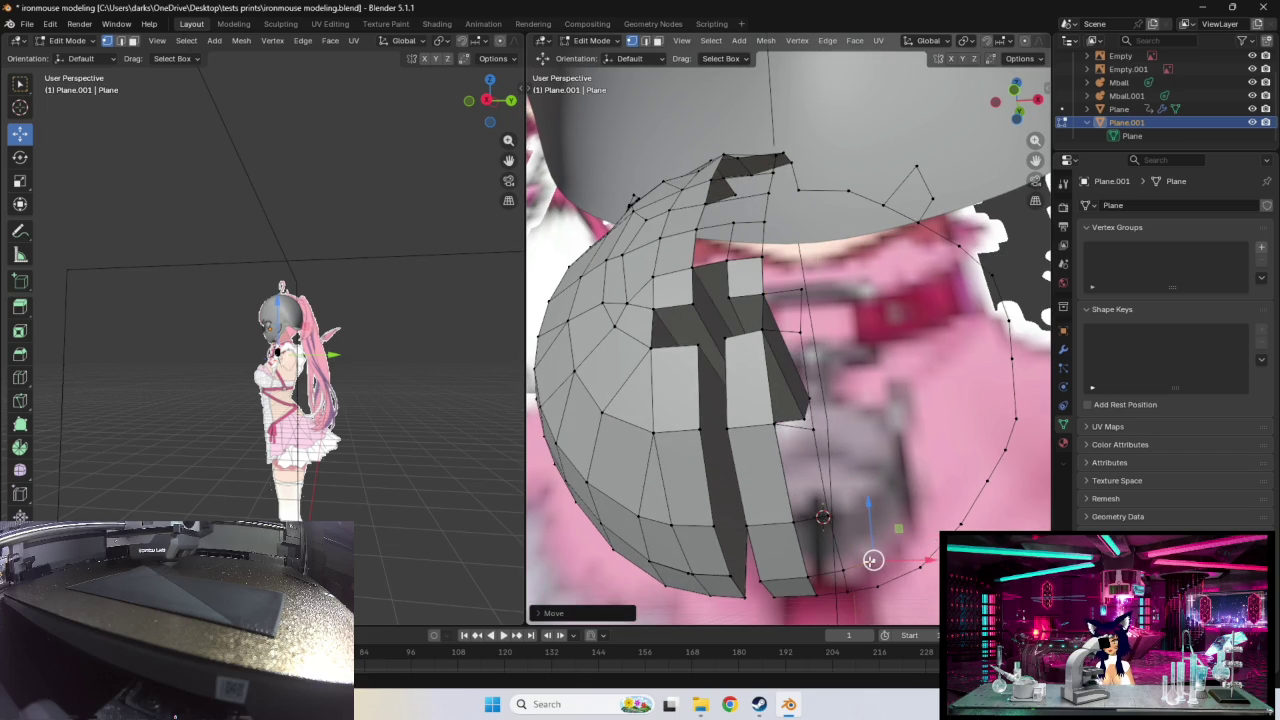
middle_click_drag(894, 534, 906, 519)
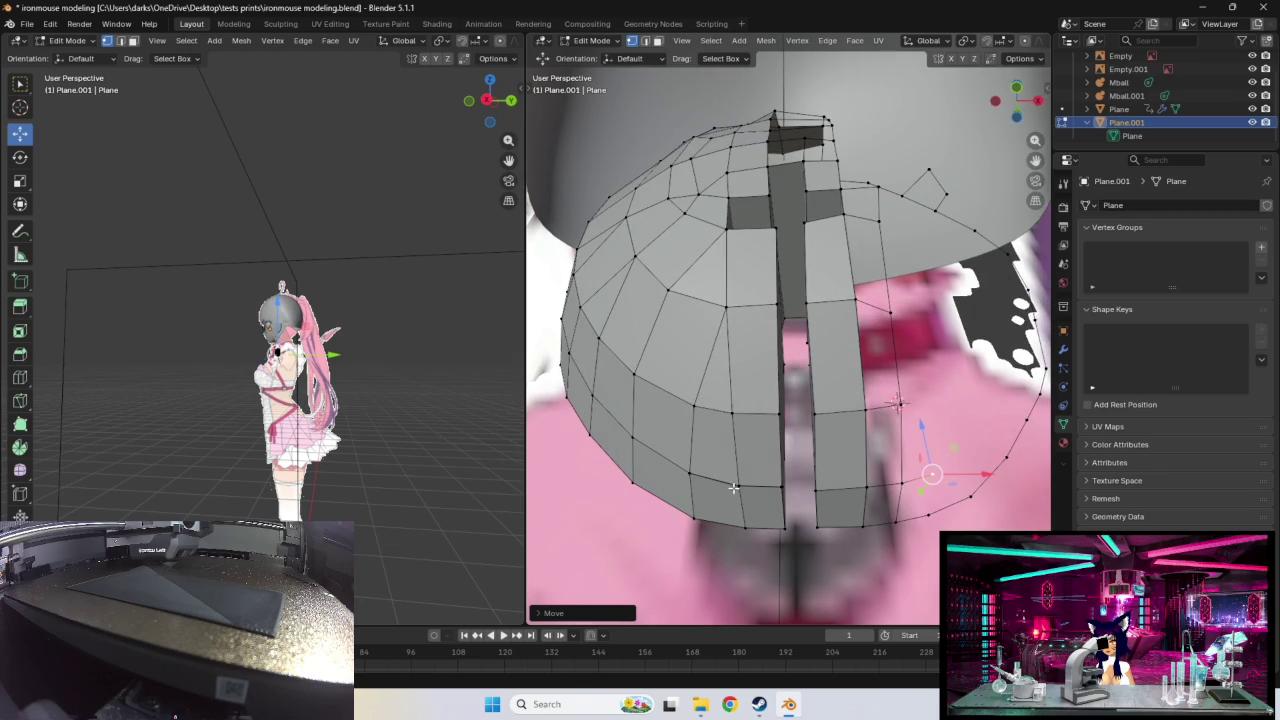
scroll(774, 442, "up", 3)
scroll(774, 442, "up", 3)
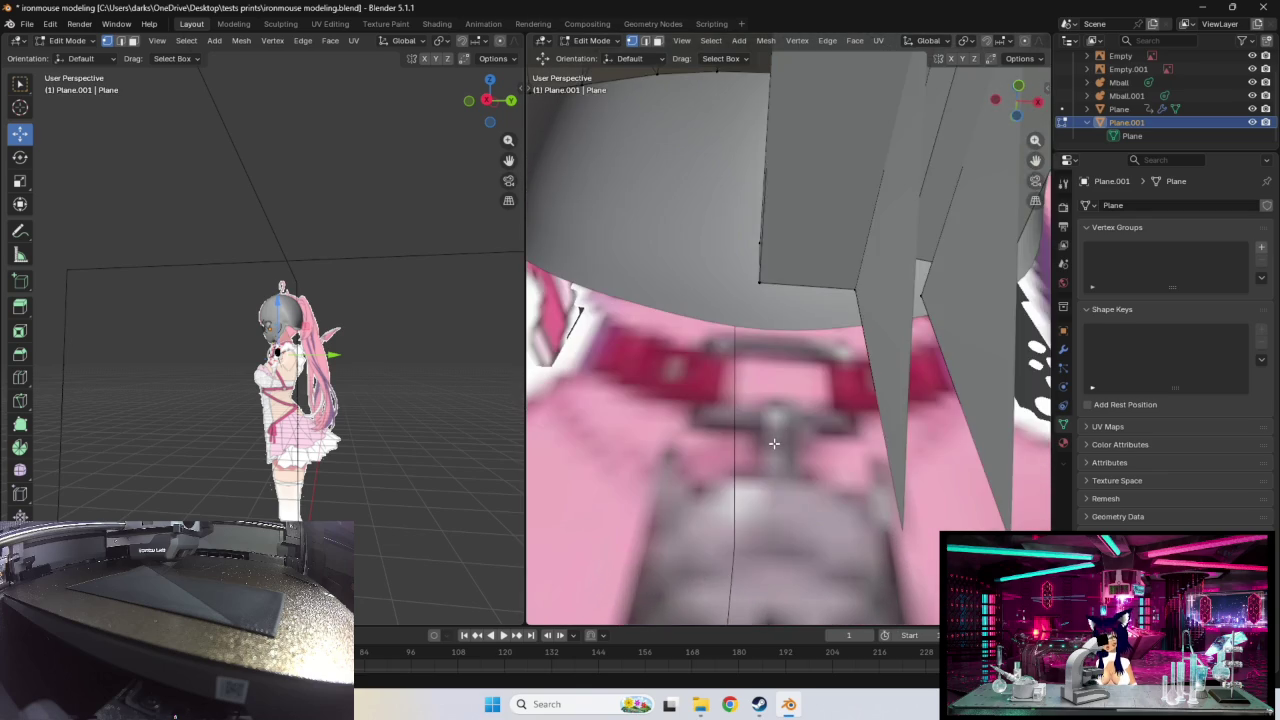
Step: Delete the stray vertex next to the pendant's rim
scroll(774, 442, "down", 3)
left_click_drag(778, 450, 736, 500)
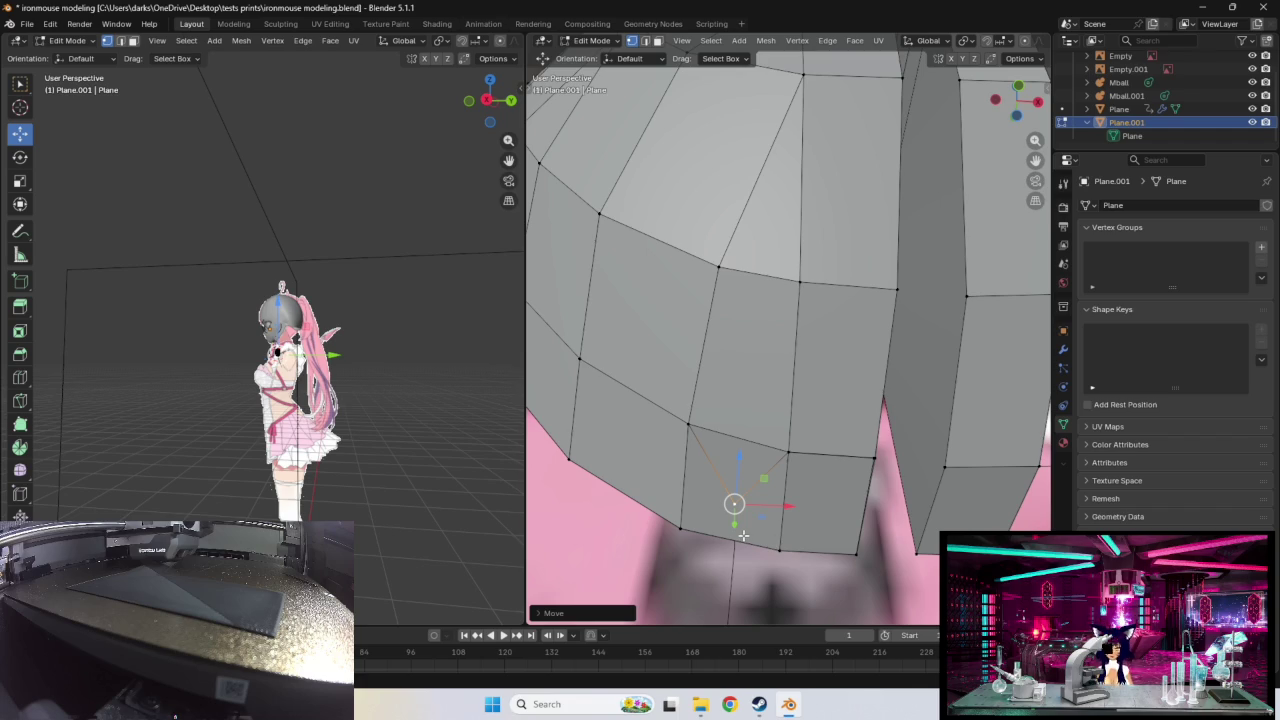
key("x")
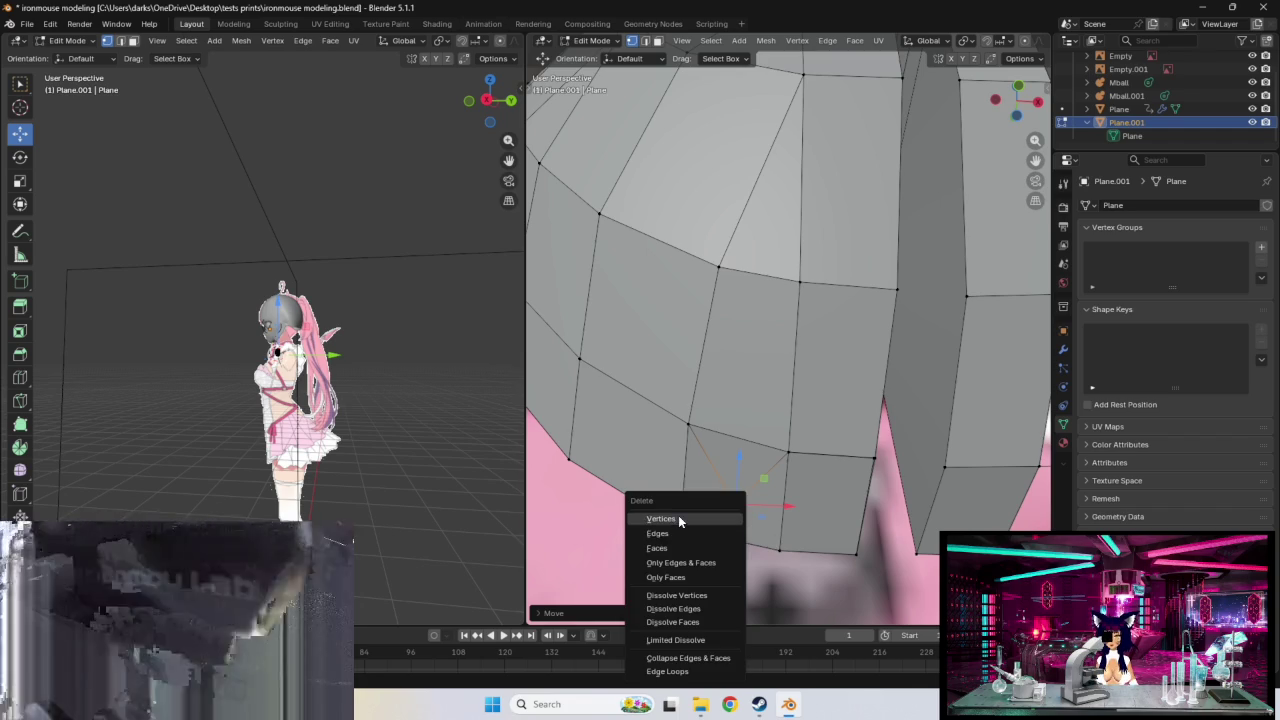
left_click(678, 519)
mouse_move(678, 519)
middle_mouse_down()
mouse_move(779, 493)
mouse_move(850, 521)
middle_mouse_up()
Step: Add two new vertices from the lower edge along the right outline
left_click(918, 524)
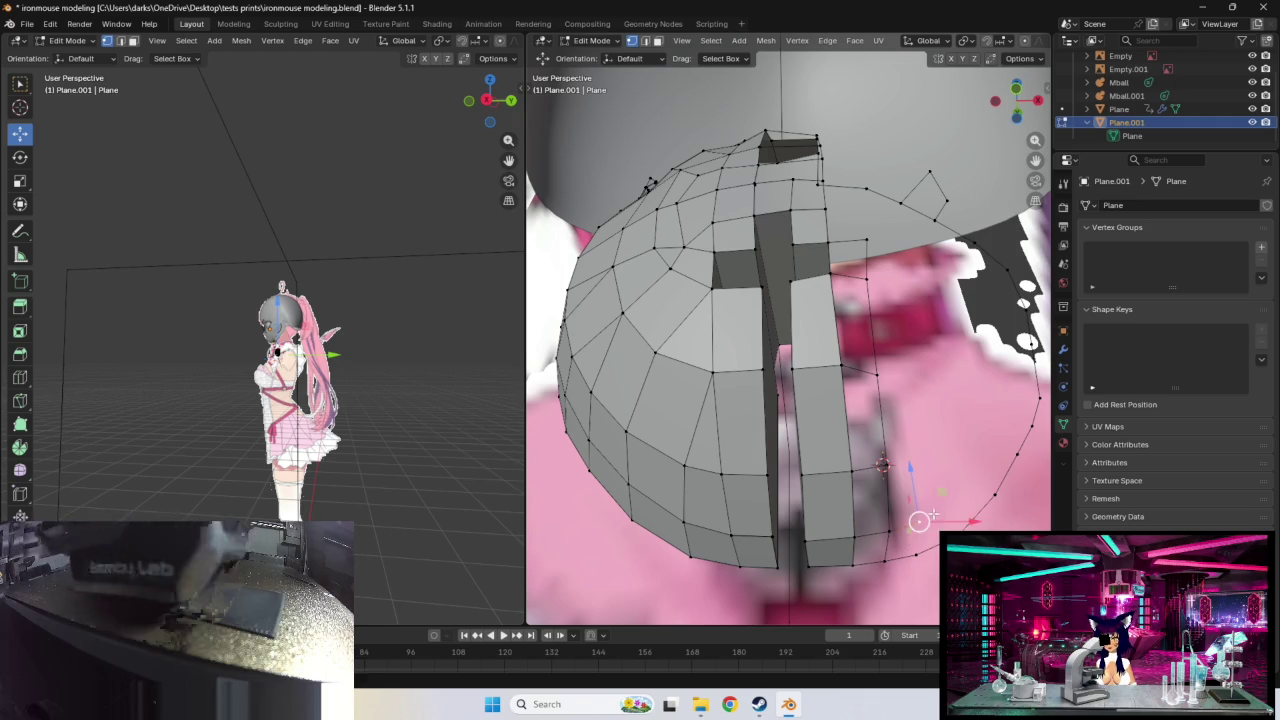
key("g")
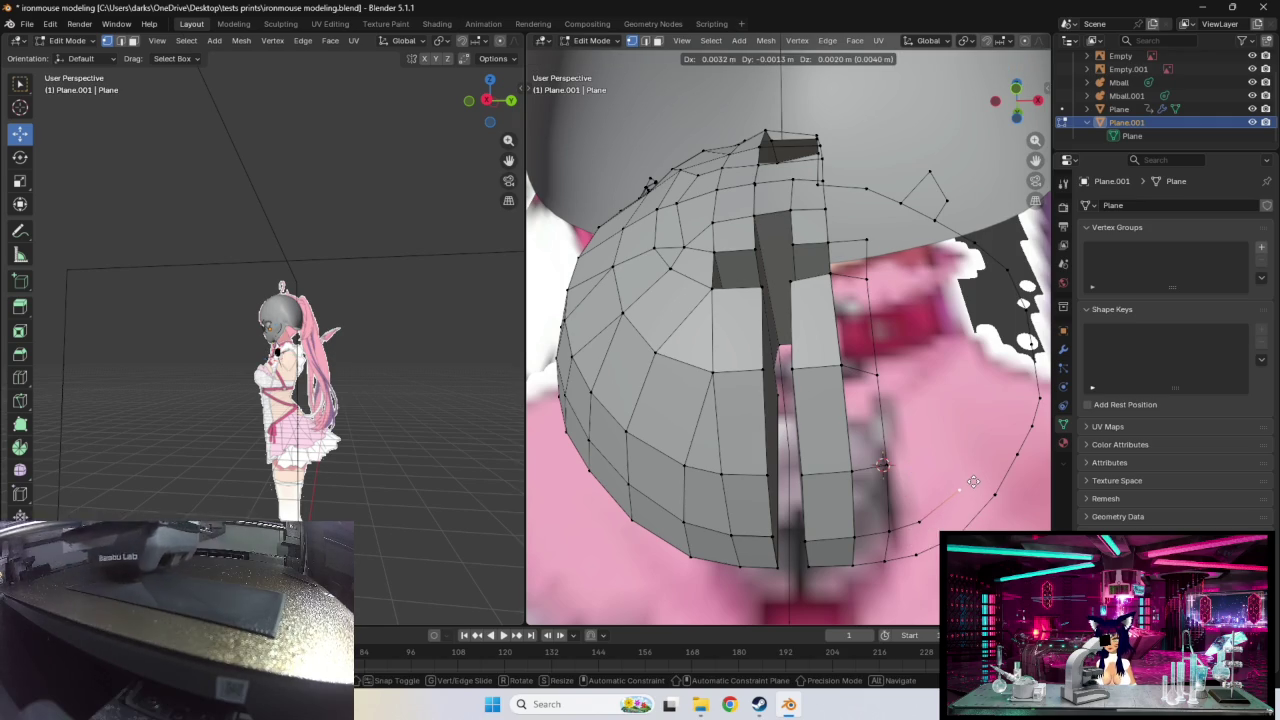
left_click(974, 484)
middle_click_drag(974, 484, 993, 486)
key("g")
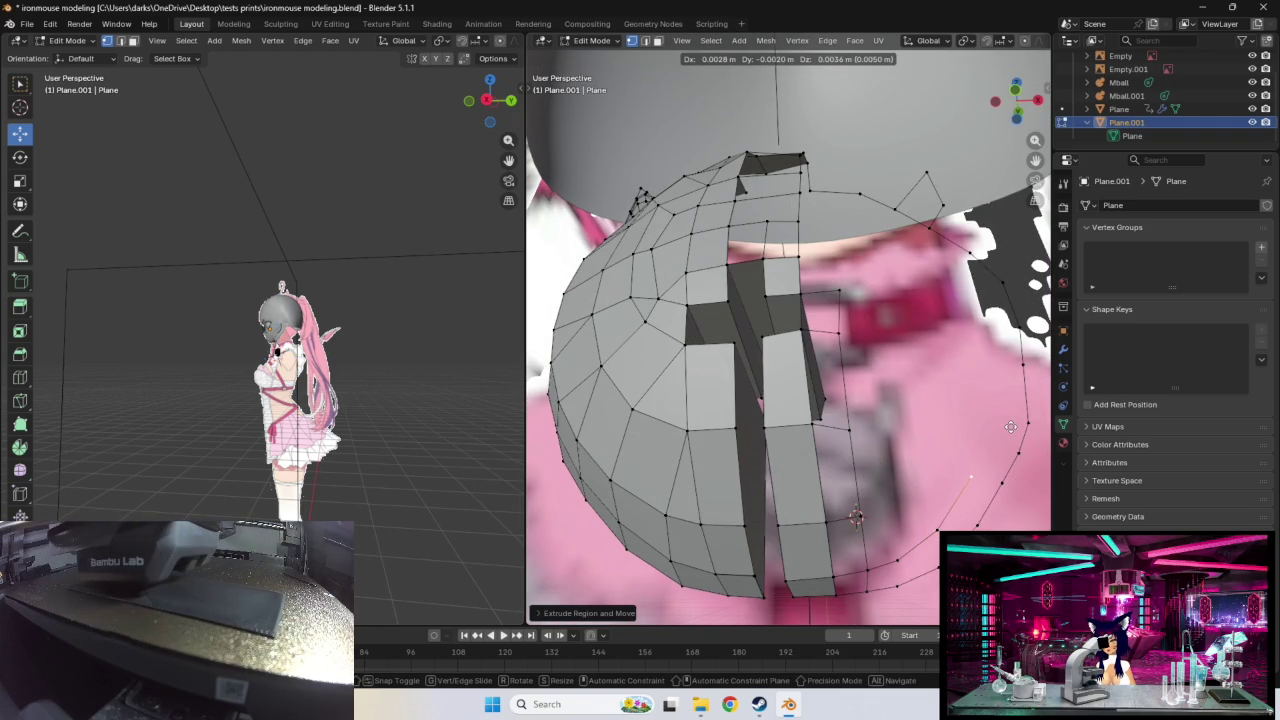
left_click(1011, 427)
middle_click_drag(1011, 427, 962, 470)
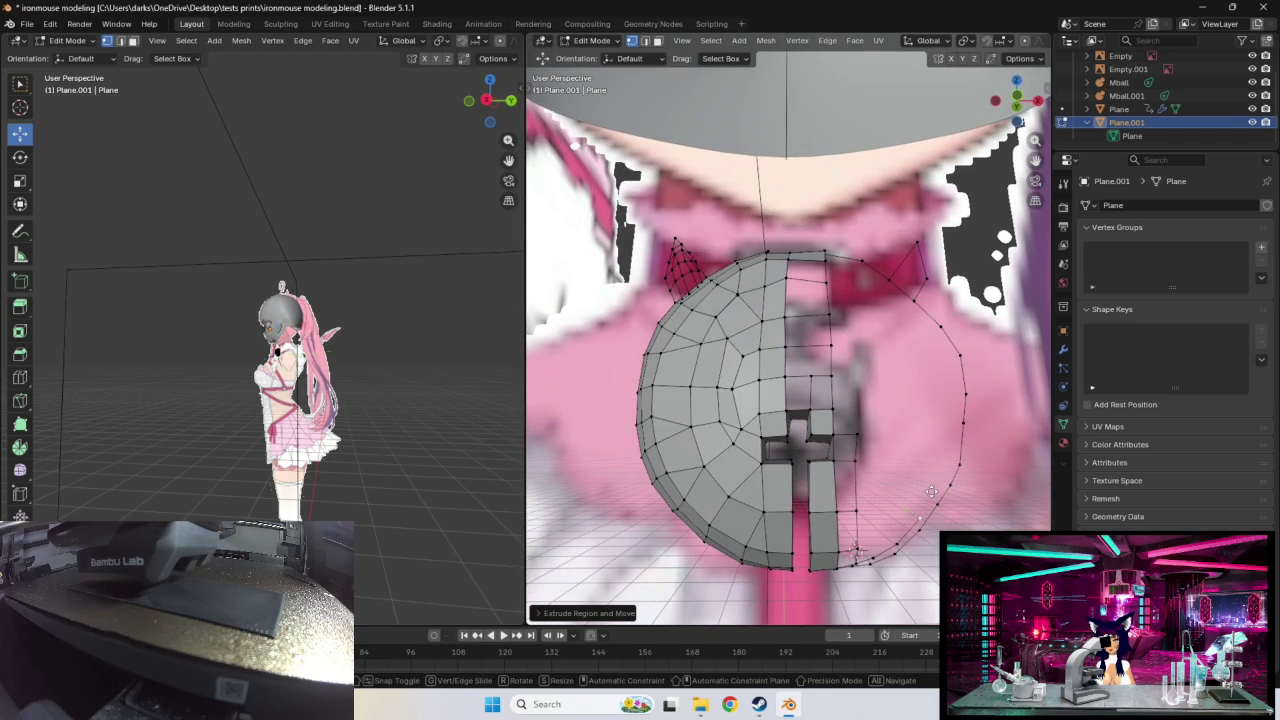
Step: Extrude three more vertices following the lower right outline curve
key("g")
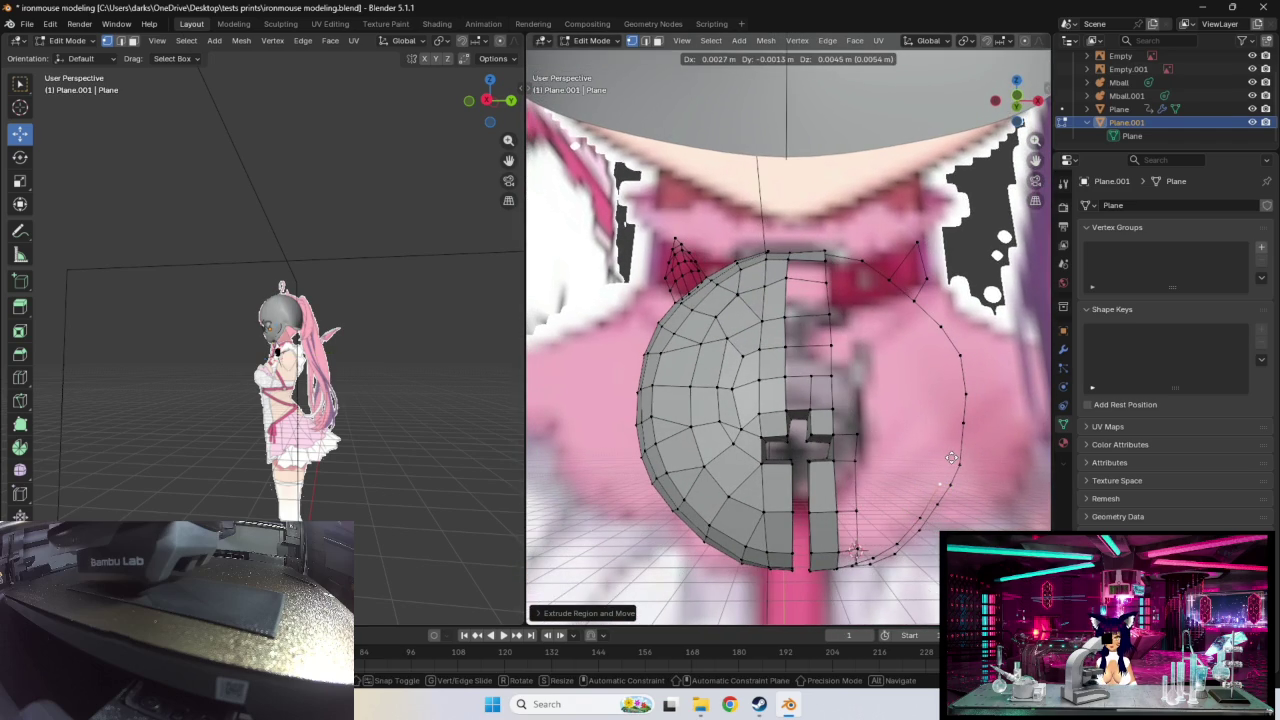
left_click(952, 458)
middle_click_drag(952, 458, 941, 473)
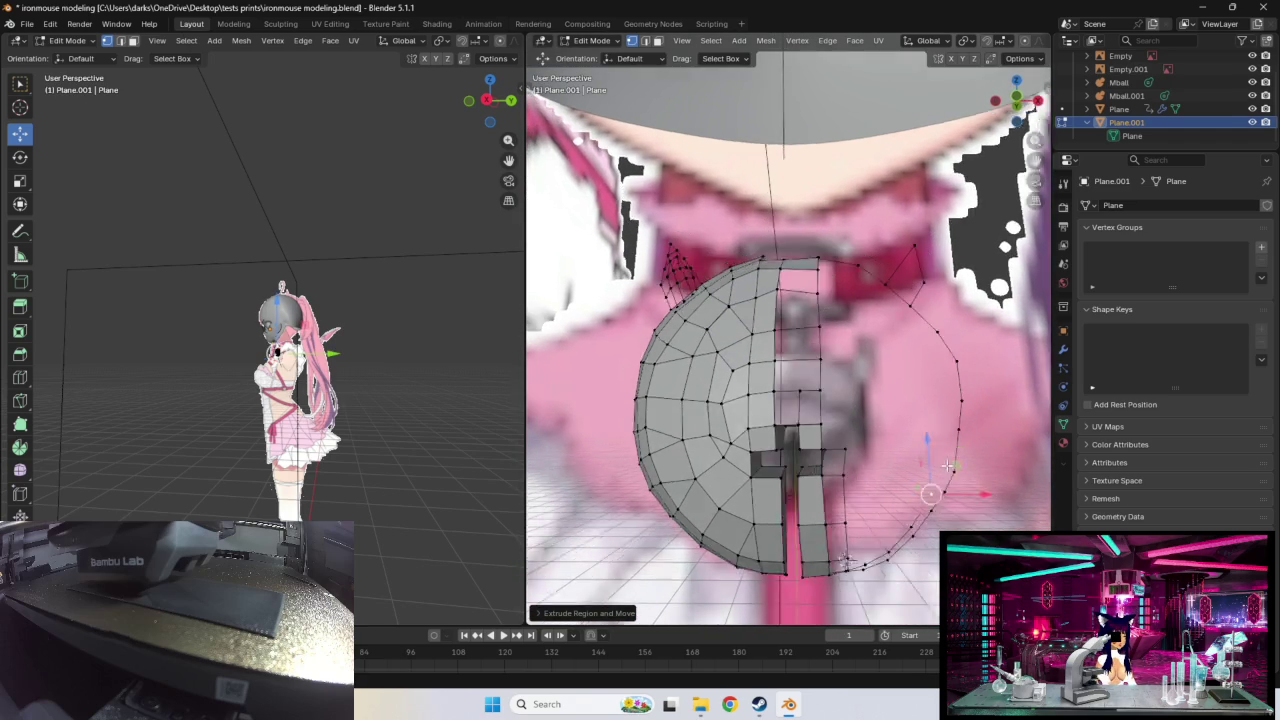
key("g")
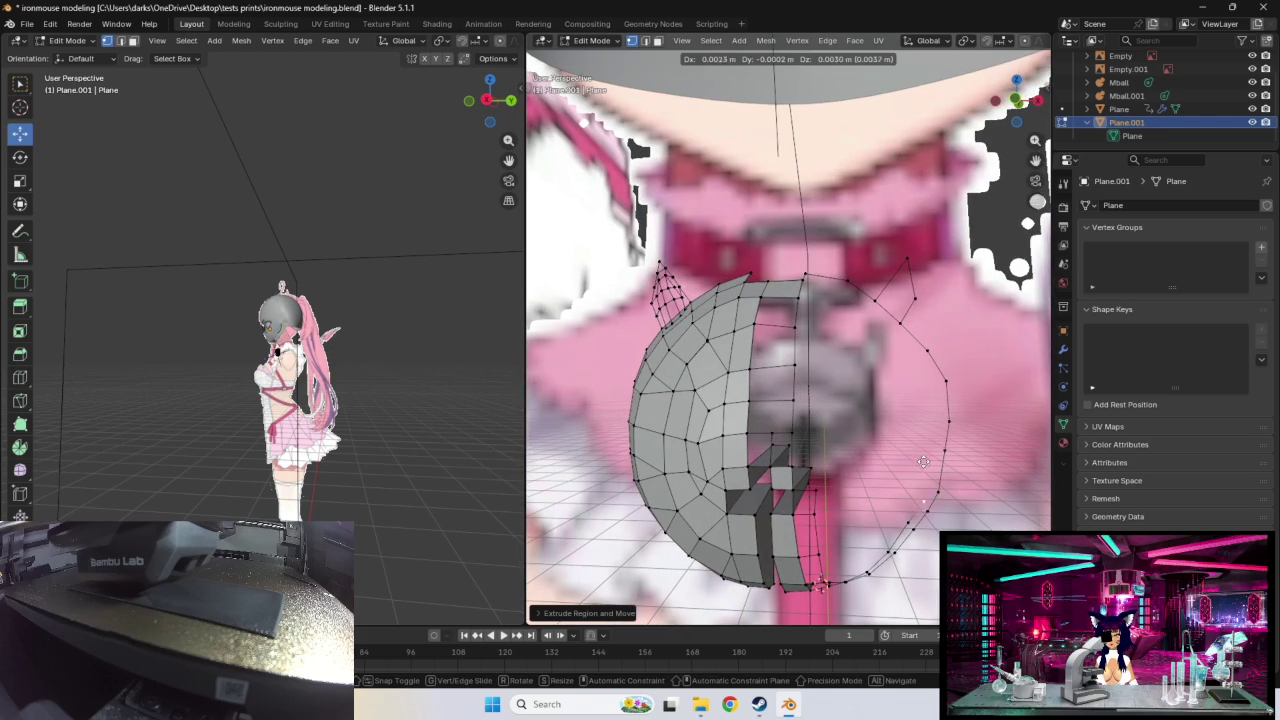
left_click(922, 455)
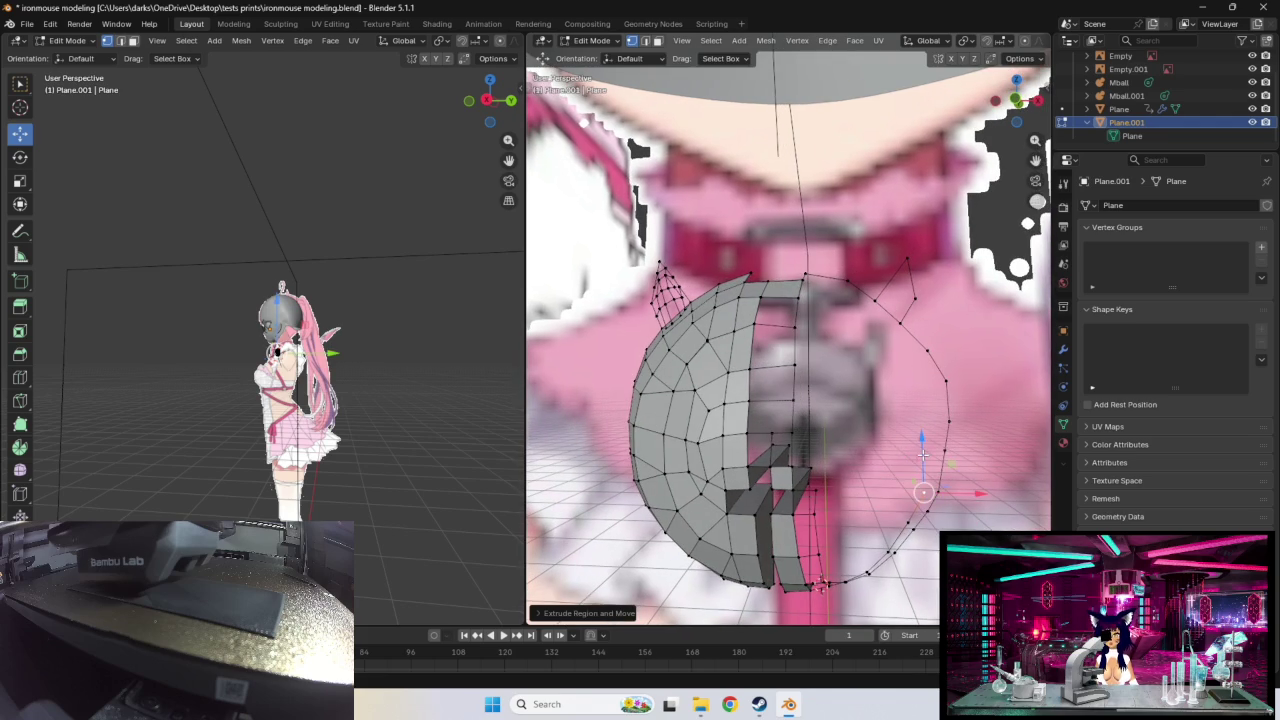
key("g")
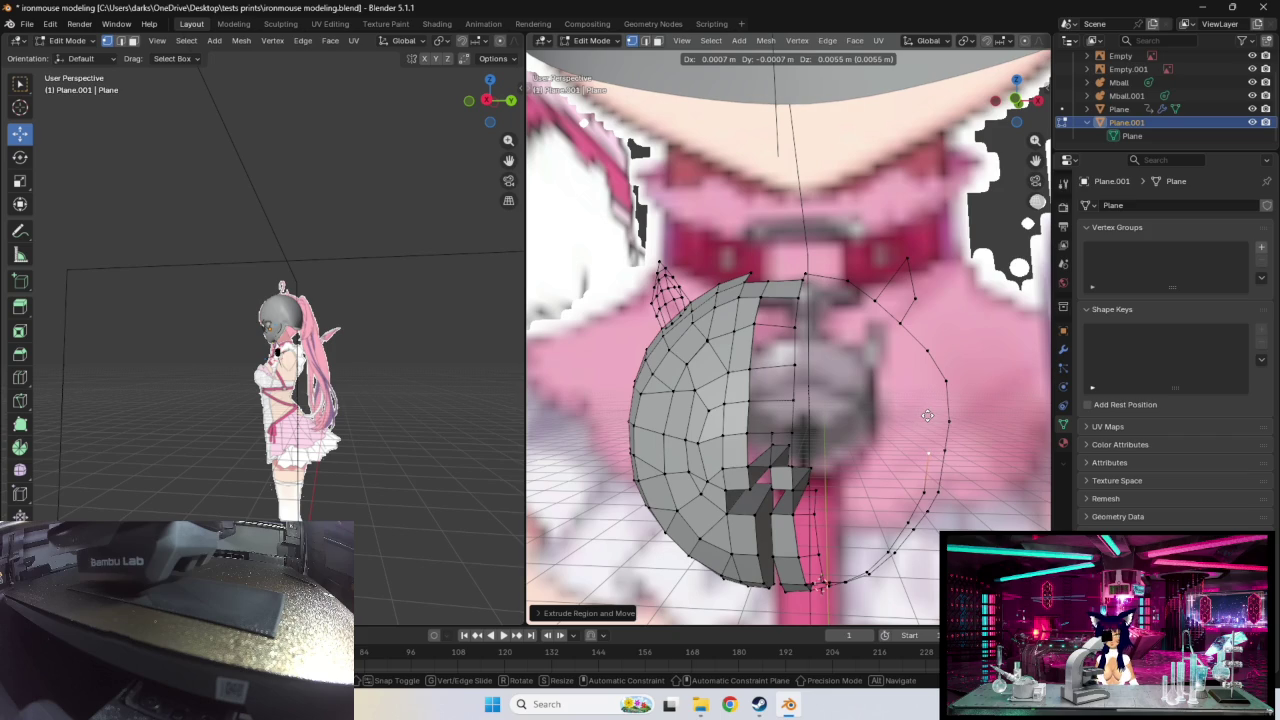
left_click(927, 415)
left_click_drag(944, 450, 933, 452)
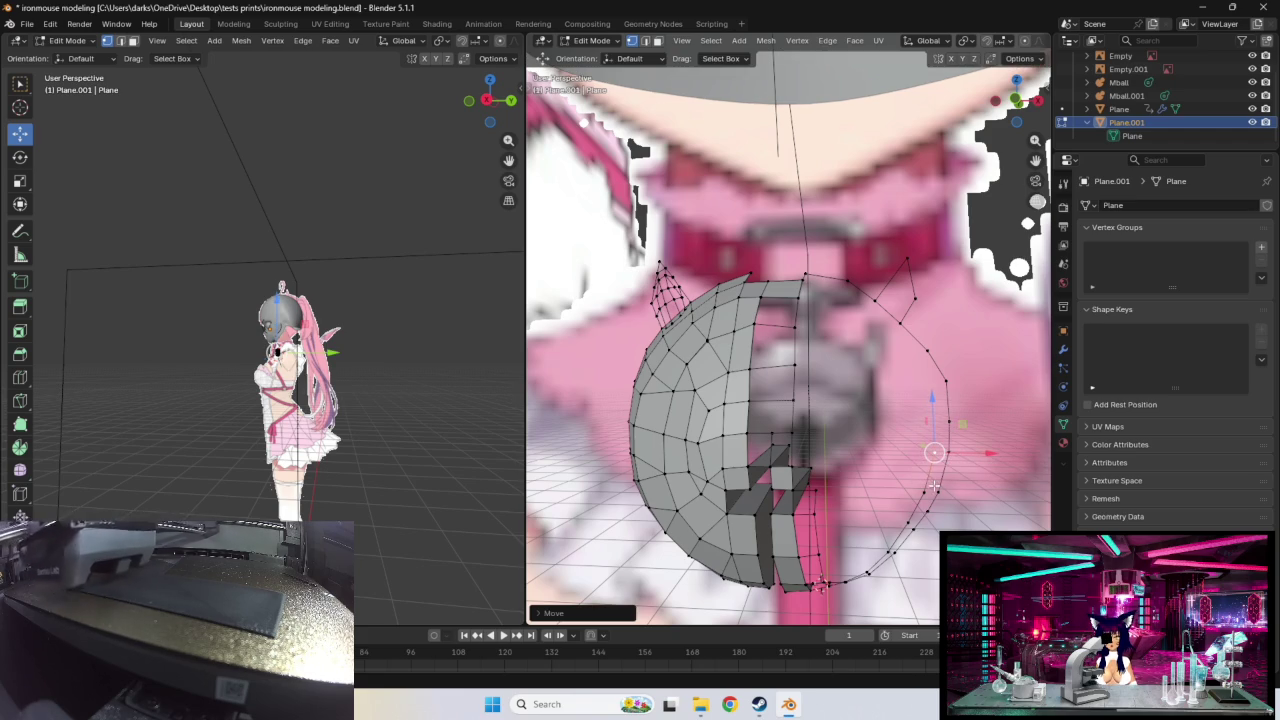
Step: Nudge the lowest outline vertex onto the traced curve
left_click(916, 527)
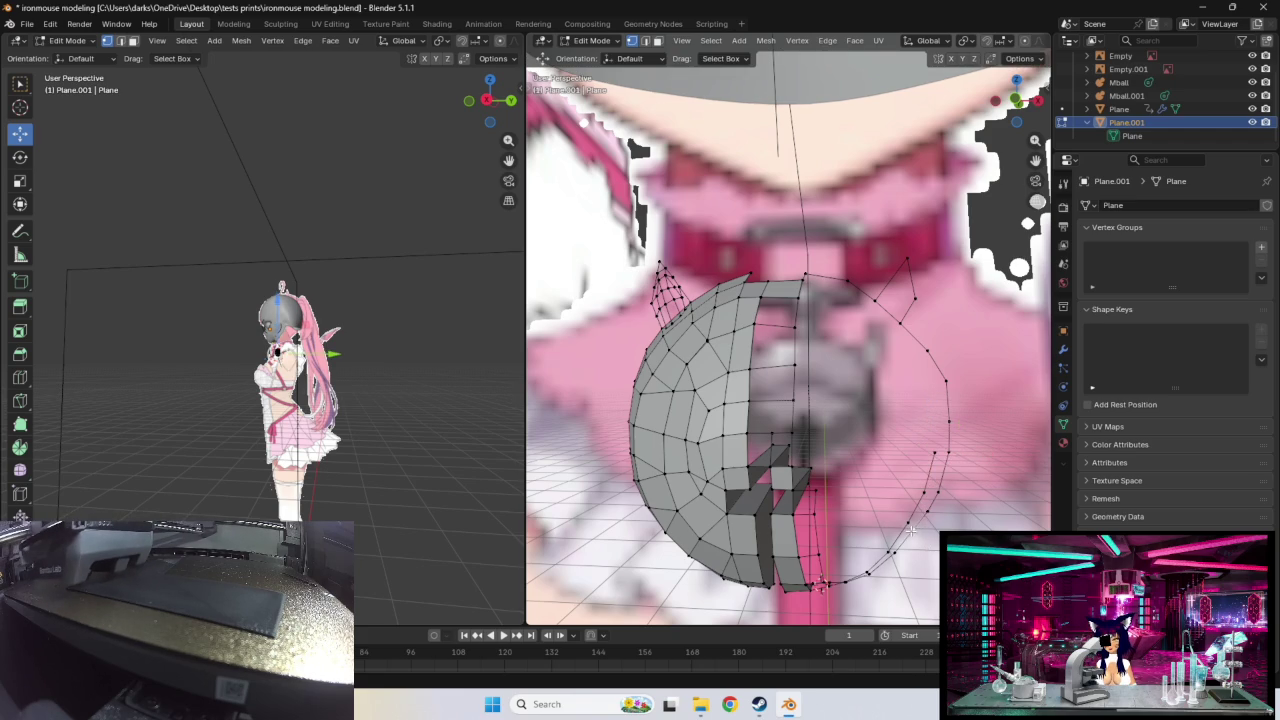
mouse_move(914, 529)
left_mouse_down()
mouse_move(928, 511)
mouse_move(901, 553)
left_mouse_up()
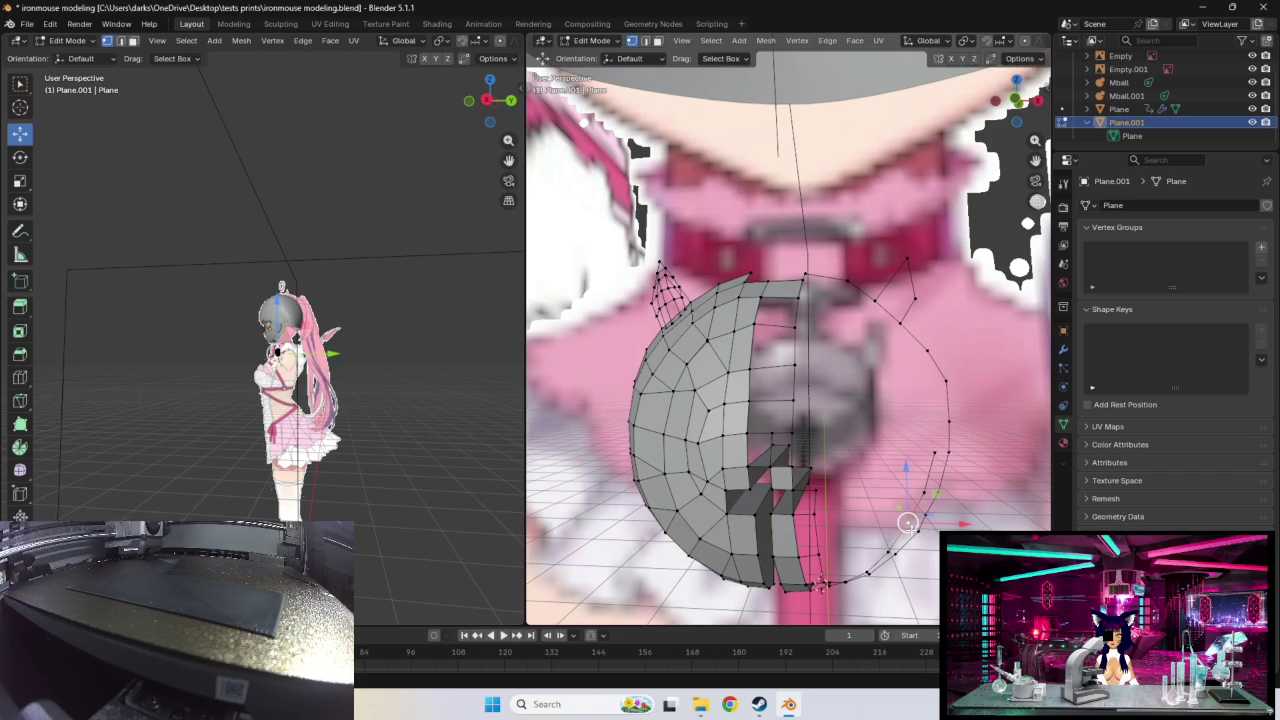
left_click_drag(908, 521, 909, 522)
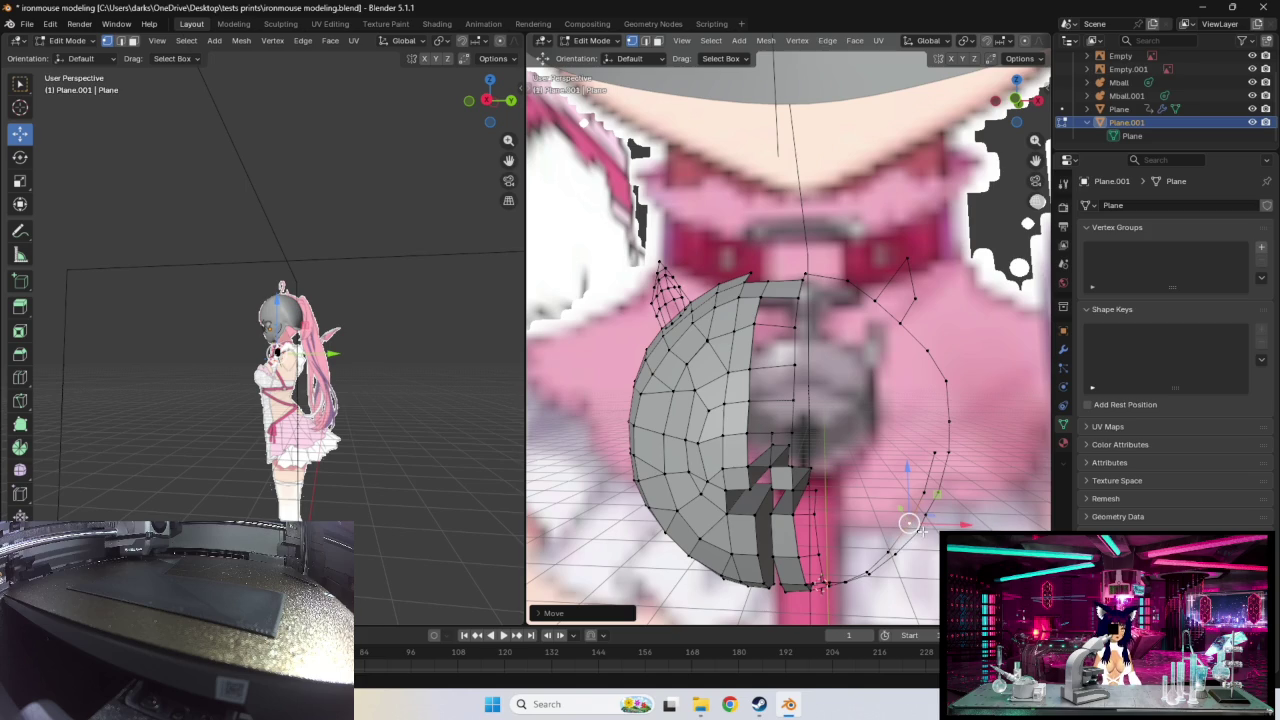
middle_click_drag(854, 350, 830, 372)
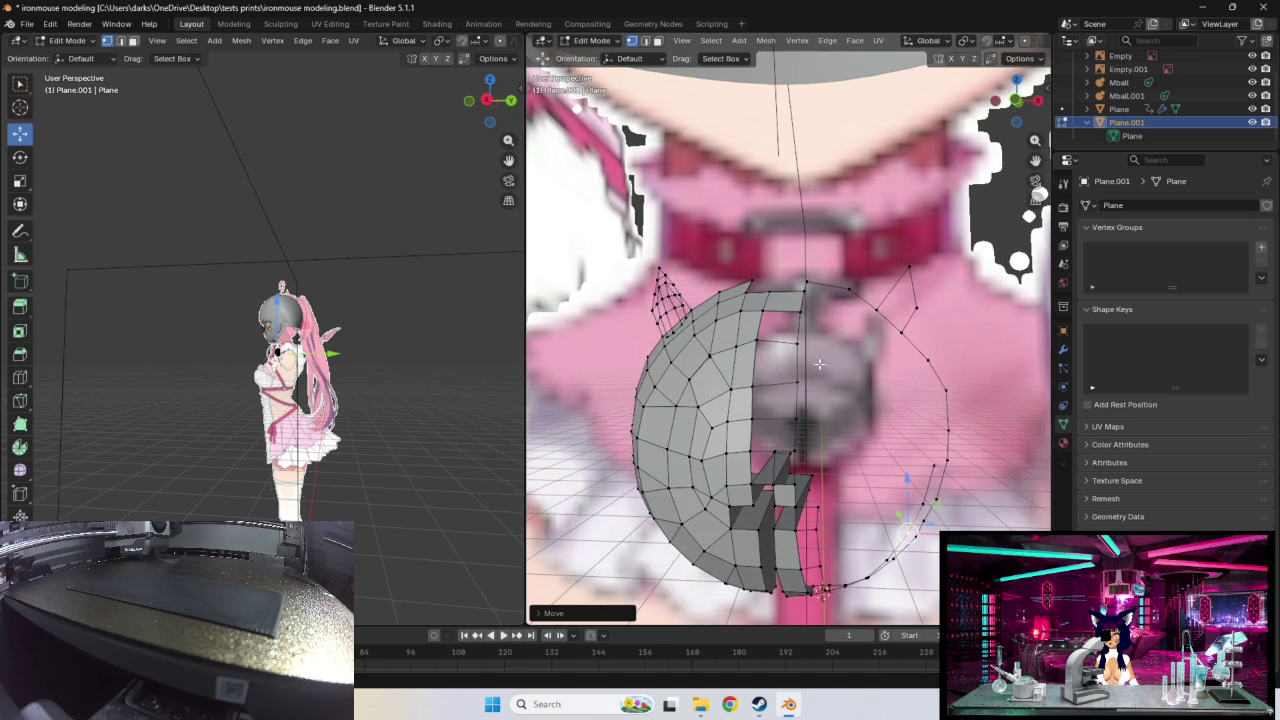
Step: Move vertices up the right outline toward the top, cancelling one stray extrusion
middle_click_drag(818, 308, 820, 318)
key("g")
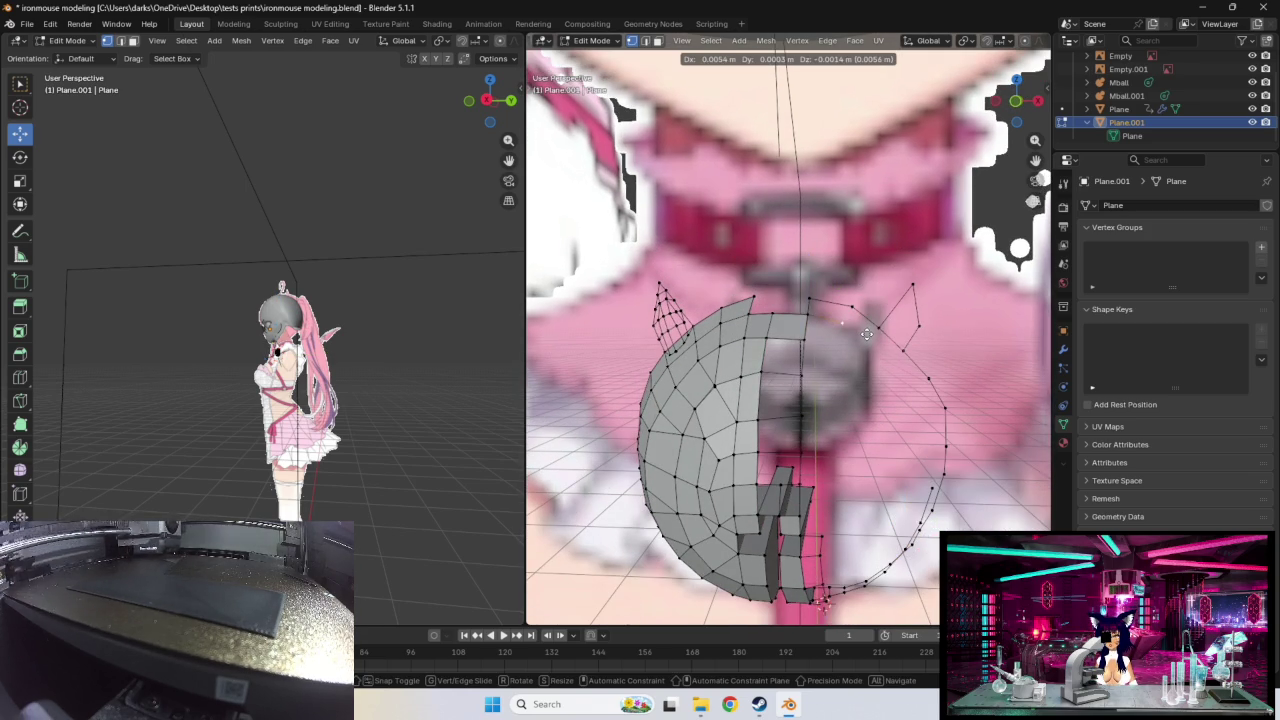
left_click(867, 333)
key("e")
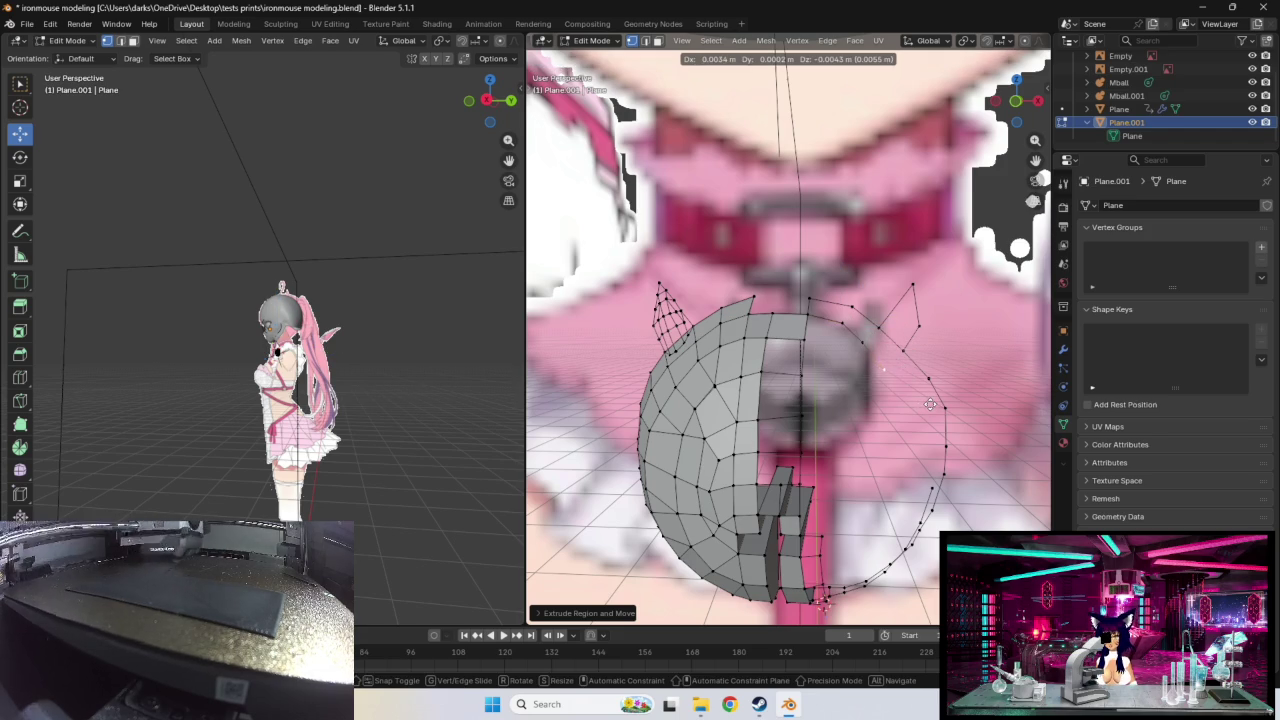
key("Escape")
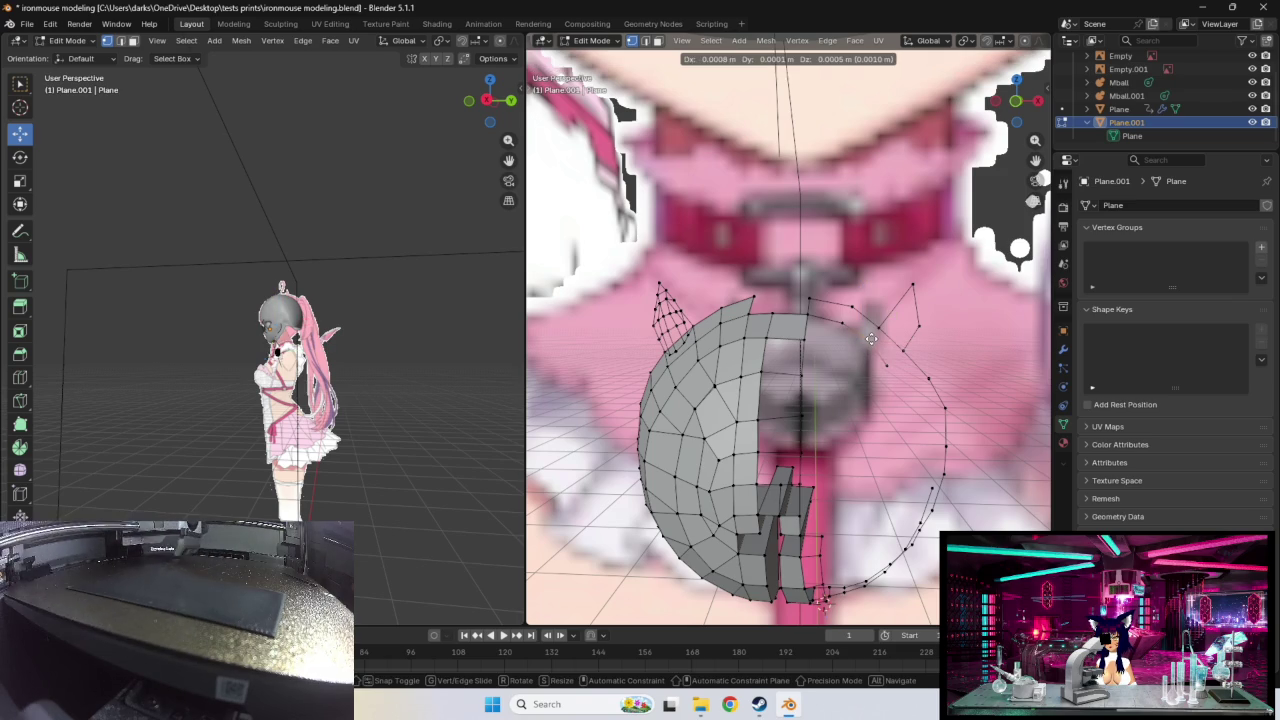
left_click(874, 334)
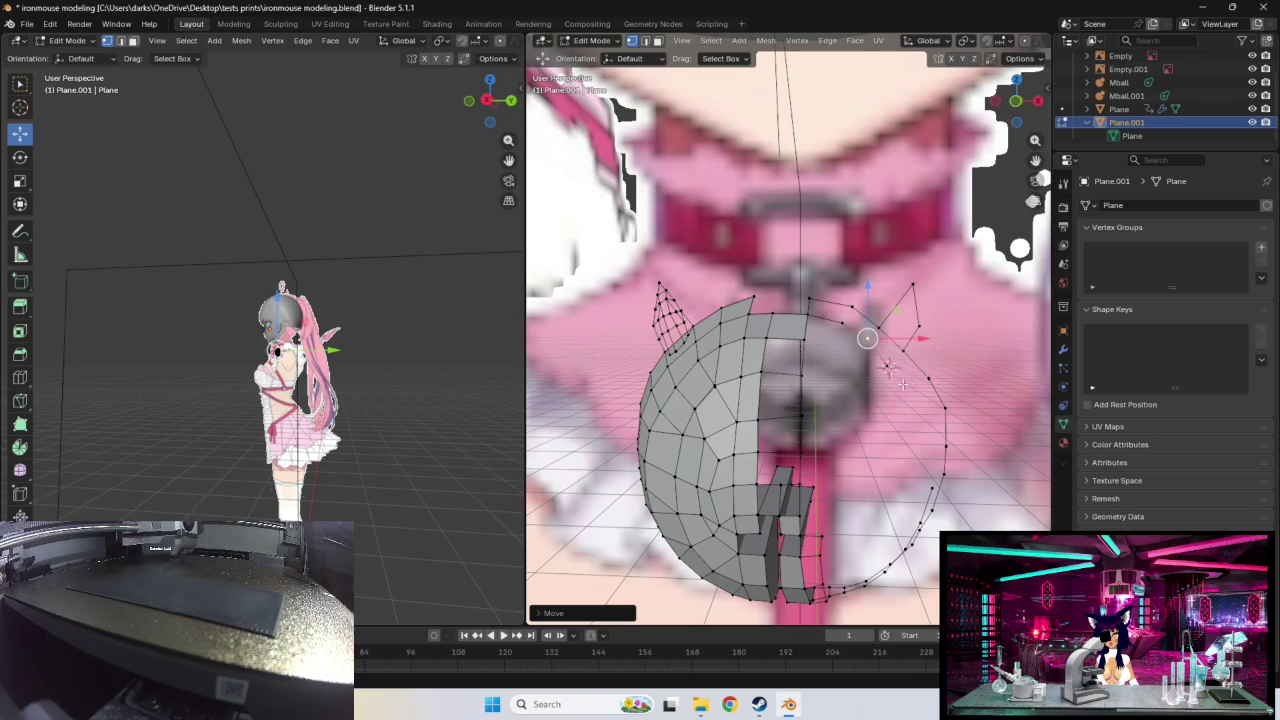
key("g")
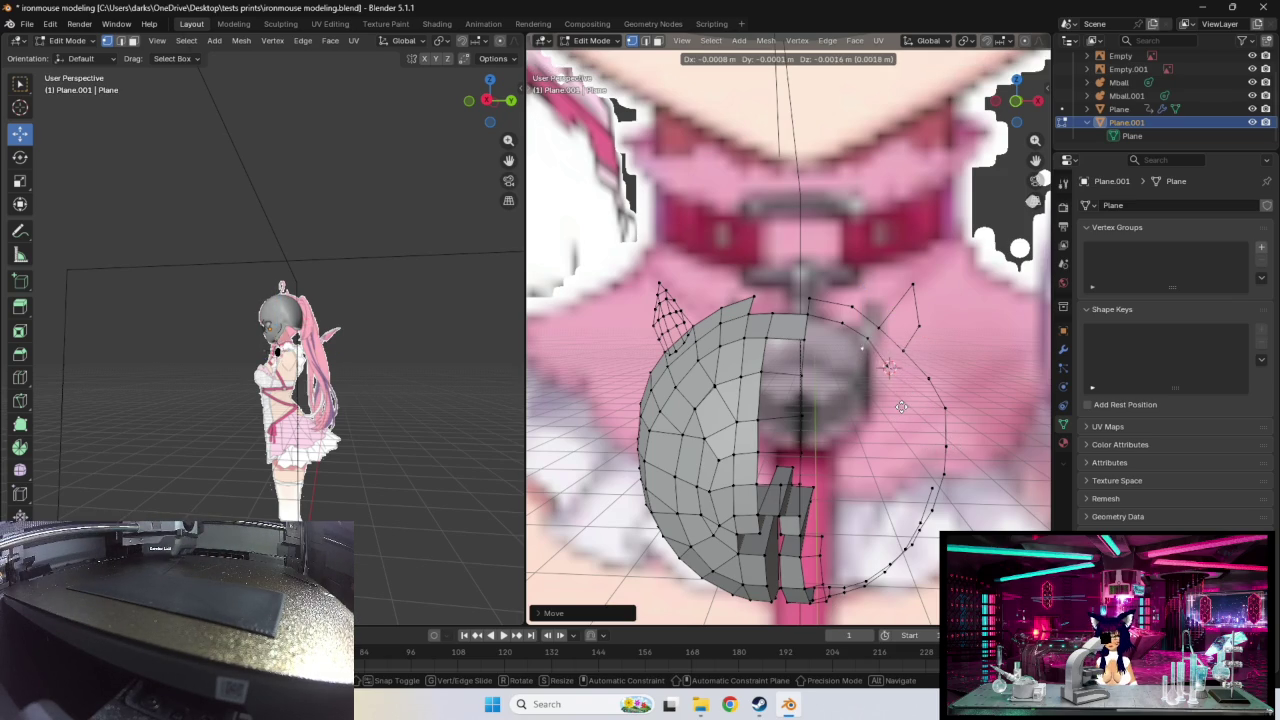
left_click(901, 407)
scroll(908, 392, "up", 1)
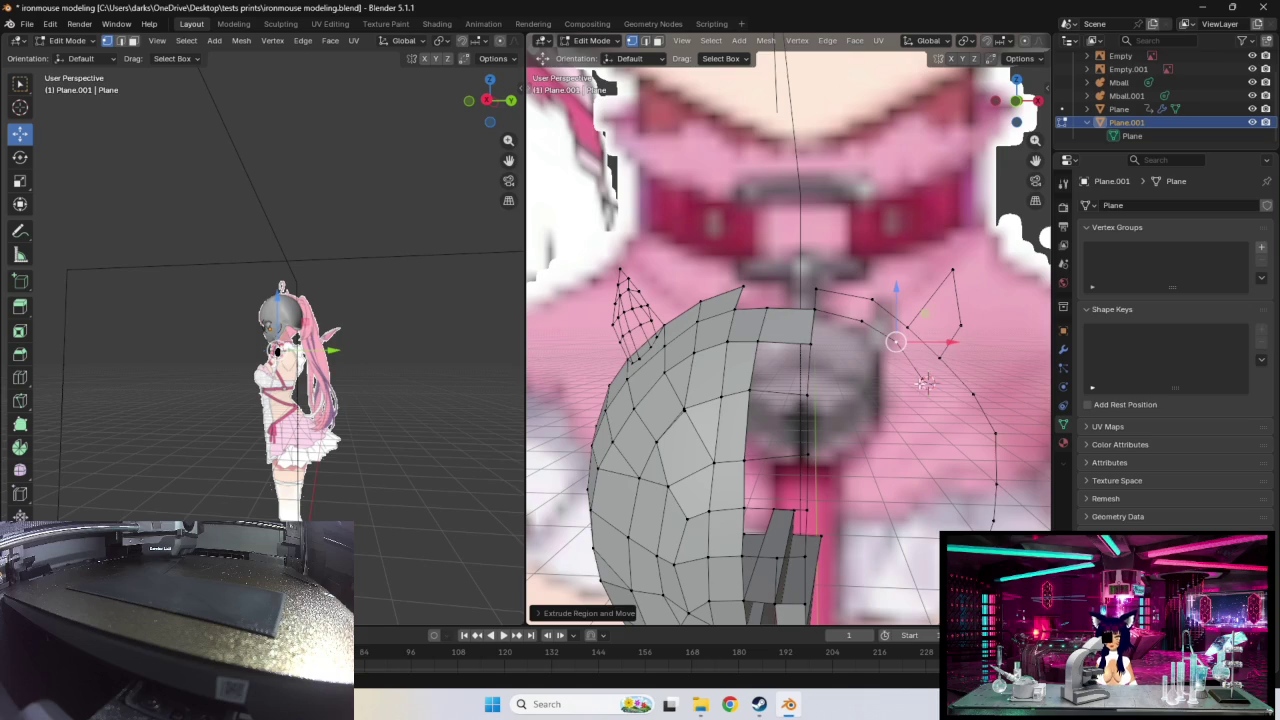
Step: Reposition three neighbouring vertices onto the right-hand outline curve
left_click(922, 380)
key("g")
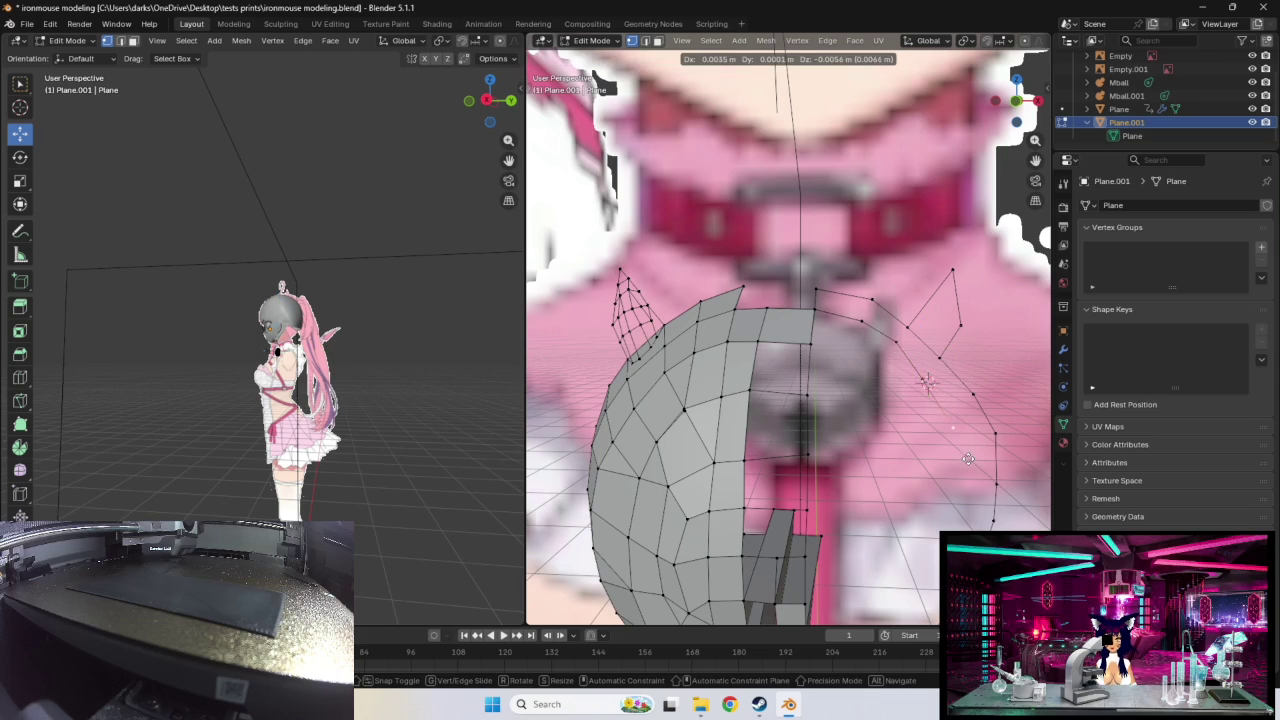
left_click(964, 448)
left_click(927, 382)
key("g")
left_click(929, 381)
left_click(947, 413)
key("g")
left_click(929, 382)
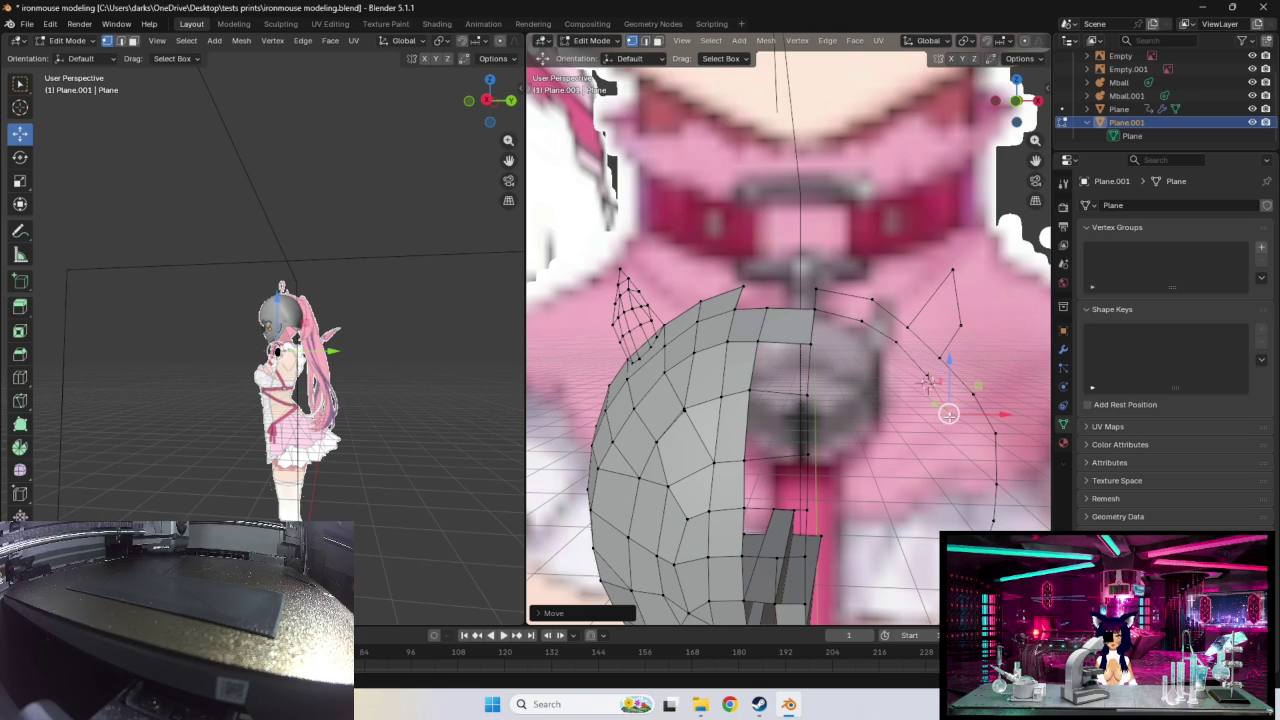
Step: Nudge the next vertex up and right onto the outline and set the 3D cursor beside it
left_click_drag(948, 414, 951, 411)
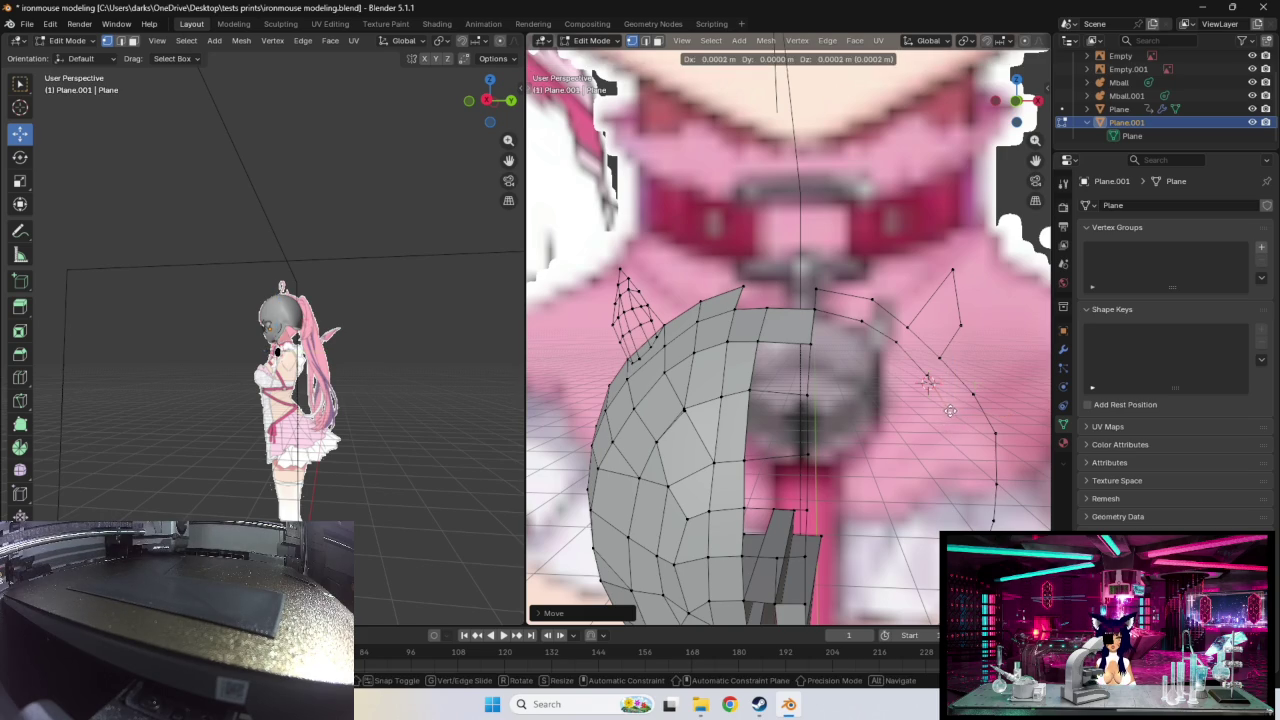
key("g")
left_click(926, 364)
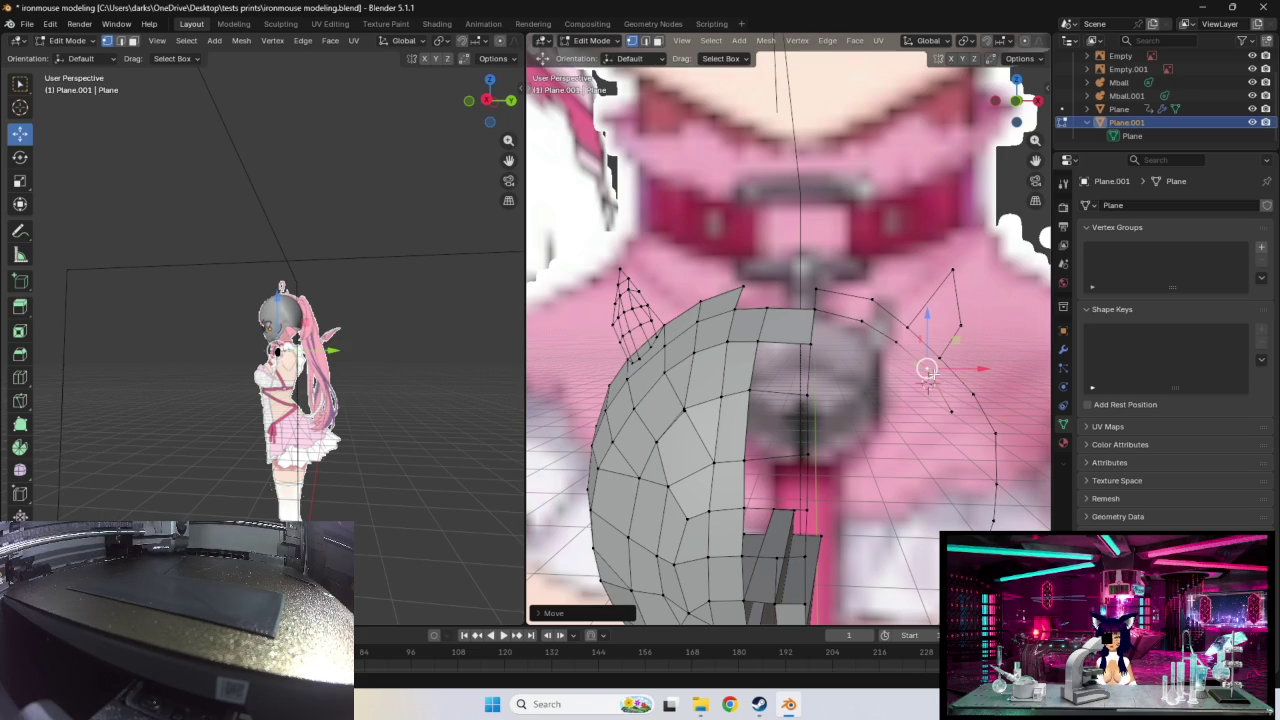
right_click(950, 411, "shift")
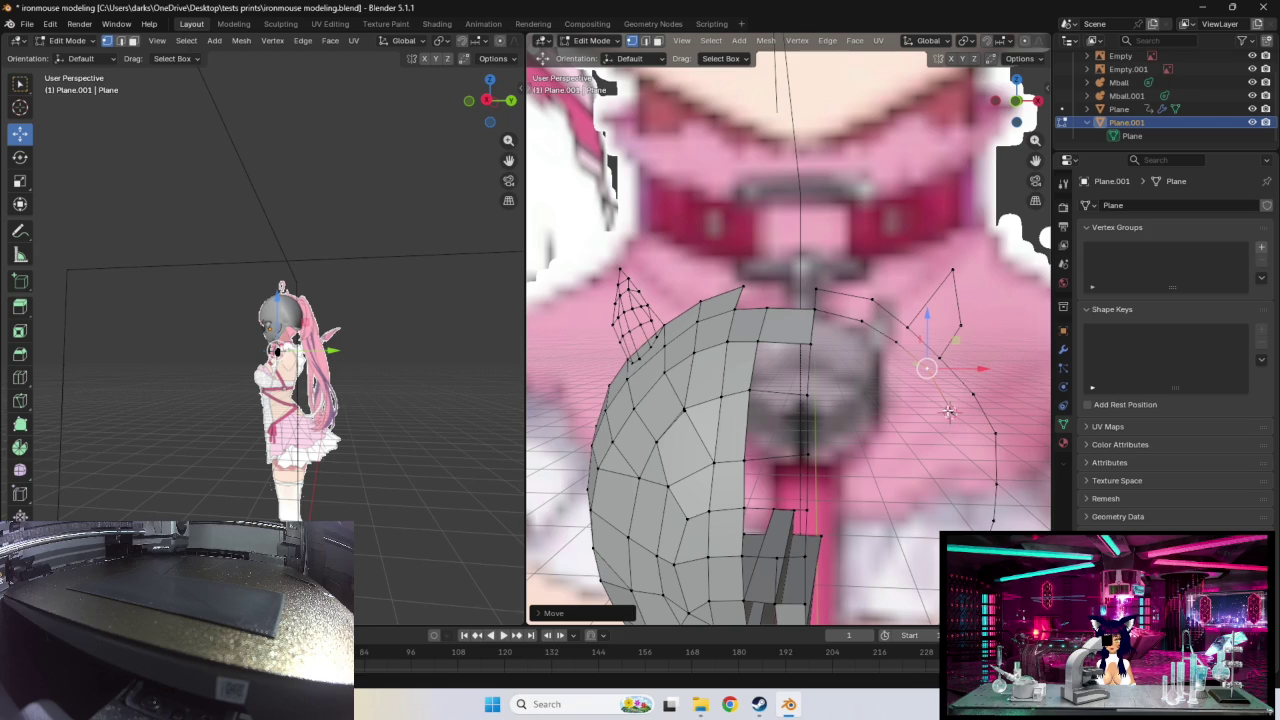
key("g")
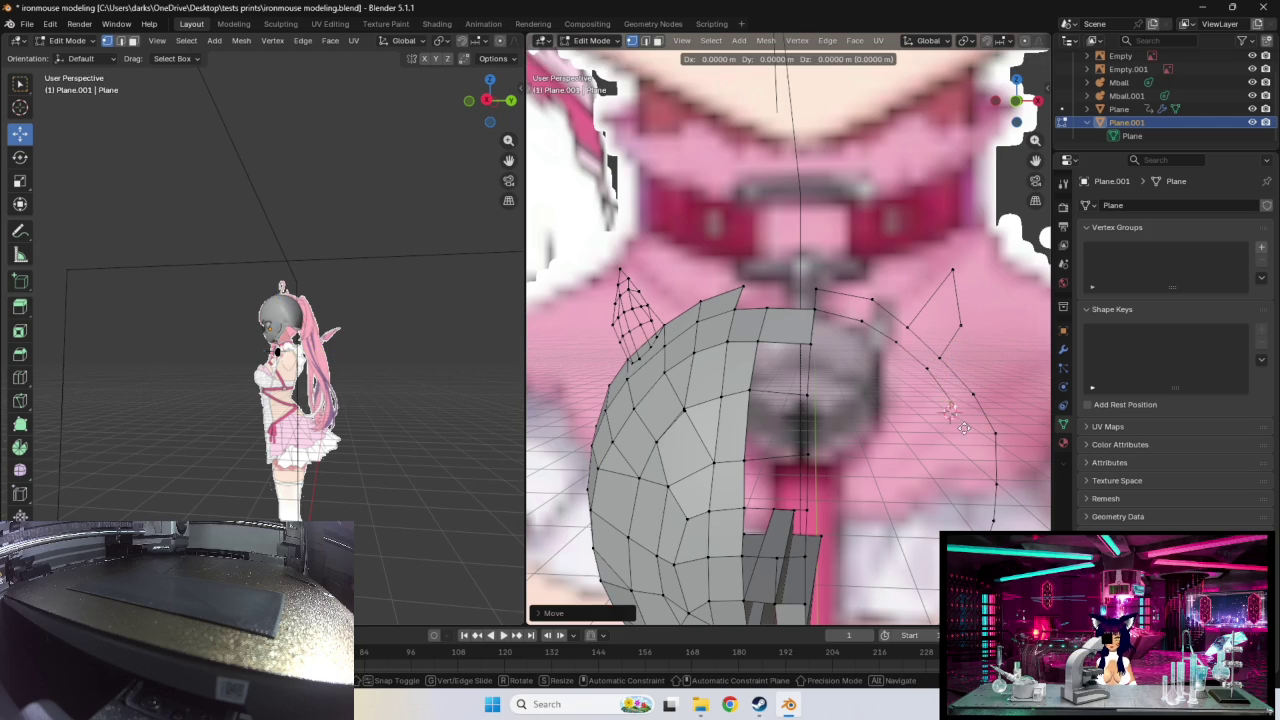
left_click(972, 462)
Step: Extrude three new vertices down the right side of the collar outline
key("e")
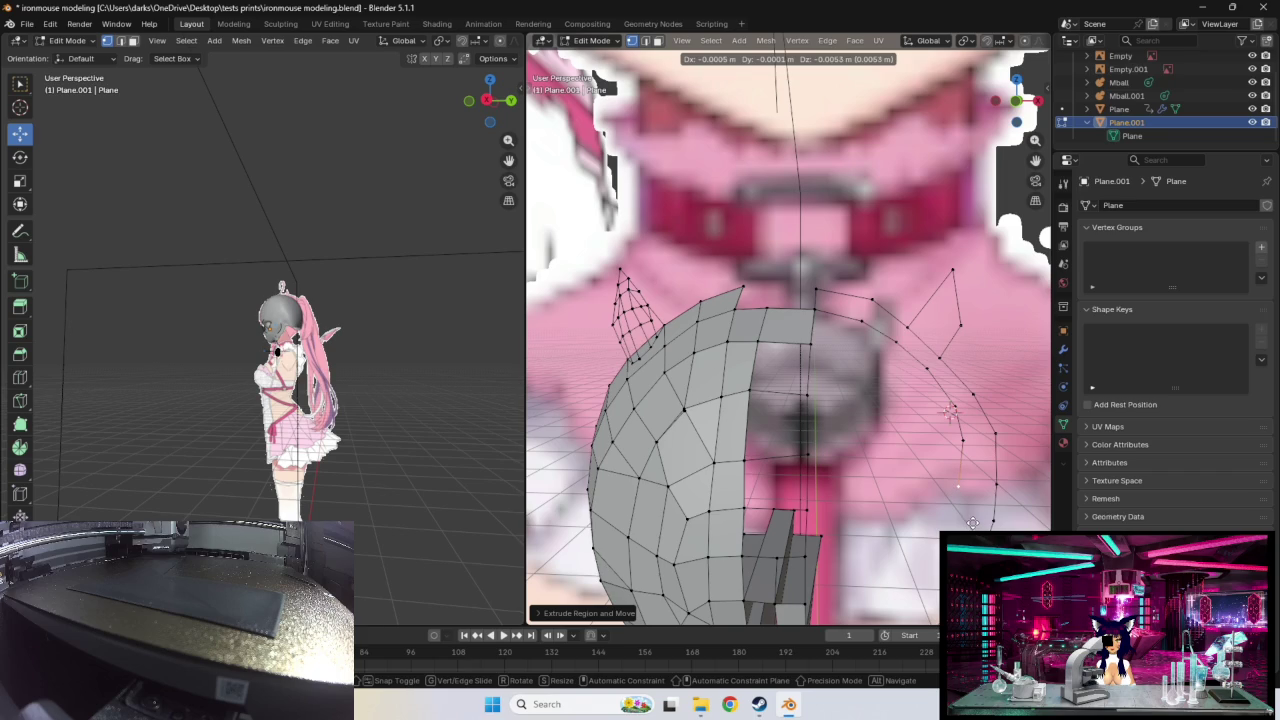
left_click(972, 522)
middle_click_drag(972, 522, 946, 485)
key("e")
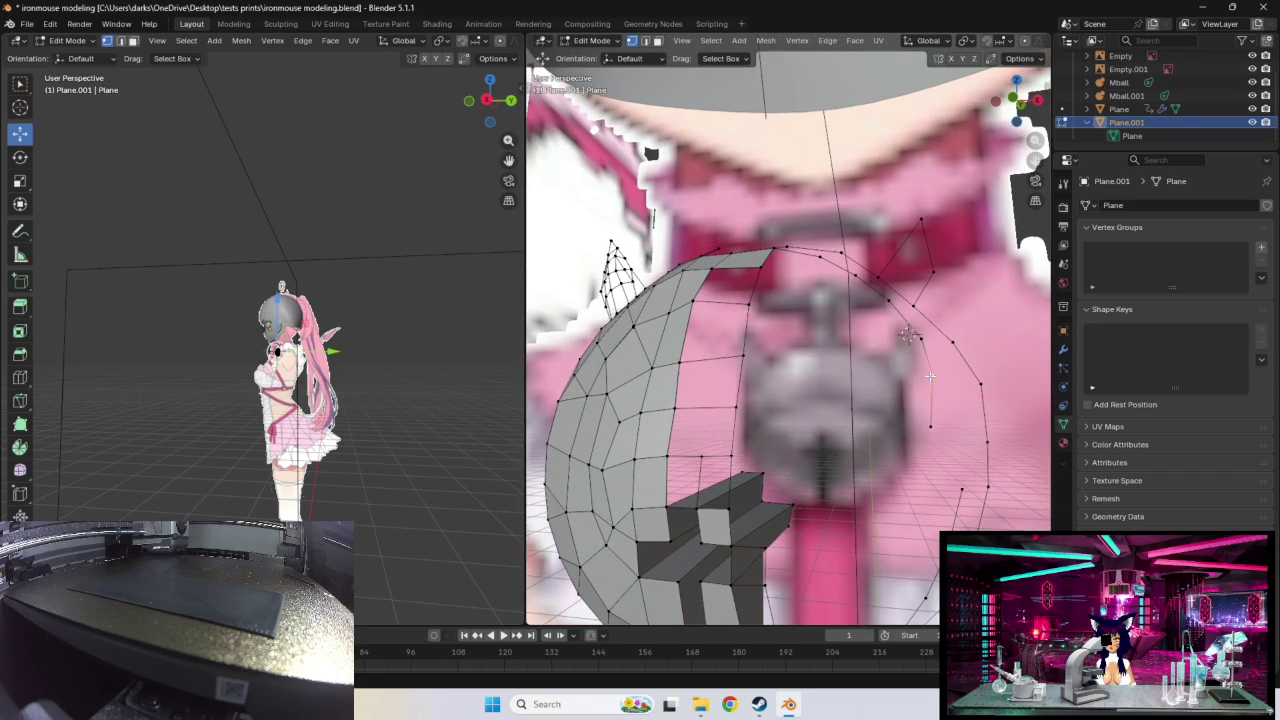
left_click(941, 375)
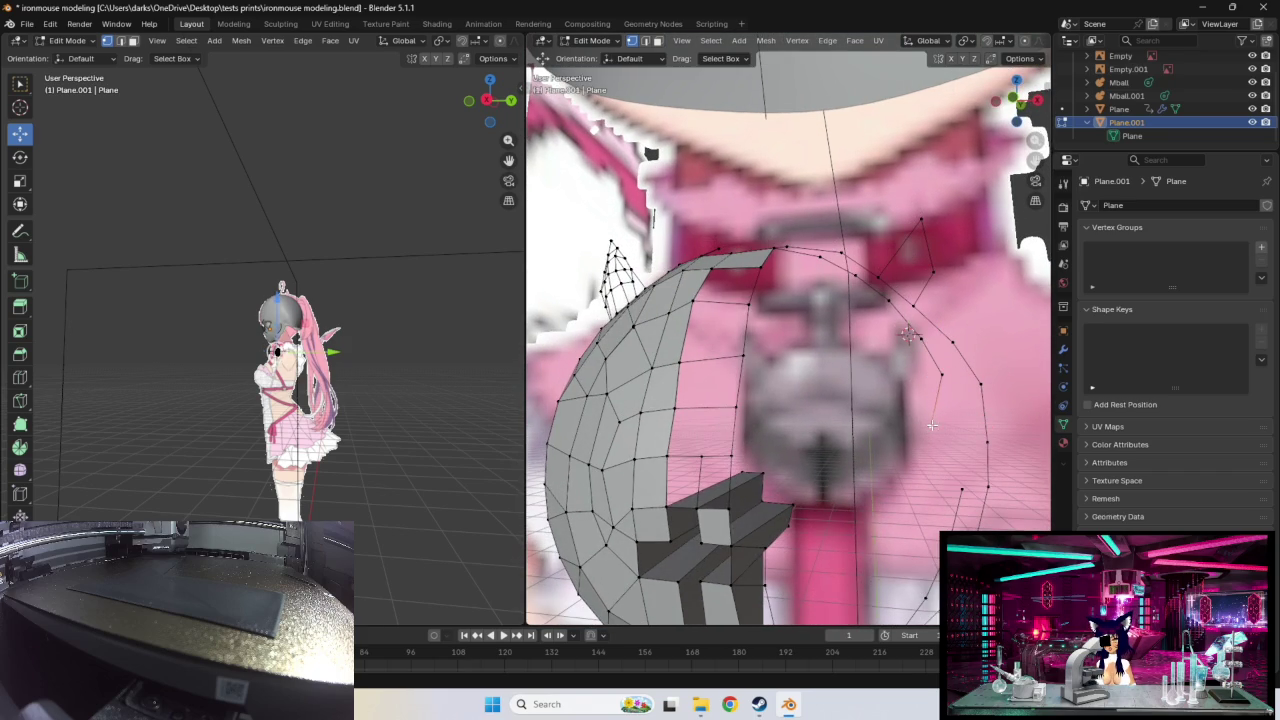
key("e")
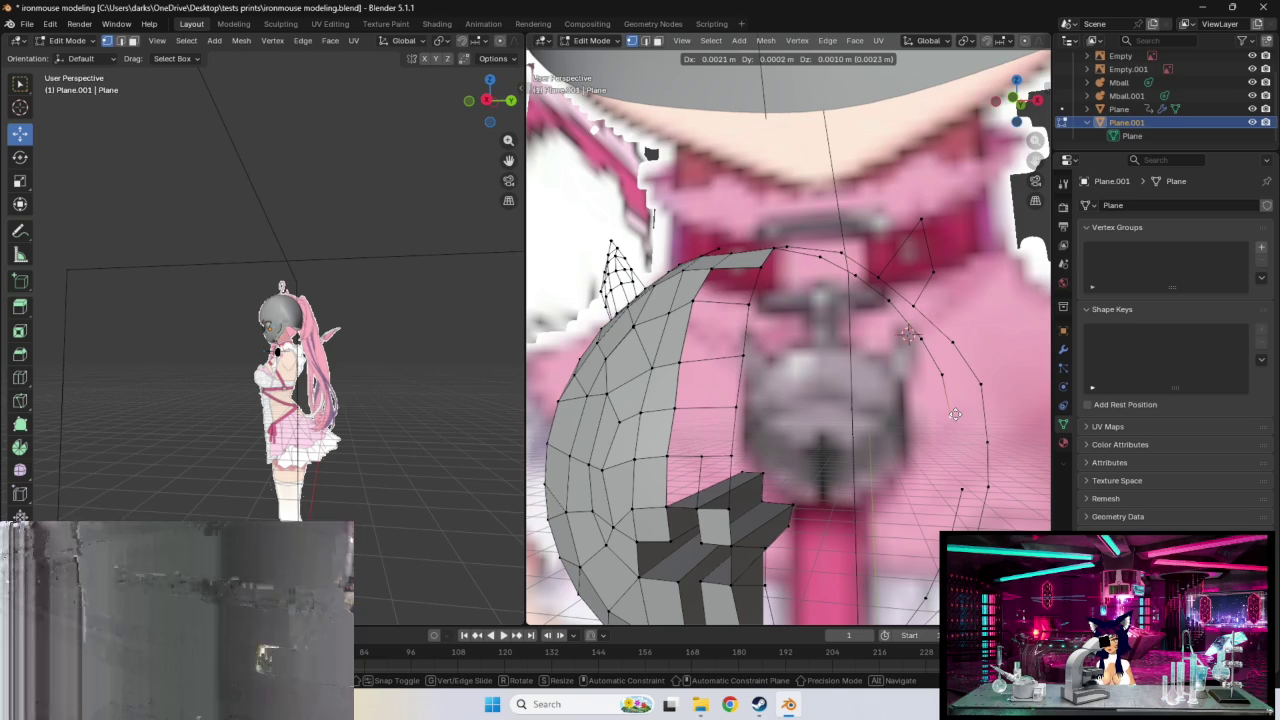
left_click(954, 414)
Step: Refine the position of the vertex just above the new extrusions
left_click(941, 374)
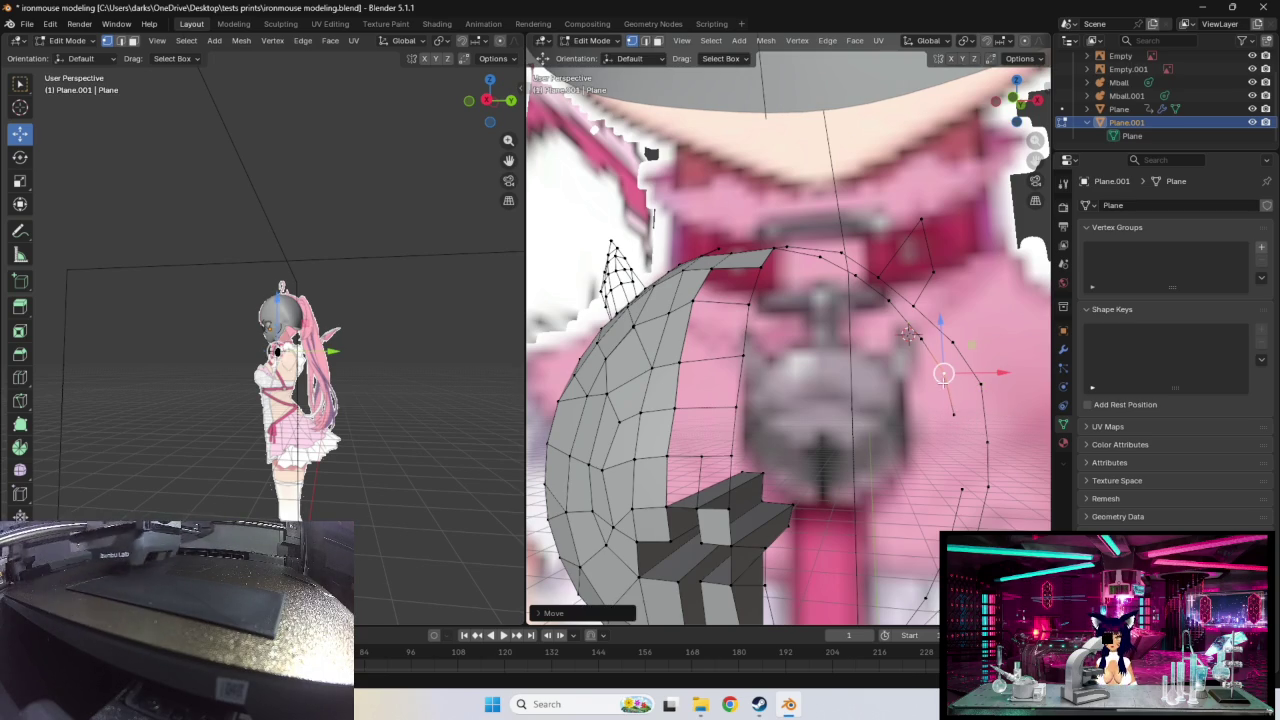
key("g")
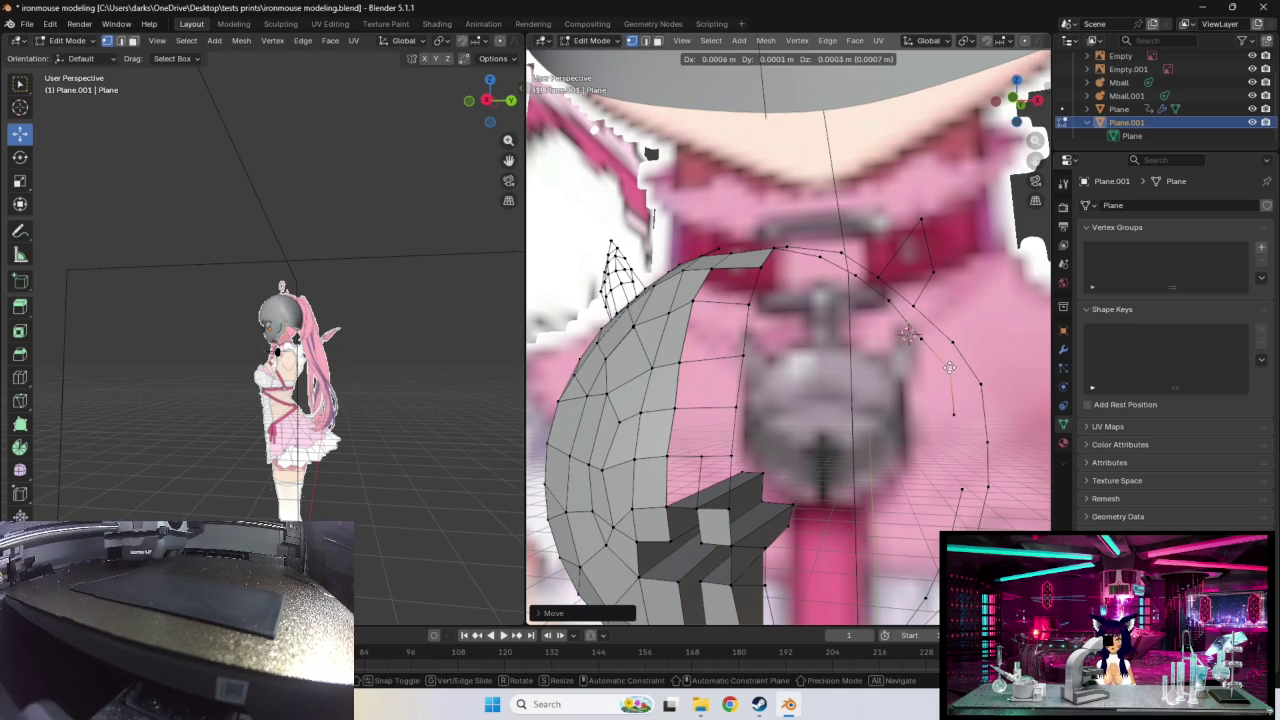
left_click(908, 334)
key("g")
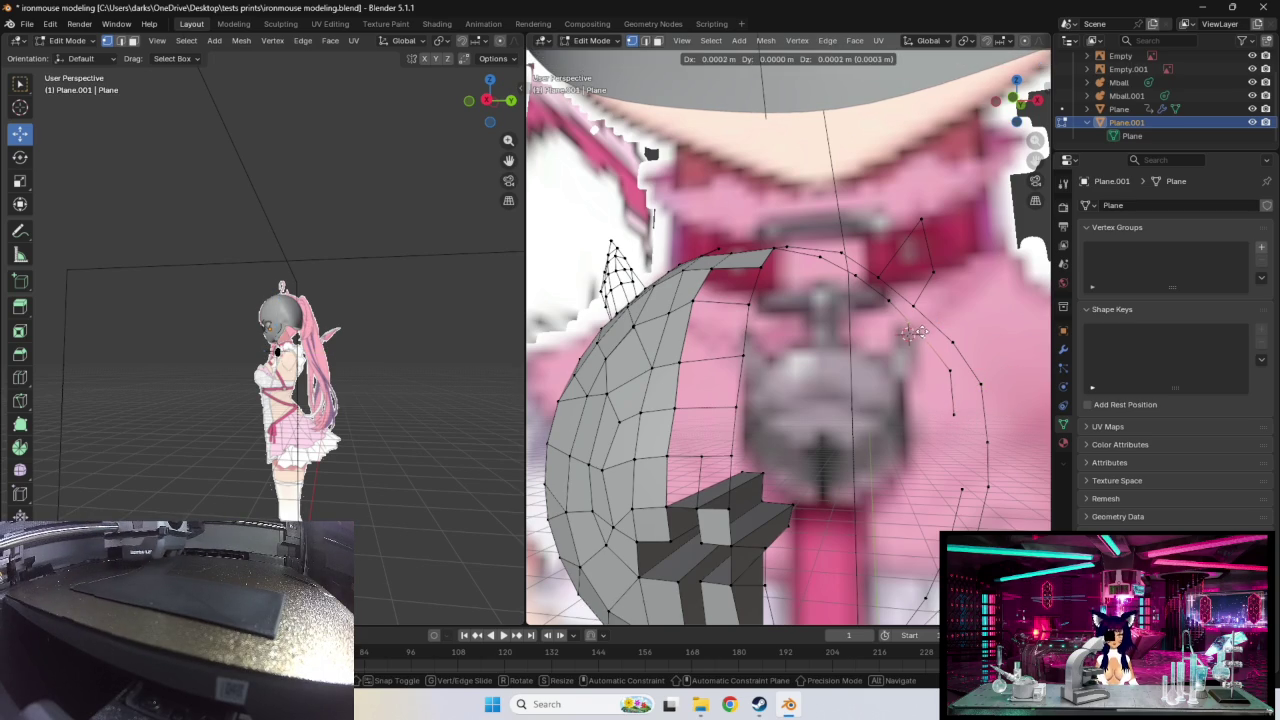
left_click(913, 333)
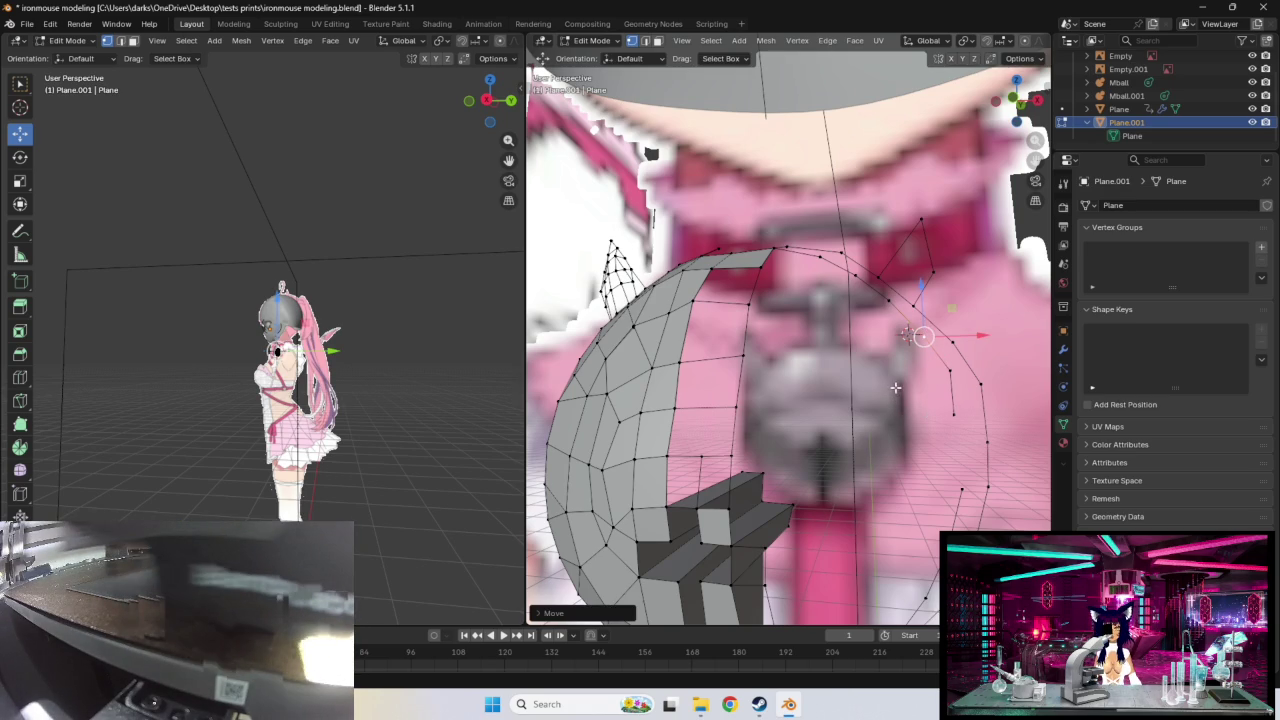
middle_click_drag(895, 387, 918, 414)
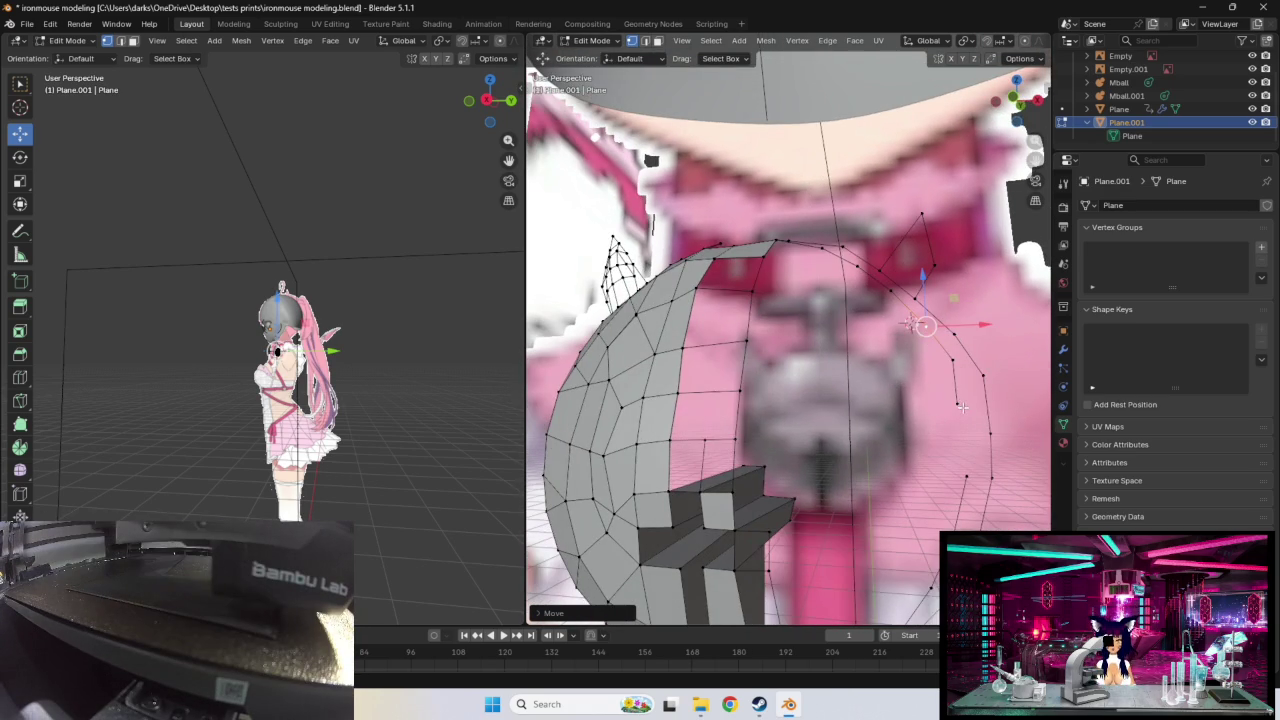
Step: Adjust the lower outline vertices, undo one misplaced move, and check the fit under the chin
left_click(958, 404)
key("g")
left_click(960, 403)
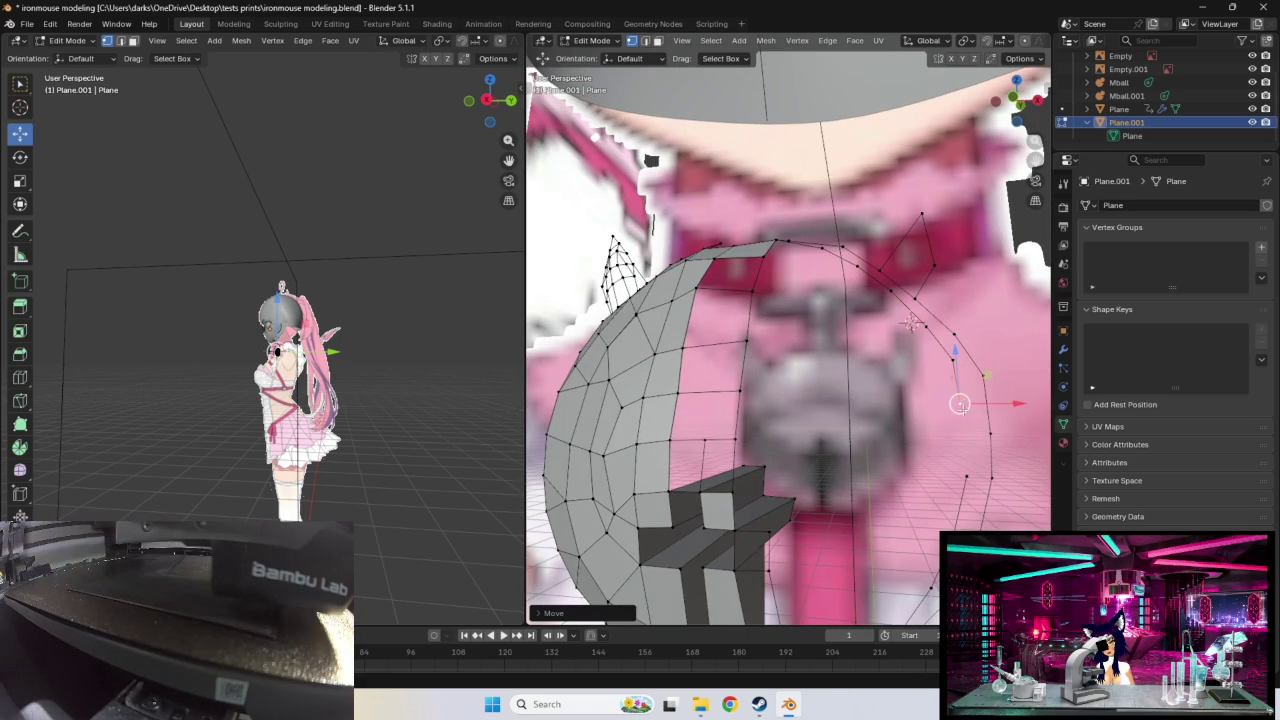
key("g")
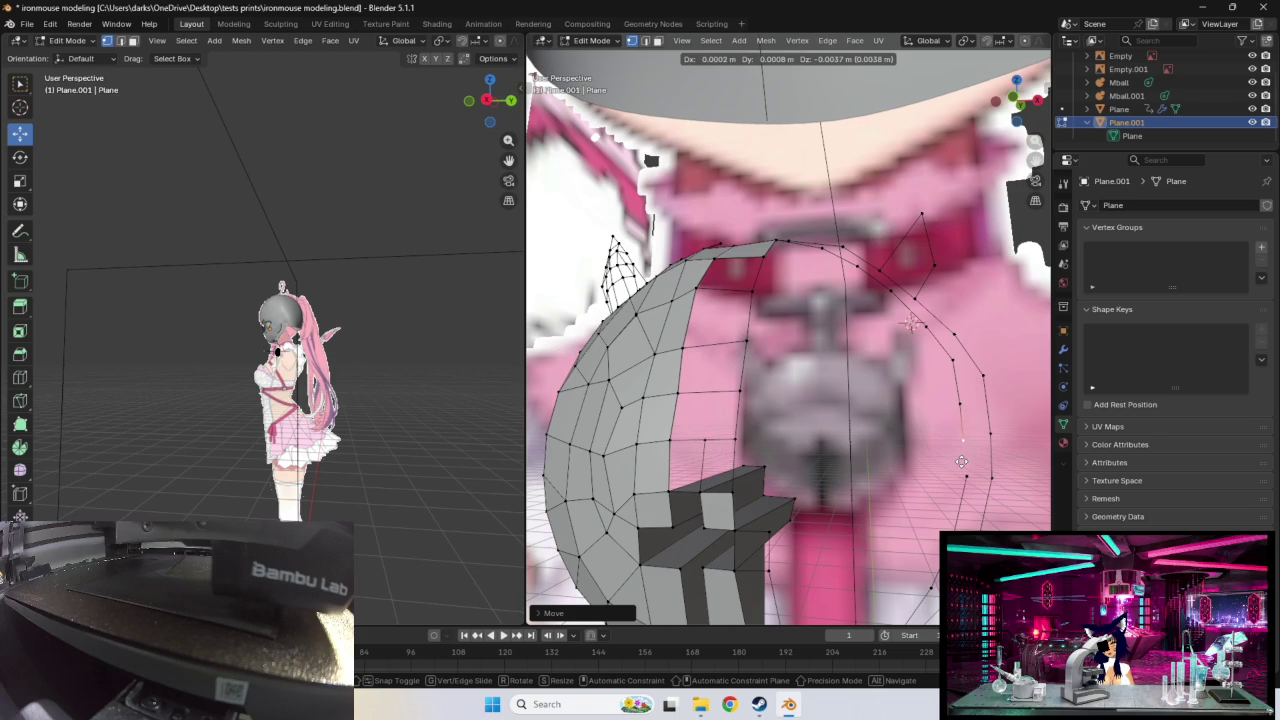
left_click(959, 455)
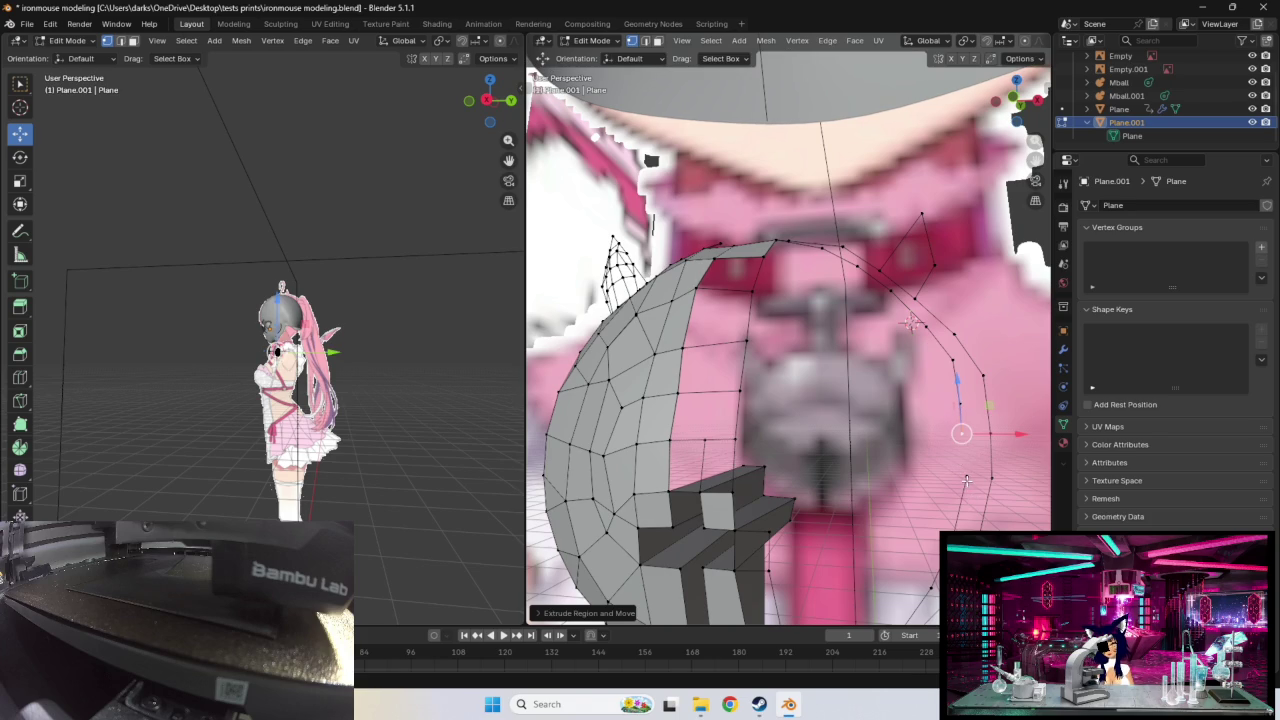
key("ctrl+z")
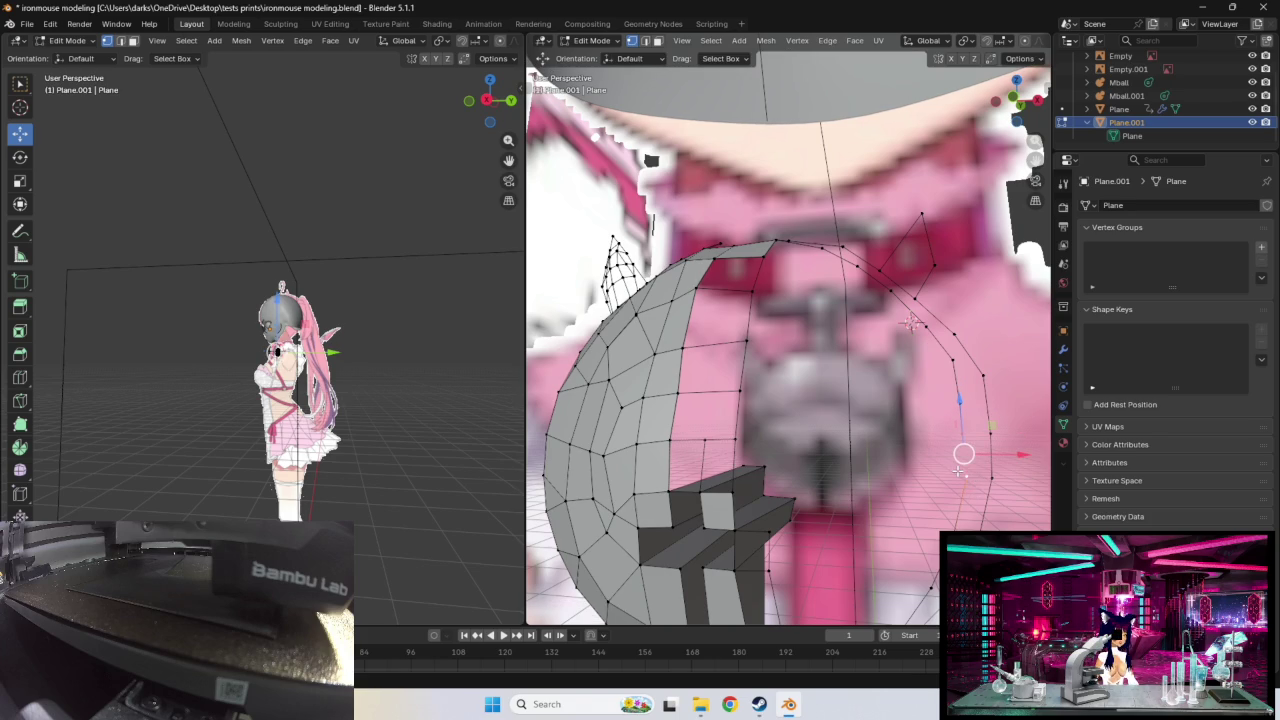
mouse_move(896, 449)
middle_mouse_down()
mouse_move(904, 417)
mouse_move(932, 398)
middle_mouse_up()
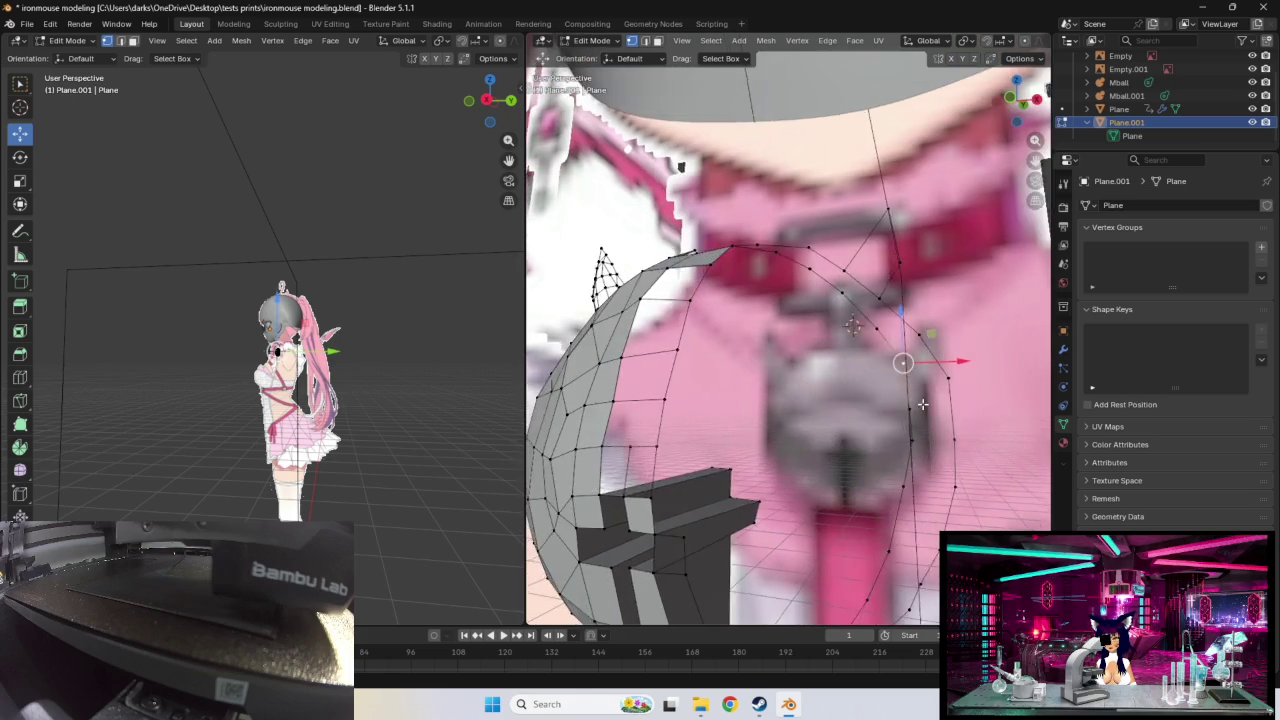
key("g")
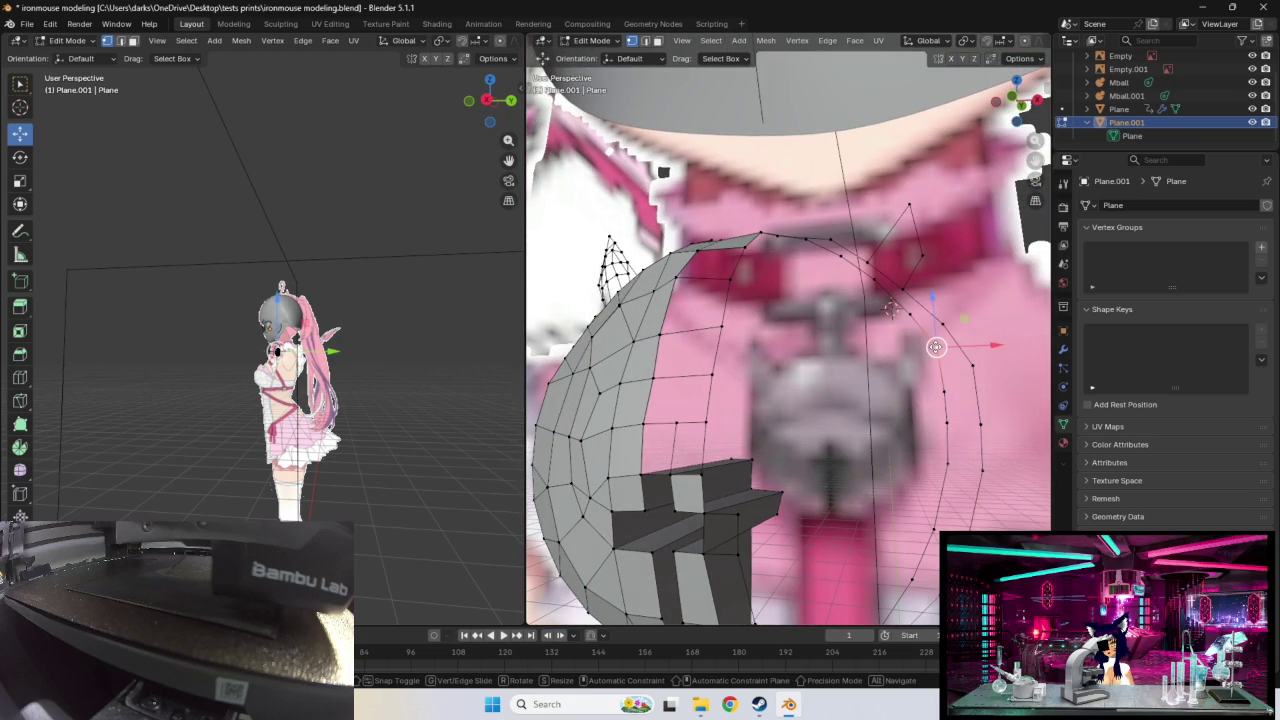
left_click(935, 347)
middle_click_drag(838, 446, 851, 392)
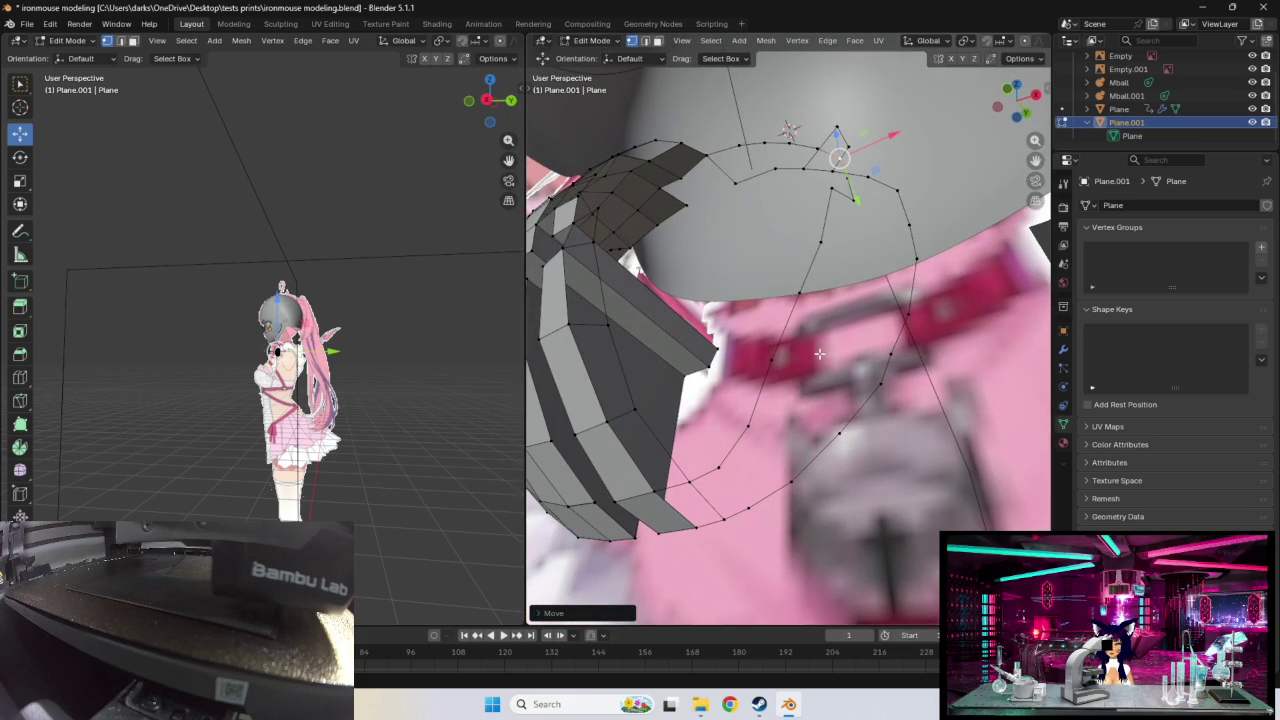
Step: Shift the front loop vertex down and left toward the collar in small moves
key("g")
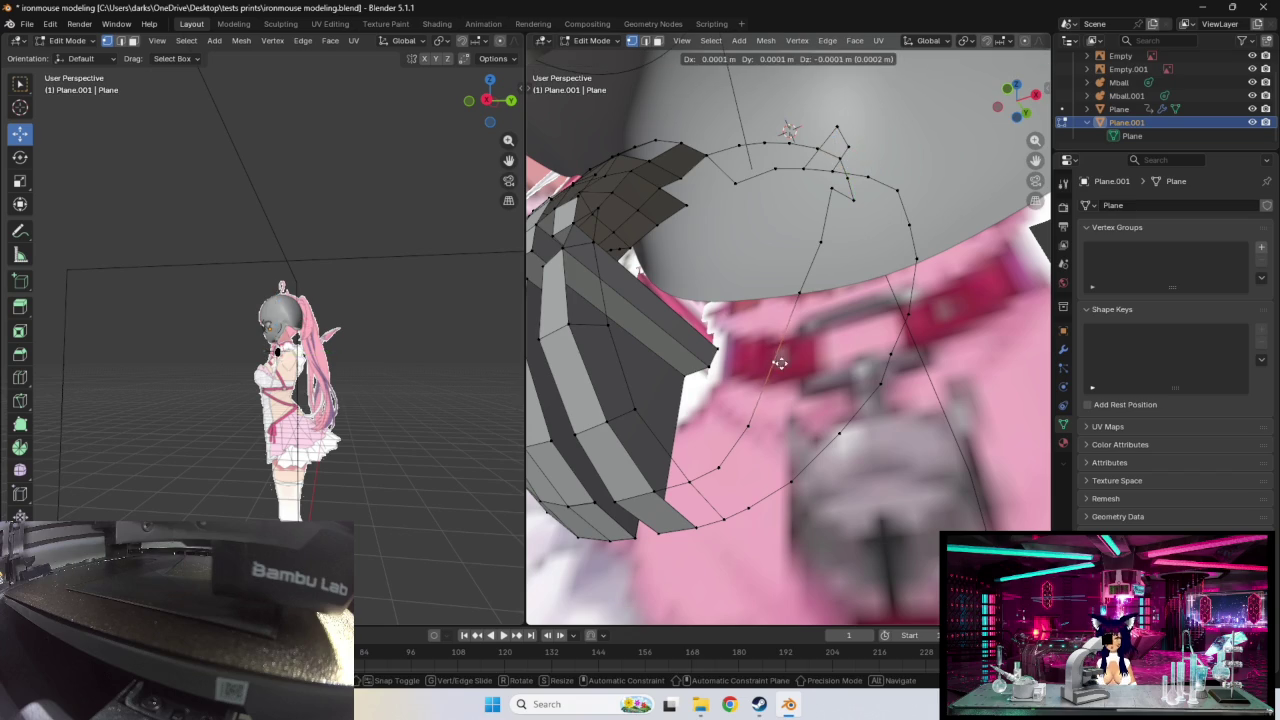
left_click(805, 375)
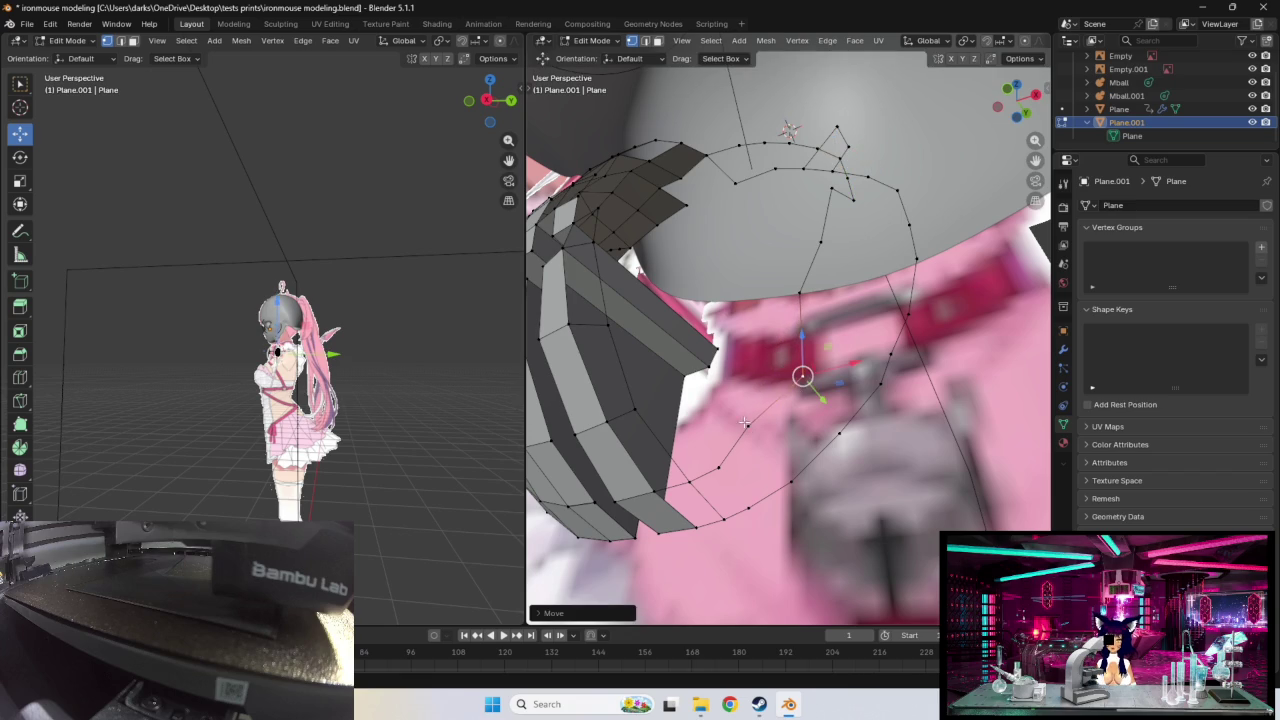
key("g")
left_click(800, 387)
key("g")
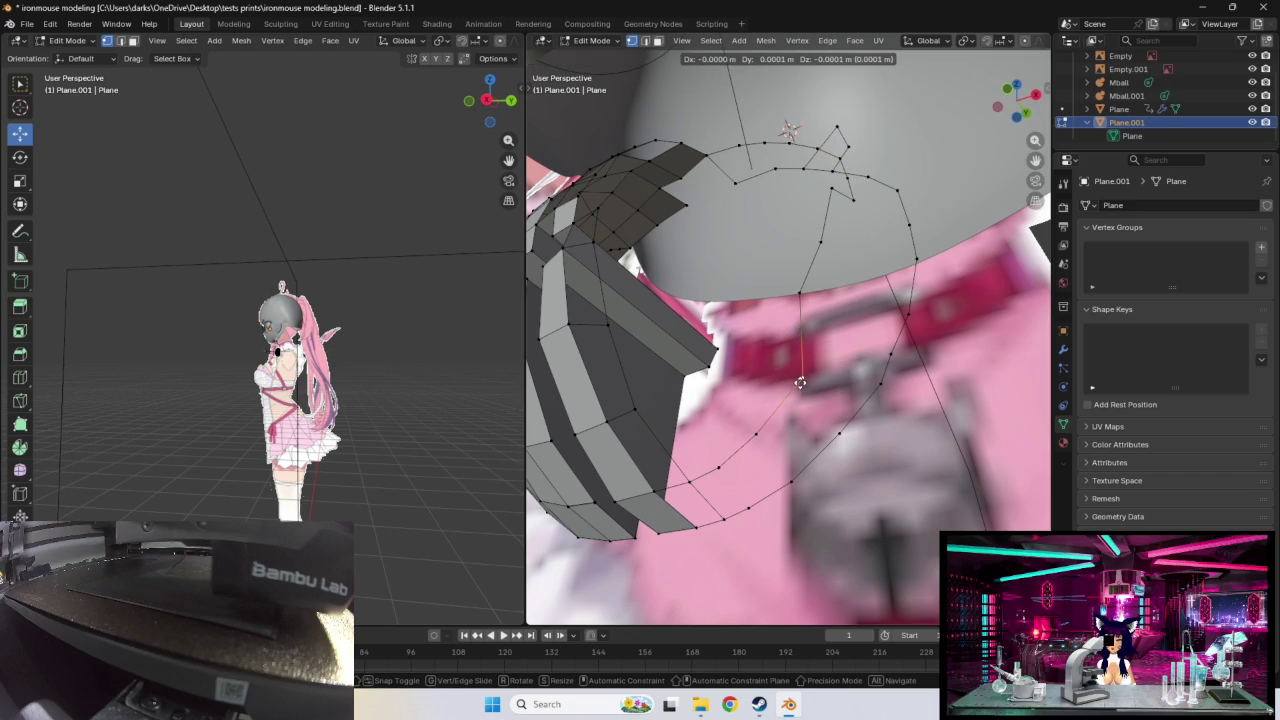
left_click(790, 424)
key("g")
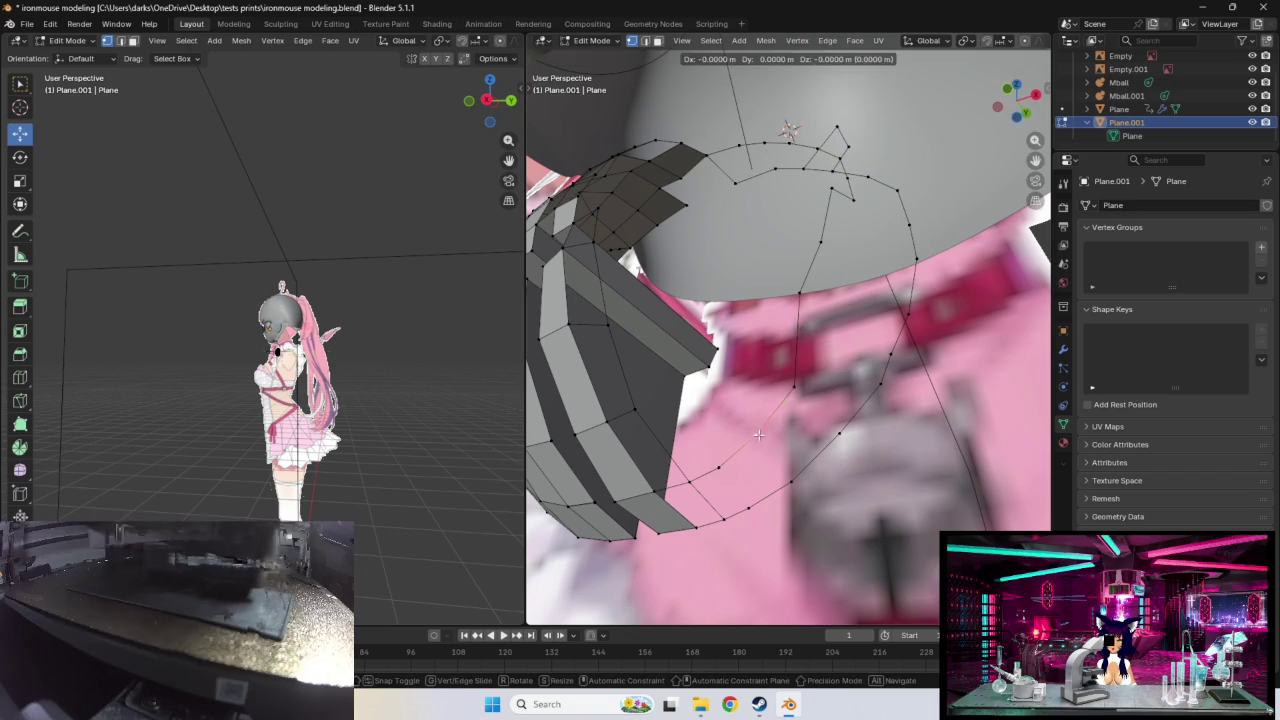
left_click(760, 428)
Step: Carry the loop vertex up and across onto the collar line
key("g")
left_click(800, 305)
key("g")
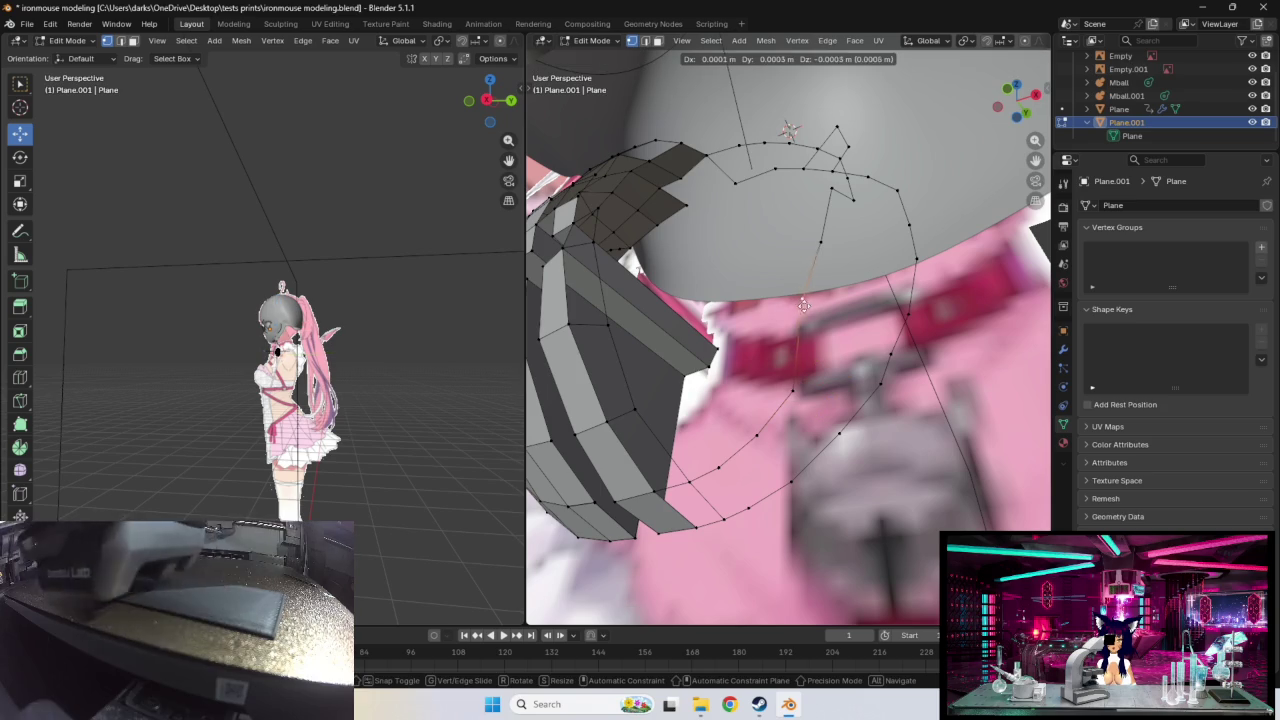
left_click(836, 339)
key("g")
left_click(898, 357)
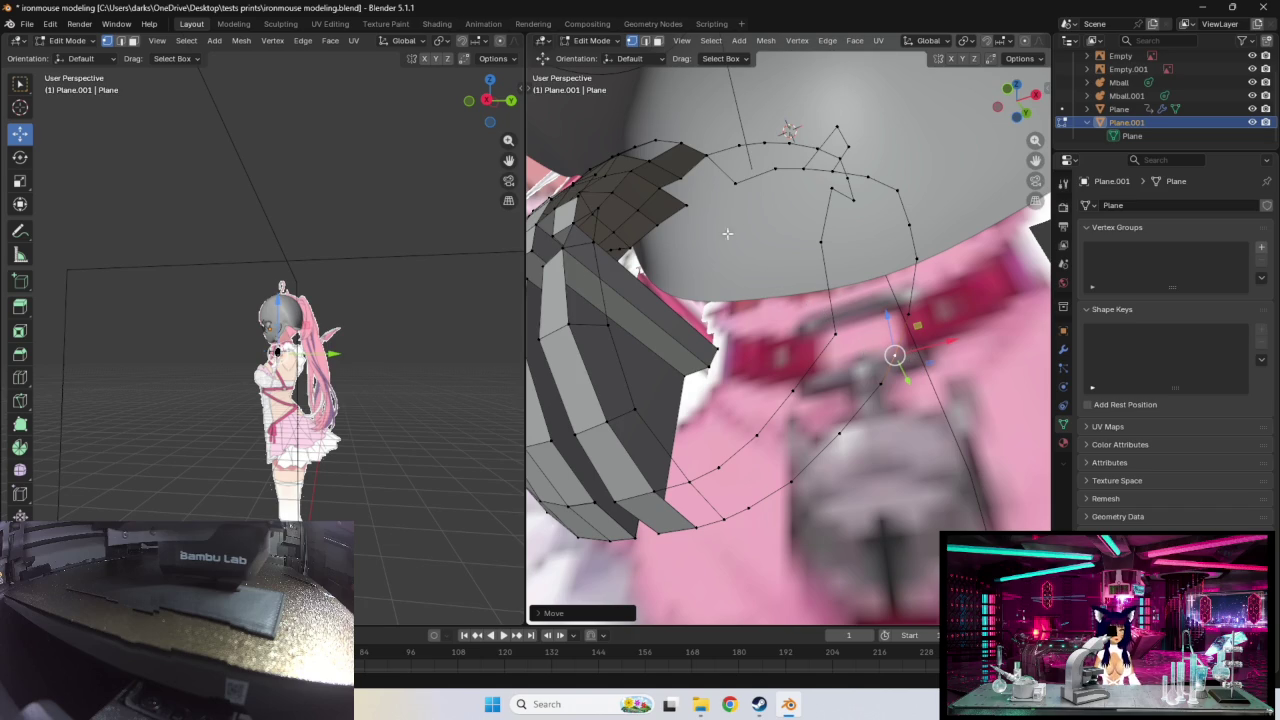
Step: Move two ring vertices onto the pendant outline around the collar
key("g")
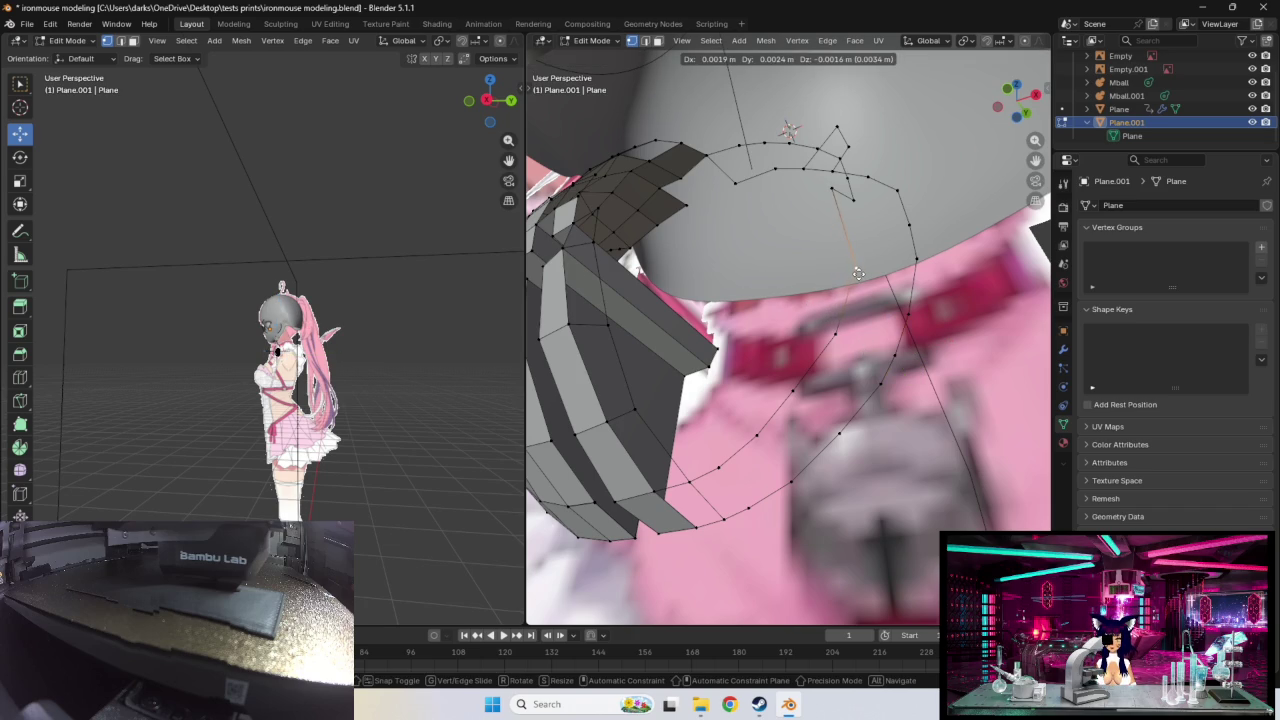
left_click(859, 277)
middle_click_drag(890, 260, 886, 266)
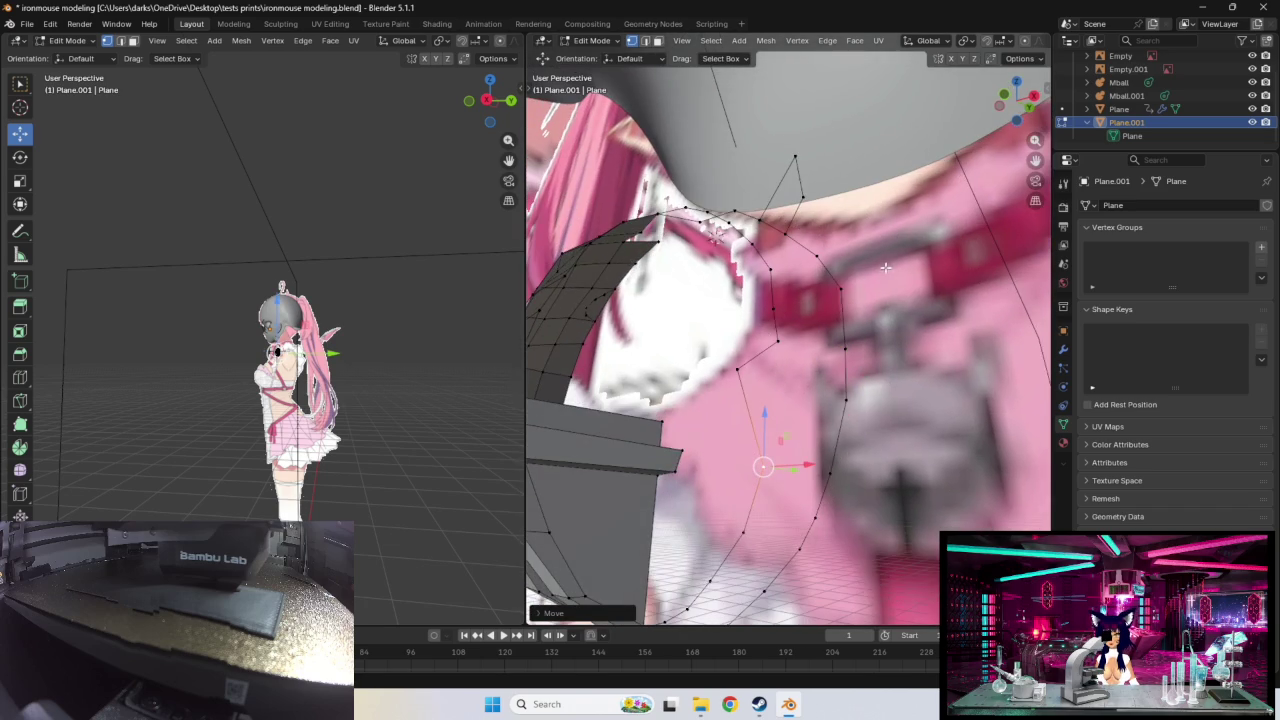
key("g")
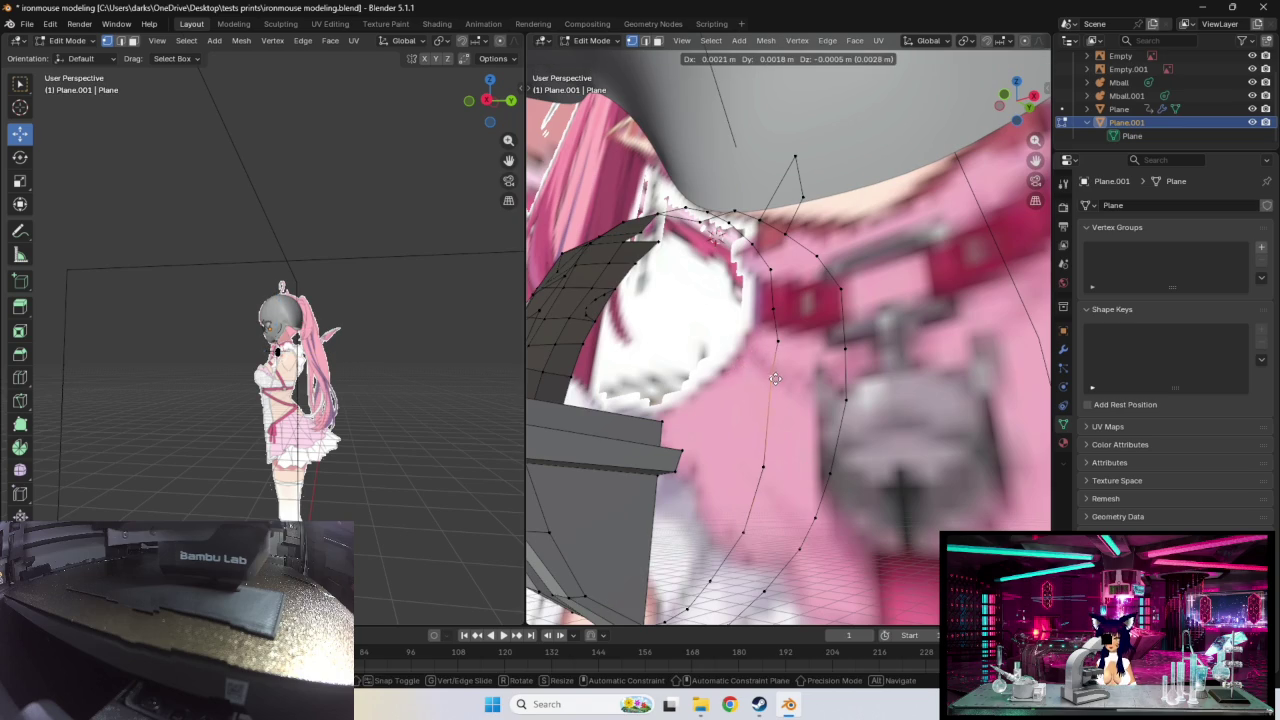
left_click(779, 388)
middle_click_drag(779, 388, 766, 346)
Step: Reposition two lower vertices on the collar outline
left_click(748, 340)
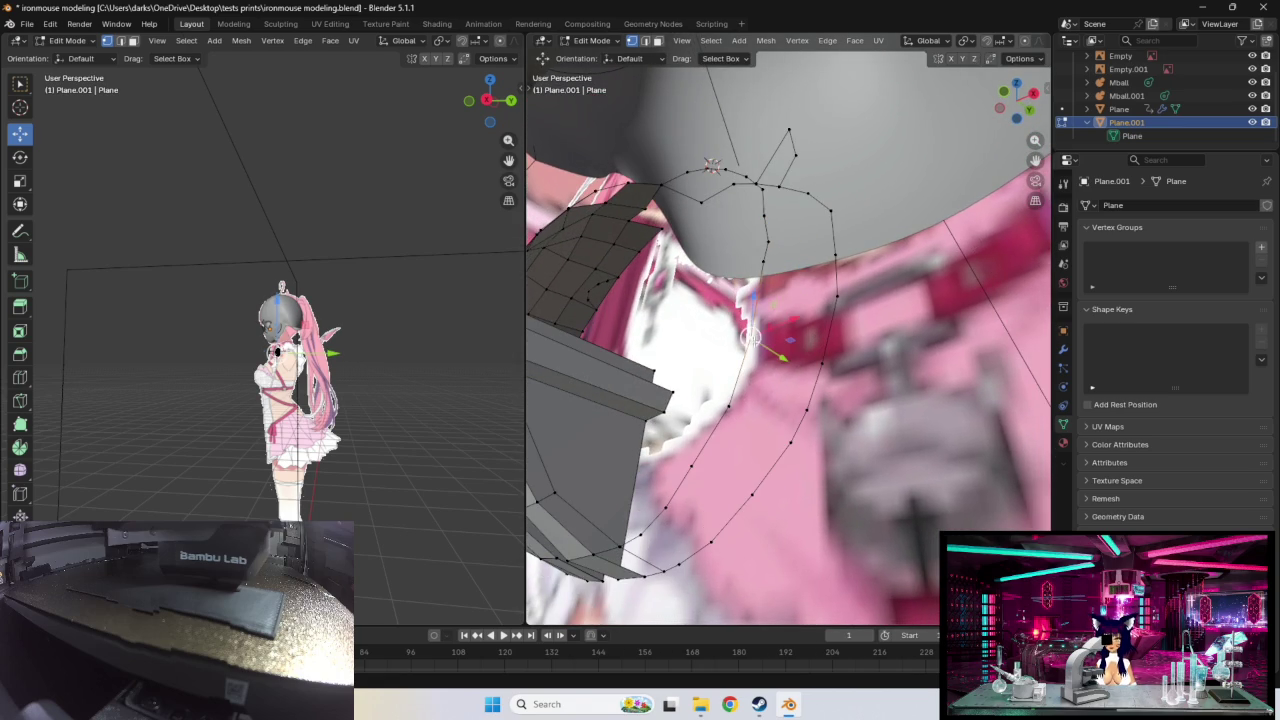
key("g")
left_click(760, 343)
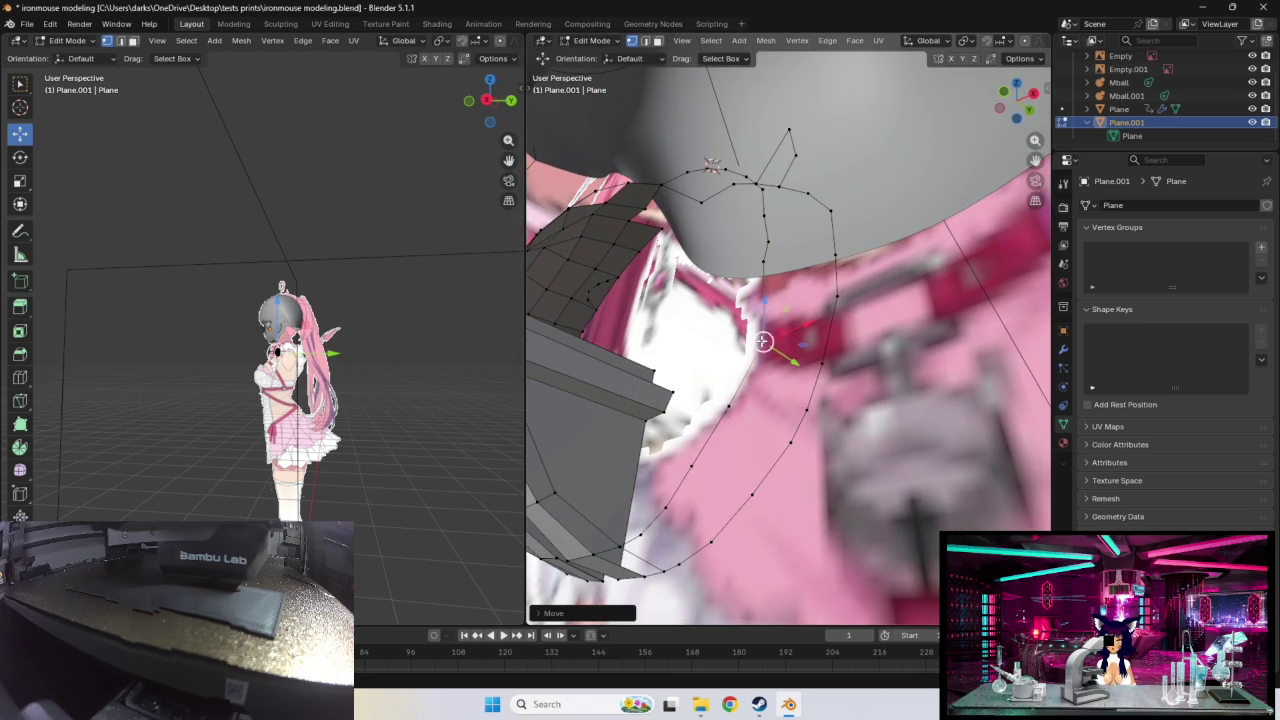
middle_click_drag(780, 322, 727, 336)
left_click(727, 338)
key("g")
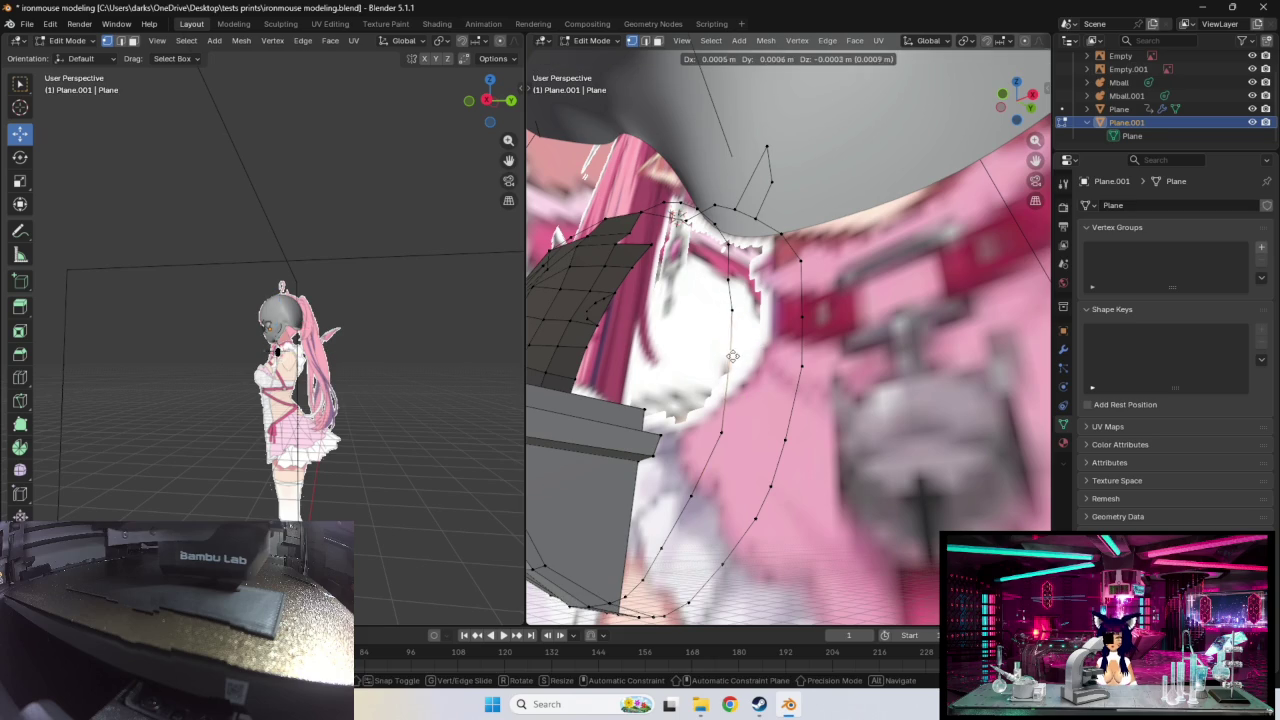
left_click(737, 358)
middle_click_drag(737, 358, 761, 295)
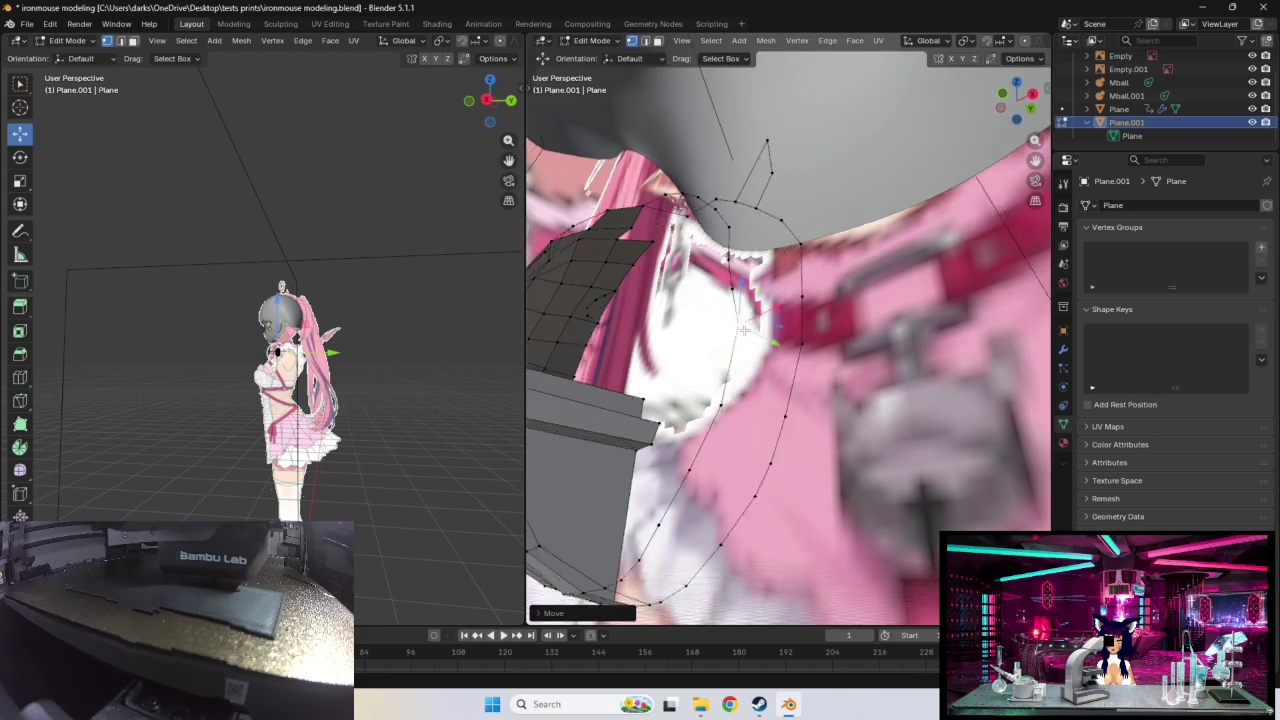
Step: Fine-tune a collar-edge vertex through several small moves until it fits the outline
left_click(714, 231)
key("g")
left_click(670, 260)
key("g")
left_click(674, 266)
key("g")
left_click(710, 232)
key("g")
left_click(750, 194)
middle_click_drag(751, 191, 737, 306)
Step: Finalise that vertex and place the neighbouring neck-edge vertex
key("g")
left_click(784, 252)
mouse_move(780, 251)
middle_mouse_down()
mouse_move(771, 277)
mouse_move(799, 232)
middle_mouse_up()
left_click(760, 233)
key("g")
left_click(776, 272)
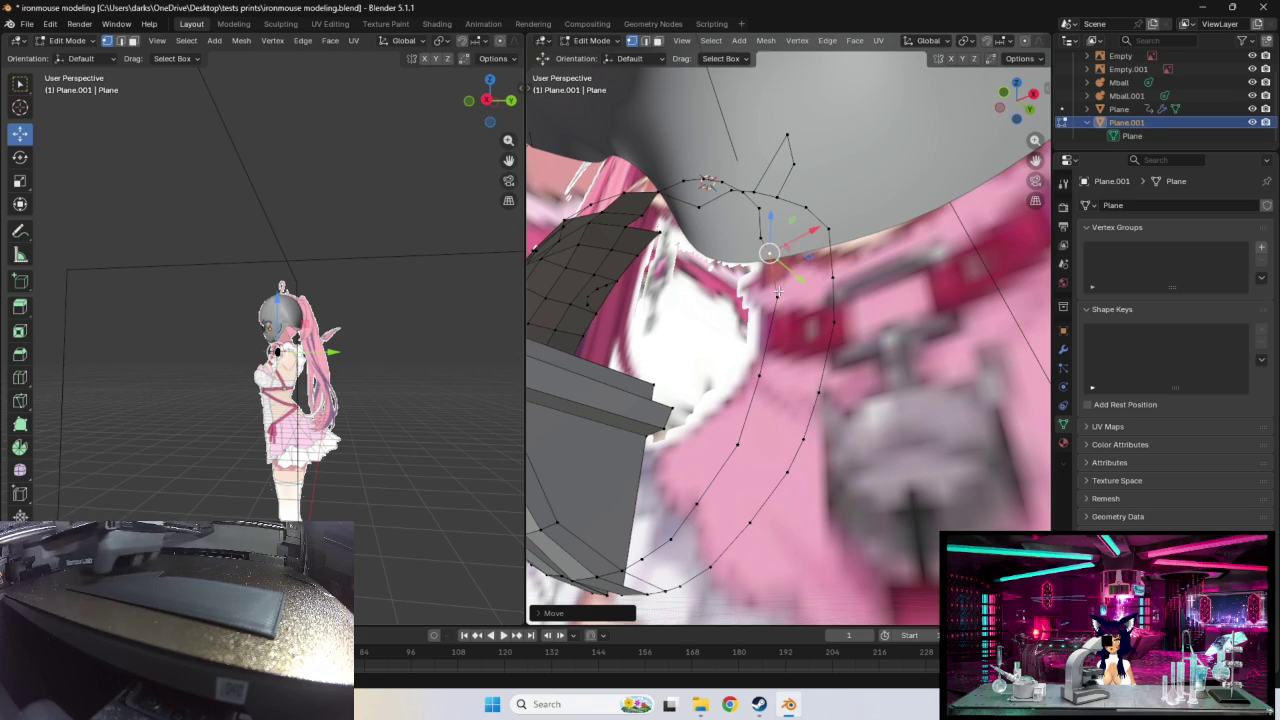
middle_click_drag(780, 288, 843, 314)
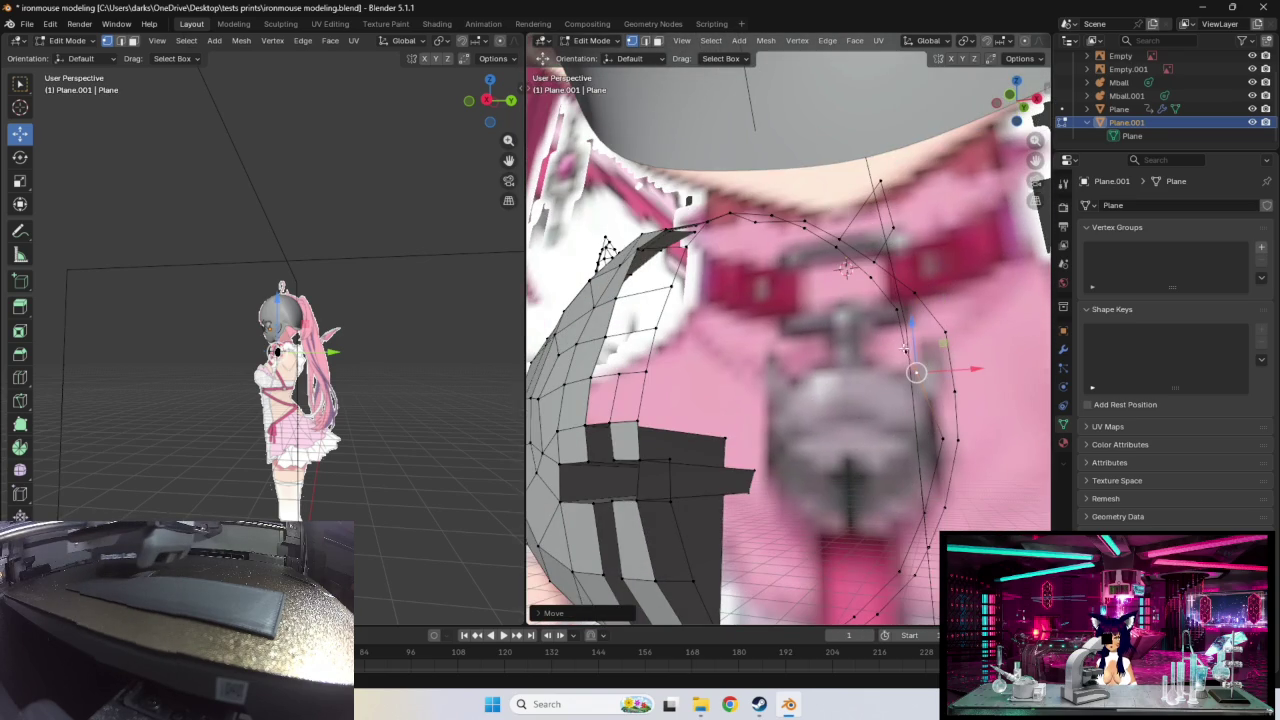
left_click_drag(916, 372, 928, 368)
middle_click_drag(845, 268, 816, 342)
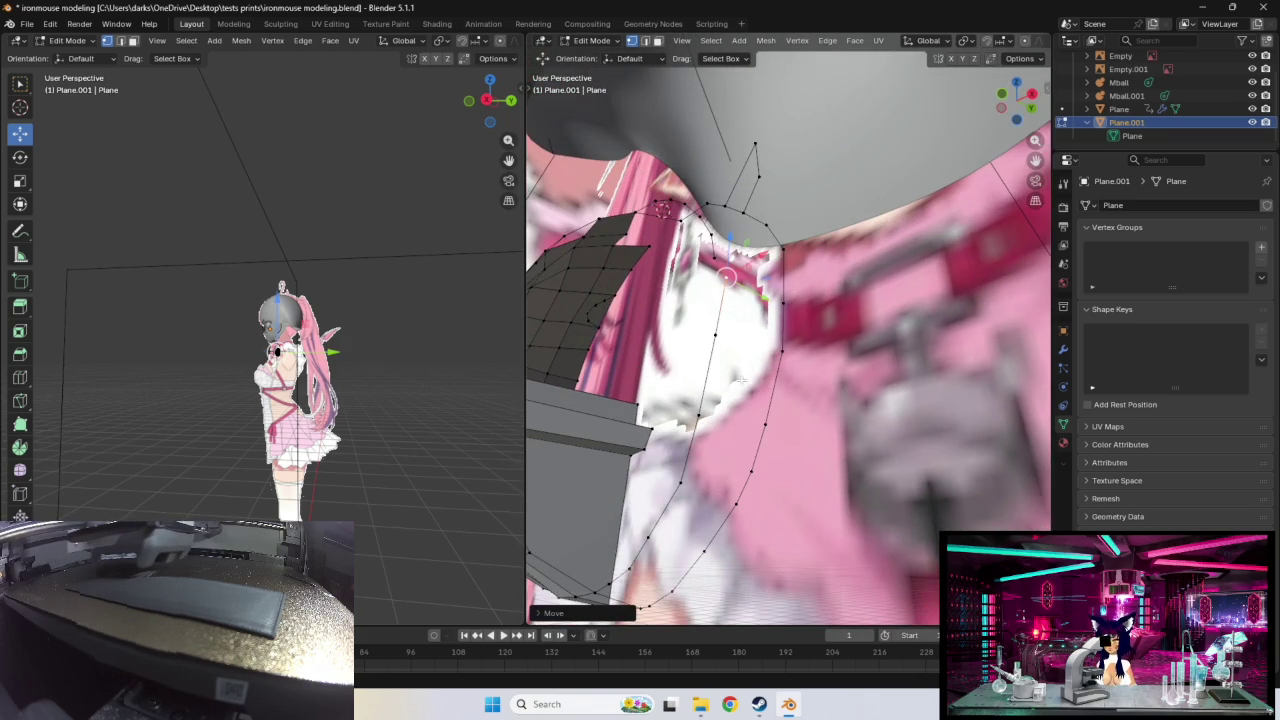
Step: Move a lower collar-outline vertex up and left onto the reference outline
left_click(712, 410)
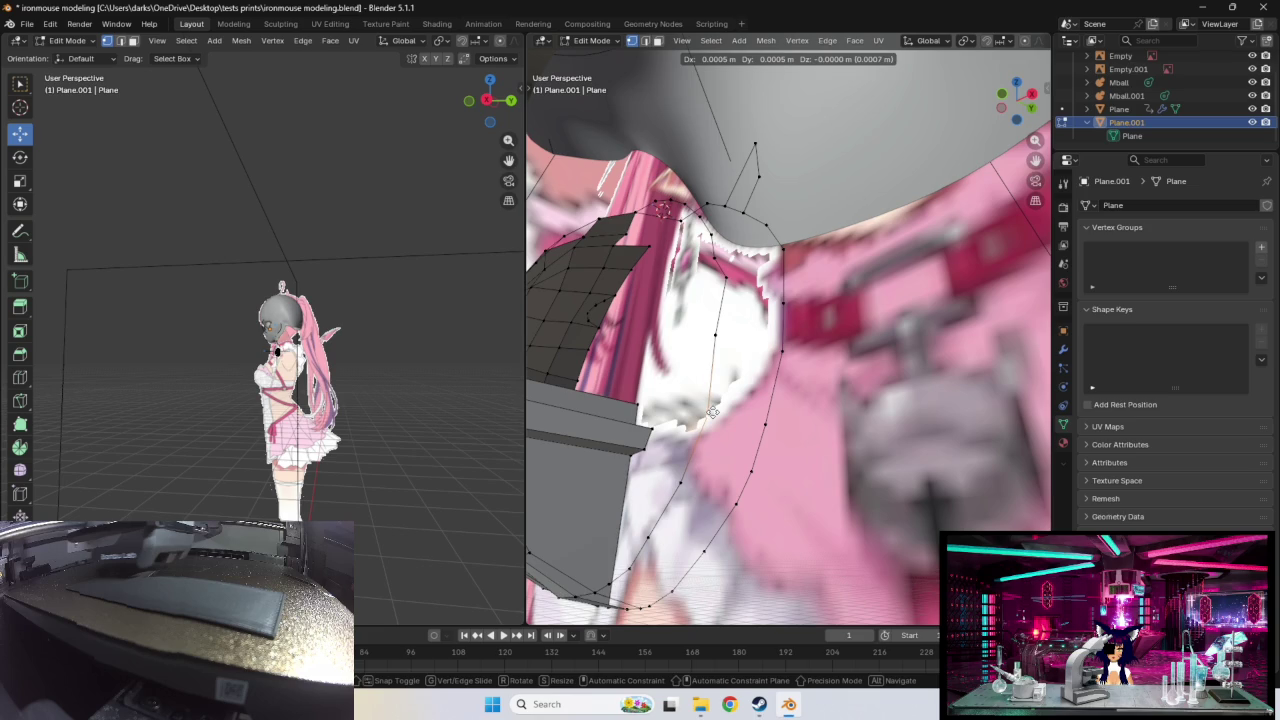
key("g")
key("Escape")
middle_click_drag(716, 332, 705, 330)
key("g")
left_click(705, 318)
key("g")
left_click(699, 296)
middle_click_drag(705, 290, 829, 337)
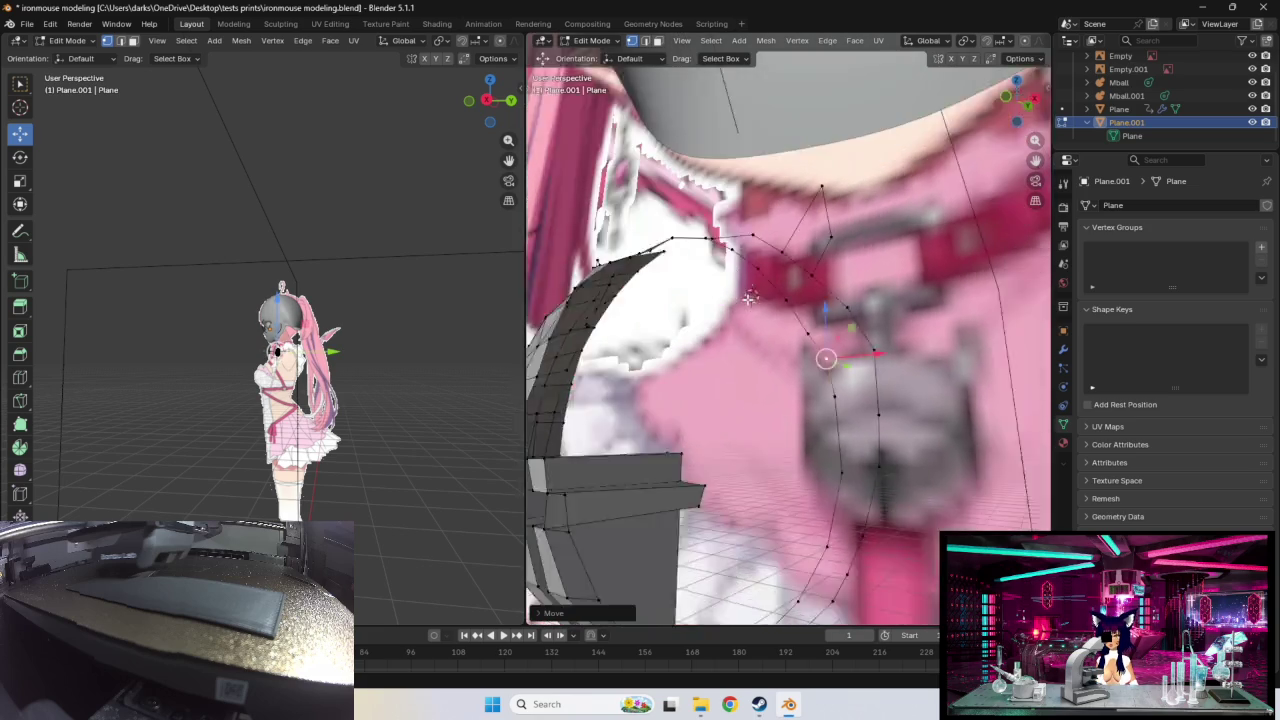
Step: Shift another ring vertex right, then reframe the view on the collar front
key("g")
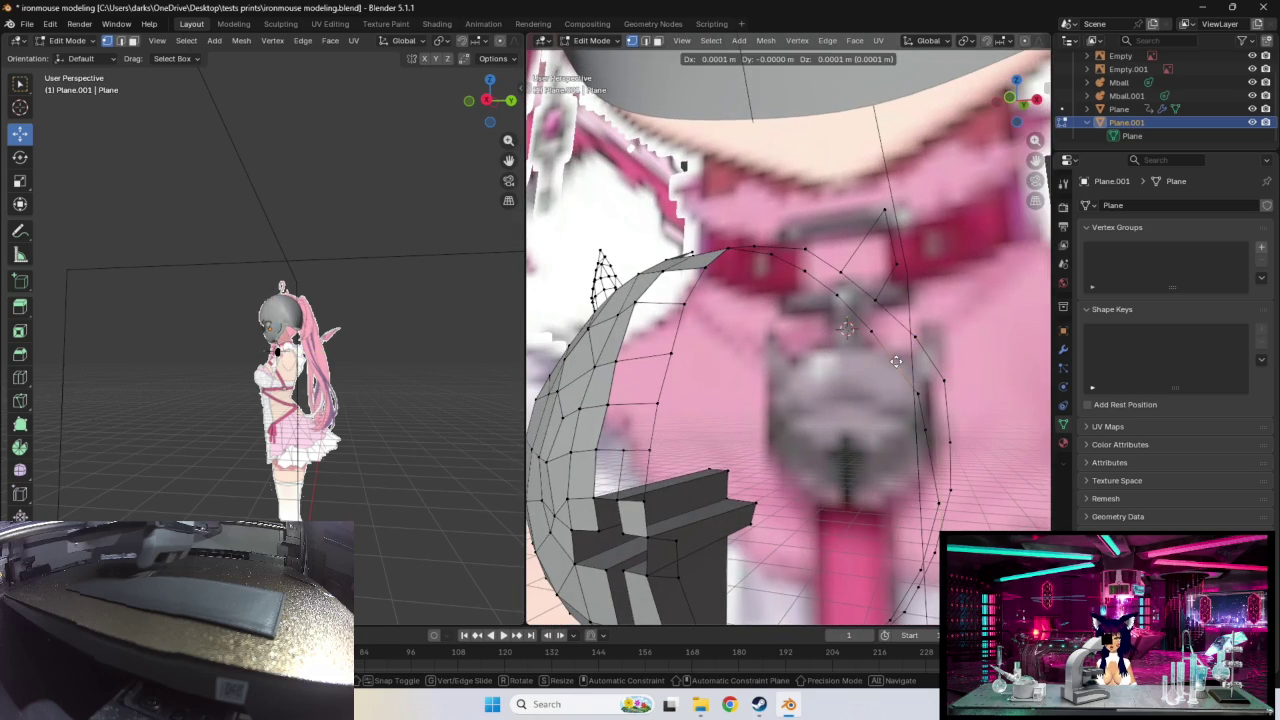
left_click(897, 359)
middle_click_drag(897, 359, 805, 372)
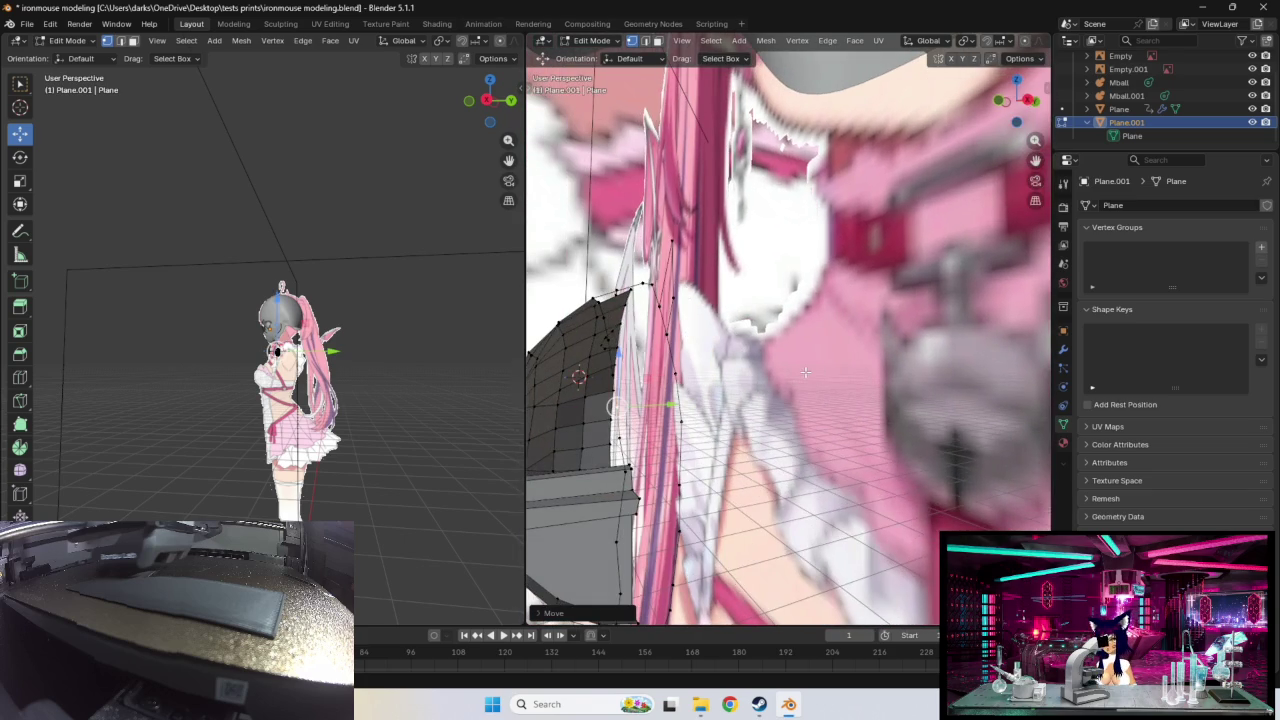
left_click_drag(615, 405, 623, 543)
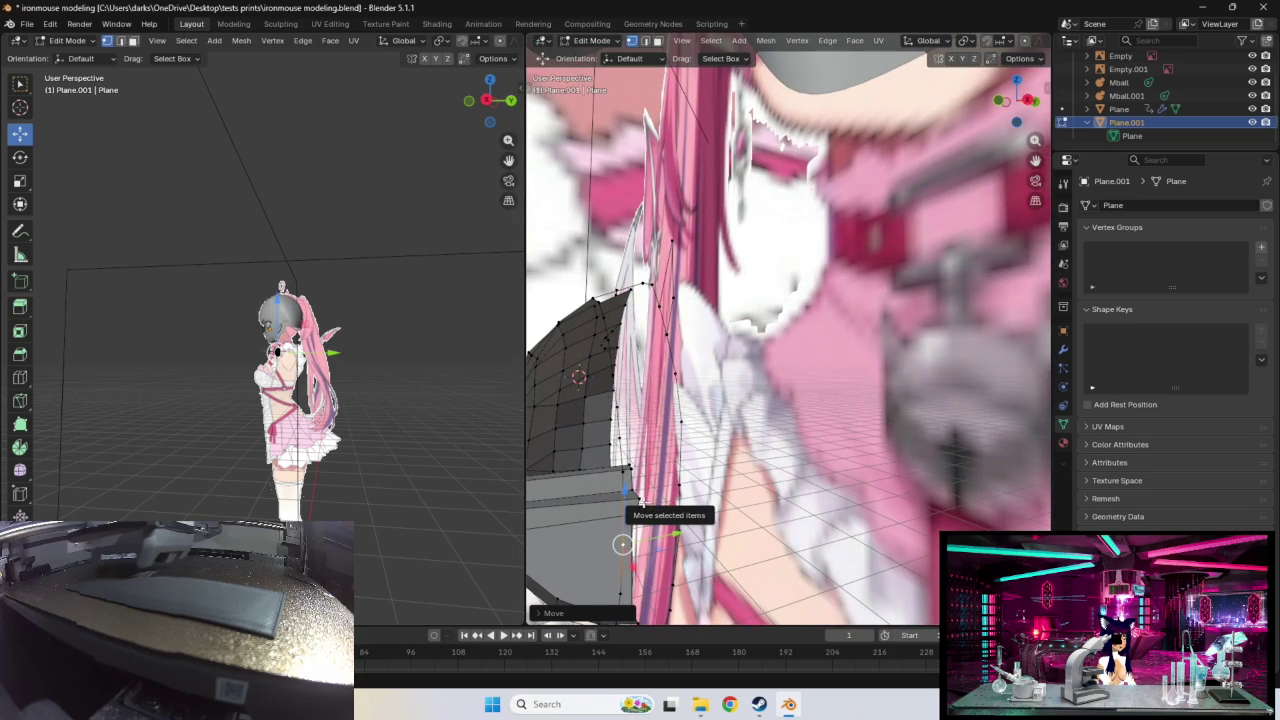
middle_click_drag(622, 543, 650, 540)
mouse_move(608, 380)
middle_mouse_down()
mouse_move(668, 437)
mouse_move(677, 481)
middle_mouse_up()
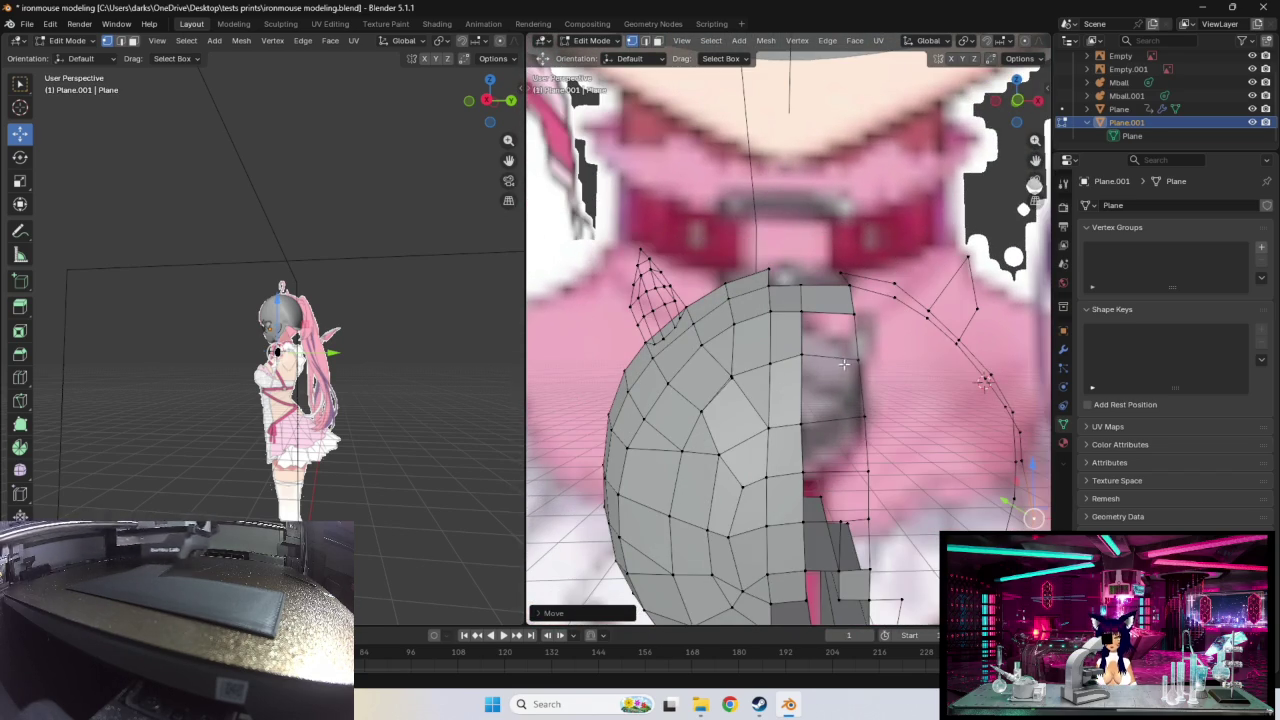
Step: Adjust two more ring vertices on the front of the pendant
key("g")
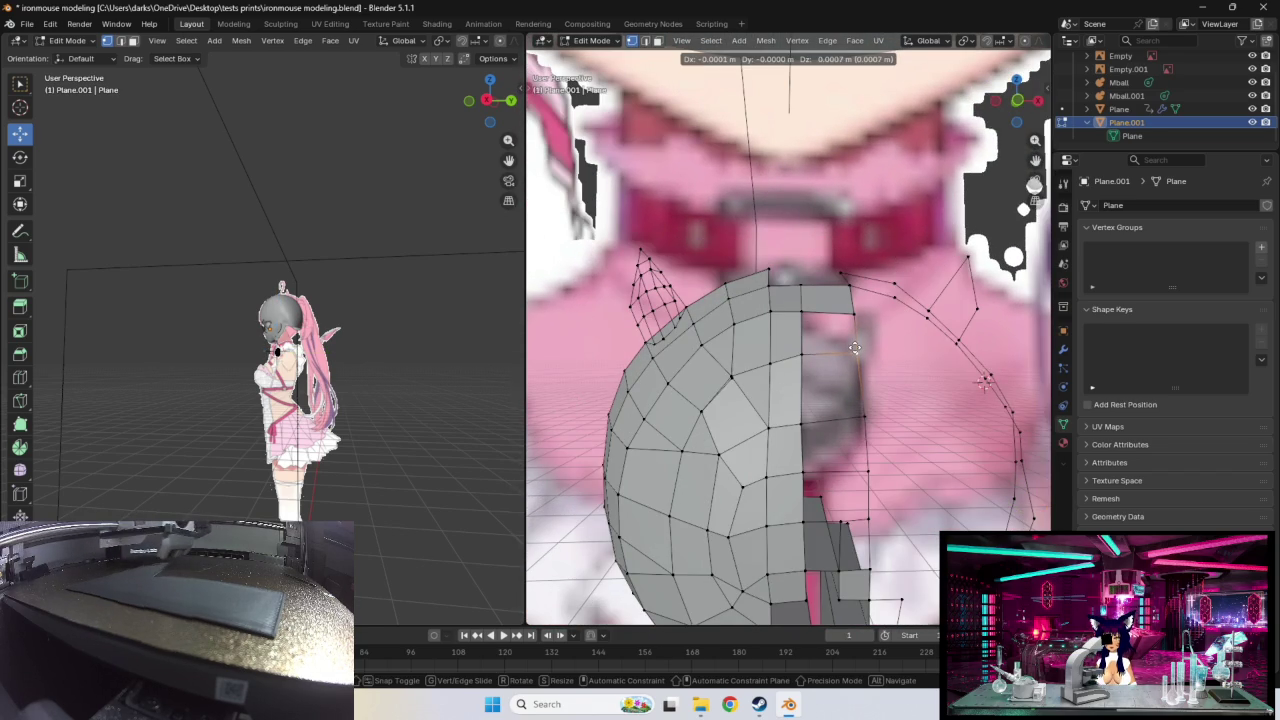
left_click(855, 346)
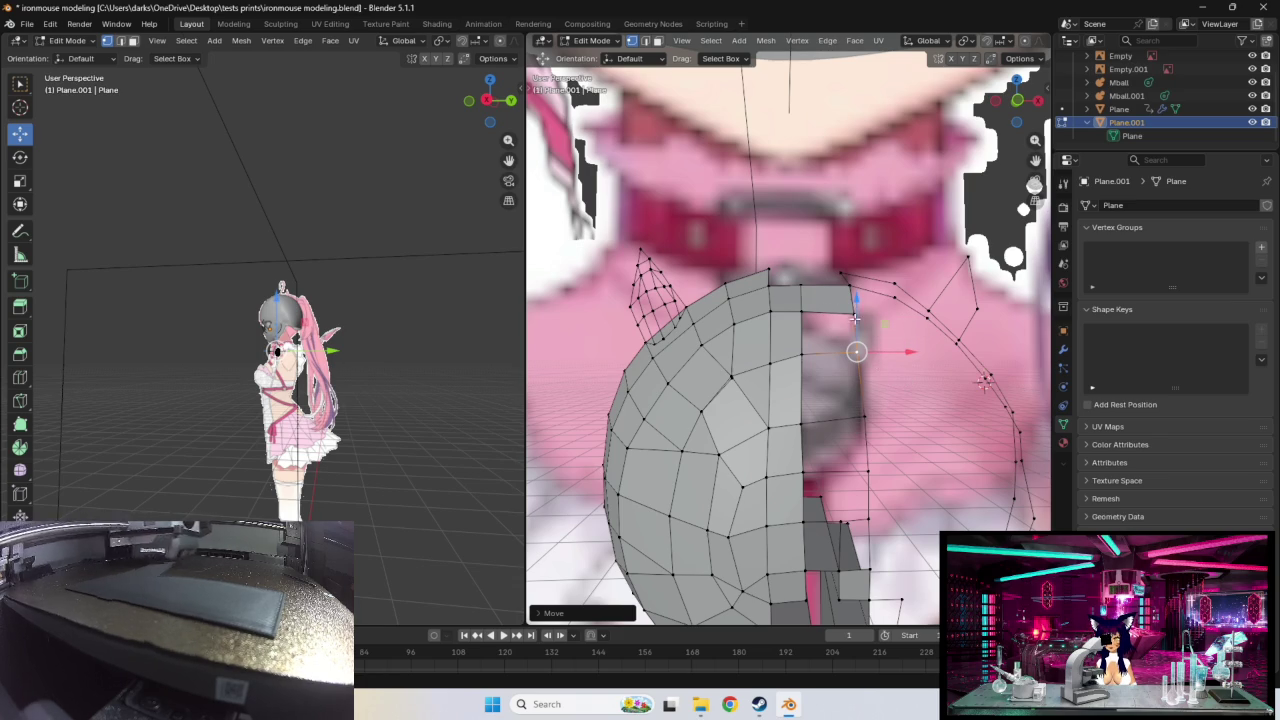
middle_click_drag(848, 308, 880, 364)
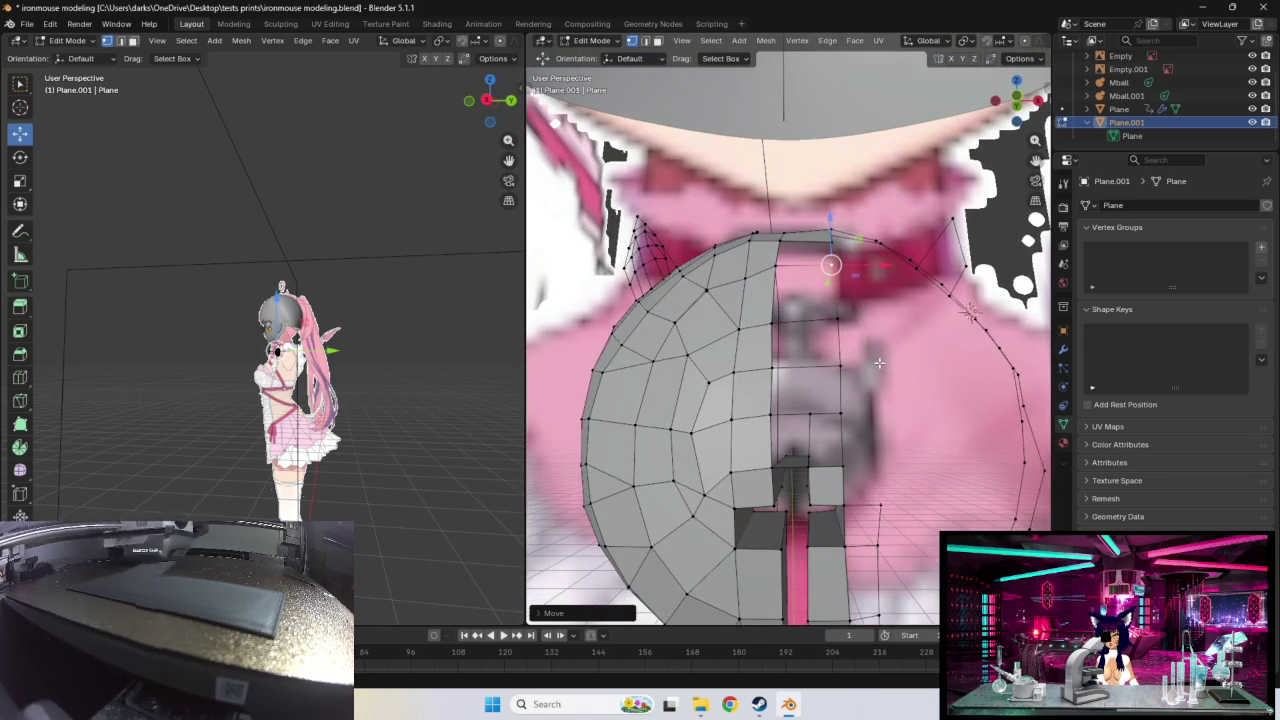
left_click(807, 412)
key("g")
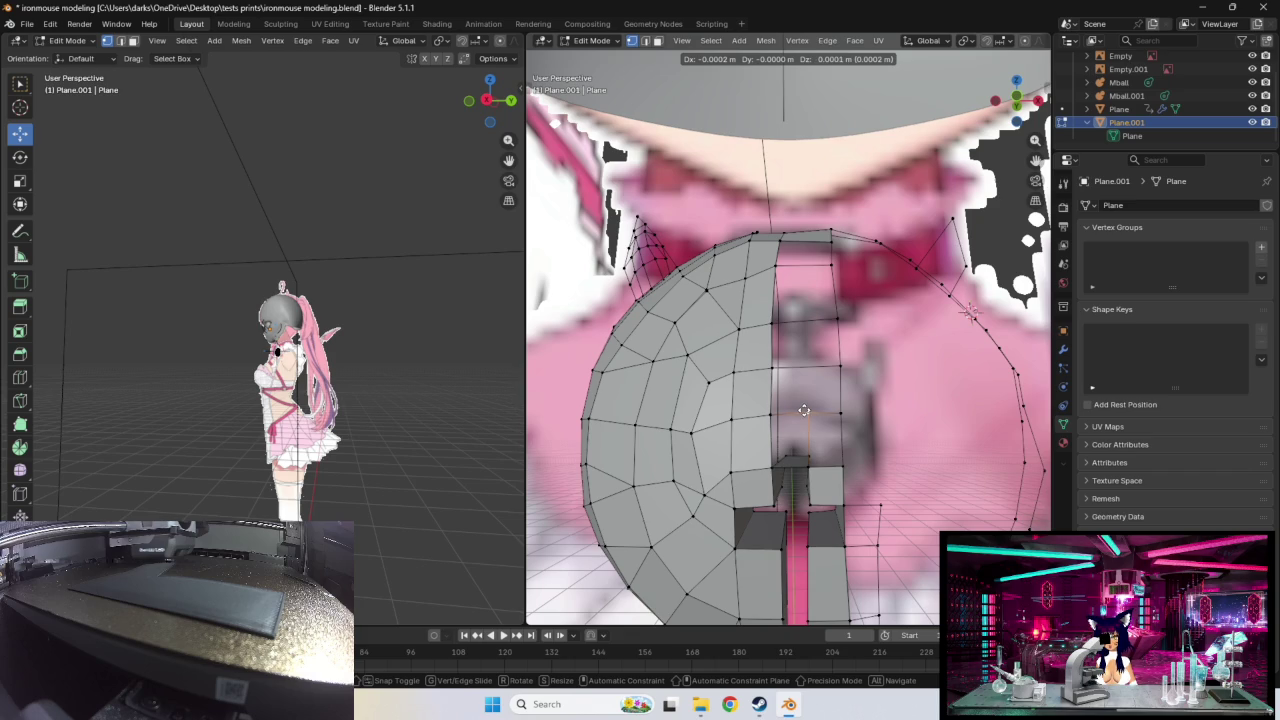
left_click(803, 410)
mouse_move(864, 409)
middle_mouse_down()
mouse_move(880, 340)
mouse_move(860, 418)
middle_mouse_up()
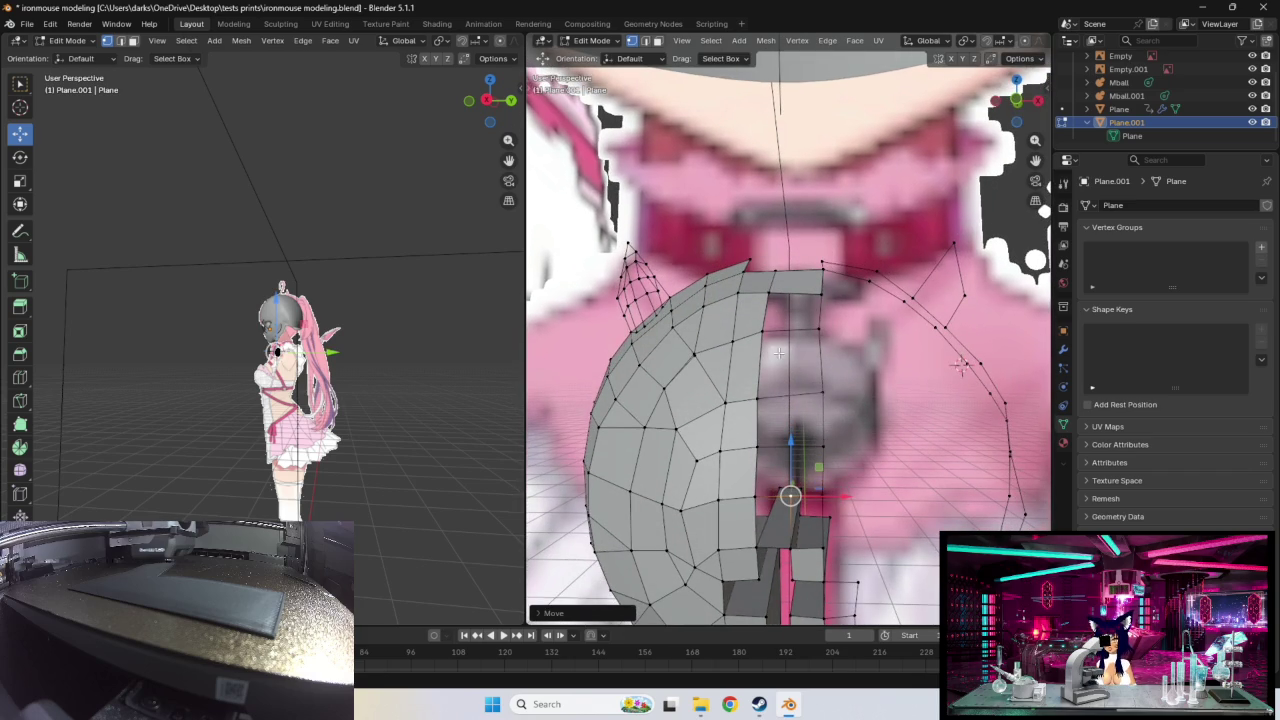
Step: Add a loop cut across the pendant faces and slide it left
key("ctrl+r")
left_click(760, 333)
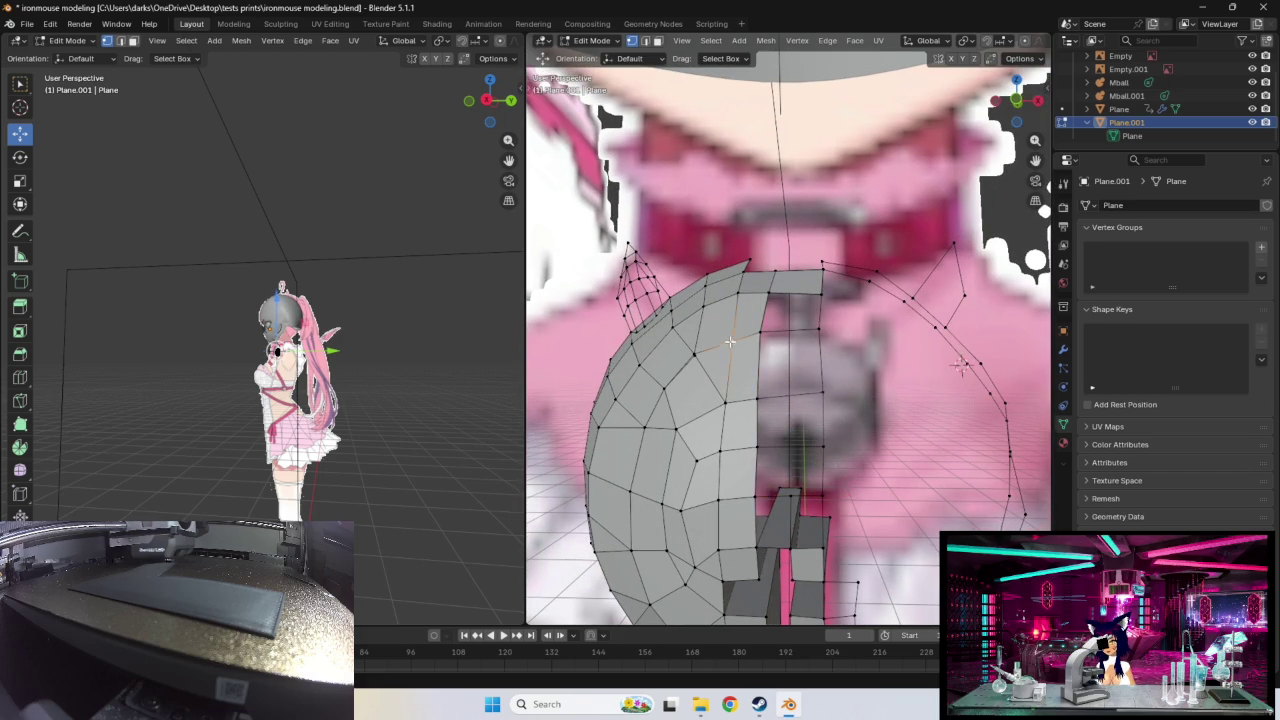
key("g")
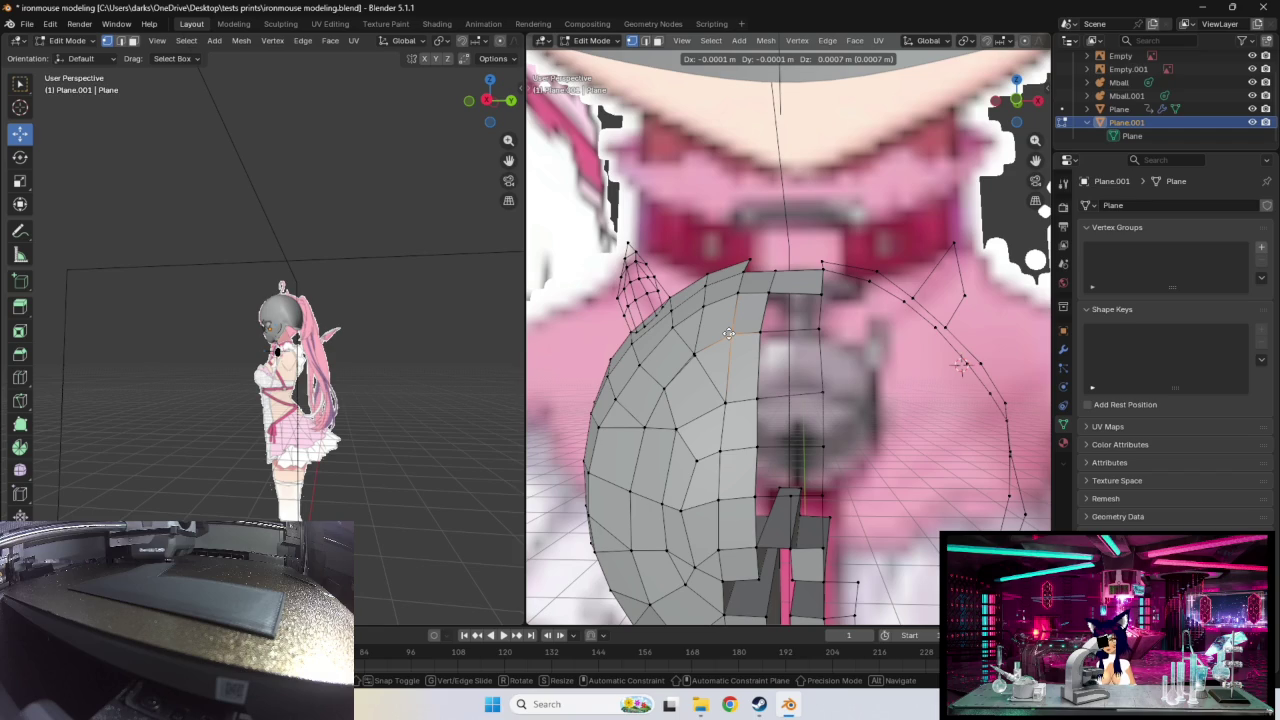
left_click(729, 333)
middle_click_drag(729, 333, 784, 288)
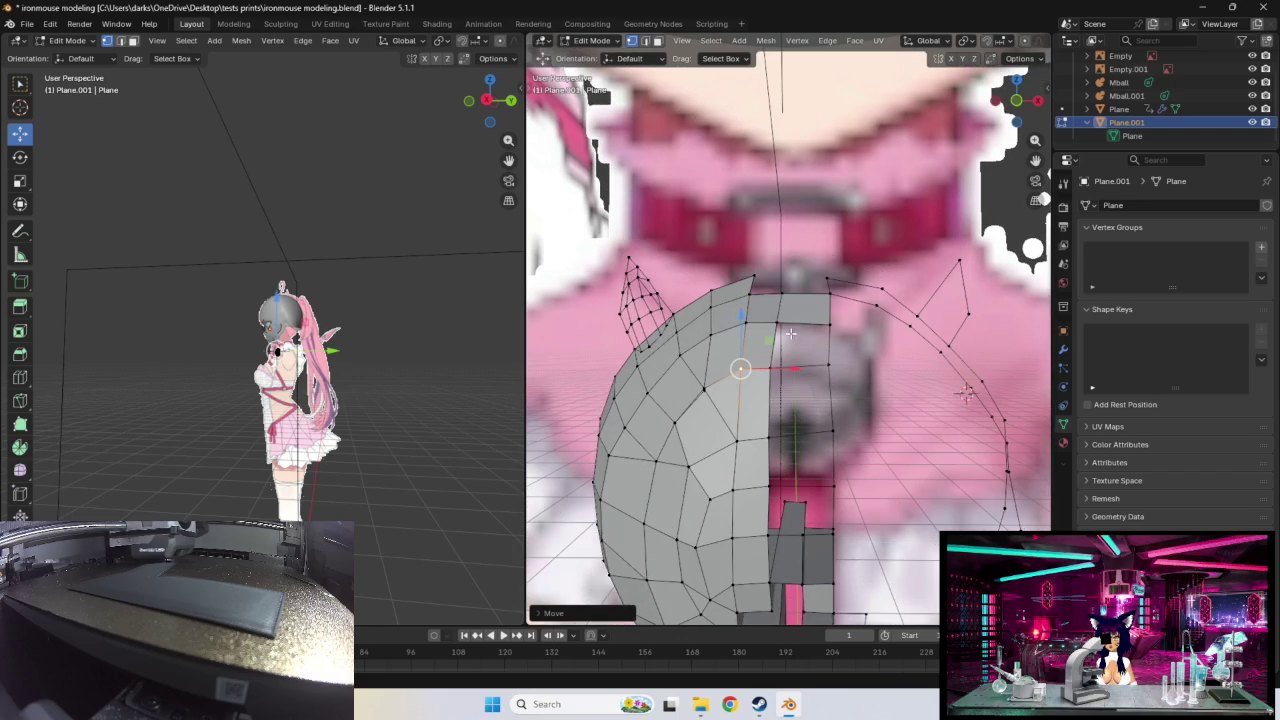
Step: Pull the vertex at the top of the mesh down onto the outline
left_click(784, 288)
key("g")
left_click(779, 318)
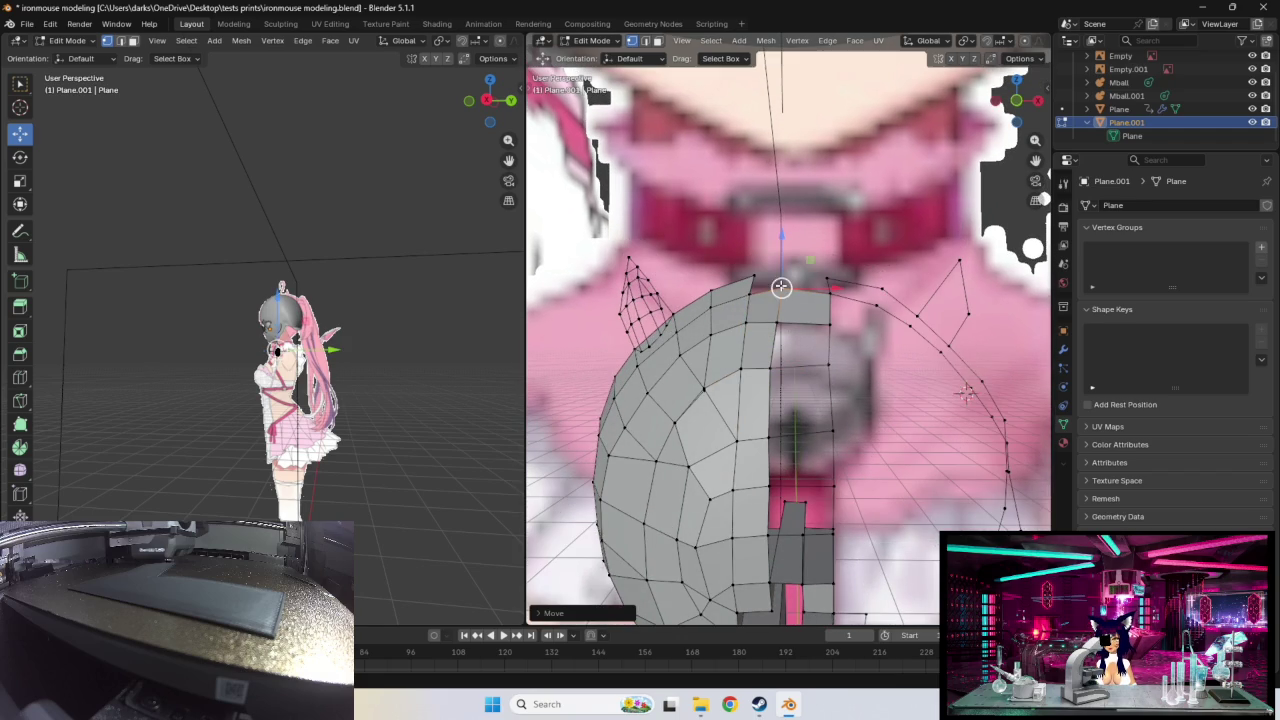
key("g")
left_click(806, 358)
mouse_move(870, 368)
middle_mouse_down()
mouse_move(862, 353)
mouse_move(760, 330)
mouse_move(781, 349)
middle_mouse_up()
Step: Move a collar-outline vertex left onto the reference outline
left_click(736, 348)
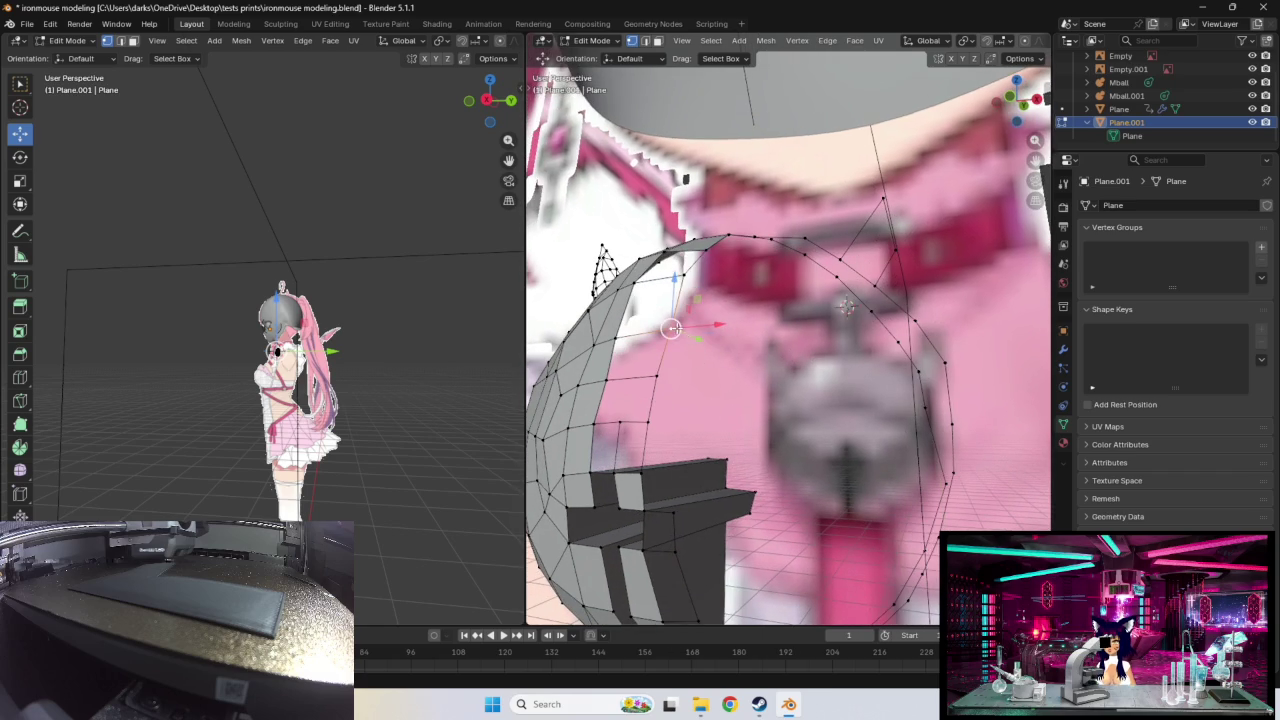
key("g")
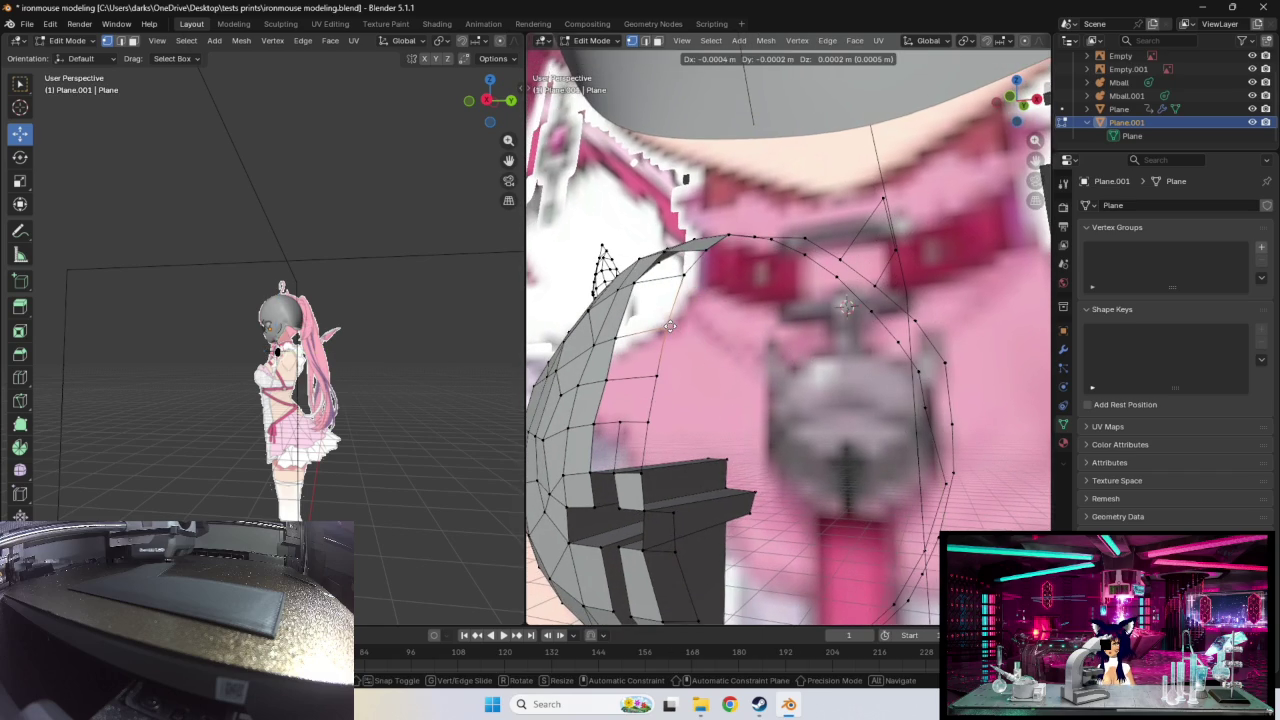
left_click(669, 326)
mouse_move(669, 326)
middle_mouse_down()
mouse_move(746, 333)
mouse_move(843, 471)
middle_mouse_up()
Step: Drag a vertex on the outline's right side downward and zoom in on the pendant
left_click(892, 378)
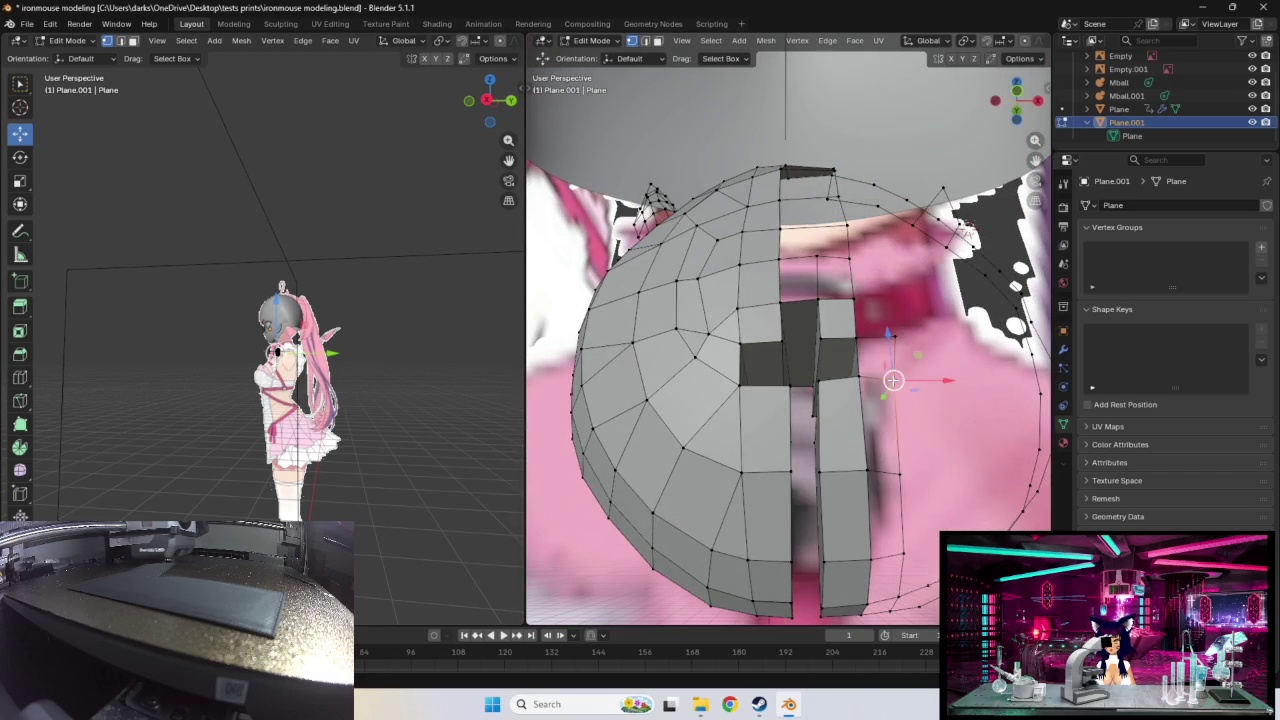
left_click(900, 472)
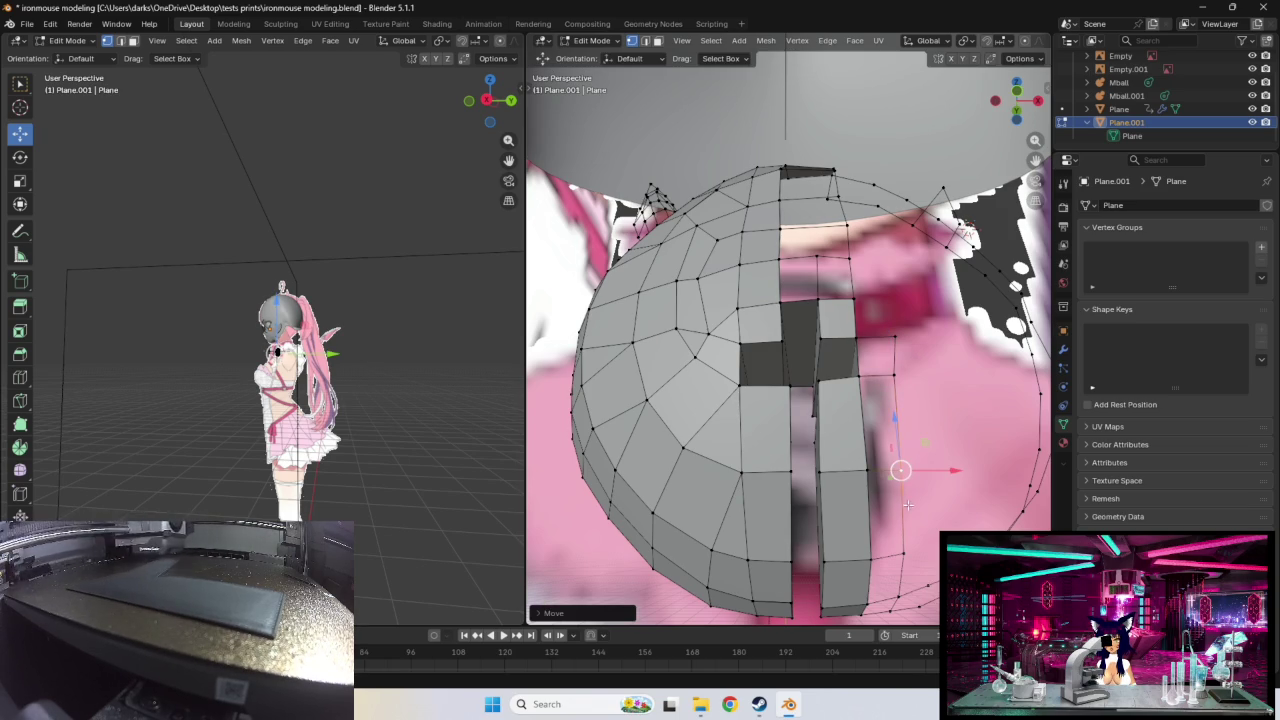
key("g")
left_click(905, 559)
mouse_move(905, 559)
middle_mouse_down()
mouse_move(925, 533)
mouse_move(903, 446)
mouse_move(855, 440)
middle_mouse_up()
scroll(925, 533, "up", 2)
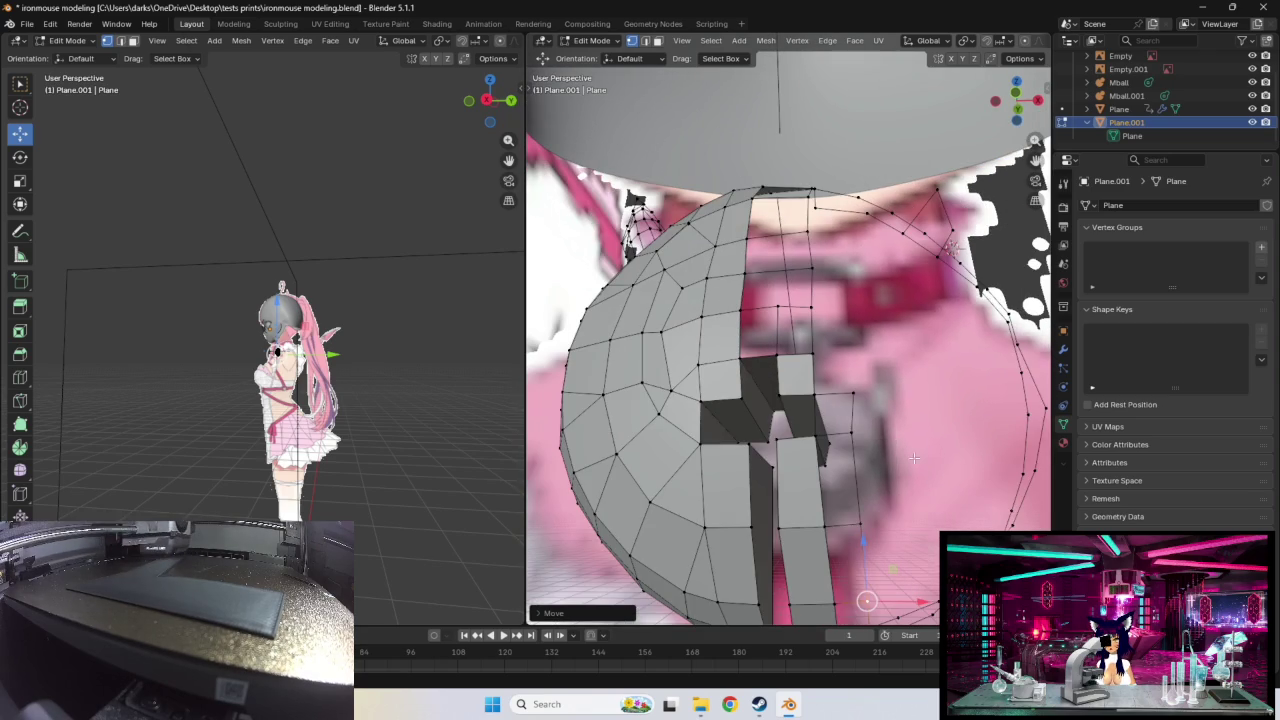
Step: Settle the last two right-side vertices onto the pendant outline
key("g")
left_click(854, 440)
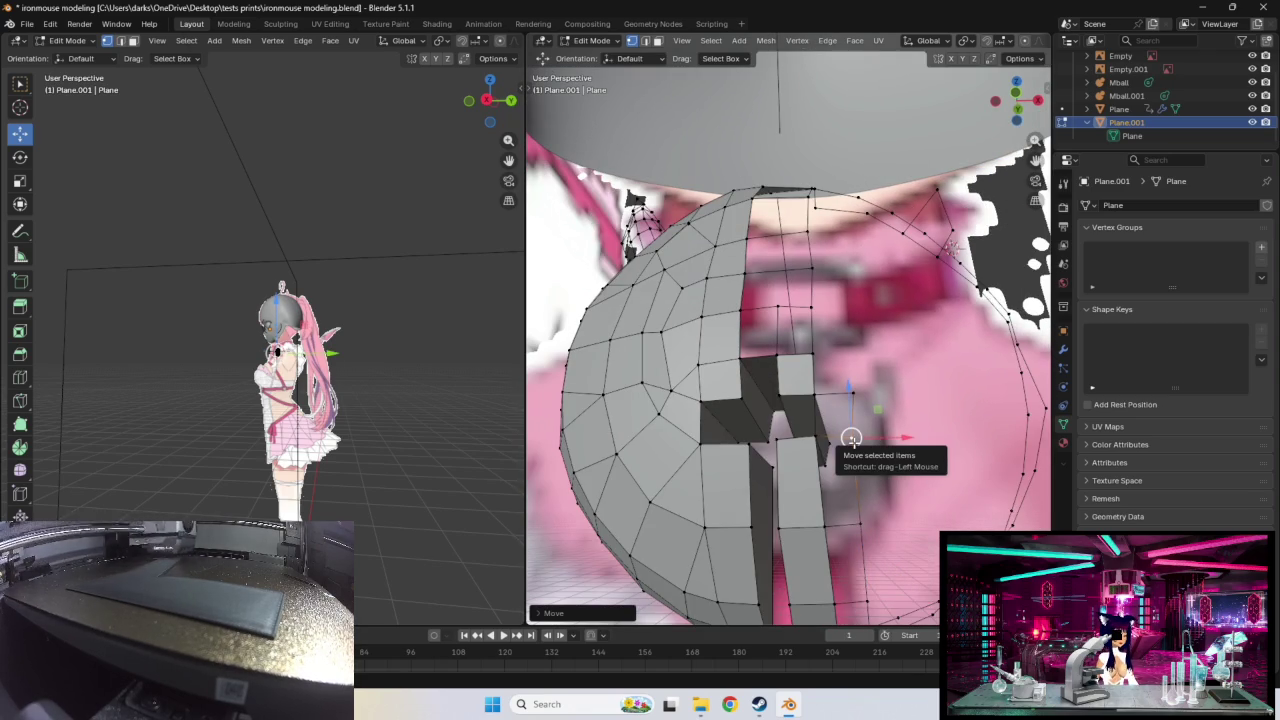
middle_click_drag(850, 436, 893, 403)
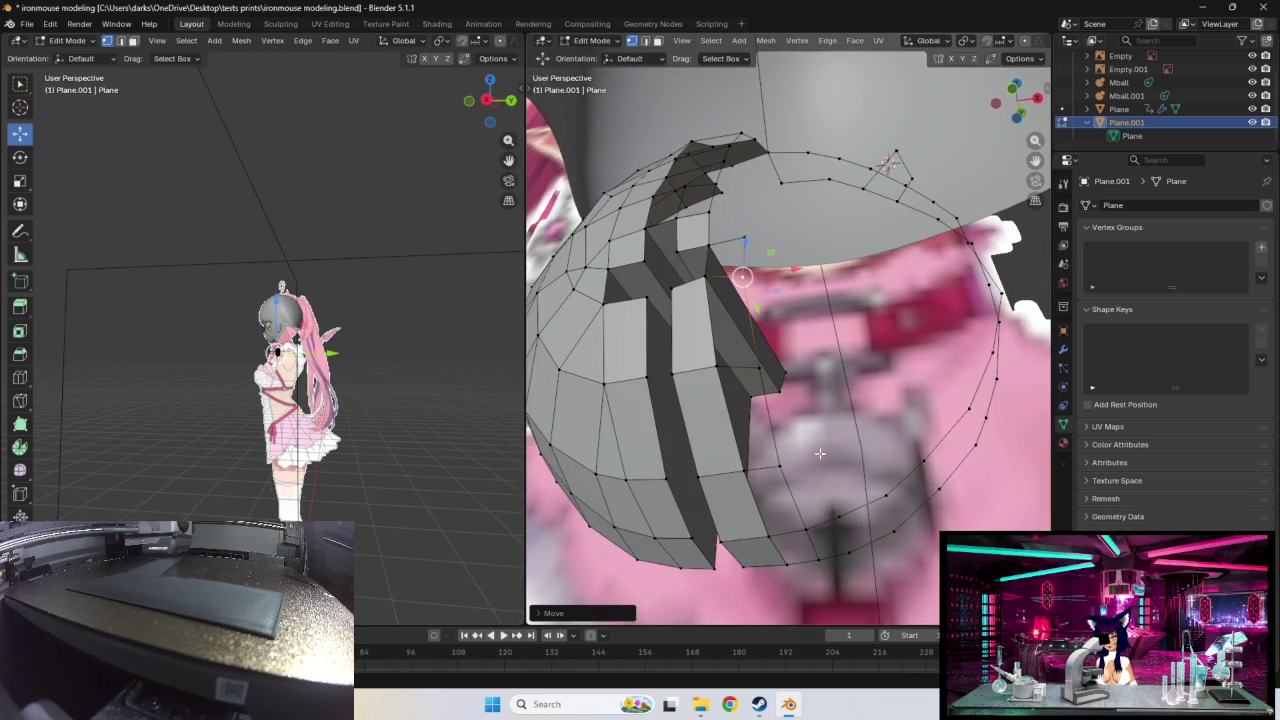
left_click(781, 467)
key("g")
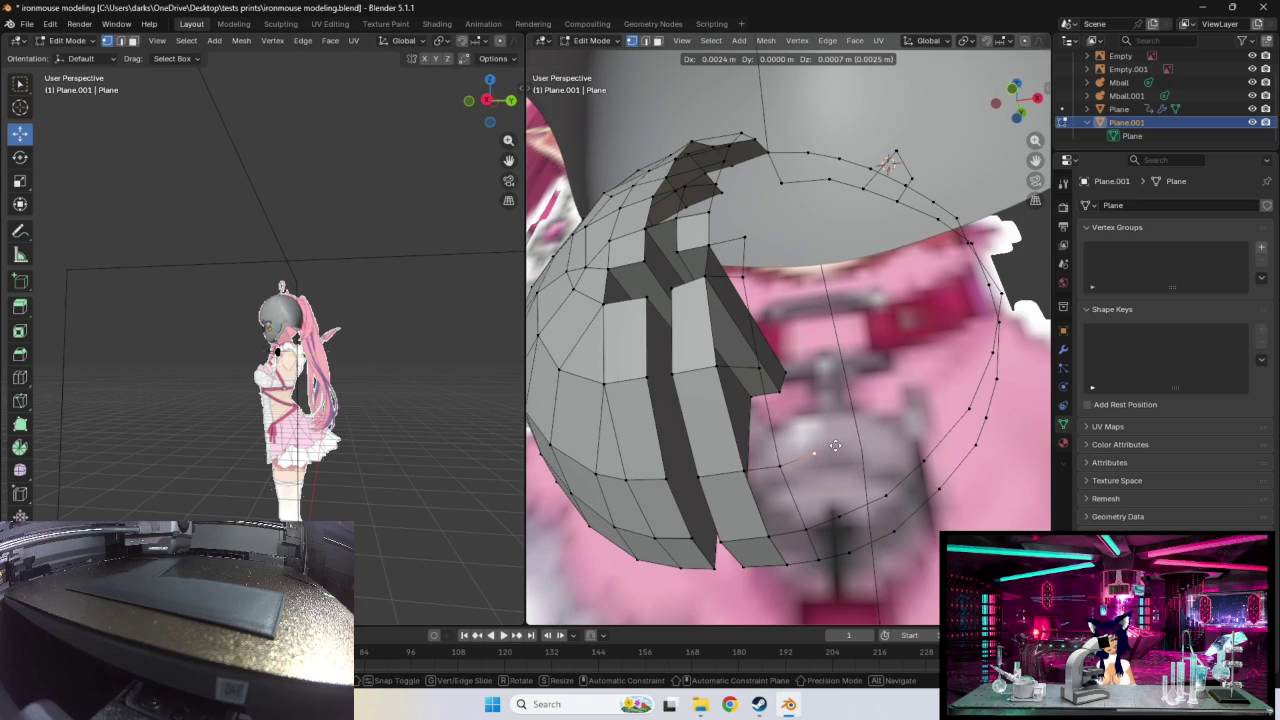
left_click(836, 445)
Step: Extrude two new vertices from the chain along the pendant's curved outline
key("e")
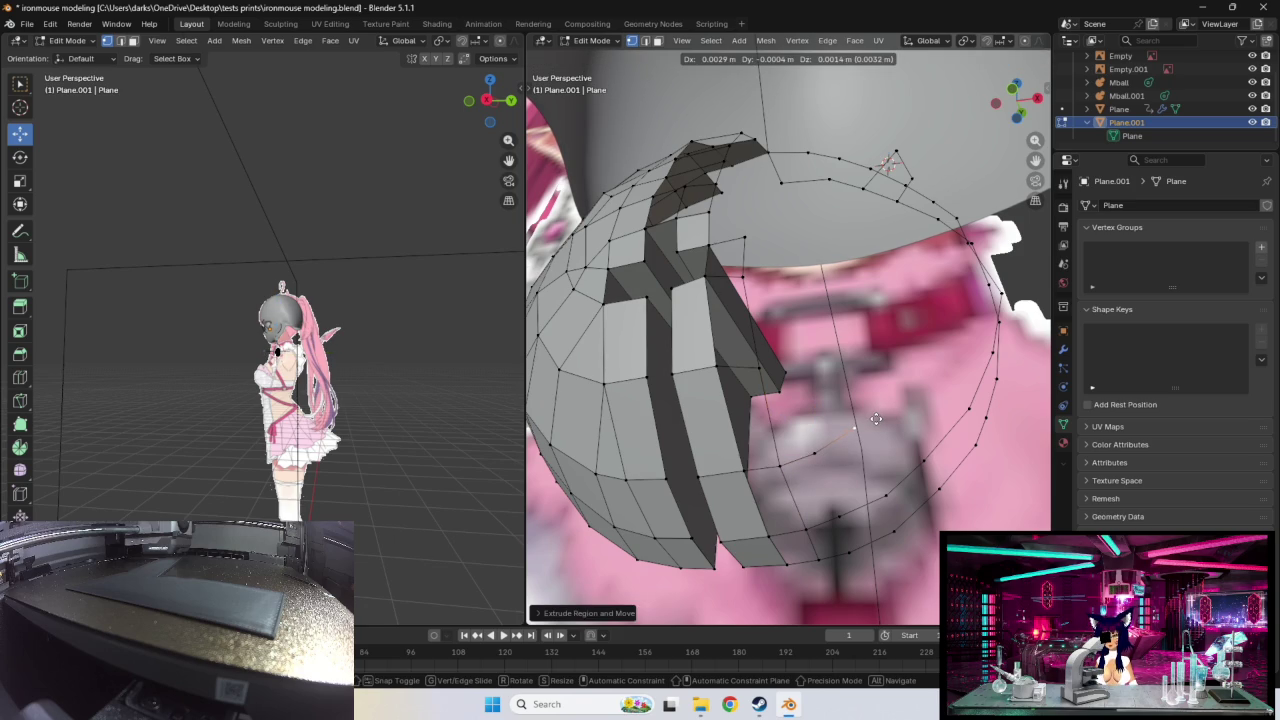
left_click(876, 419)
key("e")
left_click(927, 378)
middle_click_drag(958, 382, 918, 403)
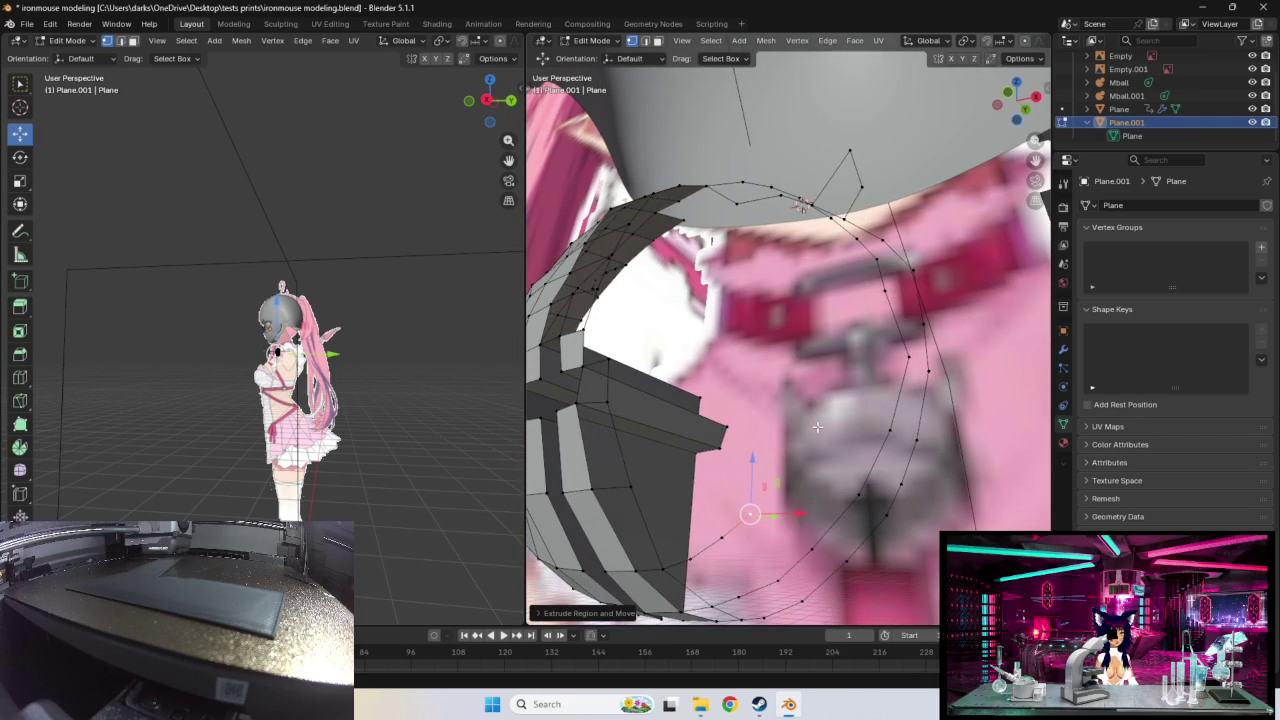
Step: Extrude three more vertices, placing each on the pendant edge
key("e")
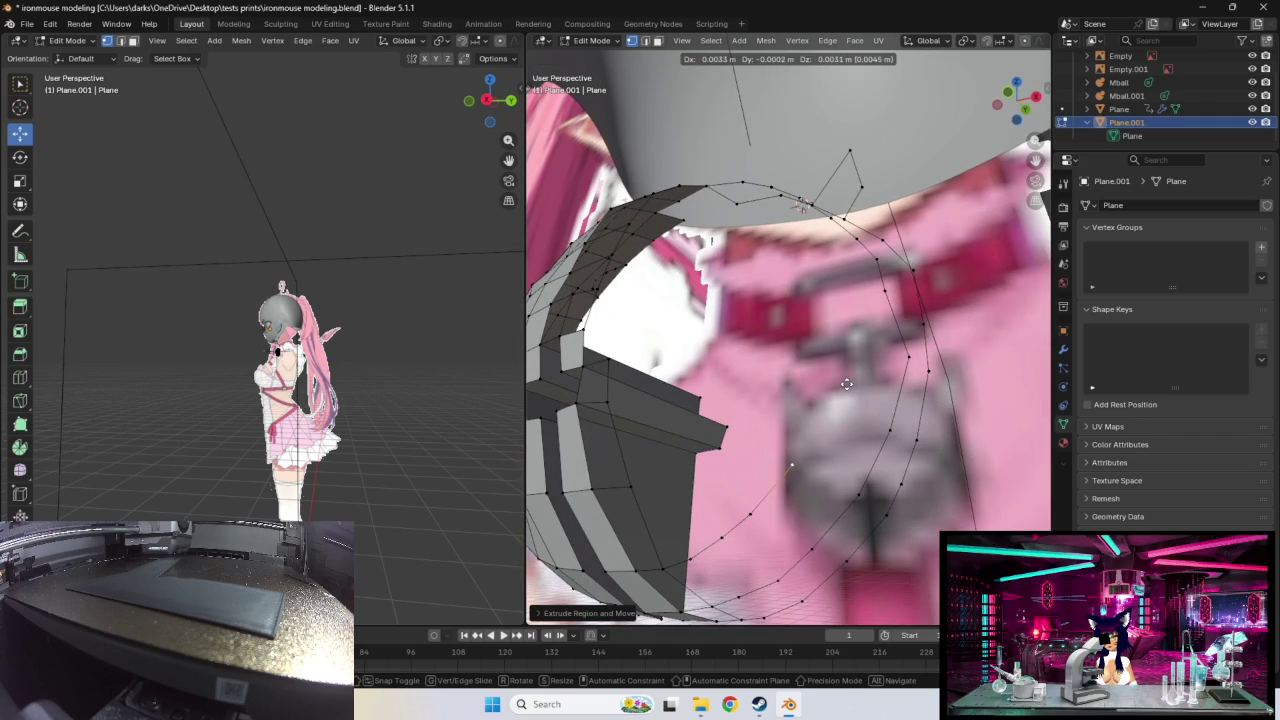
left_click(846, 385)
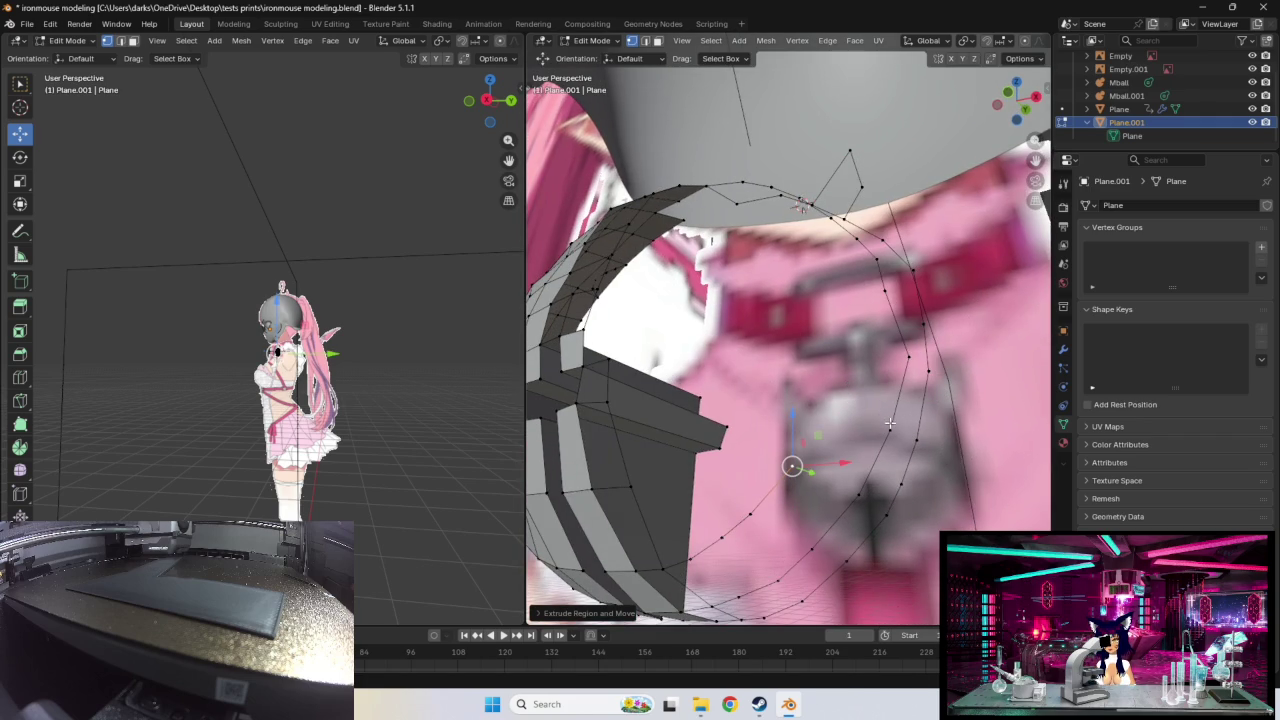
key("e")
left_click(909, 362)
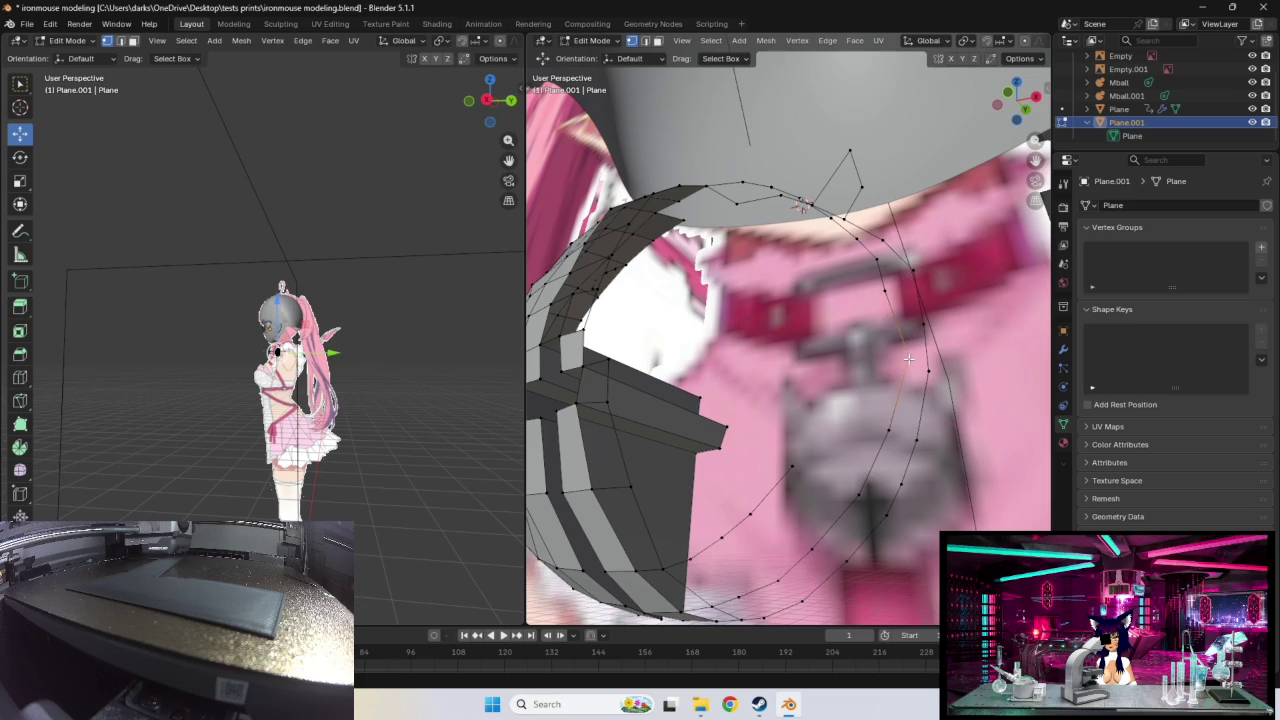
key("e")
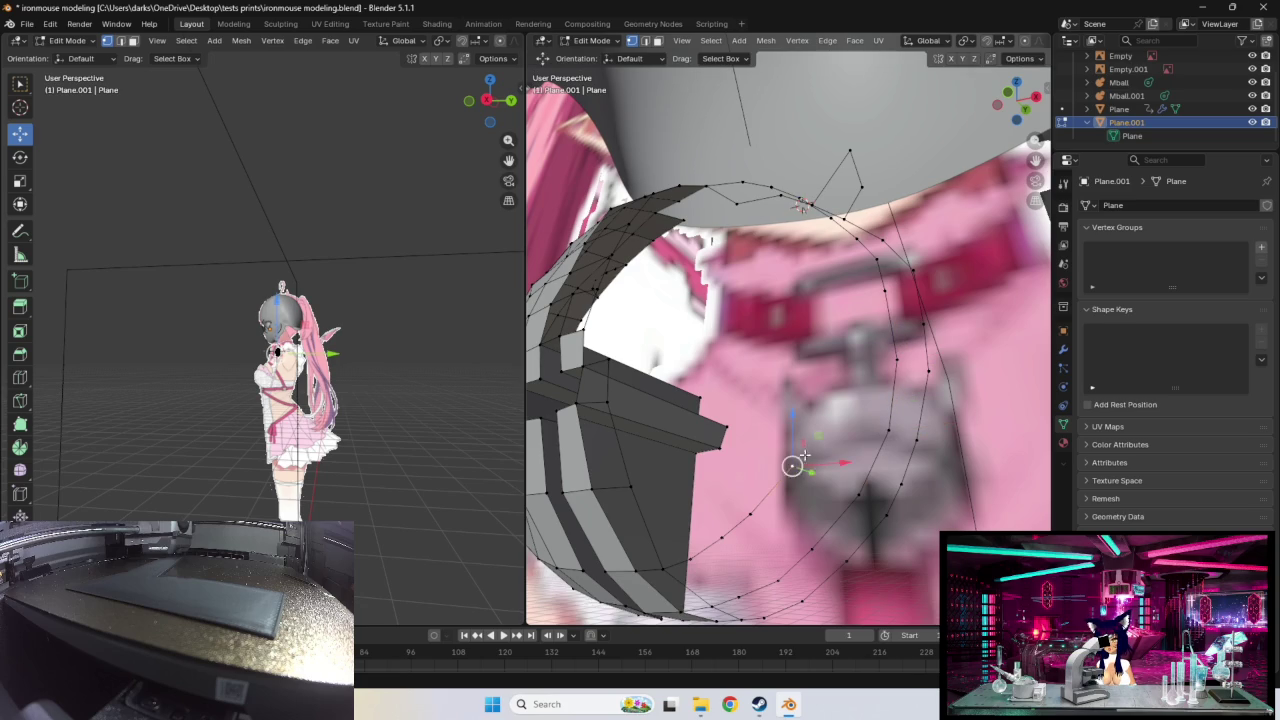
left_click(835, 390)
middle_click_drag(835, 390, 840, 530)
Step: Extrude another vertex and move it into position on the outline
key("e")
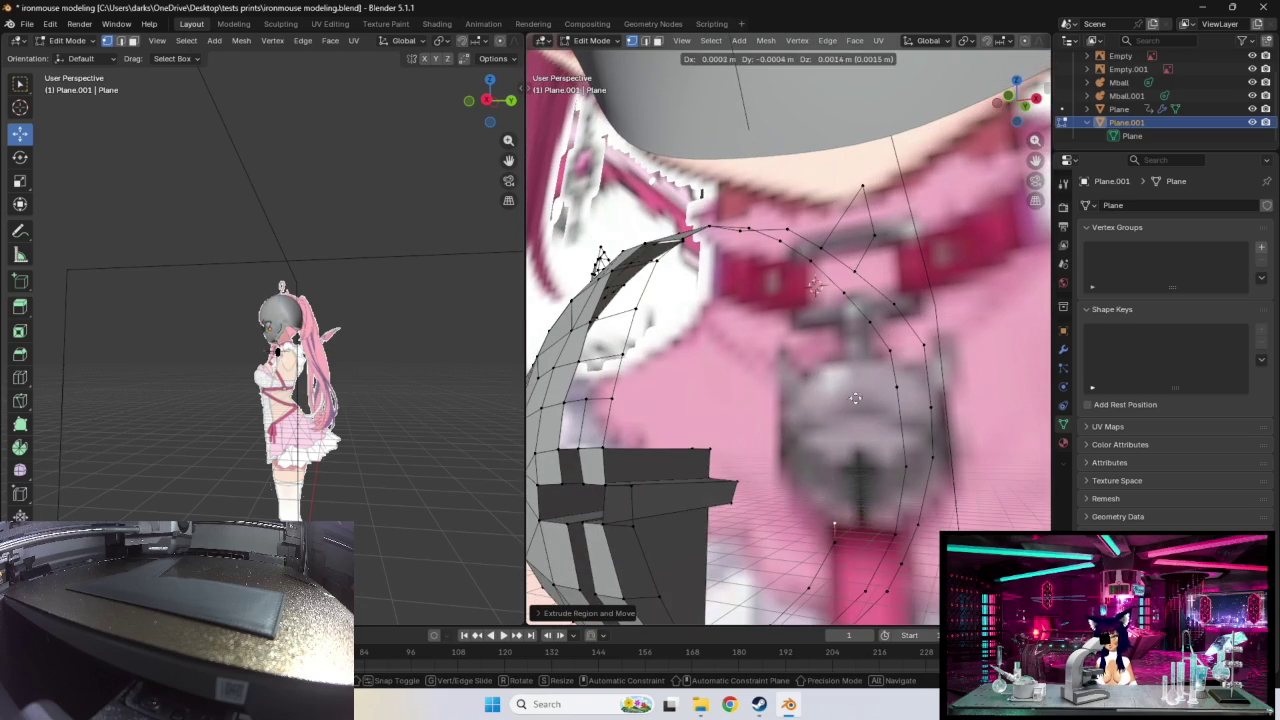
left_click(859, 347)
key("g")
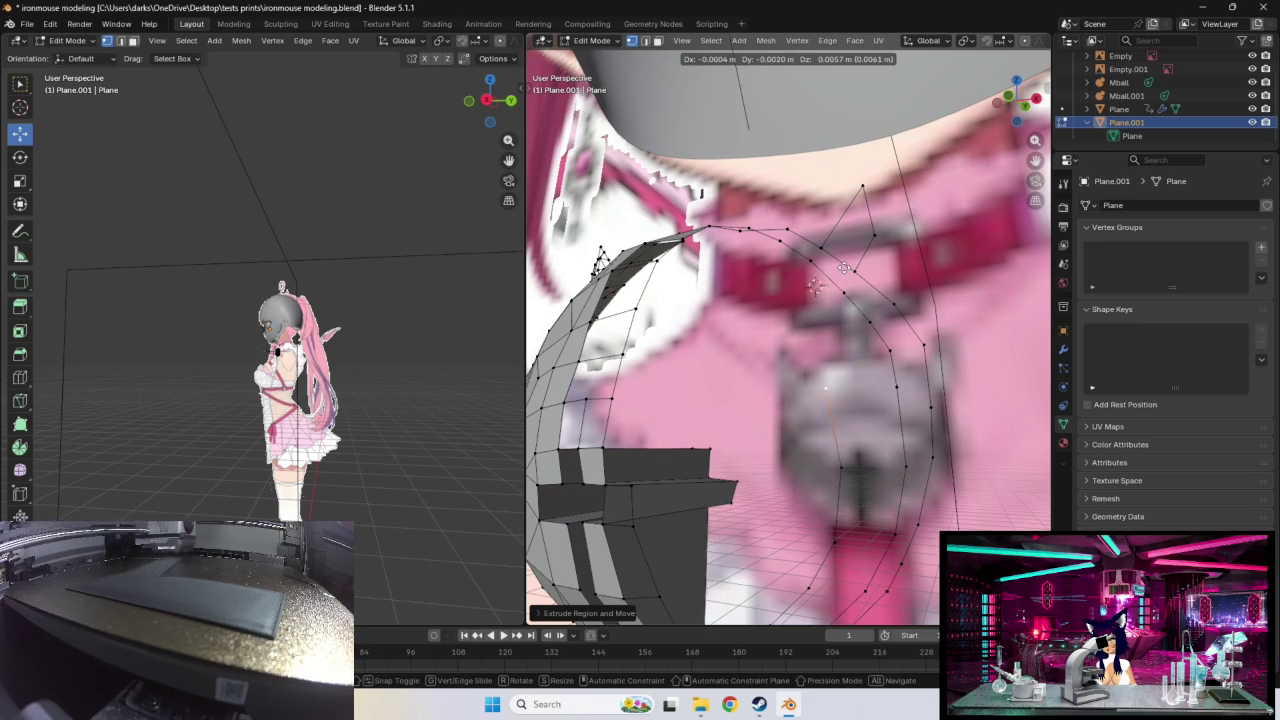
left_click(840, 268)
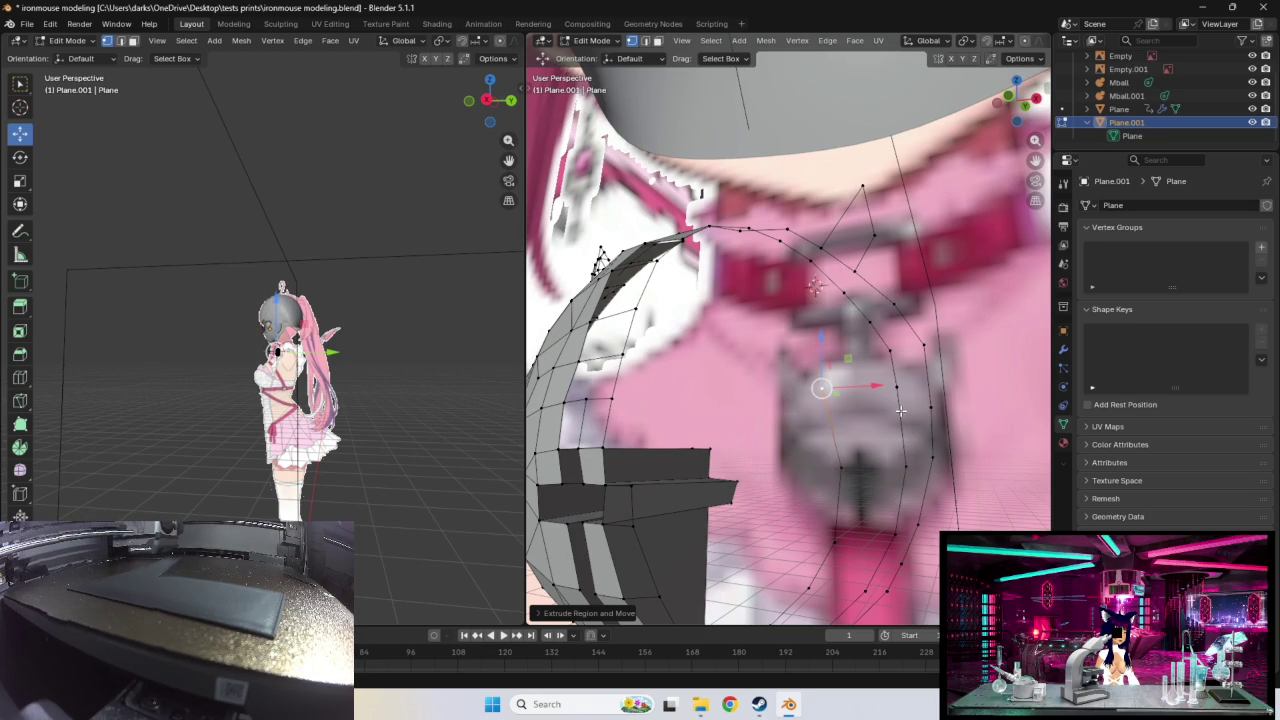
Step: Move a vertex on the ring's edge onto the reference outline
mouse_move(900, 410)
middle_mouse_down()
mouse_move(911, 433)
mouse_move(851, 301)
middle_mouse_up()
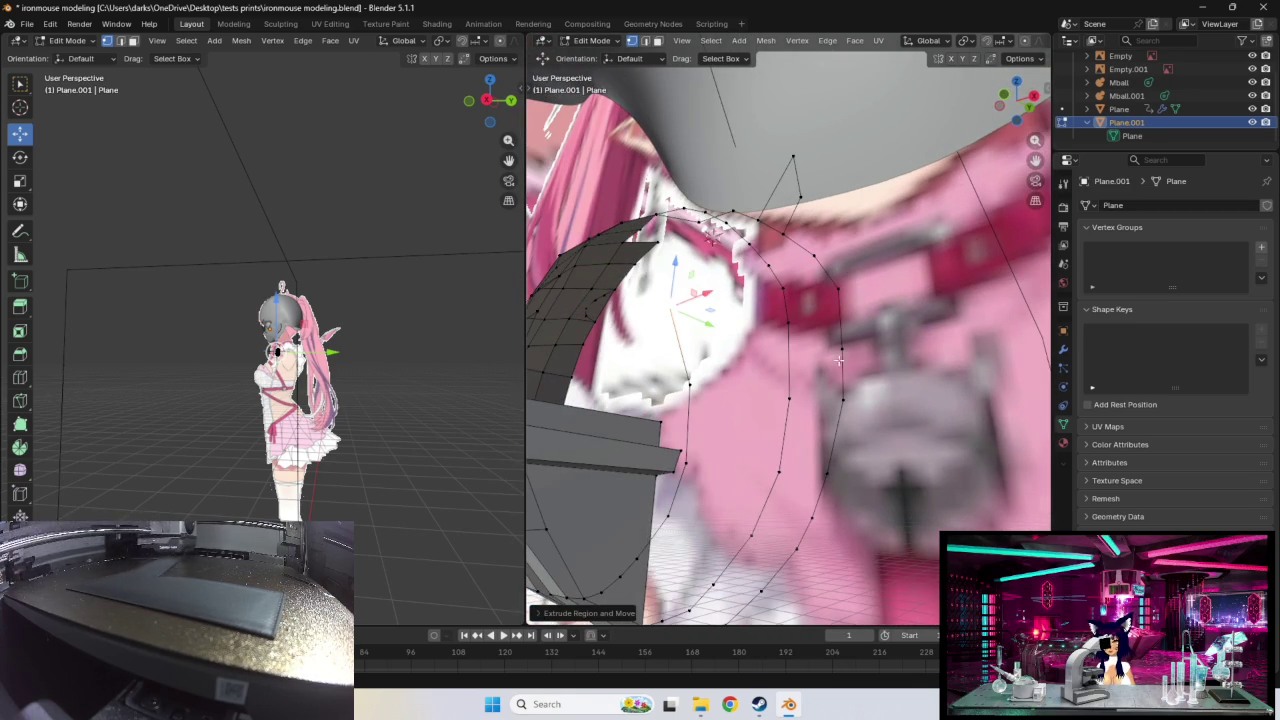
left_click(840, 291)
key("g")
left_click(891, 306)
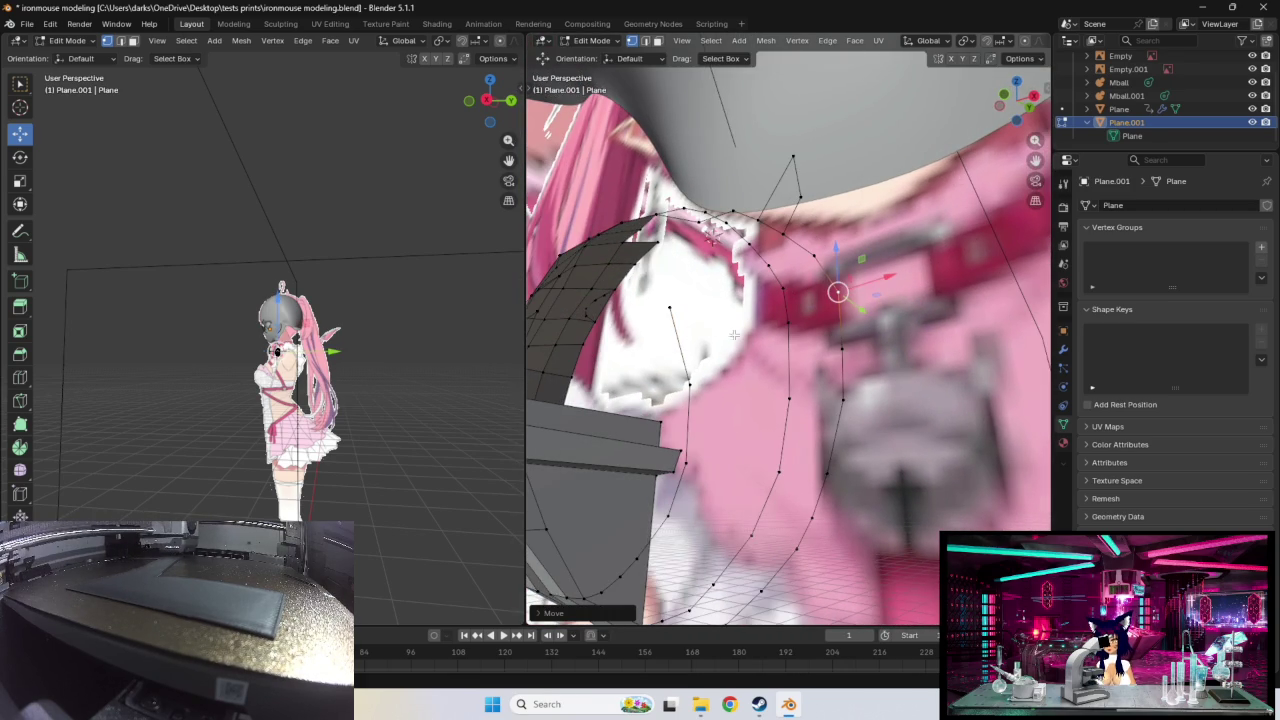
left_click_drag(680, 305, 737, 298)
mouse_move(737, 299)
middle_mouse_down()
mouse_move(805, 363)
mouse_move(820, 345)
mouse_move(874, 362)
middle_mouse_up()
mouse_move(749, 268)
middle_mouse_down()
mouse_move(869, 381)
mouse_move(849, 416)
middle_mouse_up()
Step: Reposition several ring vertices so they follow the pendant outline
key("g")
left_click(784, 283)
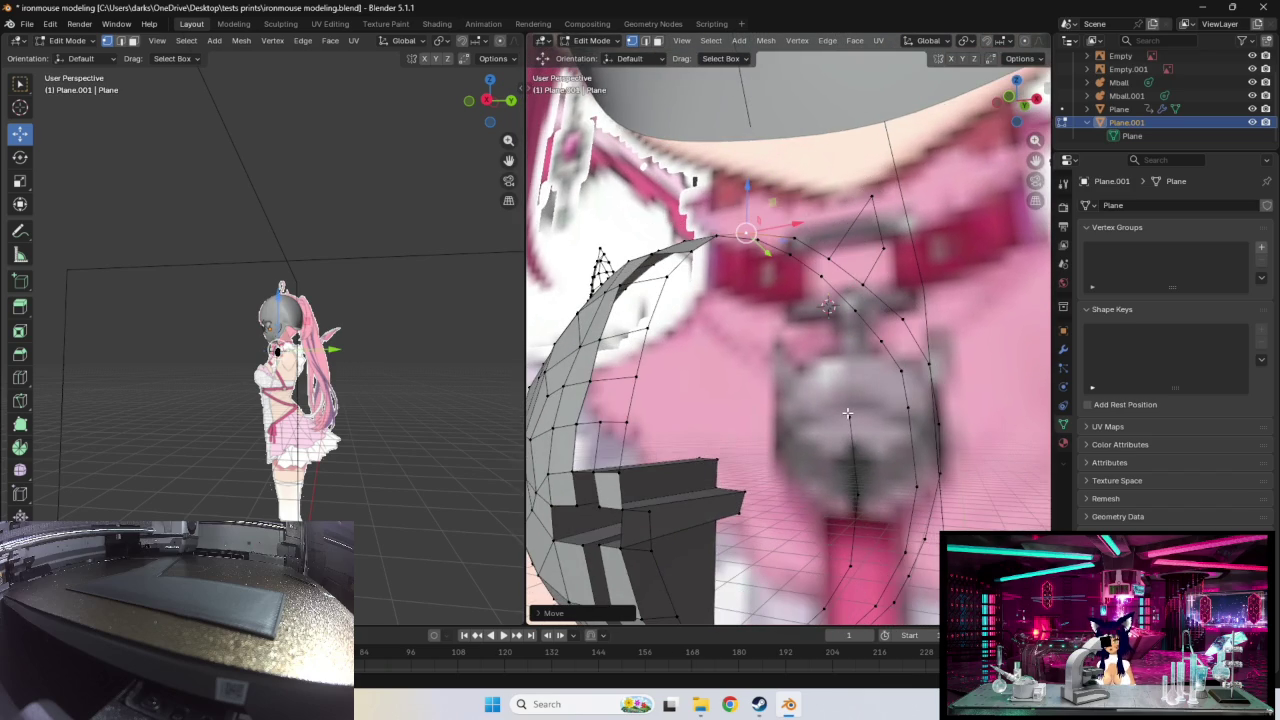
left_click(849, 416)
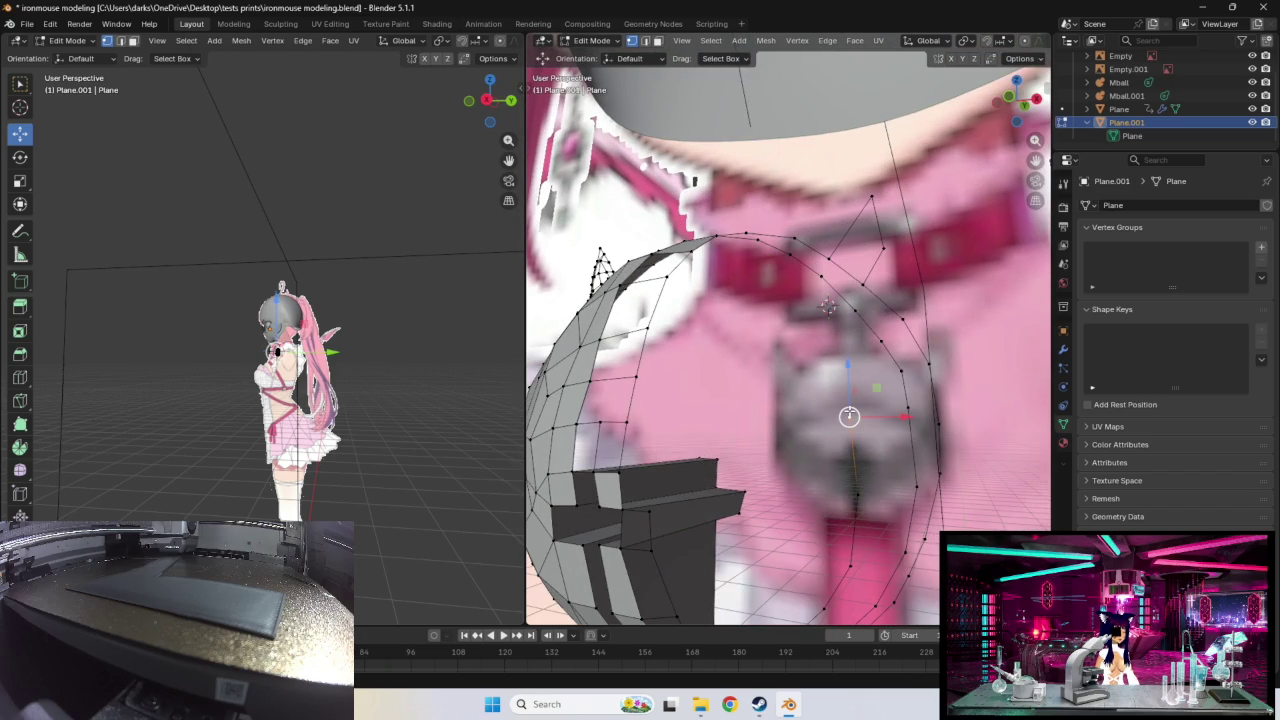
key("g")
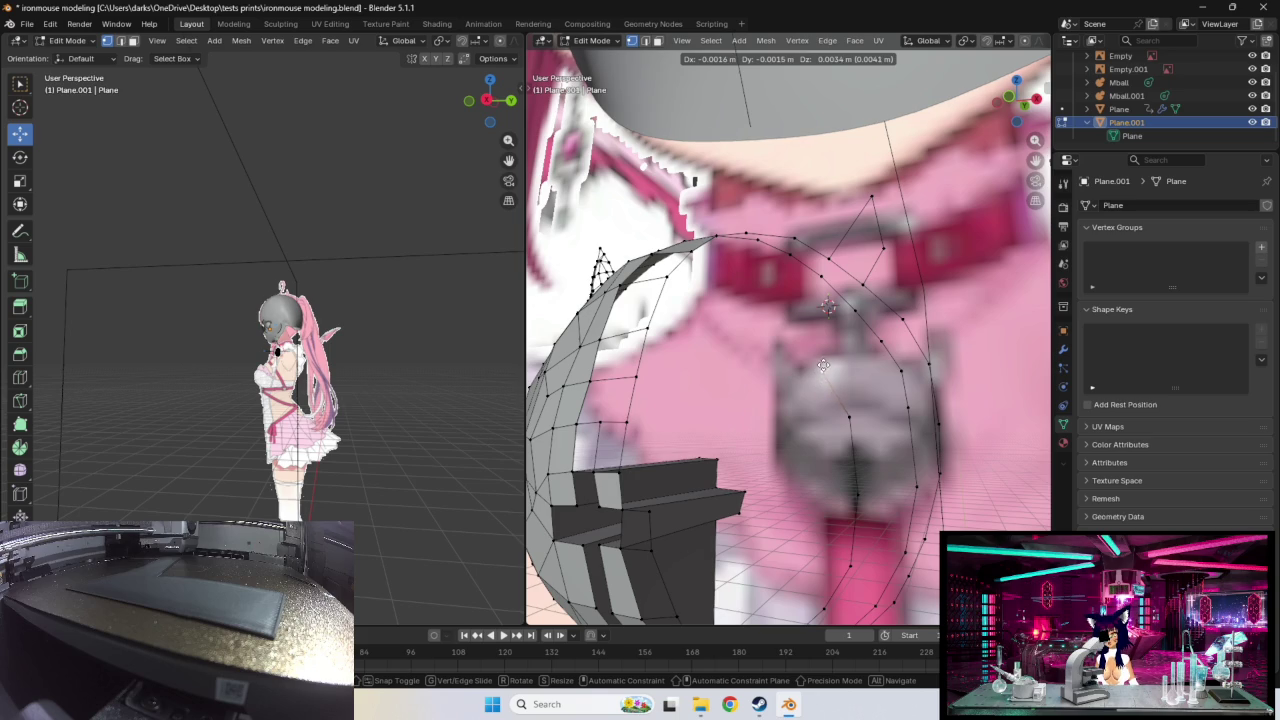
left_click(820, 367)
middle_click_drag(852, 400, 851, 432)
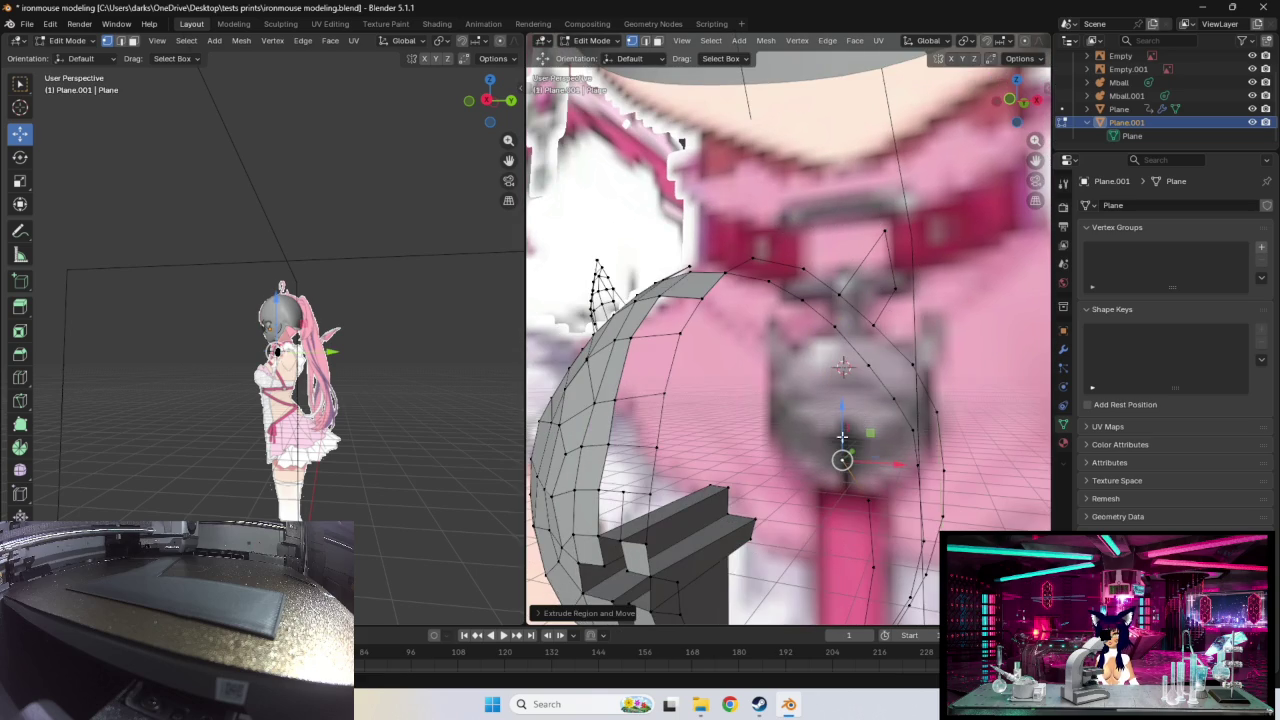
key("g")
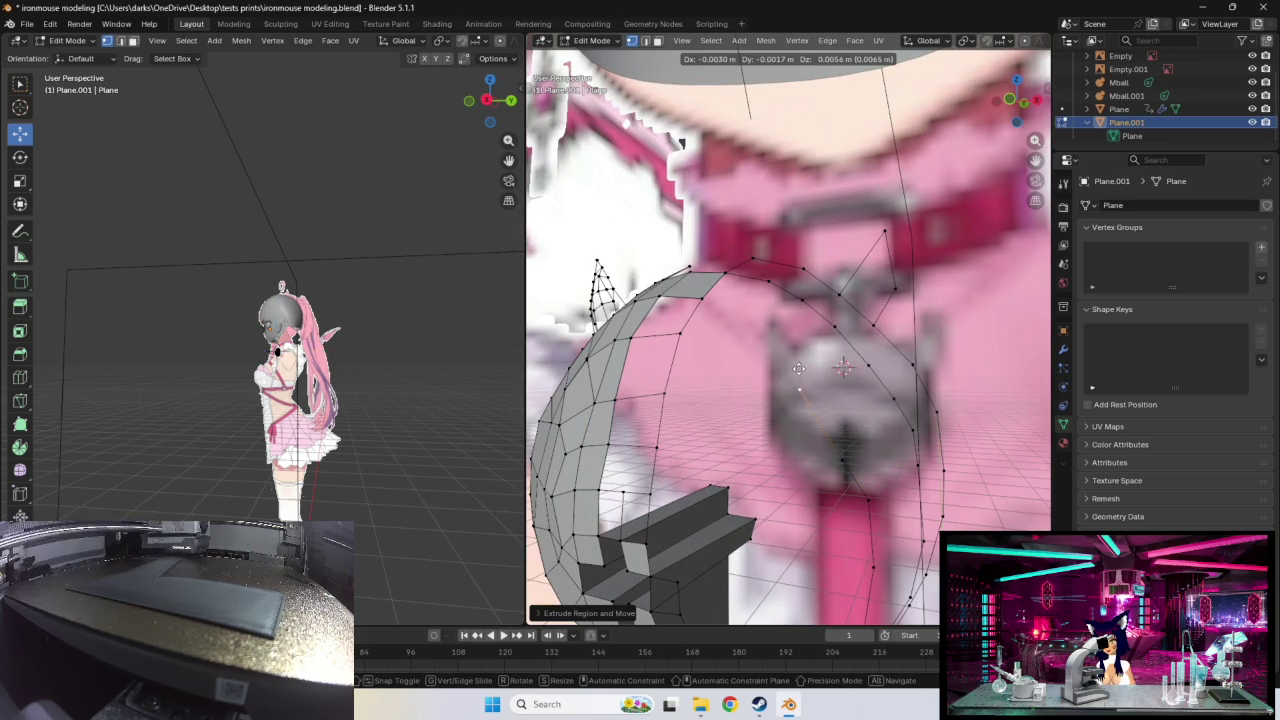
left_click(843, 369)
middle_click_drag(843, 369, 813, 422)
middle_click_drag(686, 396, 717, 380)
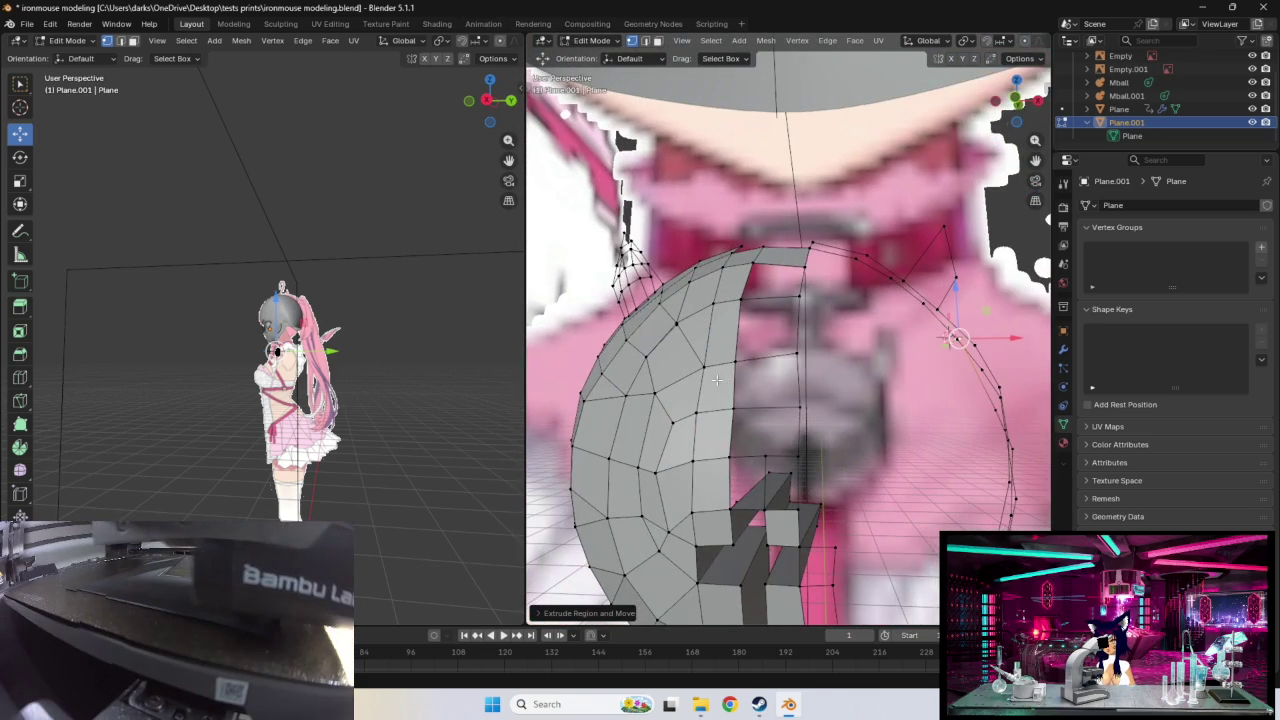
Step: Adjust a vertex, then extrude and reposition two more along the outline
key("g")
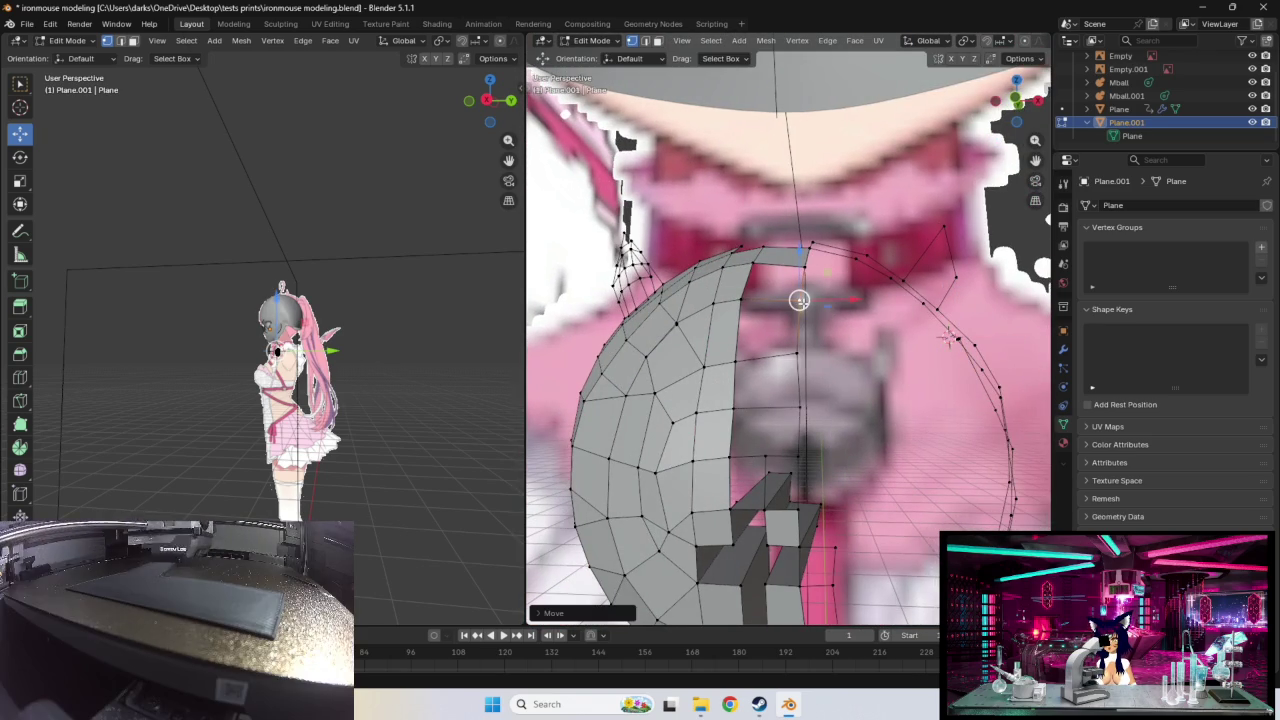
left_click(849, 302)
key("e")
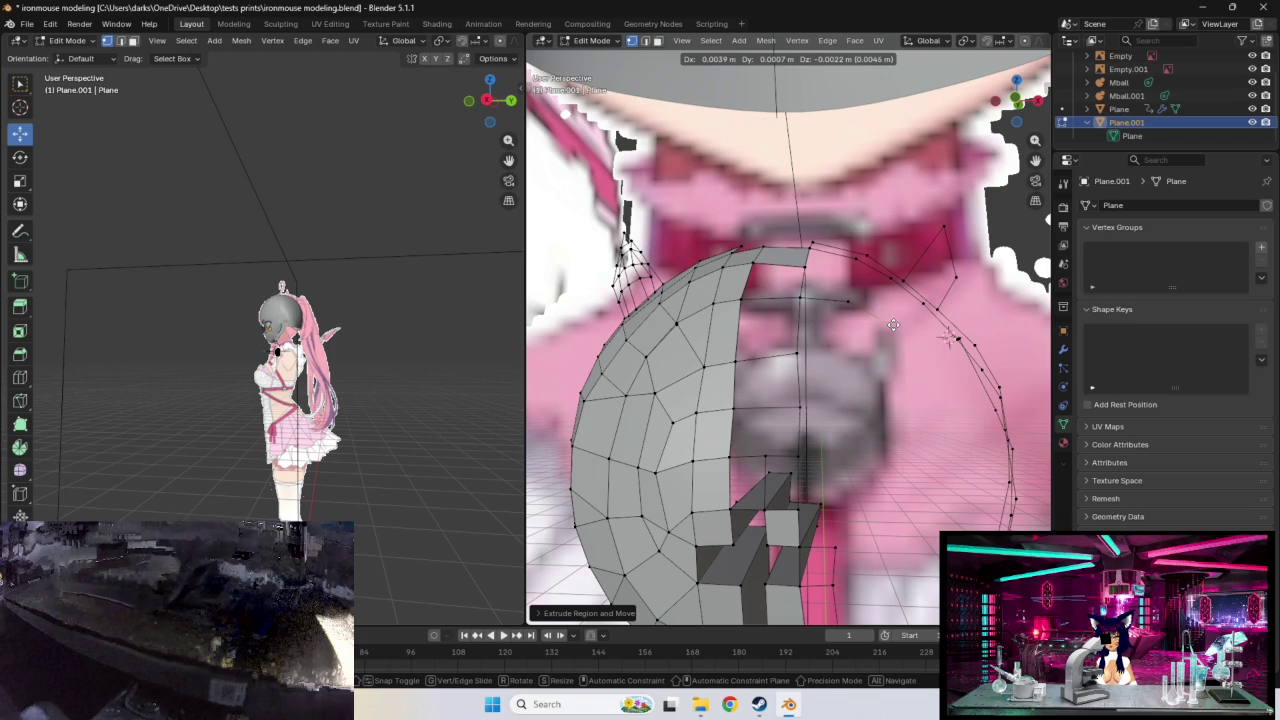
left_click(902, 322)
mouse_move(902, 322)
middle_mouse_down()
mouse_move(857, 294)
mouse_move(847, 308)
middle_mouse_up()
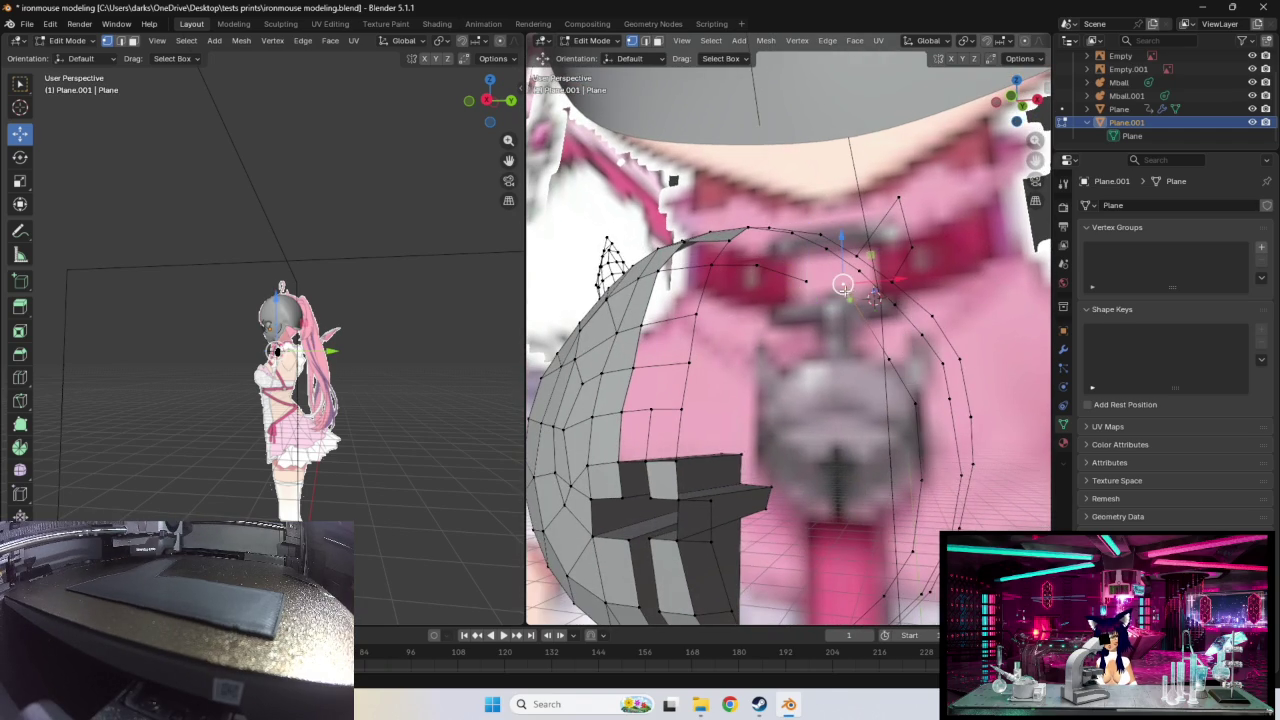
key("g")
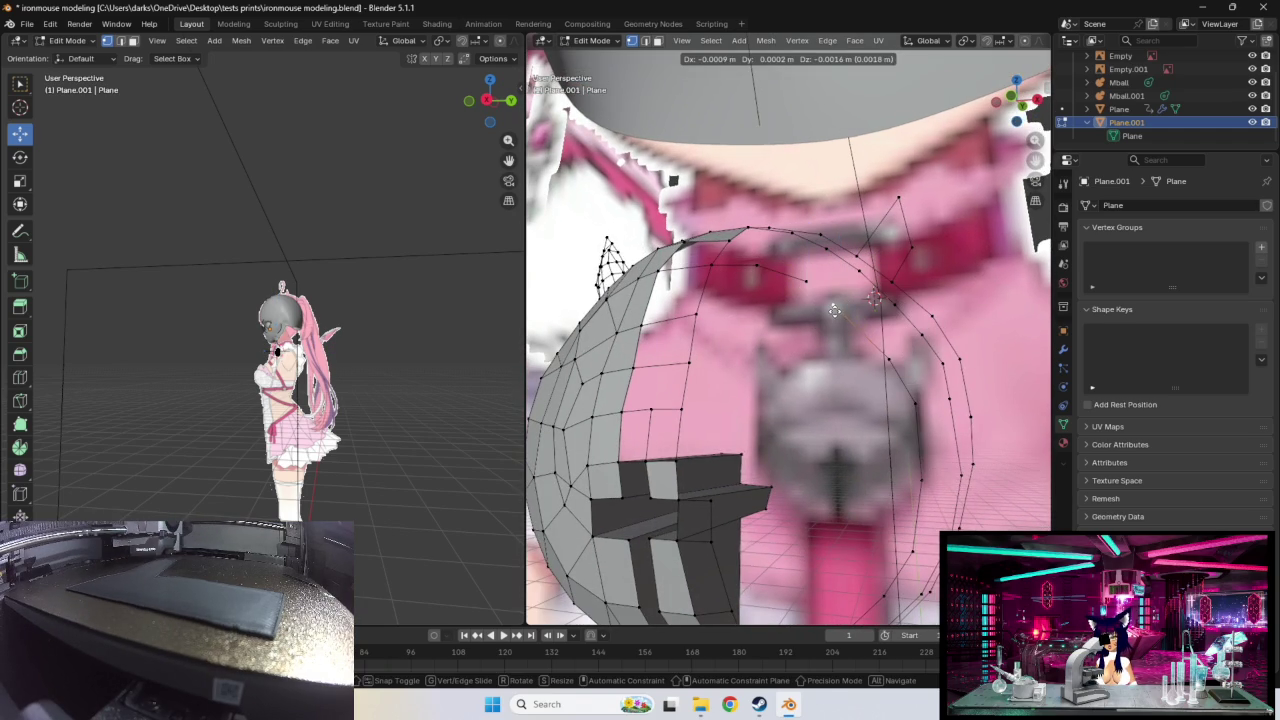
left_click(839, 318)
key("e")
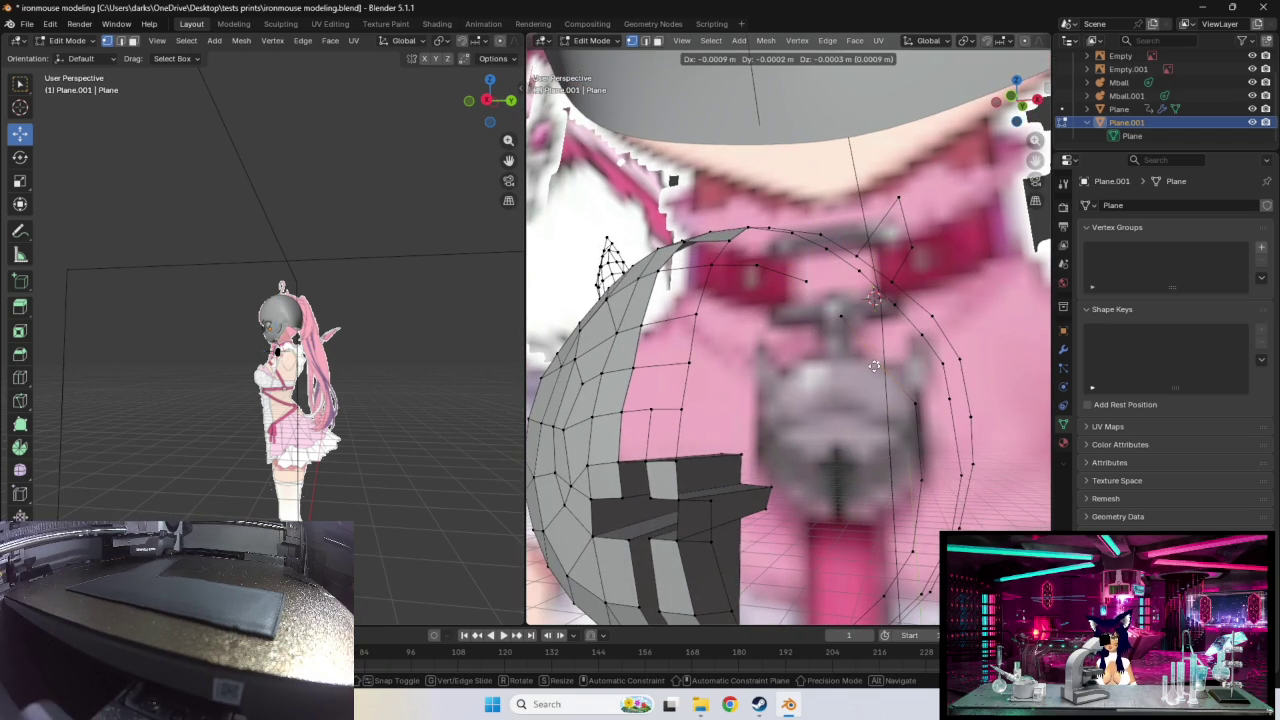
left_click(861, 362)
Step: Extrude three more vertices down the right outline and lower them
key("e")
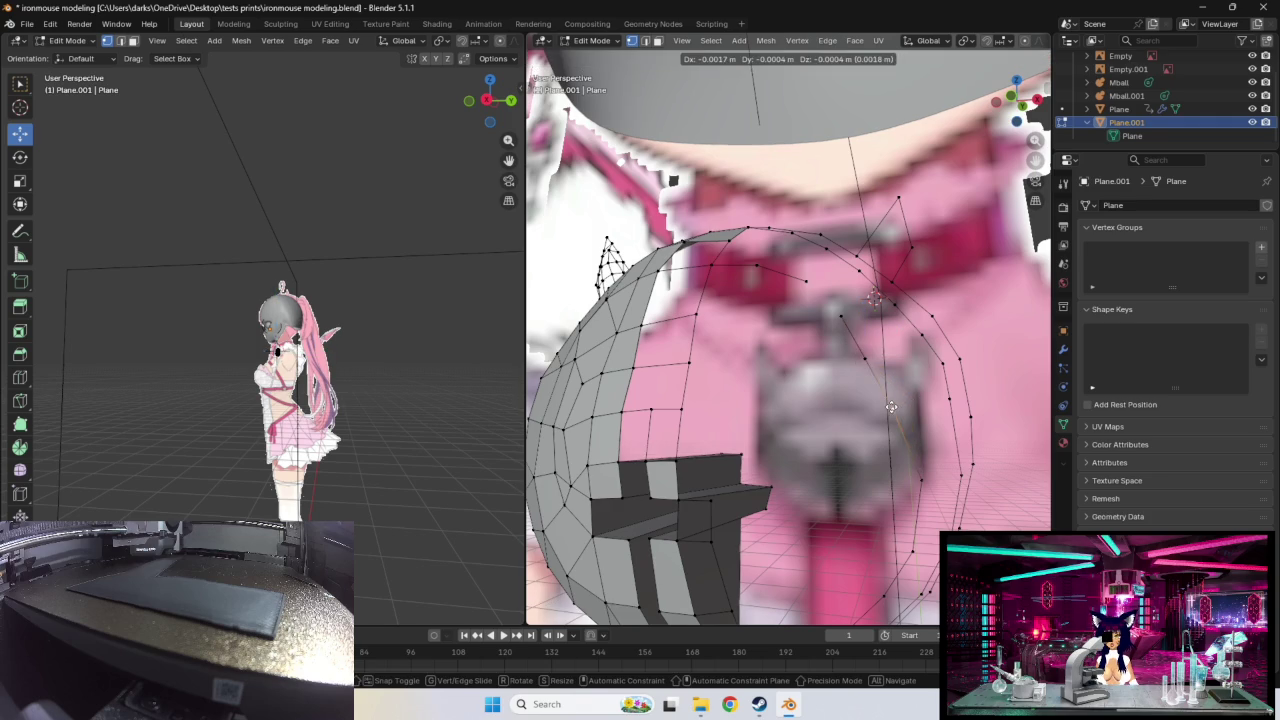
left_click(898, 470)
key("e")
left_click(901, 464)
key("e")
left_click(914, 468)
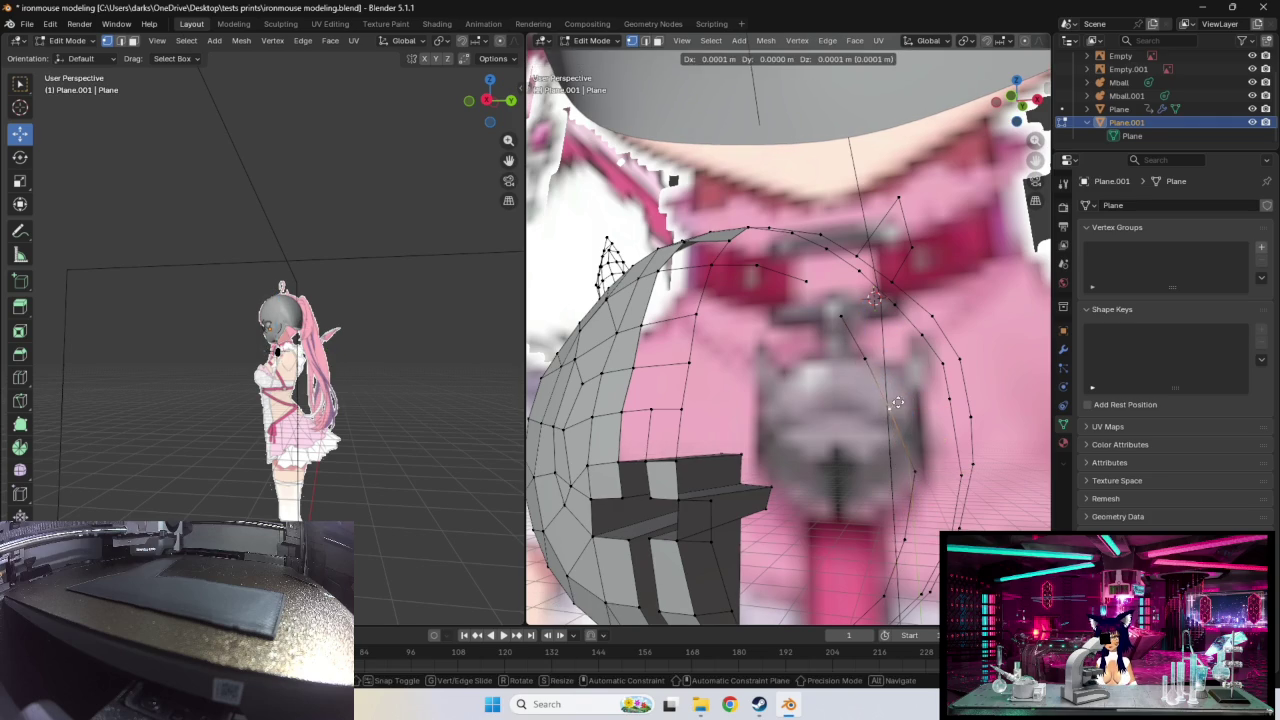
middle_click_drag(903, 403, 894, 394)
key("g")
left_click(629, 469)
Step: Nudge the lower outline vertices inward to follow the pendant curve
key("g")
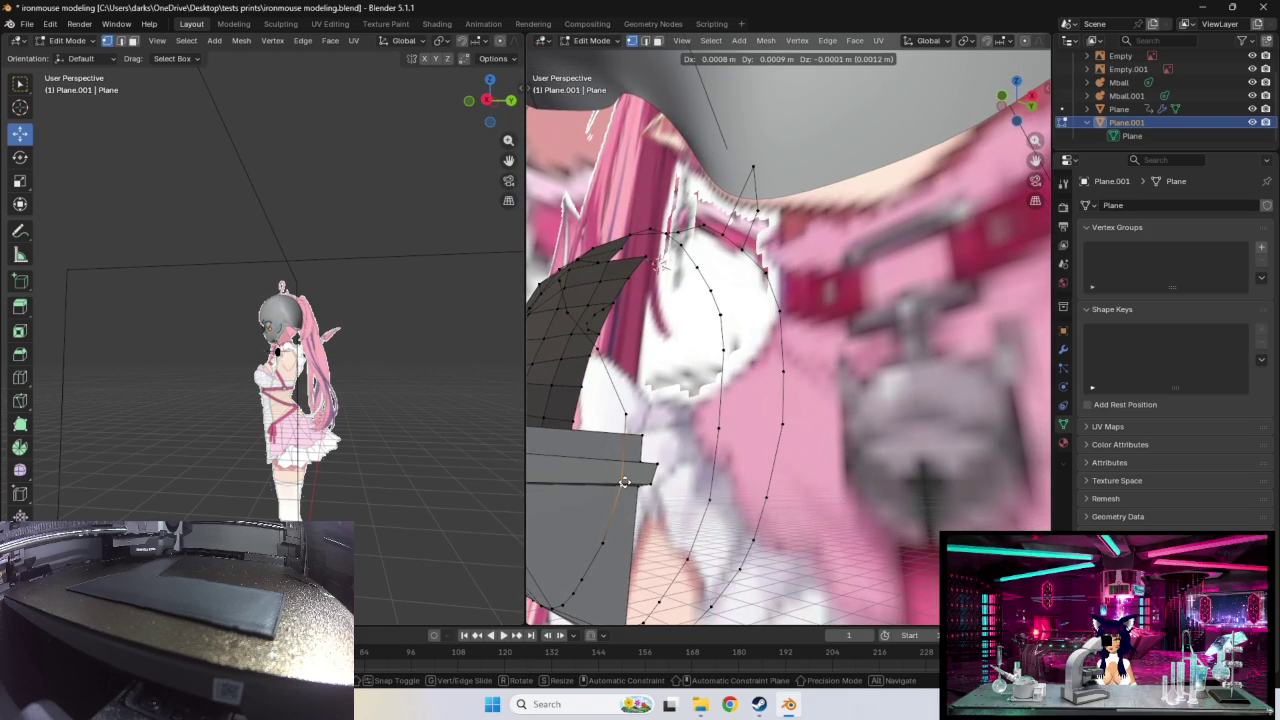
left_click(636, 481)
left_click(614, 534)
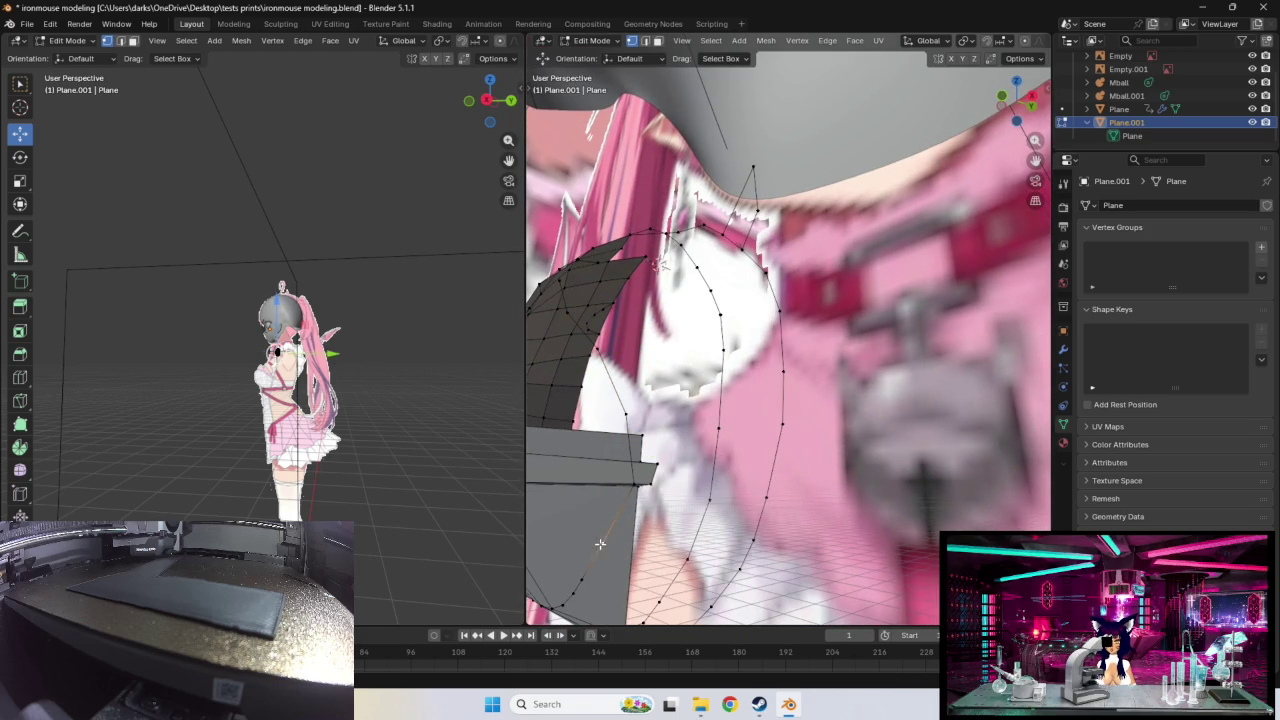
key("g")
left_click(607, 544)
left_click(588, 584)
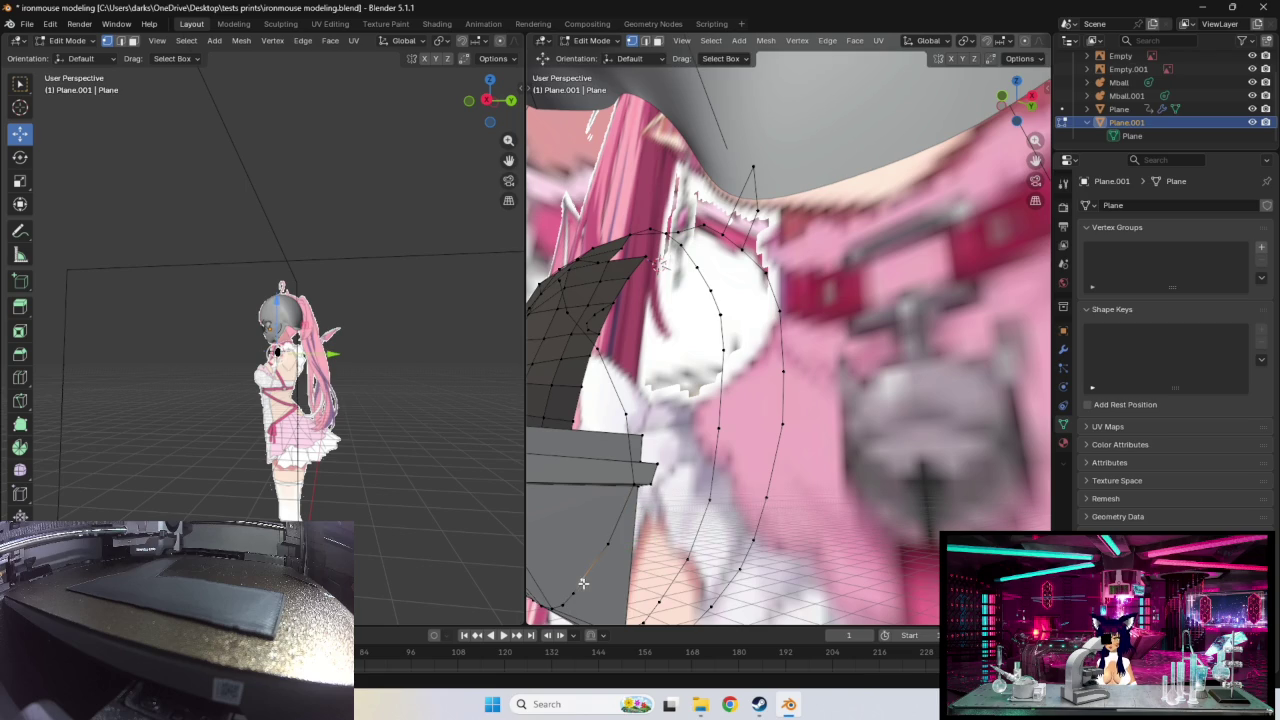
key("g")
left_click(587, 583)
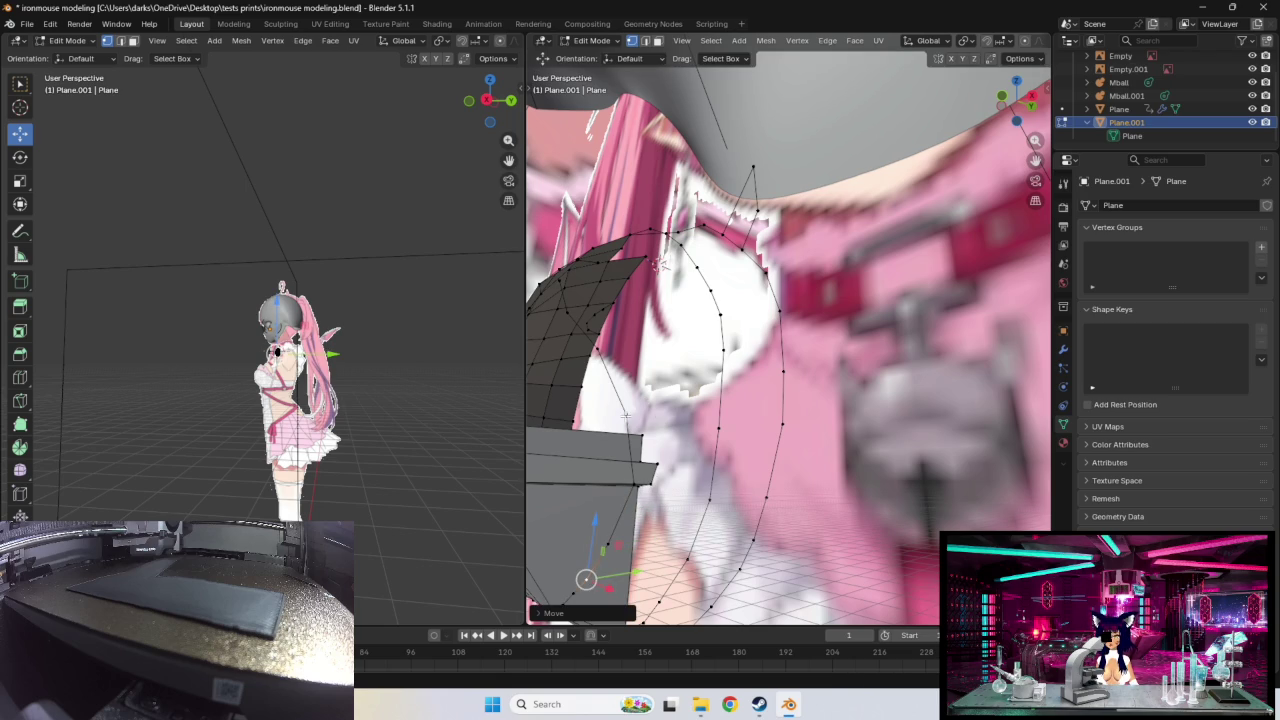
Step: Shift two upper outline vertices onto the pendant curve
left_click(625, 415)
key("g")
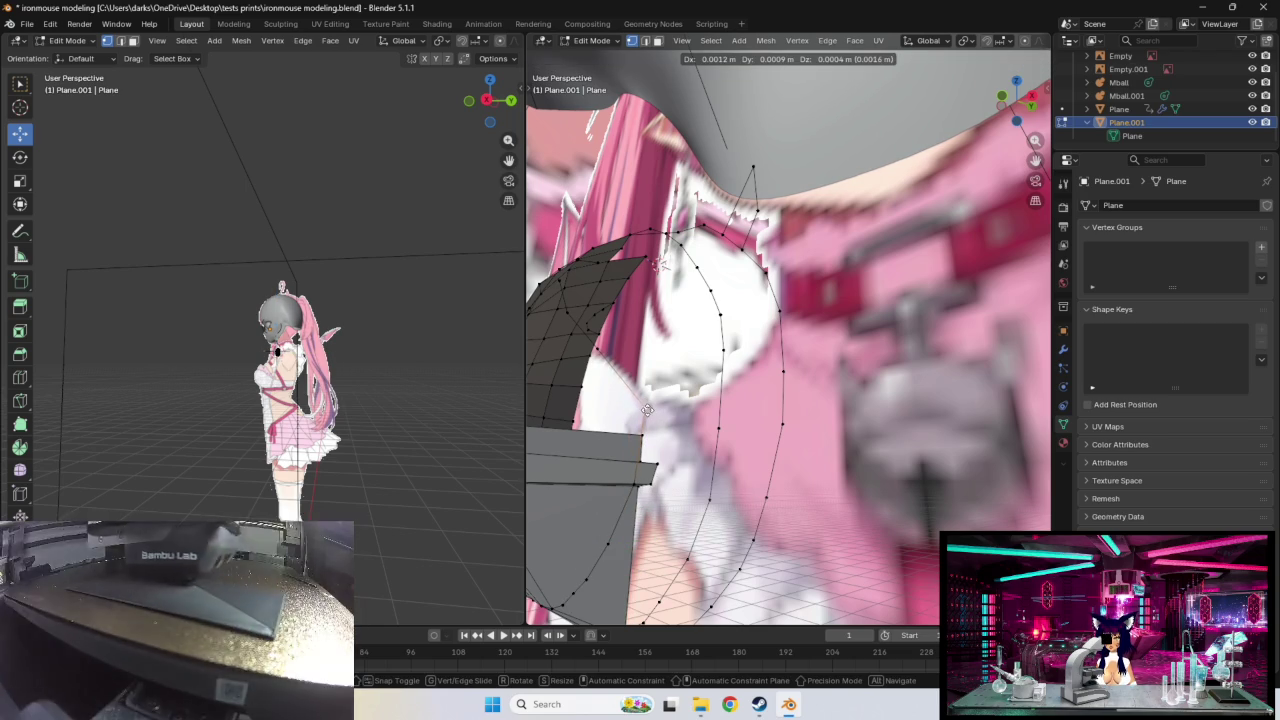
left_click(647, 410)
left_click(588, 342)
key("g")
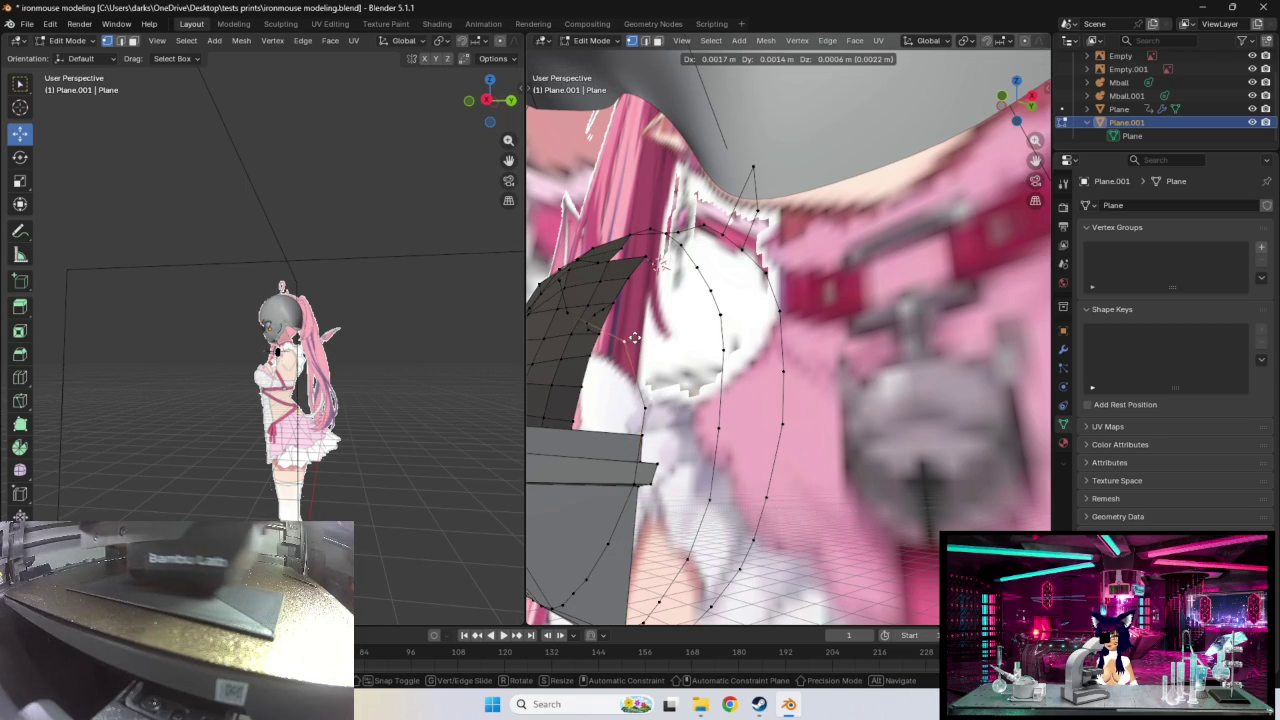
left_click(654, 333)
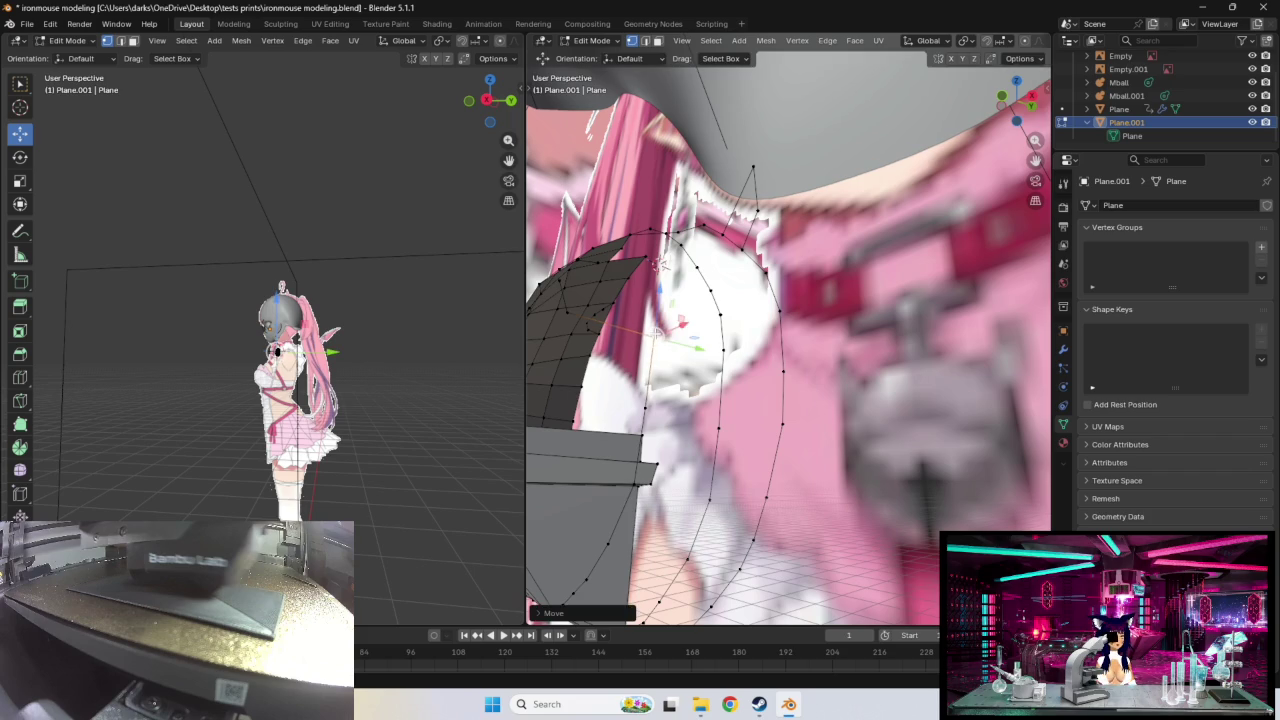
Step: Adjust a vertex near the pendant from a different viewing angle
mouse_move(654, 333)
middle_mouse_down()
mouse_move(727, 383)
mouse_move(711, 467)
middle_mouse_up()
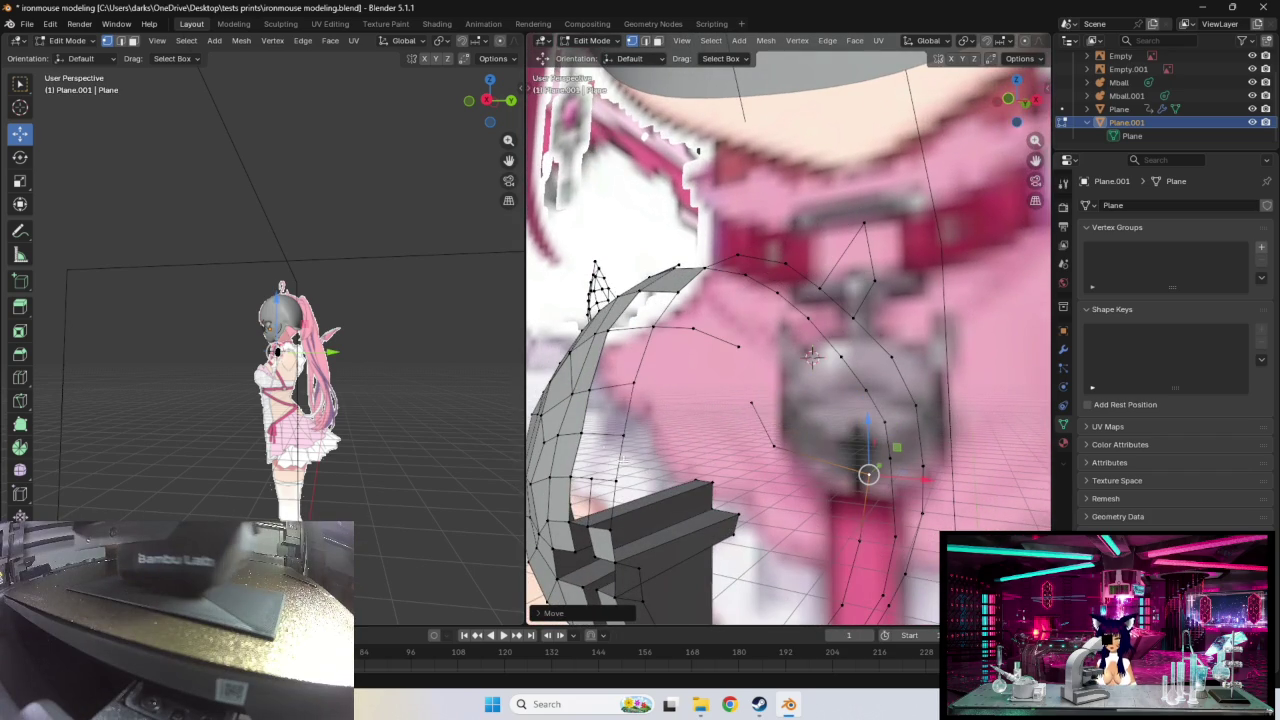
left_click(790, 446)
key("g")
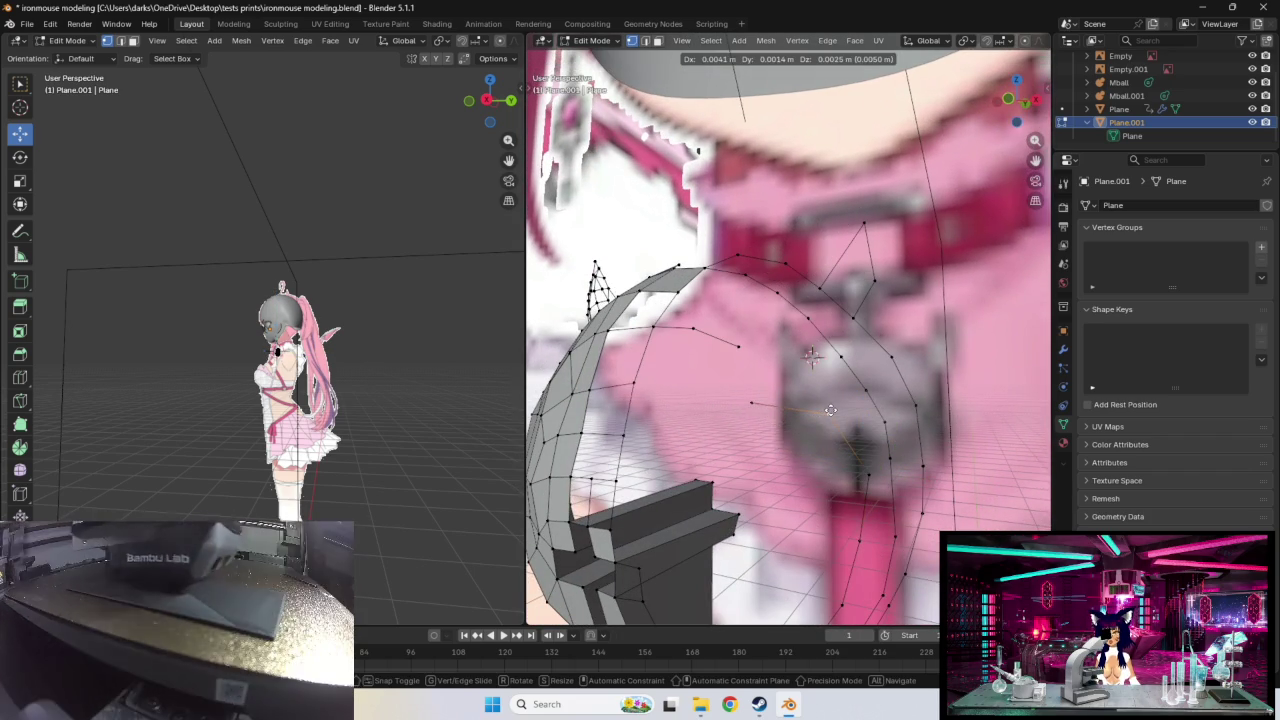
left_click(828, 408)
key("g")
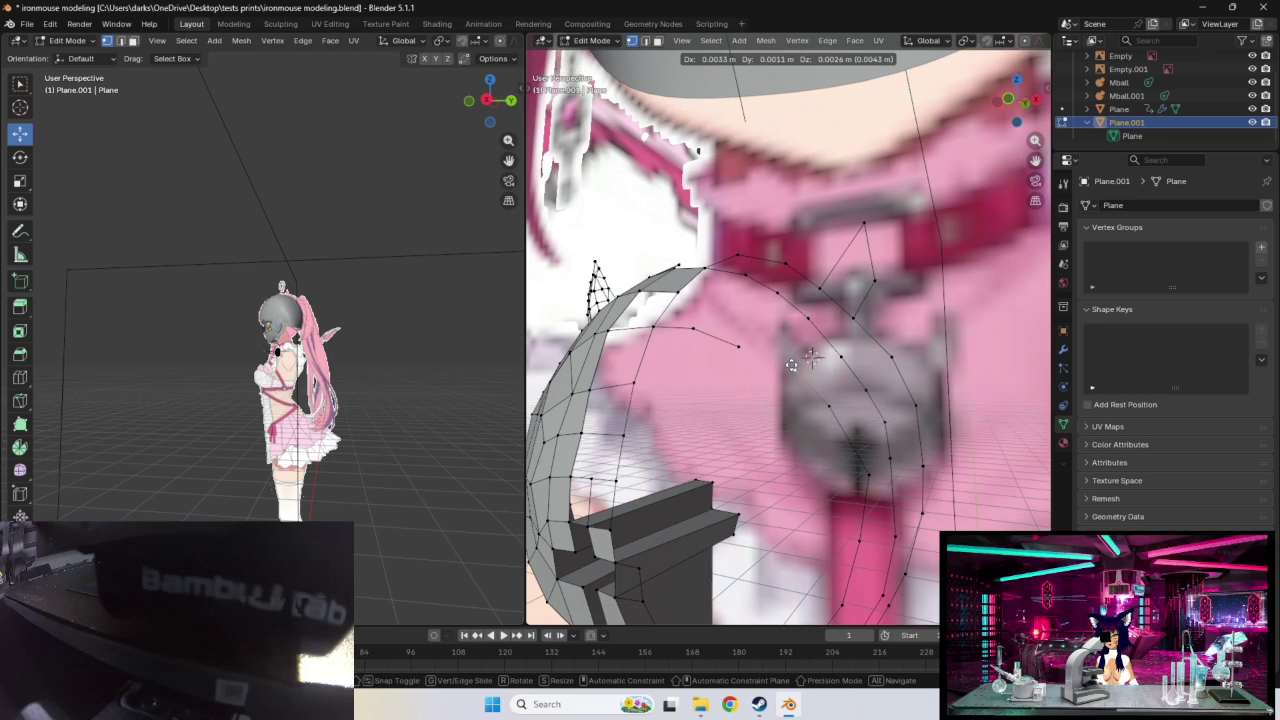
left_click(791, 365)
middle_click_drag(800, 363, 830, 325)
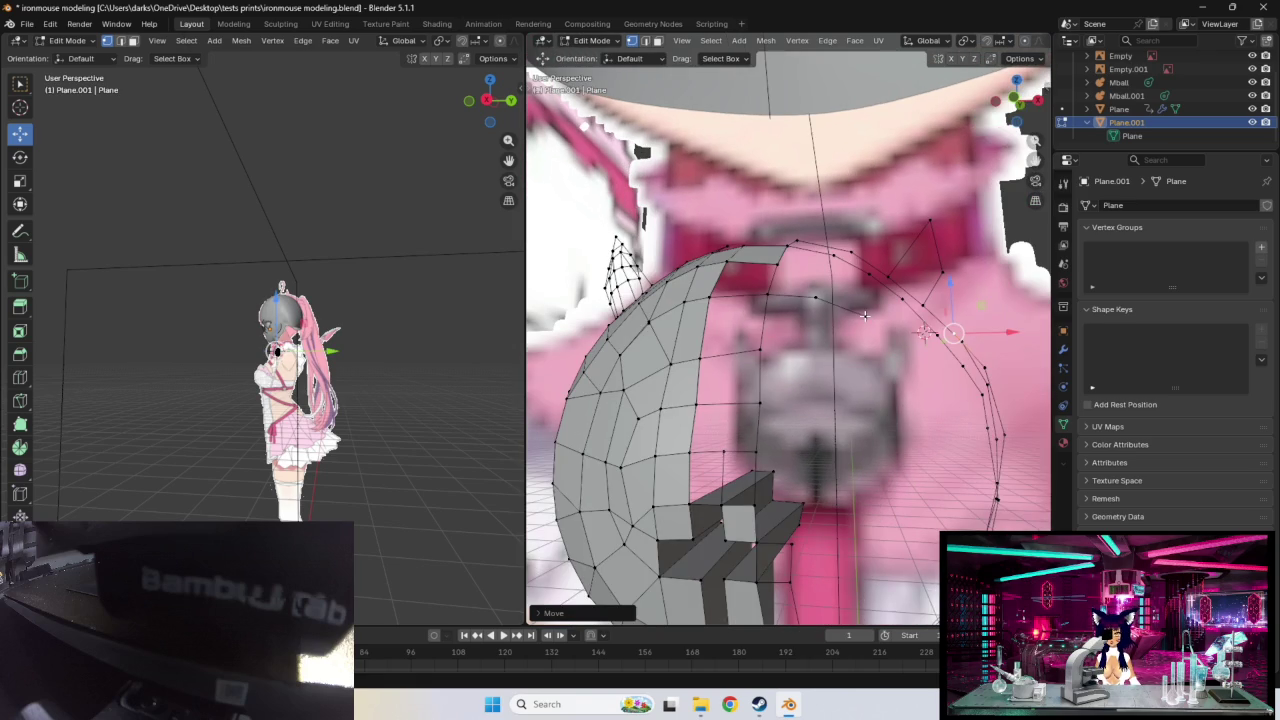
Step: Reposition two outline vertices near the pendant, checking them from new angles
left_click(904, 340)
mouse_move(904, 362)
middle_mouse_down()
mouse_move(868, 380)
mouse_move(820, 370)
middle_mouse_up()
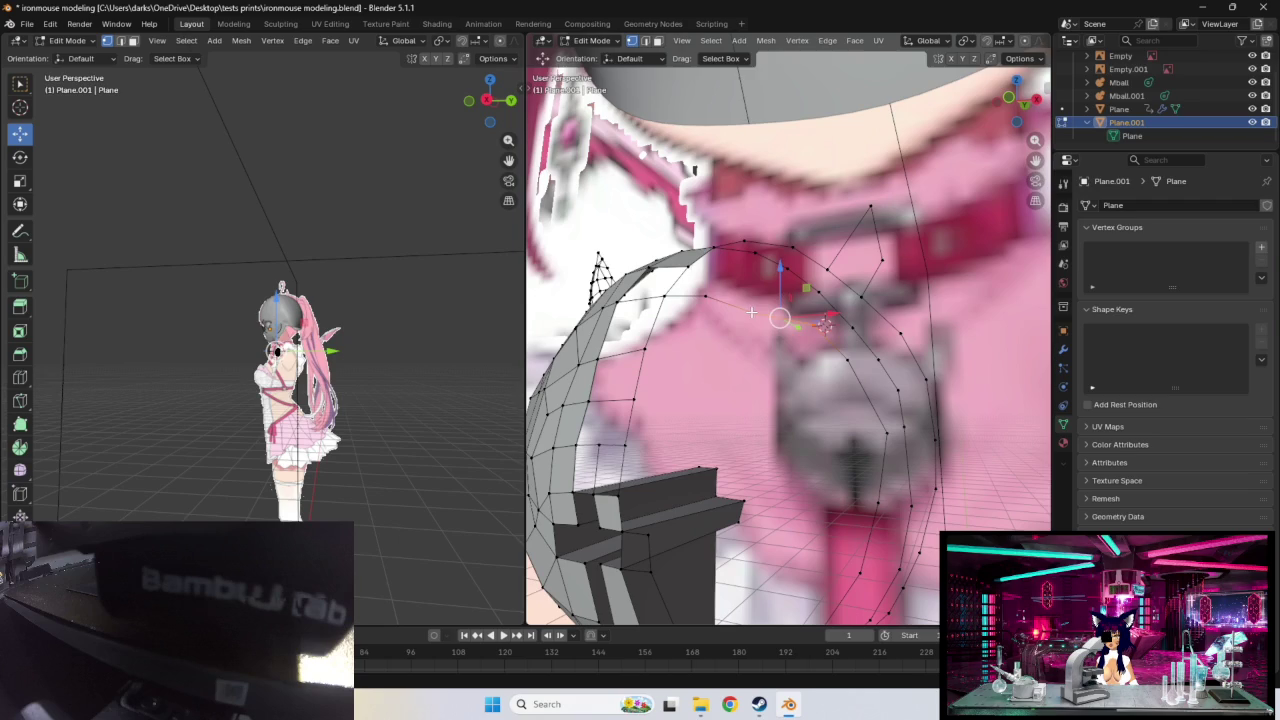
key("g")
left_click(749, 307)
middle_click_drag(749, 307, 738, 389)
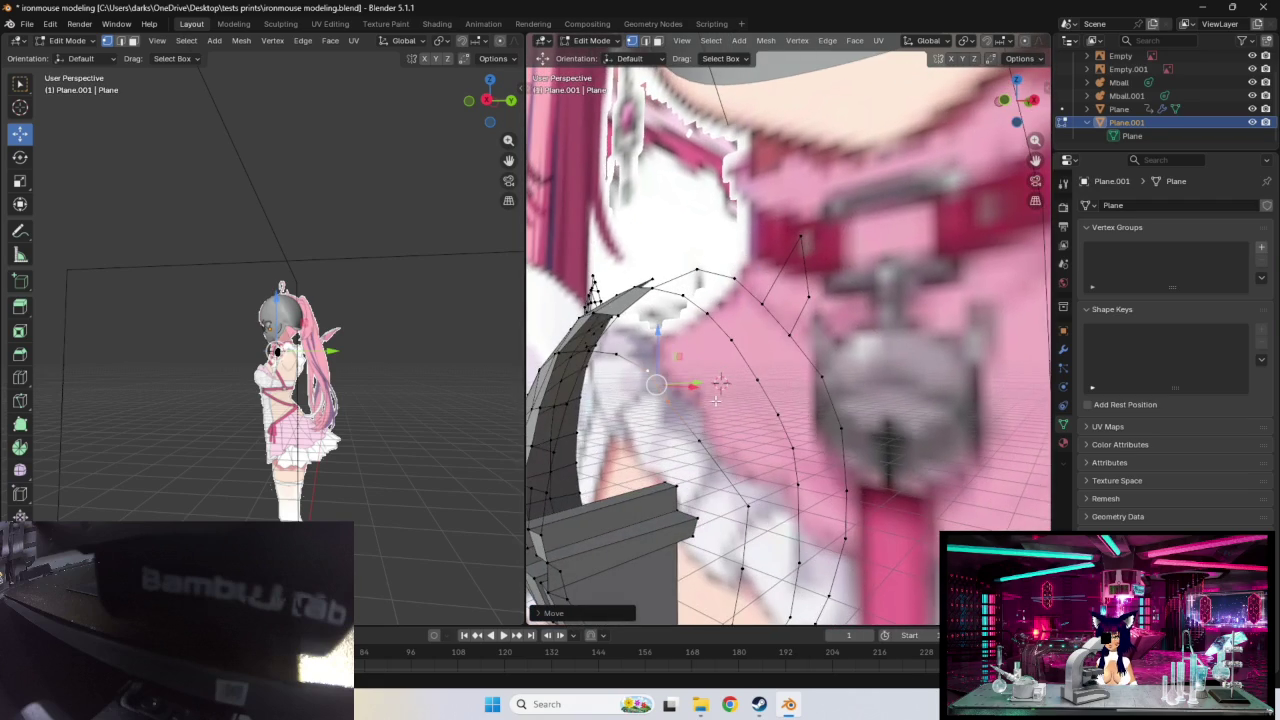
left_click(668, 404)
key("g")
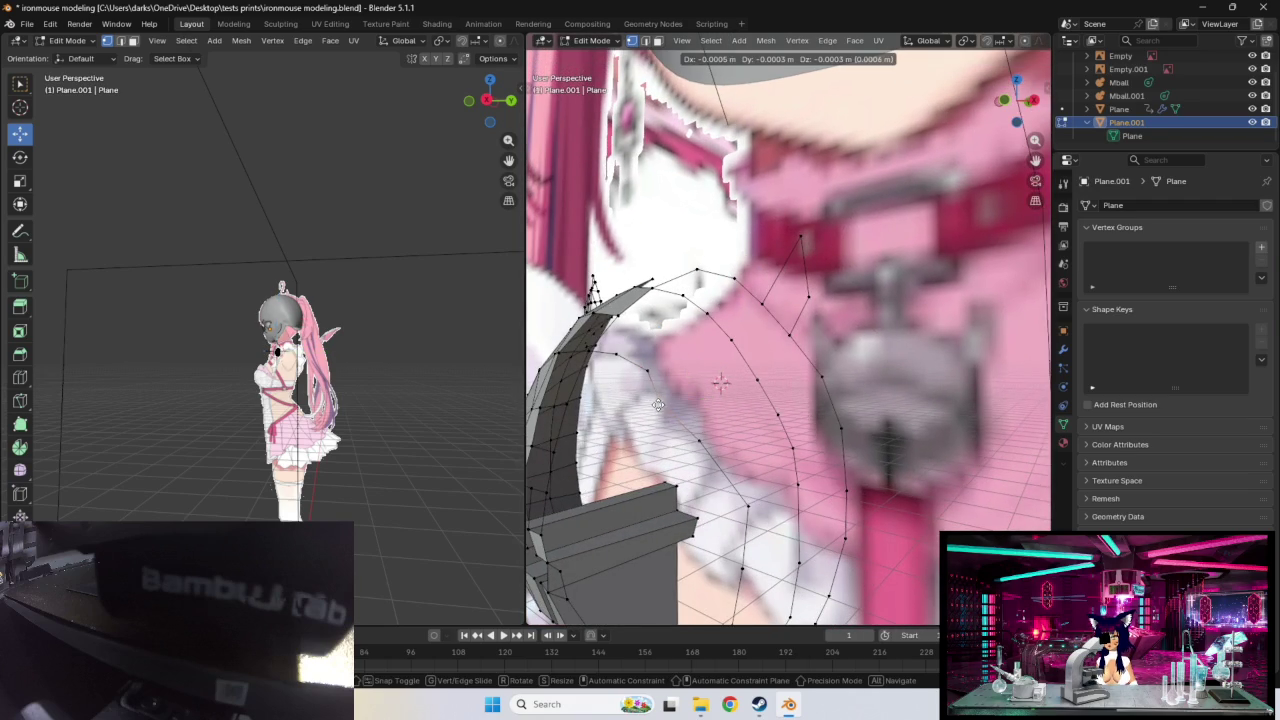
left_click(664, 404)
key("g")
left_click(756, 494)
Step: Nudge further outline vertices slightly left and down
key("g")
left_click(728, 530)
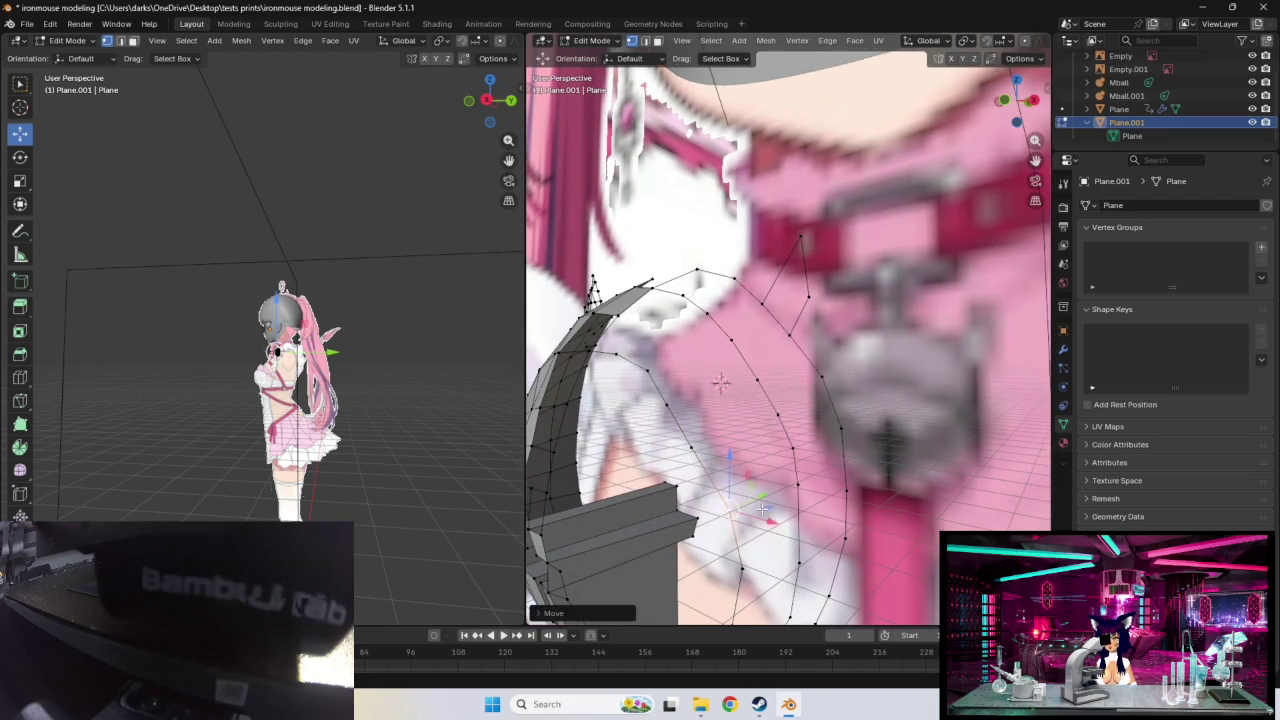
middle_click_drag(728, 530, 762, 485)
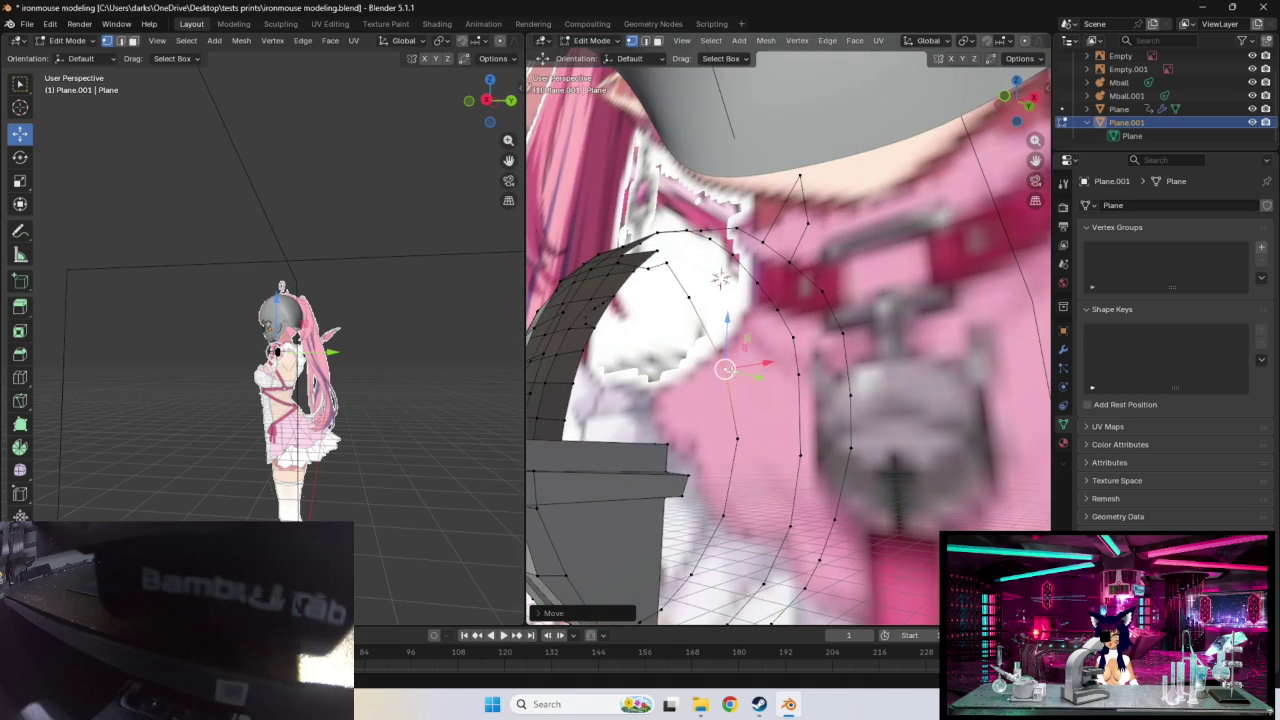
key("g")
left_click(716, 373)
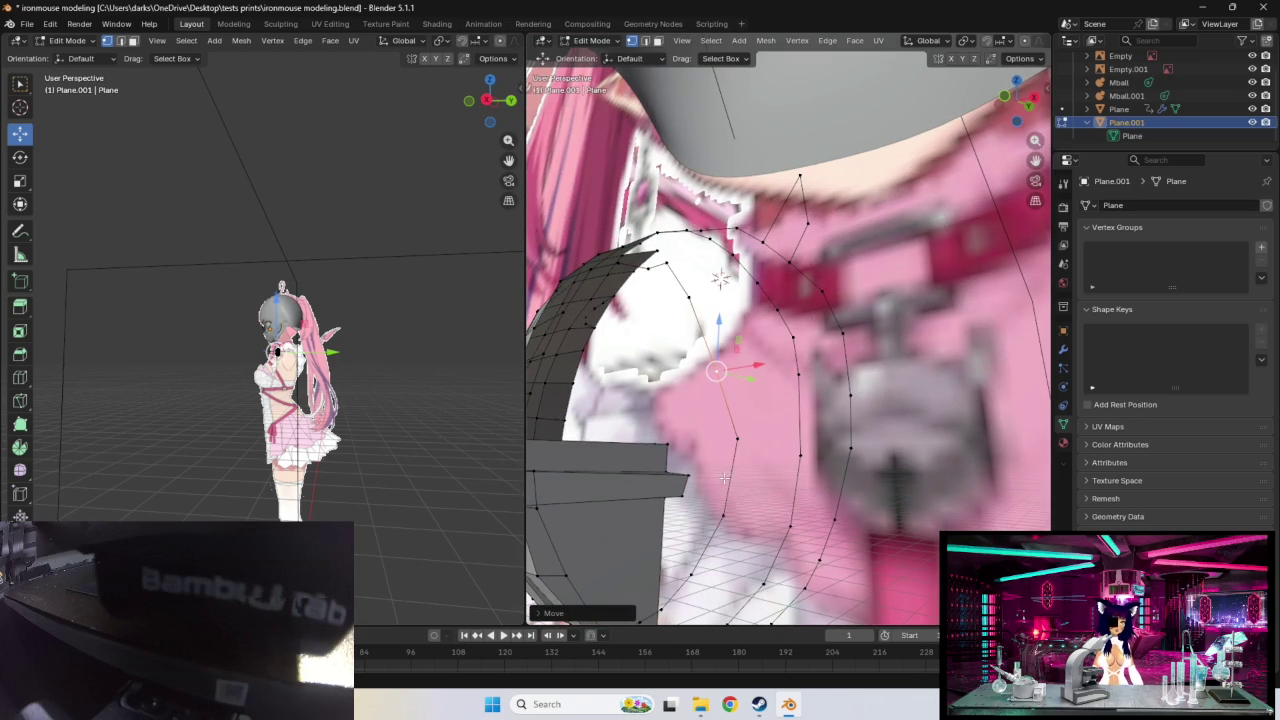
key("g")
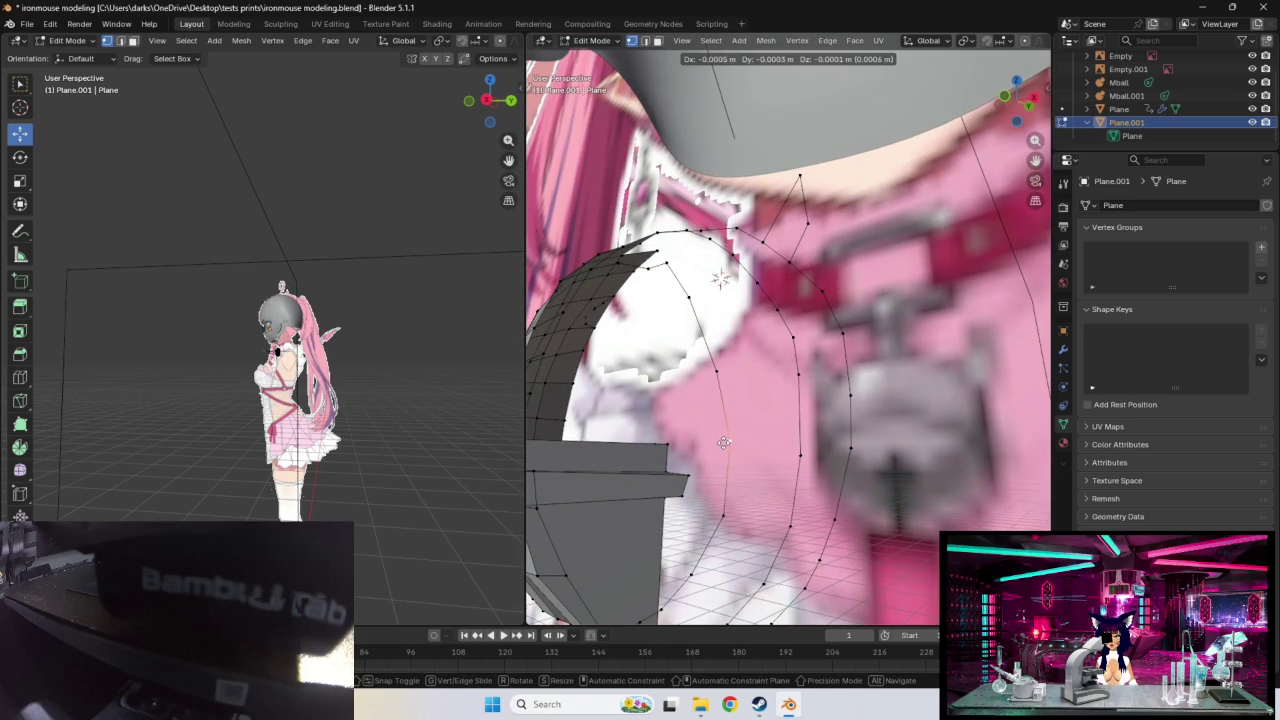
left_click(729, 443)
Step: Shift vertices near the collar top to tighten the chain at the pendant's upper point
mouse_move(729, 443)
middle_mouse_down()
mouse_move(763, 383)
mouse_move(787, 409)
mouse_move(847, 279)
middle_mouse_up()
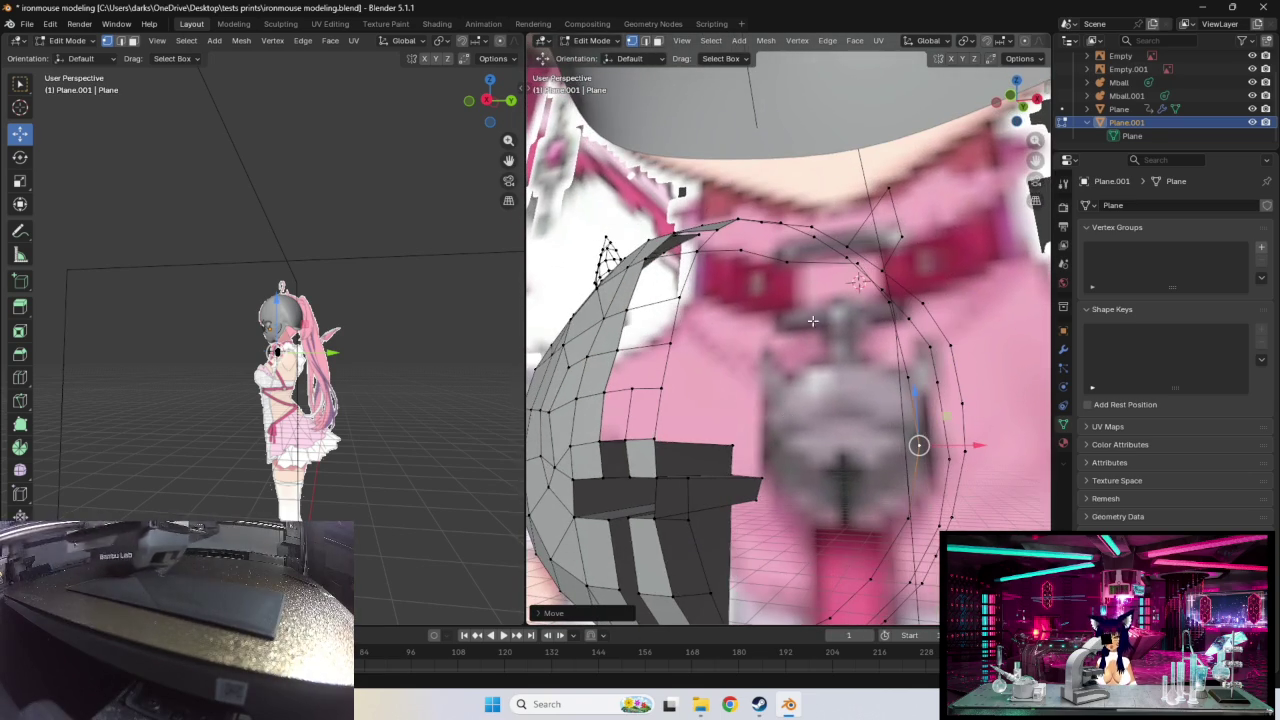
key("g")
left_click(848, 280)
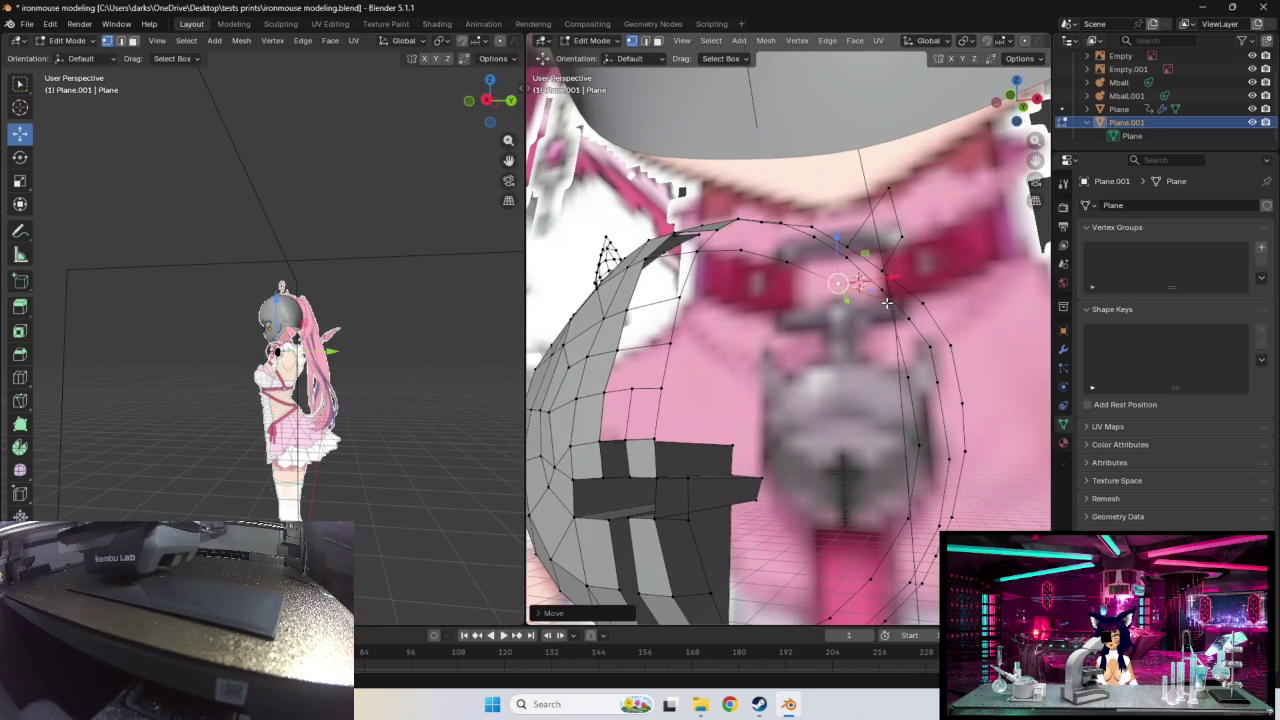
middle_click_drag(896, 354, 899, 330)
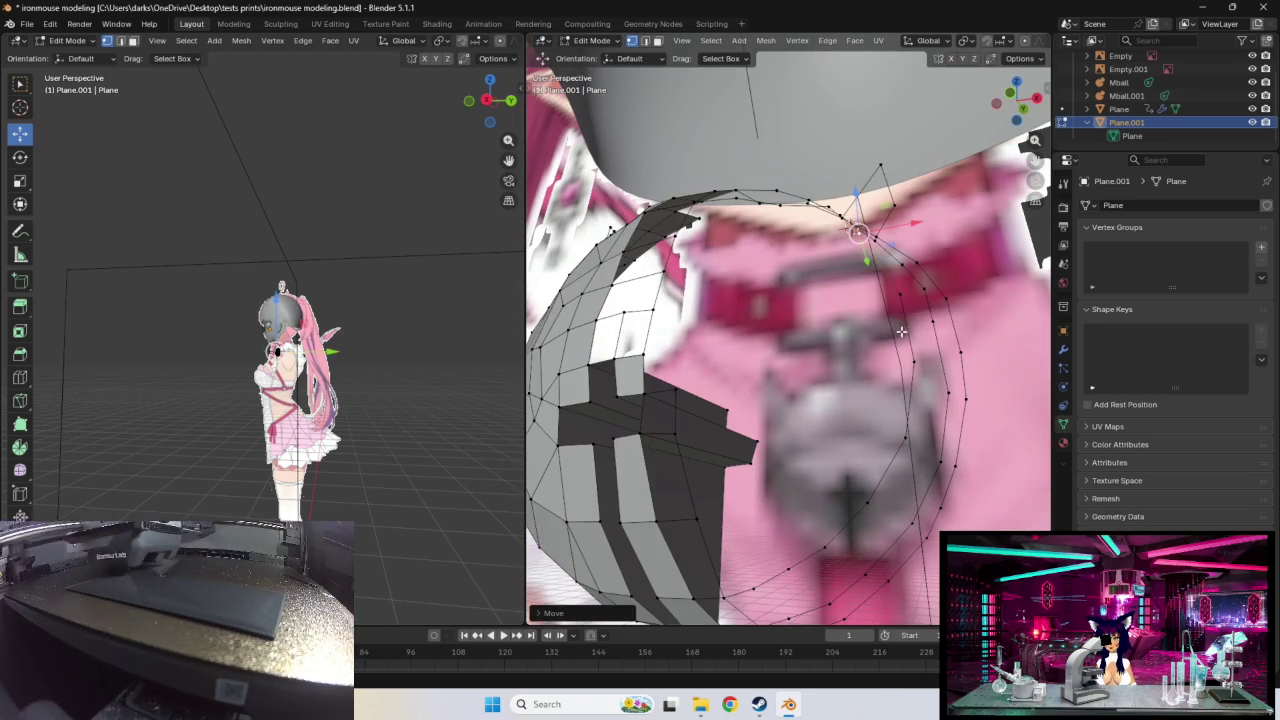
key("g")
left_click(905, 345)
key("g")
left_click(902, 358)
key("g")
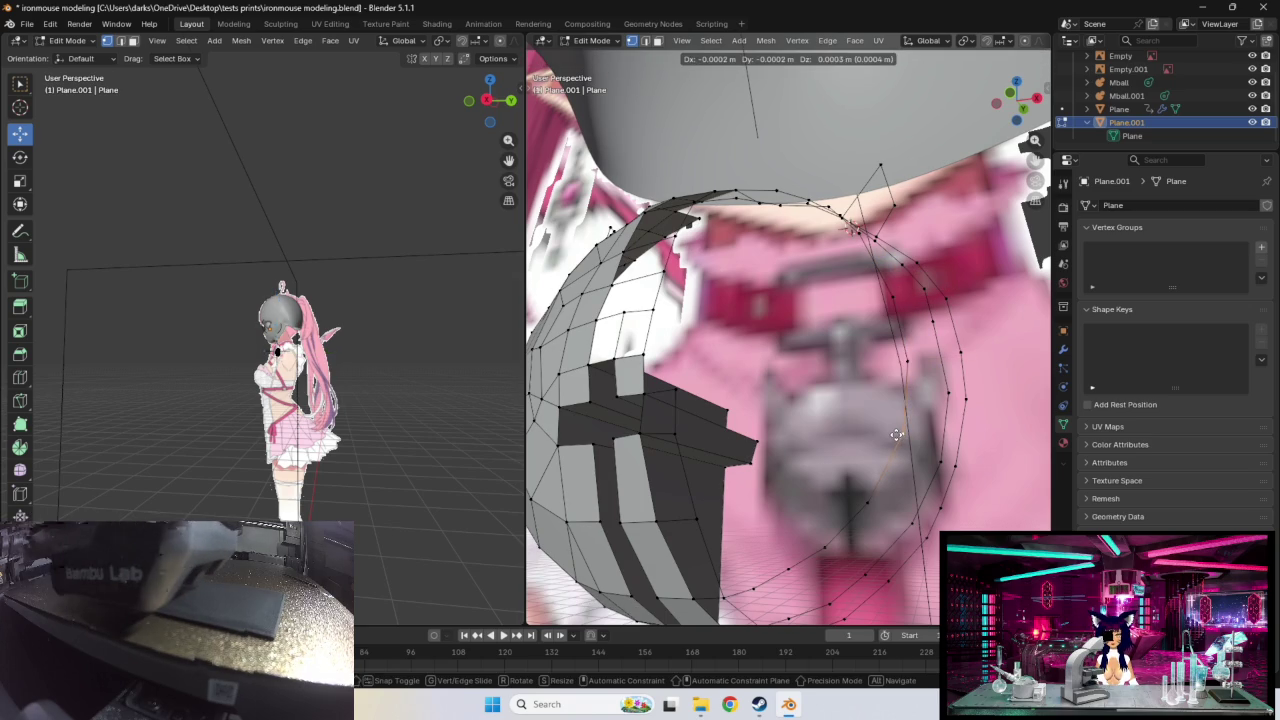
left_click(897, 434)
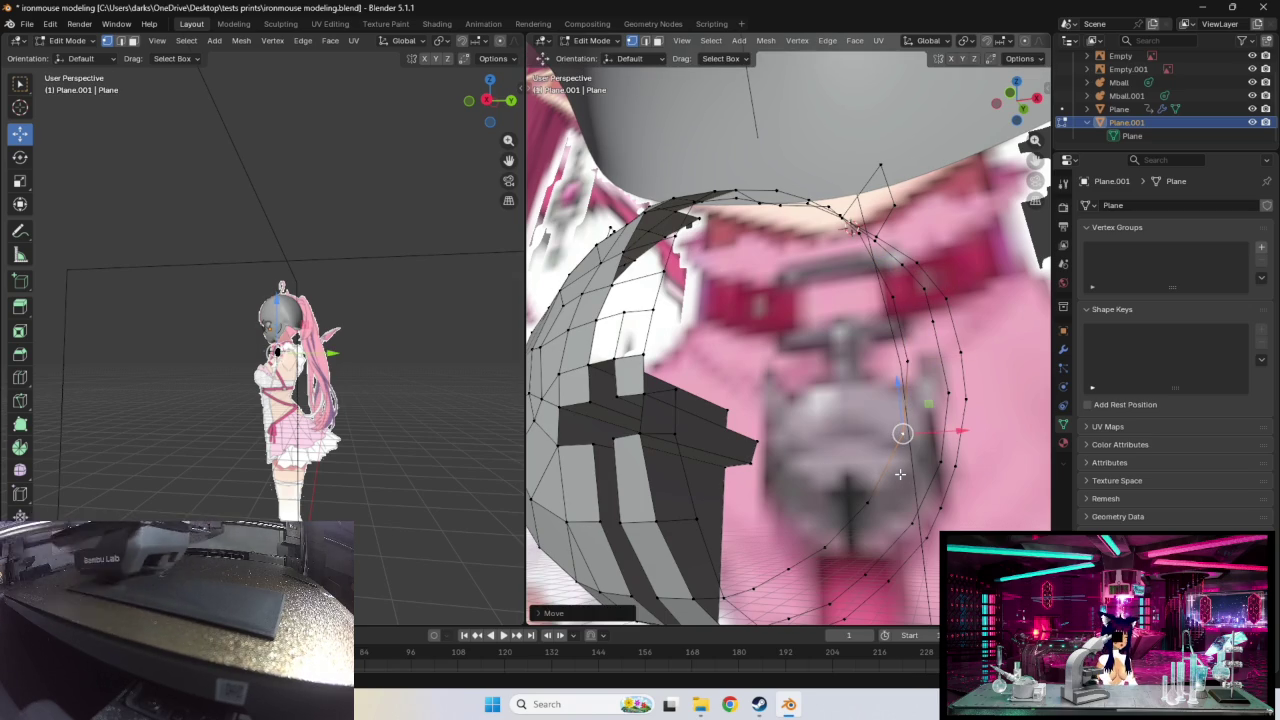
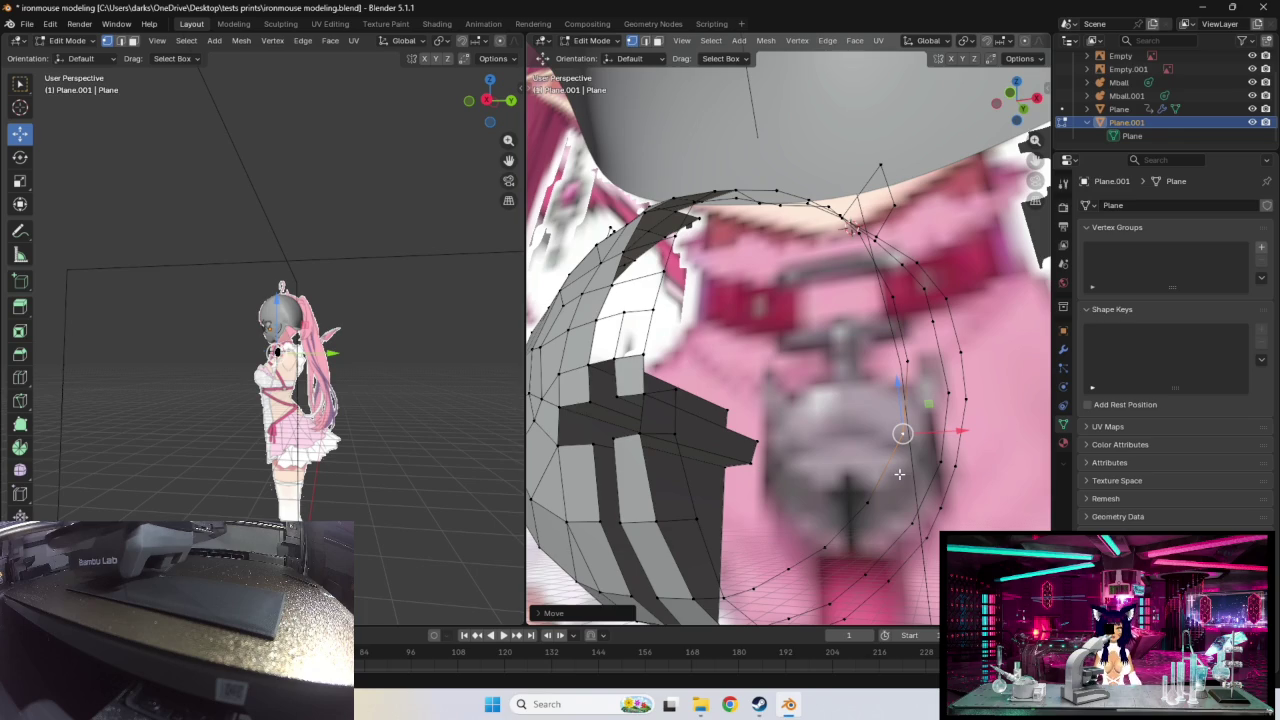
Step: Nudge several inner-ring vertices so they sit against the chest, checking from different angles
middle_click_drag(899, 474, 845, 347)
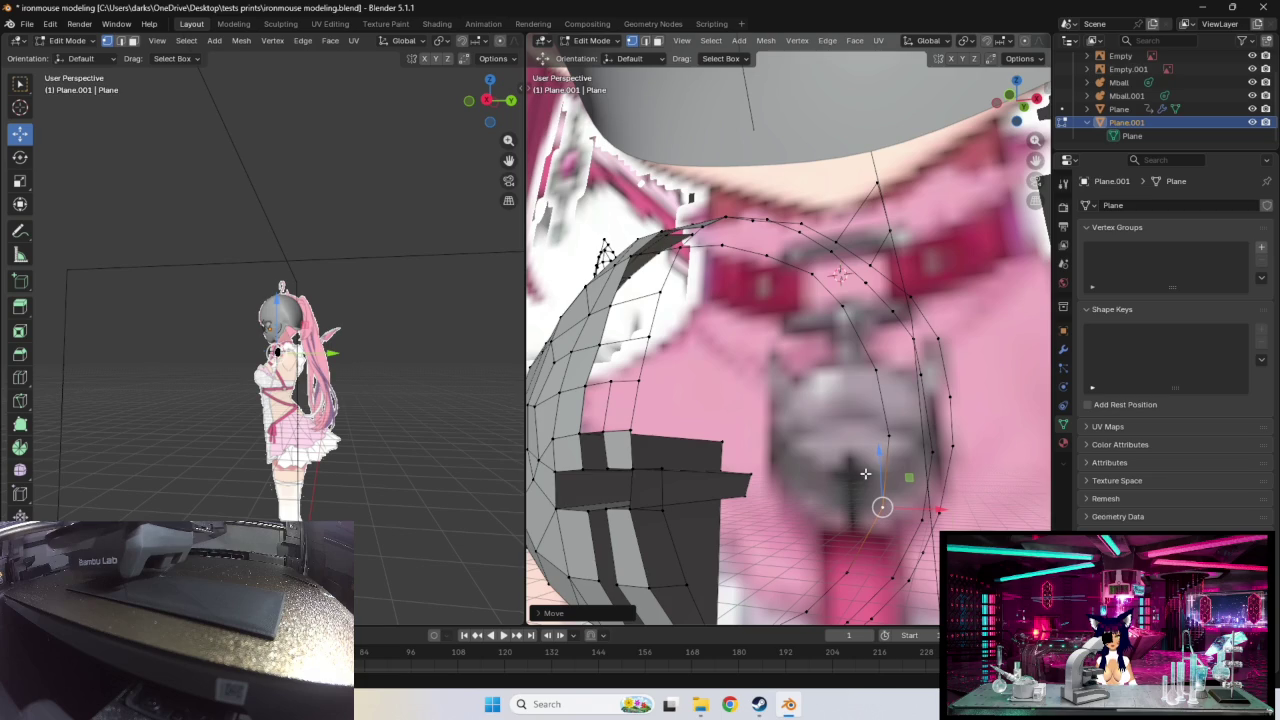
left_click_drag(882, 507, 879, 499)
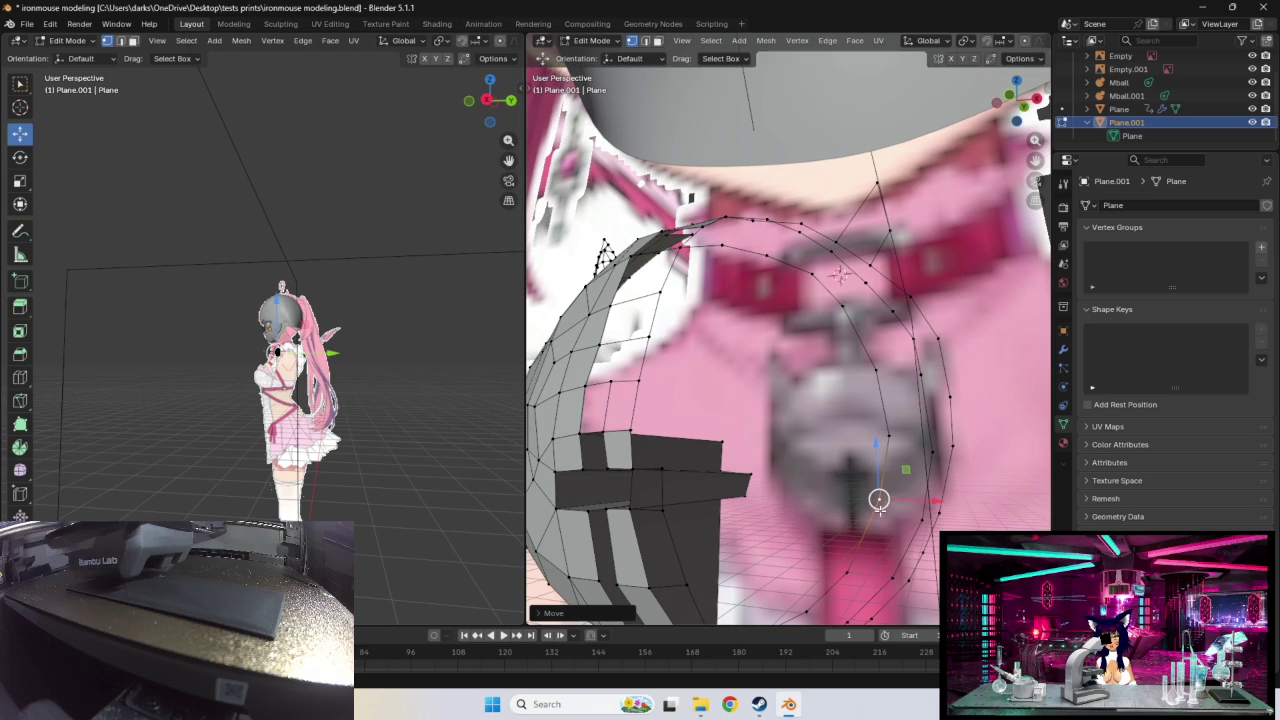
middle_click_drag(863, 548, 912, 477)
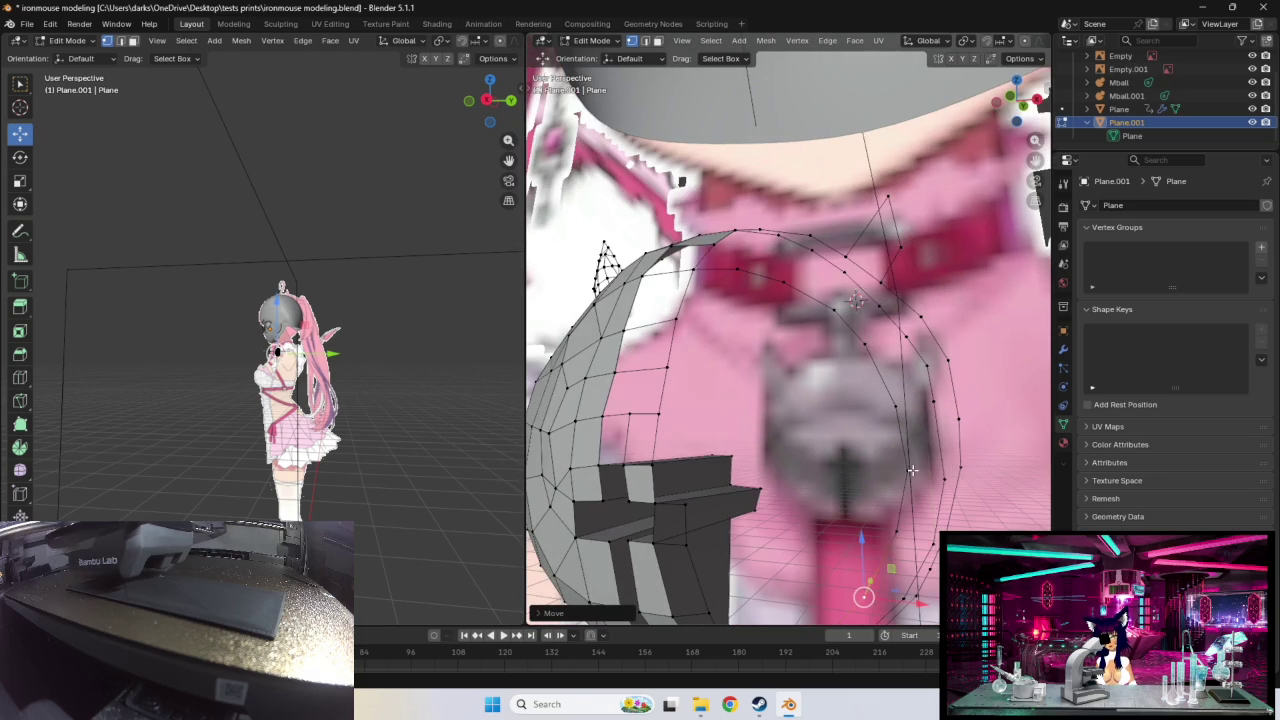
left_click_drag(912, 477, 906, 478)
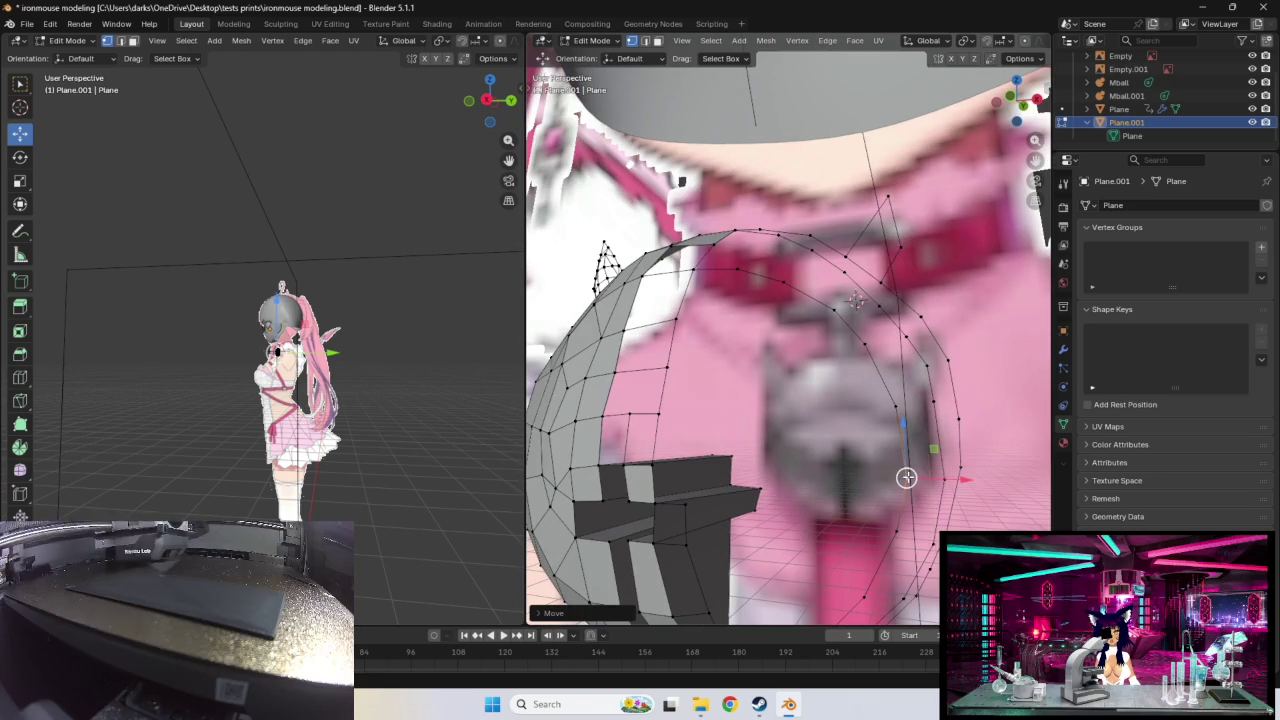
mouse_move(906, 478)
middle_mouse_down()
mouse_move(891, 455)
mouse_move(914, 405)
middle_mouse_up()
left_click_drag(928, 372, 916, 381)
left_click_drag(952, 428, 940, 435)
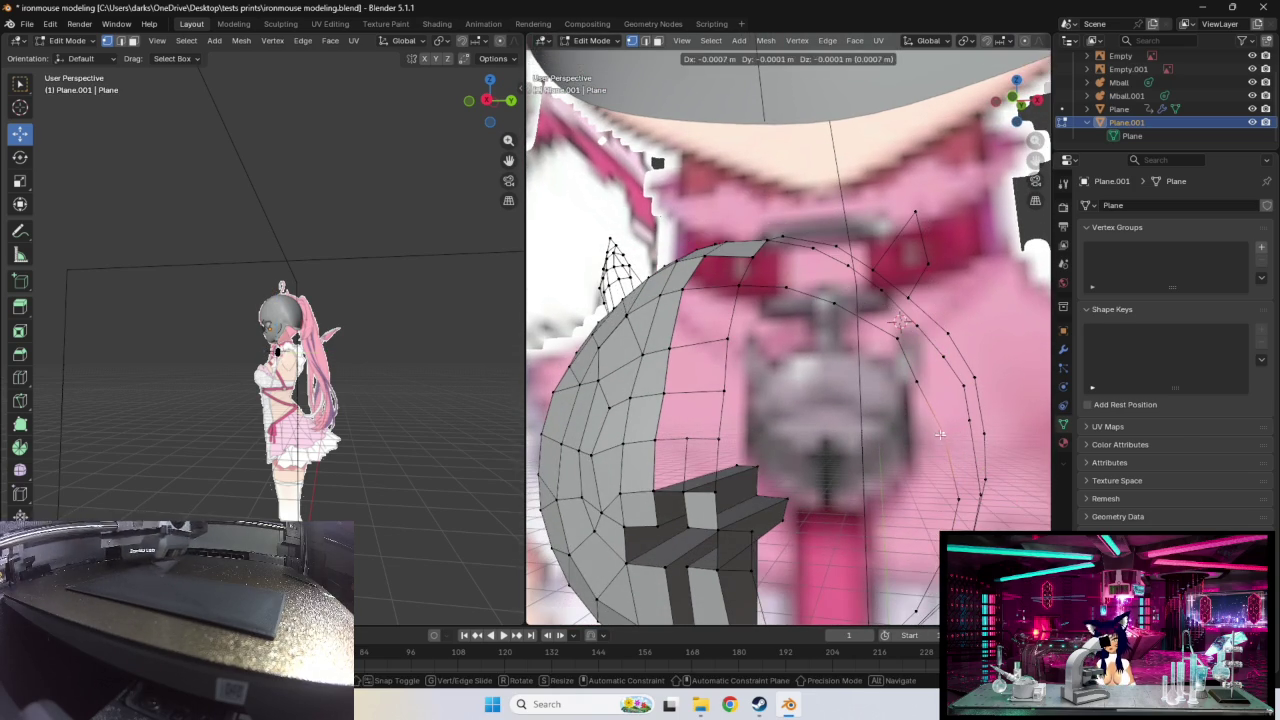
left_click_drag(901, 321, 934, 542)
middle_click_drag(934, 542, 933, 473)
left_click_drag(933, 473, 950, 396)
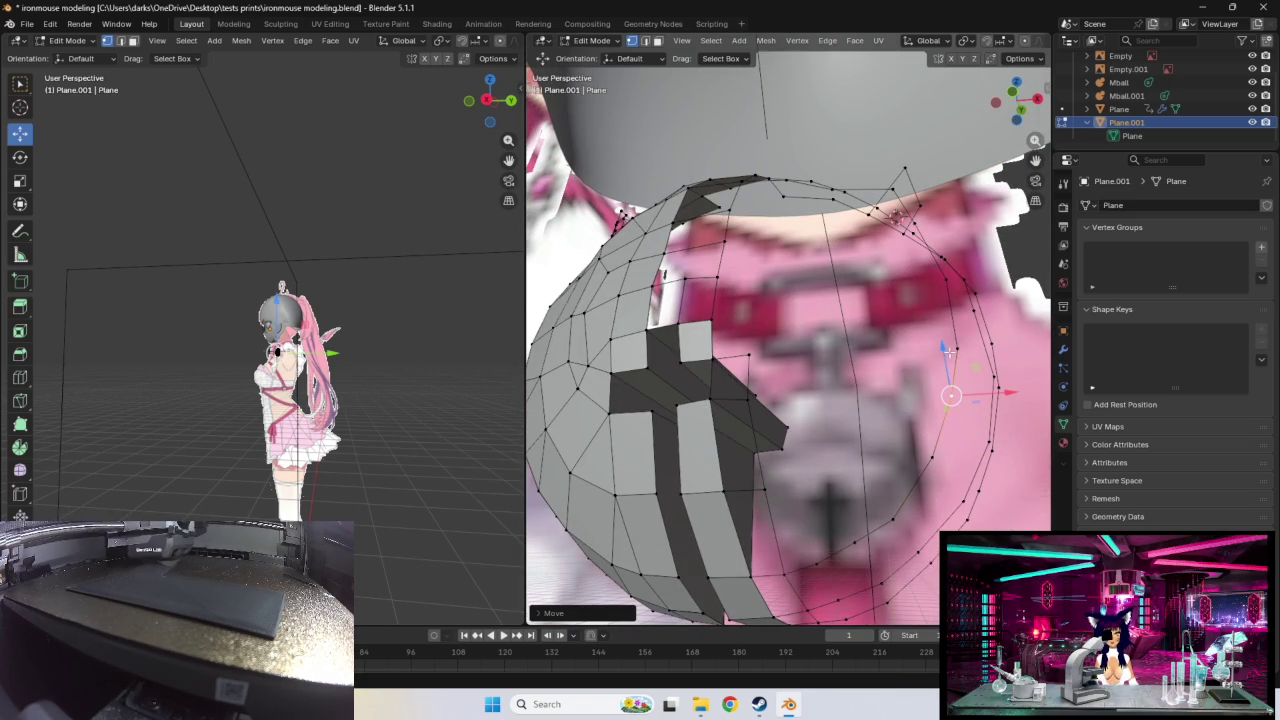
middle_click_drag(928, 353, 913, 370)
Step: Move a series of ring vertices down-right along the chest curve
key("g")
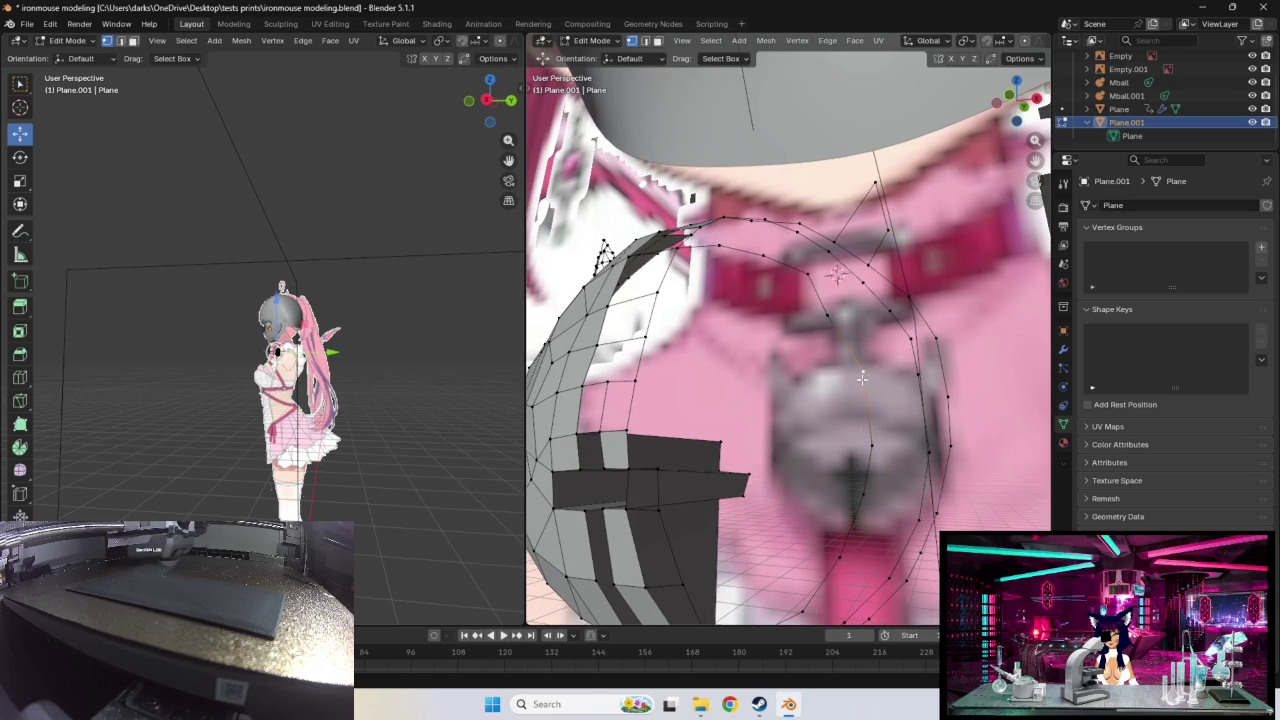
left_click(805, 280)
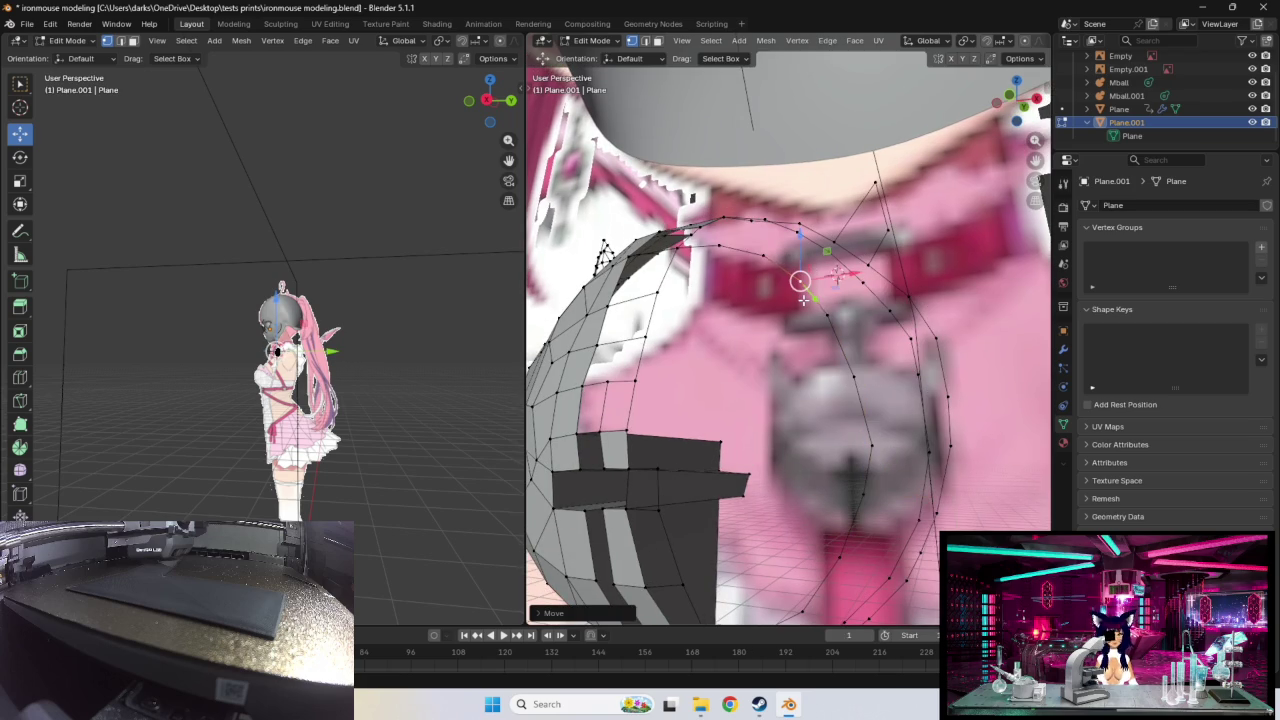
mouse_move(803, 298)
middle_mouse_down()
mouse_move(743, 402)
mouse_move(773, 245)
middle_mouse_up()
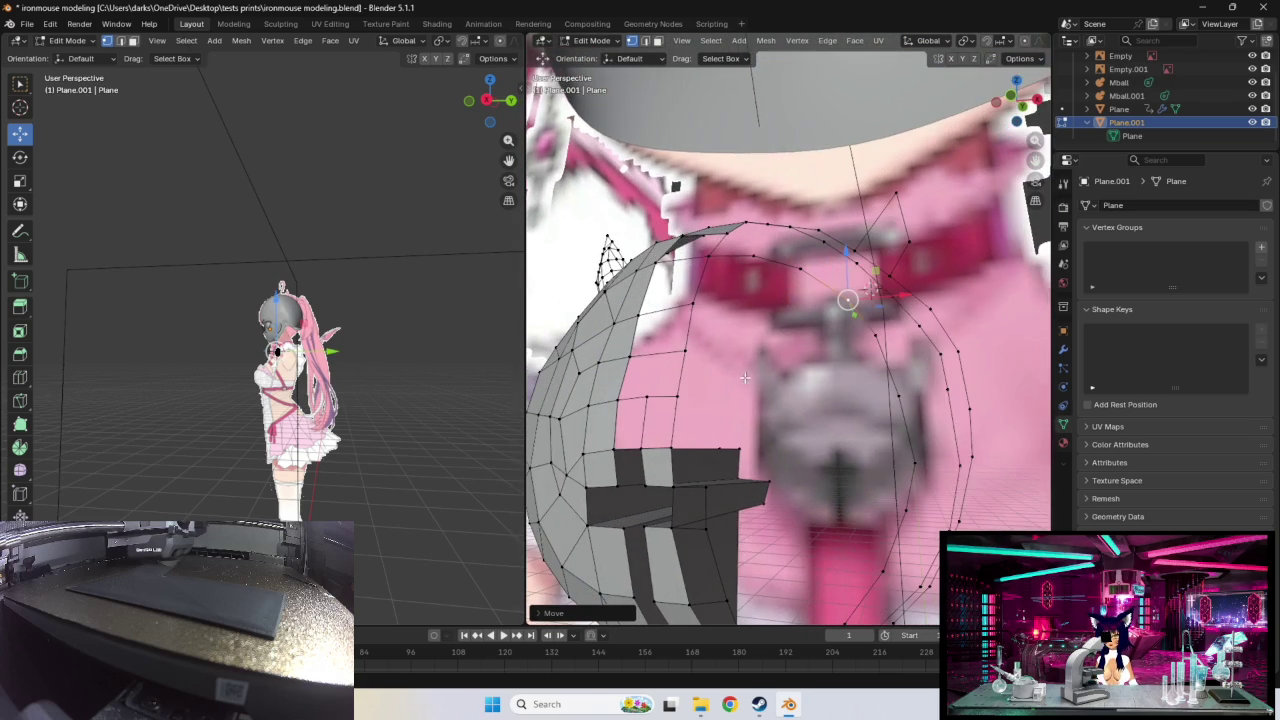
key("g")
left_click(789, 277)
key("g")
left_click(811, 315)
key("g")
left_click(914, 385)
key("g")
left_click(862, 405)
key("g")
left_click(902, 467)
Step: Shift the lower ring vertices down-left so the ring follows the chest
key("g")
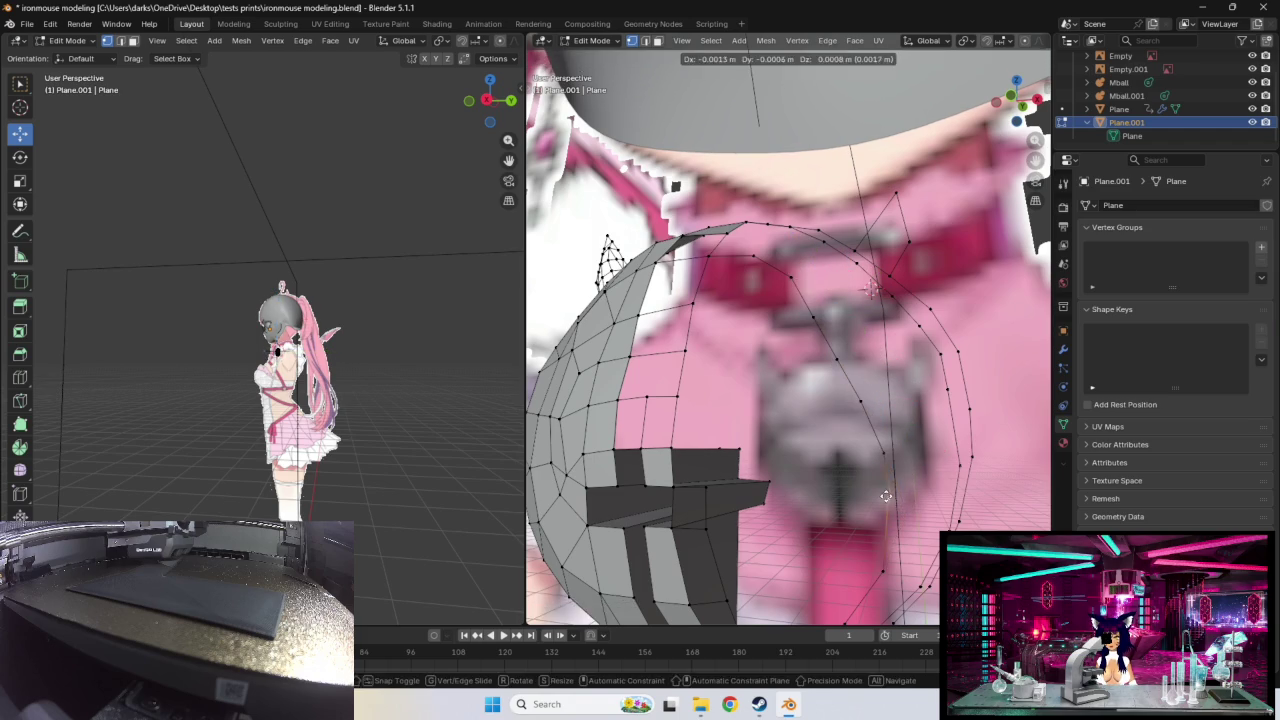
left_click(910, 508)
middle_click_drag(910, 508, 933, 494)
key("g")
left_click(842, 522)
key("g")
left_click(830, 544)
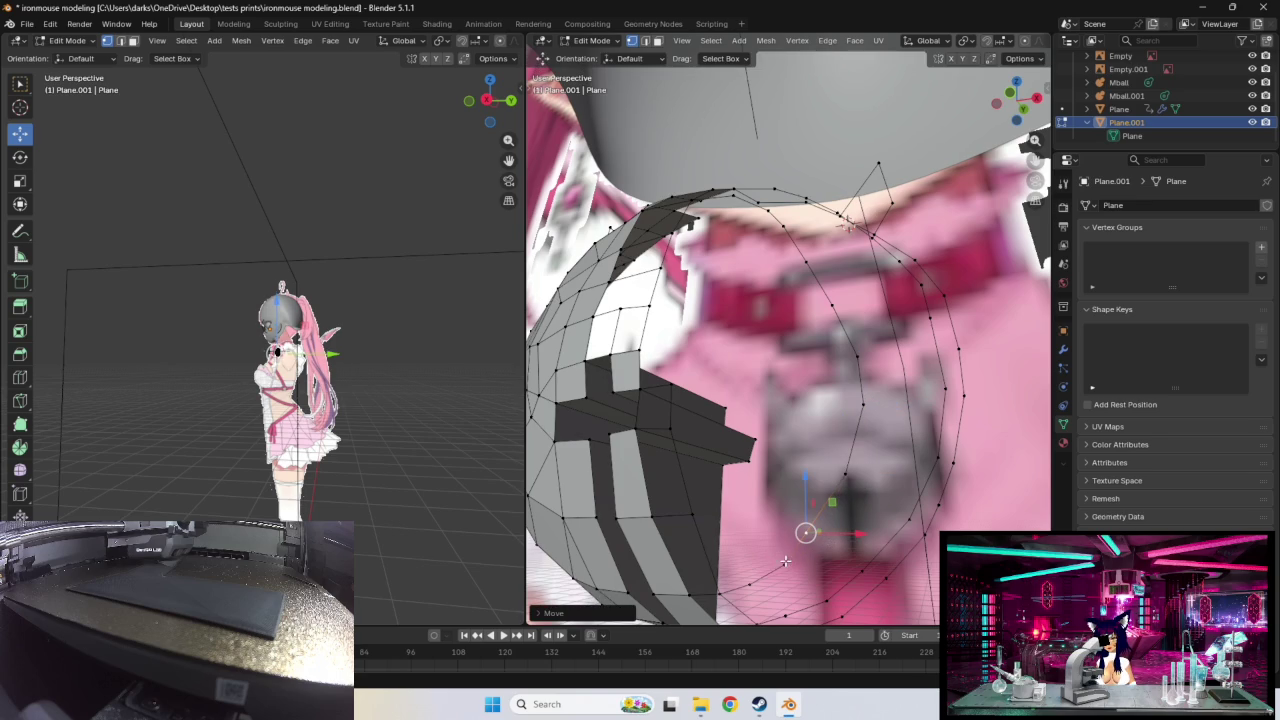
key("g")
left_click(784, 556)
key("g")
left_click(781, 553)
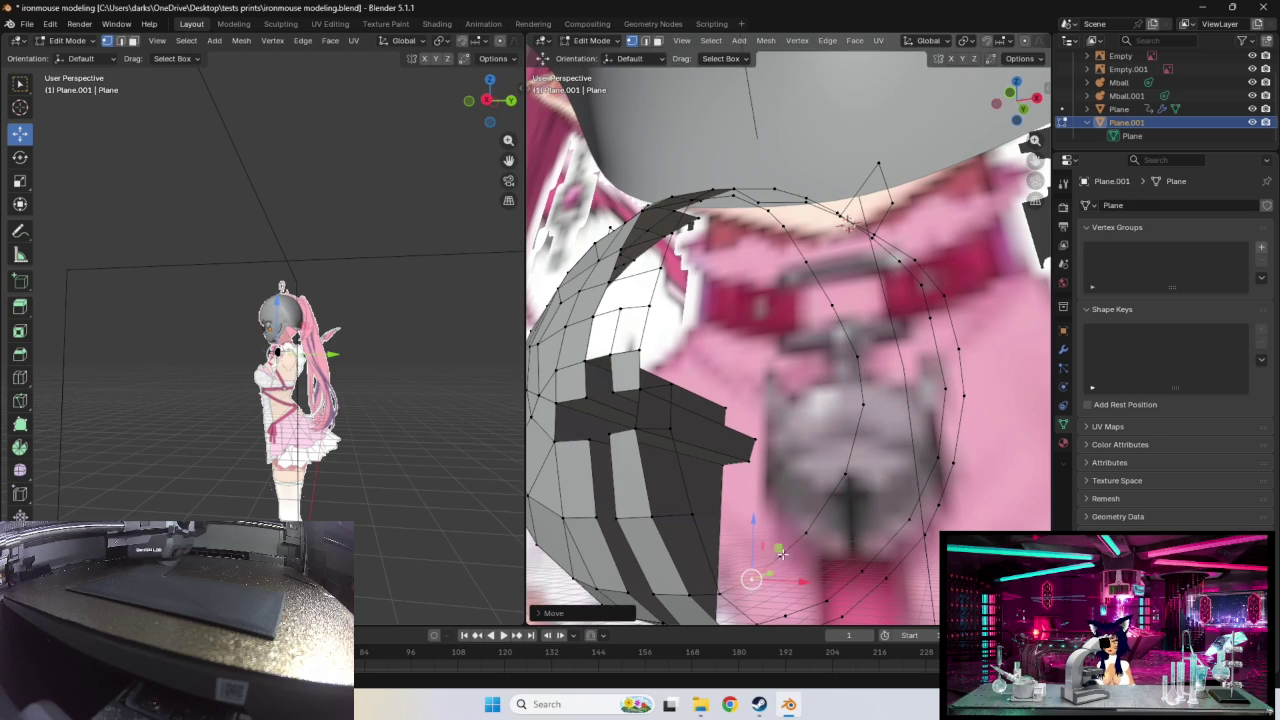
middle_click_drag(781, 553, 815, 411)
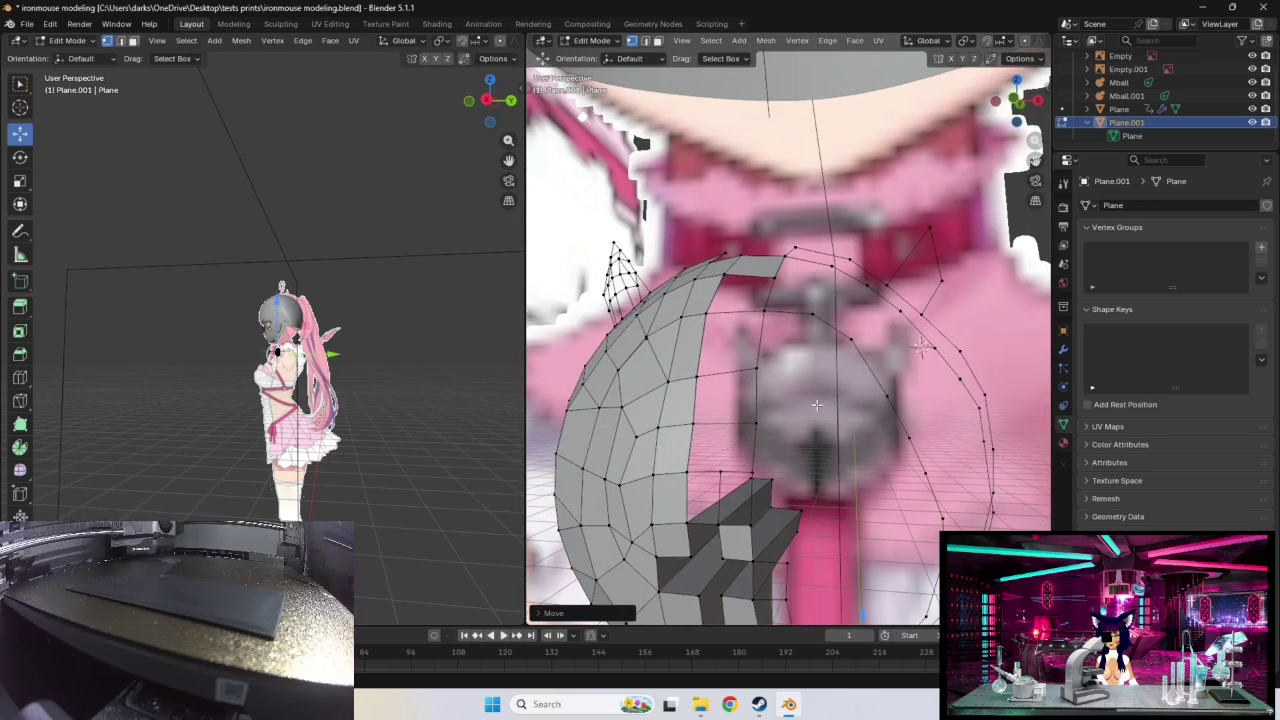
Step: Reposition outer-ring vertices up-left and down-right to sit on the torso surface
left_click(887, 390)
key("g")
left_click(840, 345)
key("g")
left_click(833, 348)
key("g")
left_click(875, 368)
key("g")
left_click(925, 462)
key("g")
left_click(916, 435)
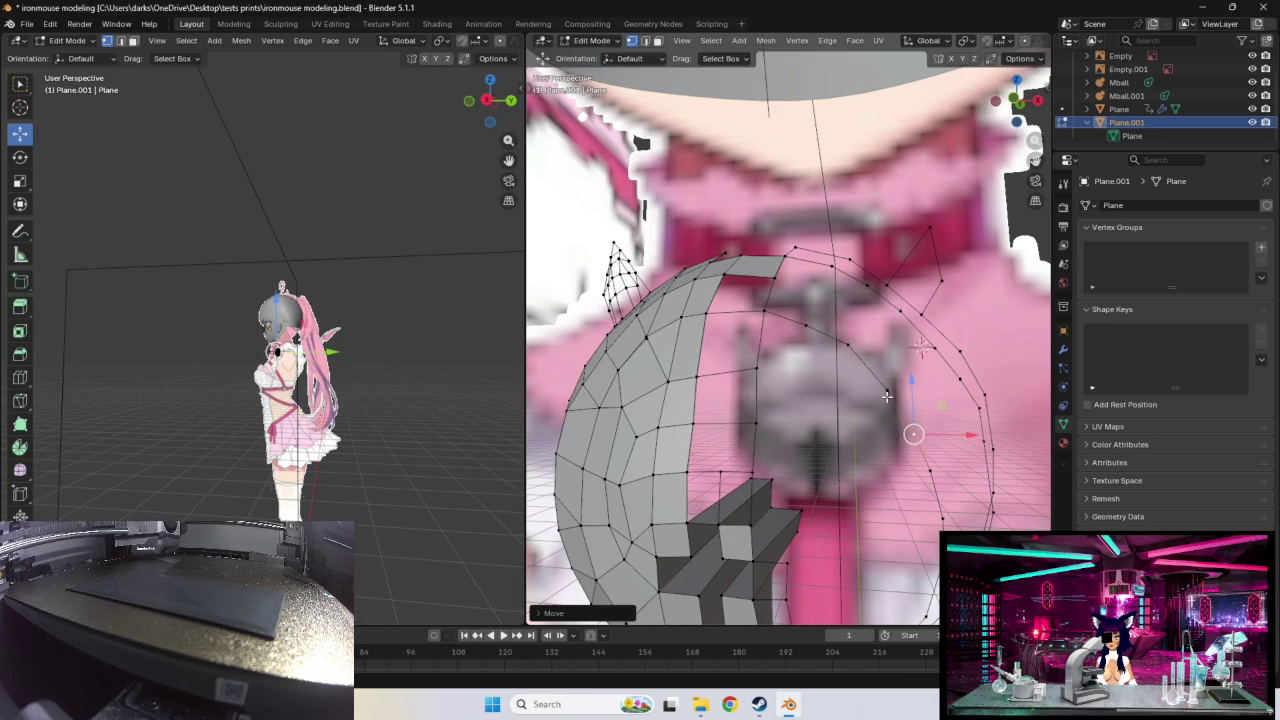
middle_click_drag(916, 435, 1012, 376)
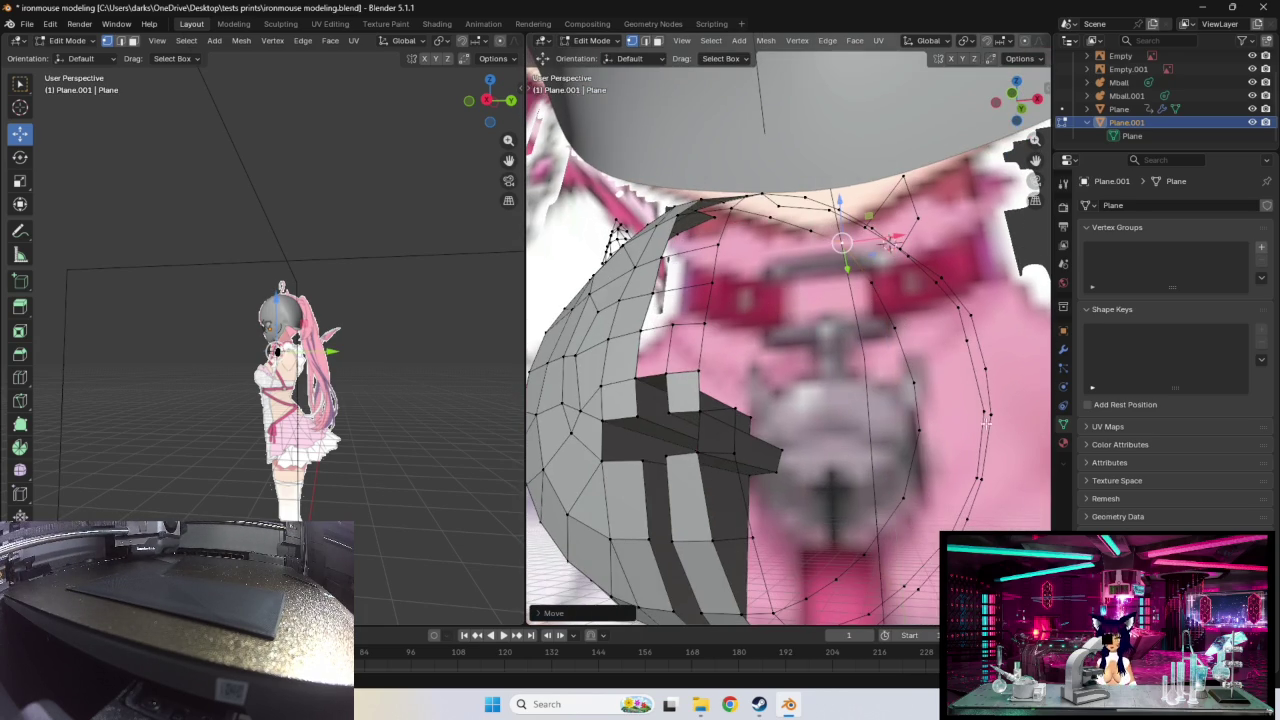
middle_click_drag(986, 422, 864, 325)
Step: Pull more ring vertices downward and down-left to hug the torso
key("g")
left_click(856, 400)
key("g")
left_click(853, 422)
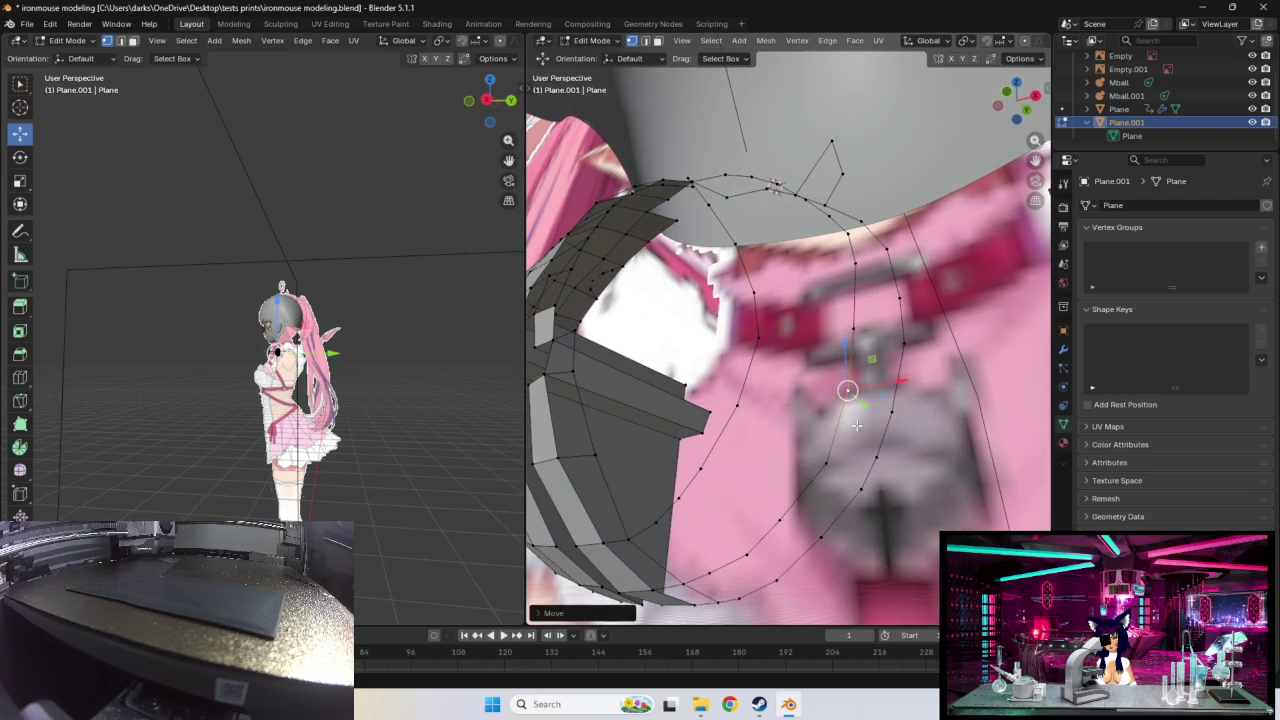
middle_click_drag(853, 422, 883, 413)
key("g")
left_click(954, 390)
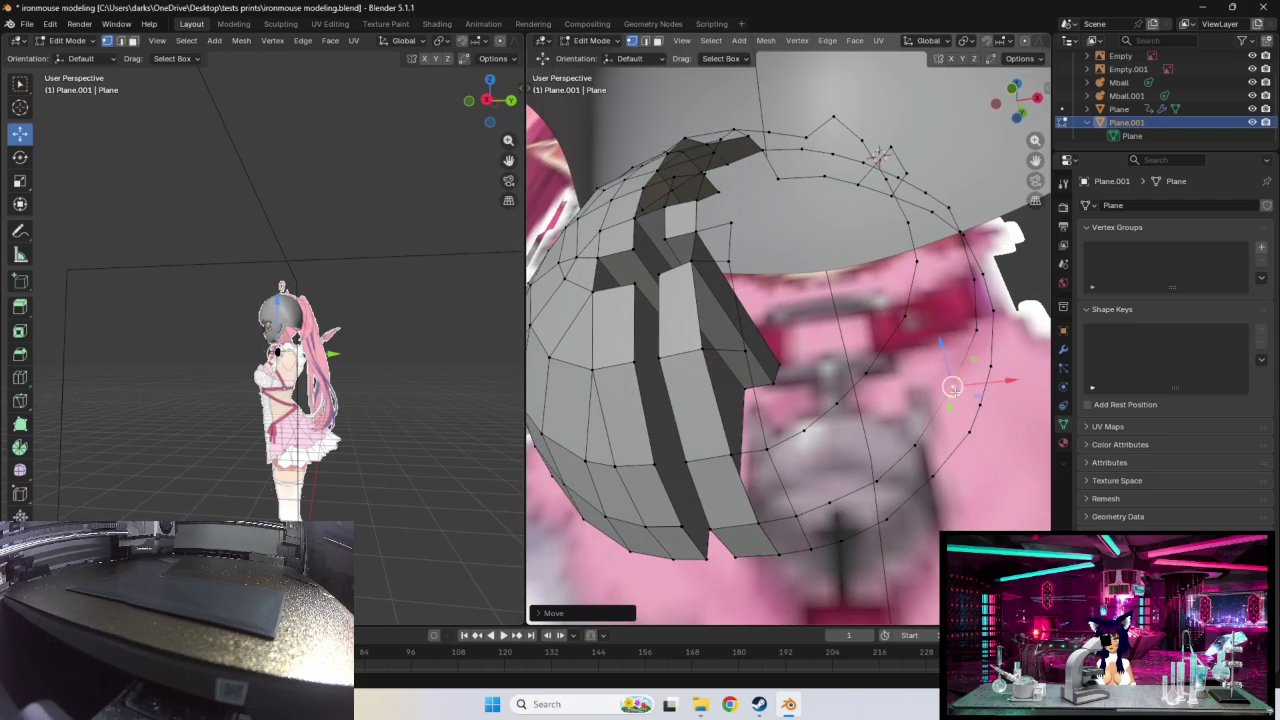
key("g")
left_click(914, 442)
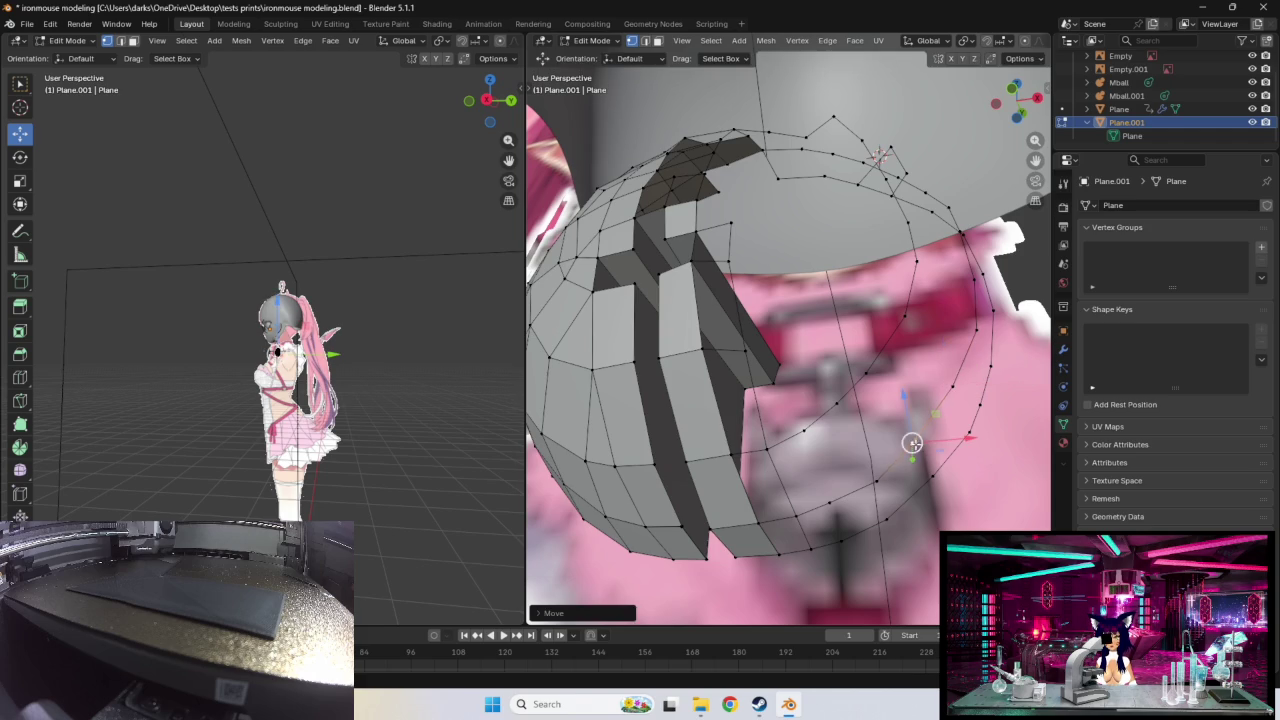
key("g")
left_click(871, 469)
mouse_move(871, 469)
middle_mouse_down()
mouse_move(863, 560)
mouse_move(995, 461)
middle_mouse_up()
key("g")
left_click(943, 510)
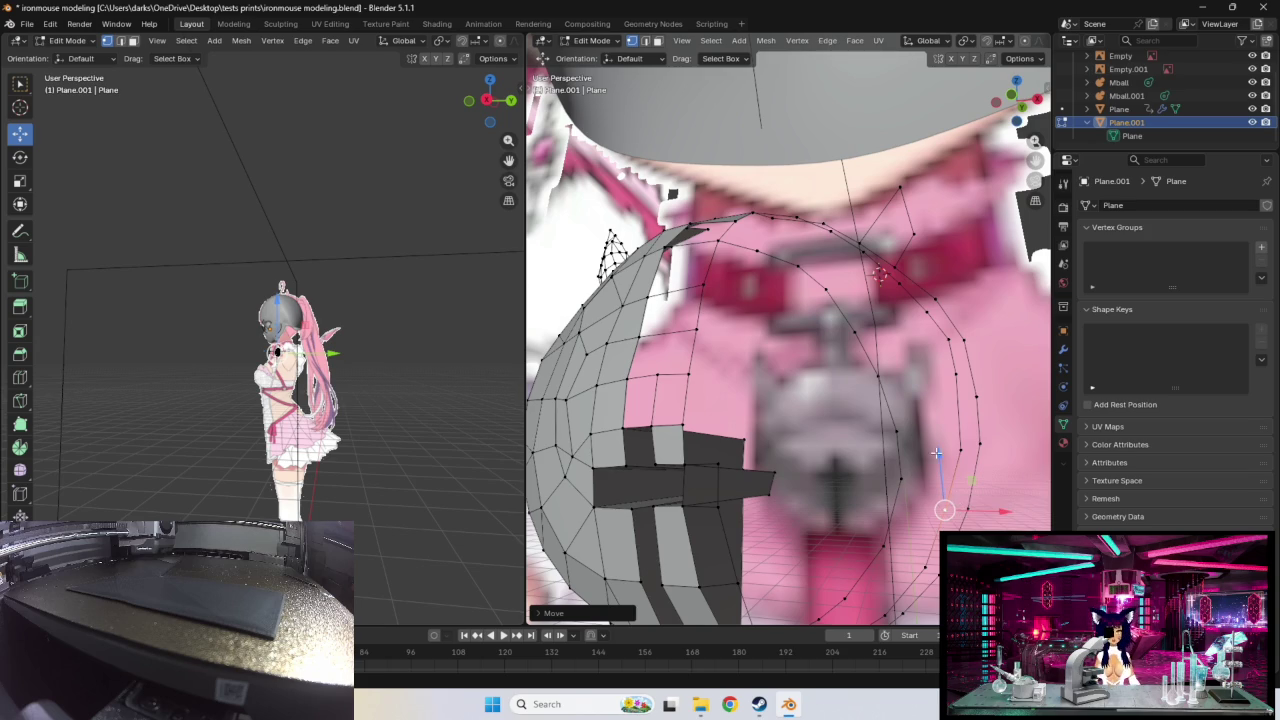
Step: Raise a vertex on the right edge loop and settle its neighbouring vertices
left_click_drag(958, 461, 953, 372)
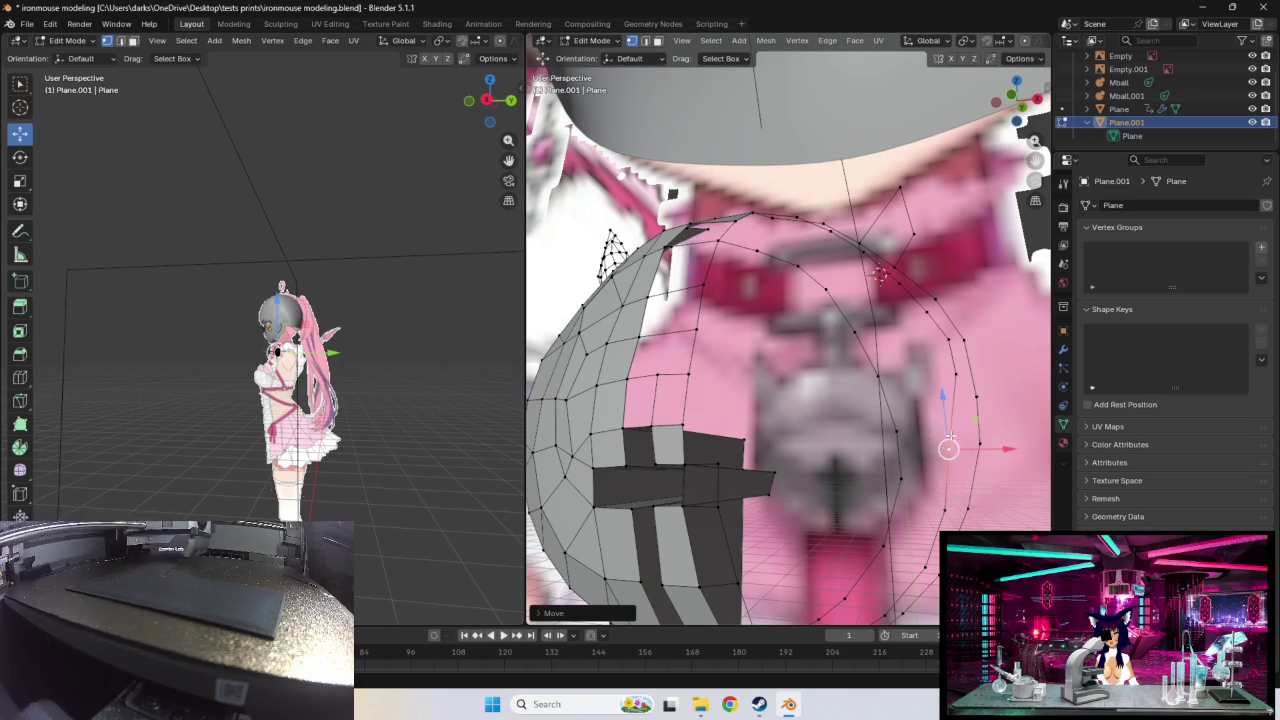
middle_click_drag(953, 372, 945, 423)
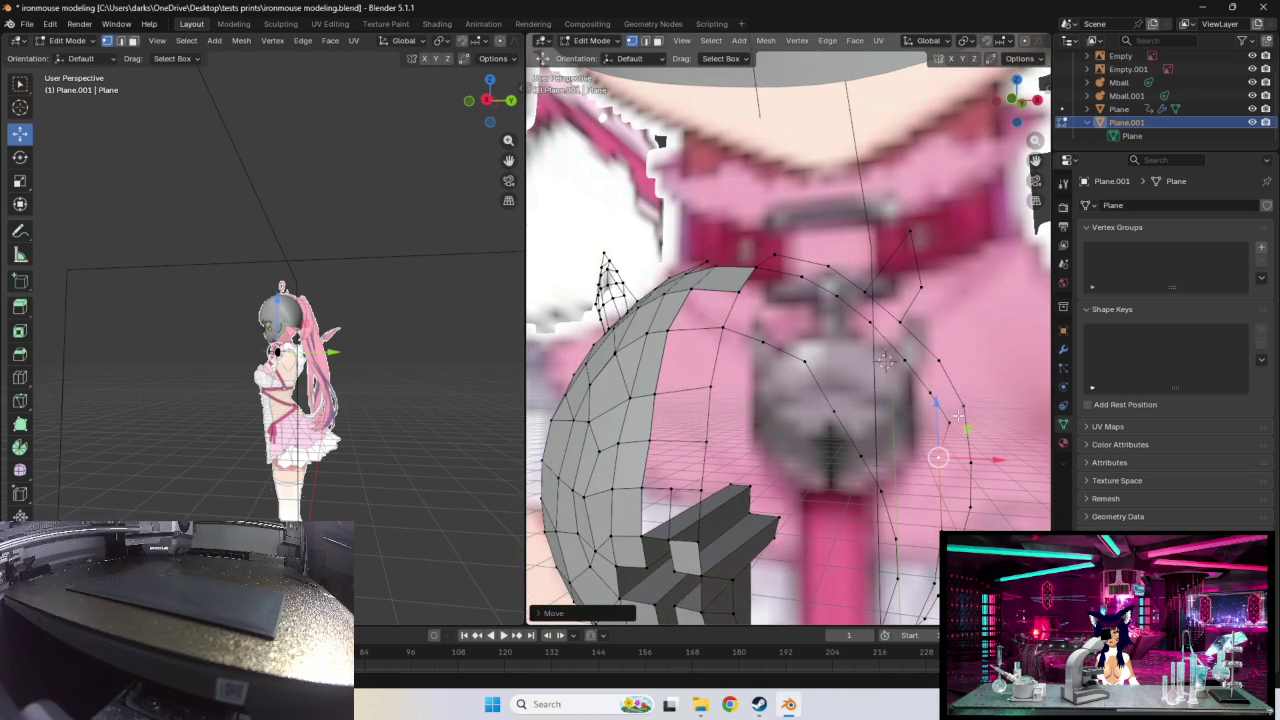
key("g")
left_click(945, 423)
key("g")
left_click(911, 399)
key("g")
left_click(895, 366)
Step: Adjust the upper ring vertices up-left so the loop evenly follows the chest
key("g")
left_click(830, 300)
key("g")
left_click(802, 283)
key("g")
left_click(806, 287)
mouse_move(806, 287)
middle_mouse_down()
mouse_move(841, 333)
mouse_move(836, 365)
middle_mouse_up()
key("g")
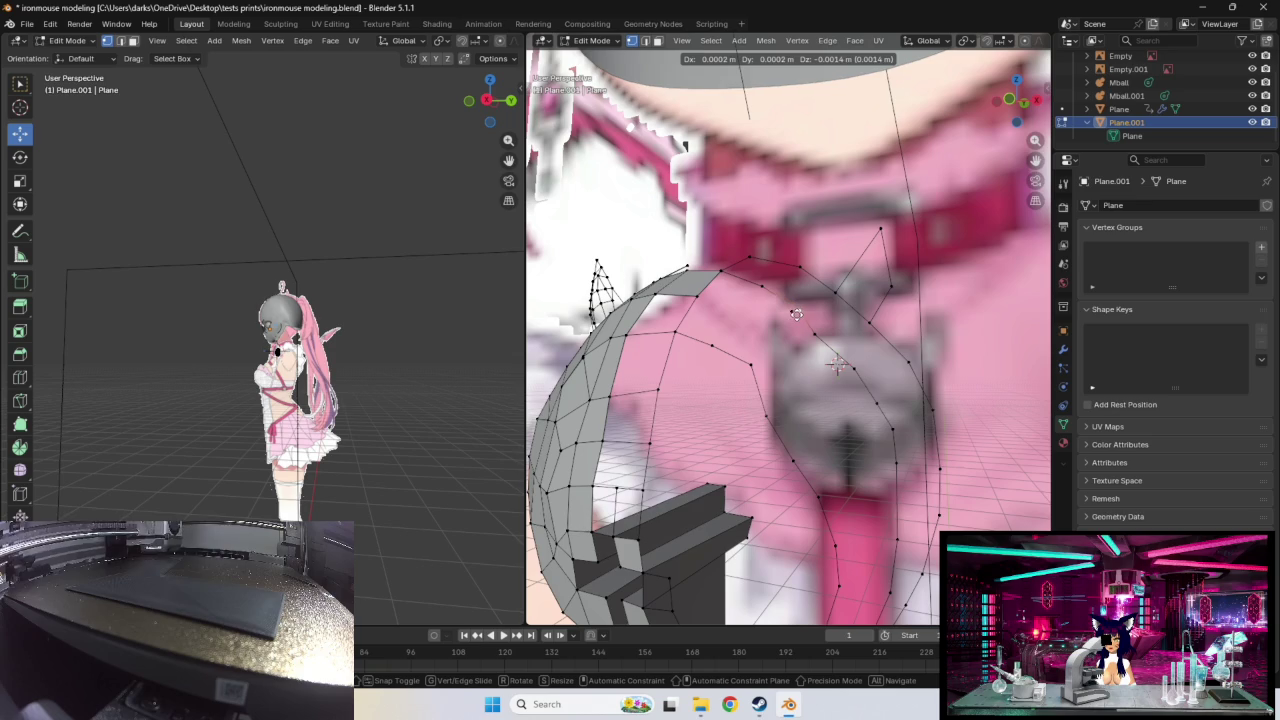
left_click(836, 365)
middle_click_drag(836, 365, 849, 362)
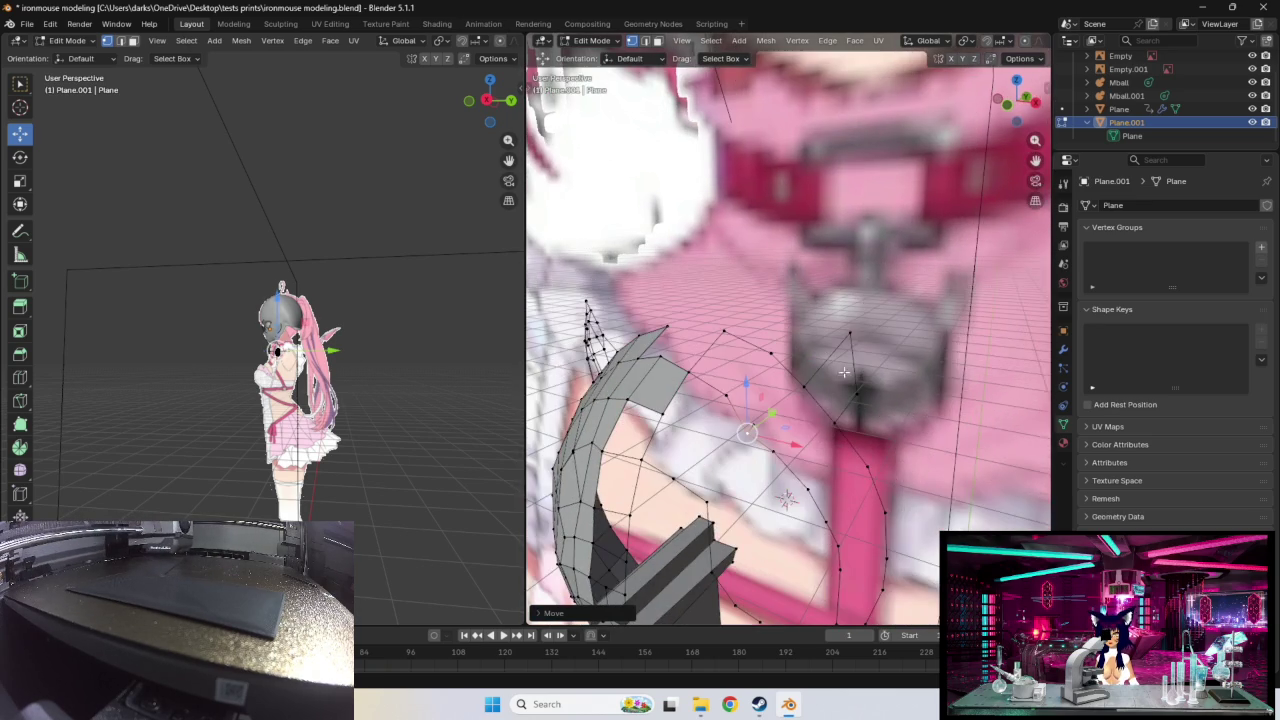
scroll(773, 432, "up", 2)
Step: Delete the stray vertex from the inner ring of Plane.001
left_click(741, 466)
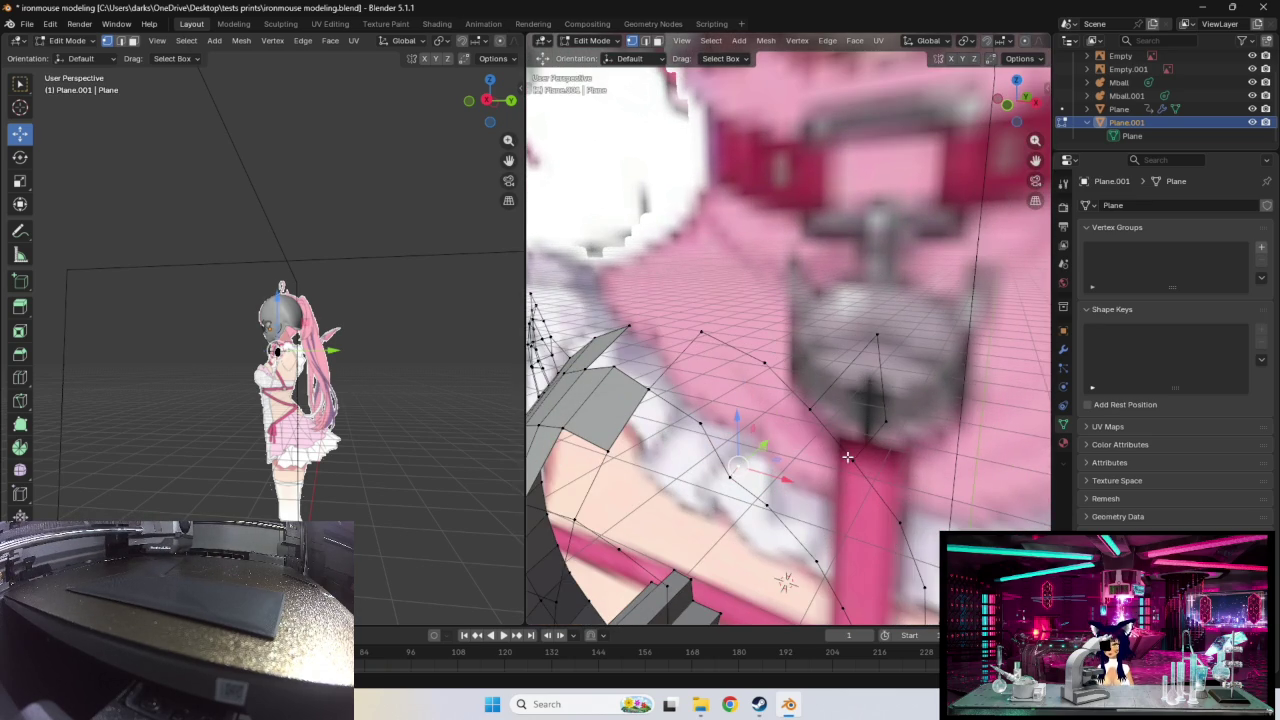
right_click(851, 459)
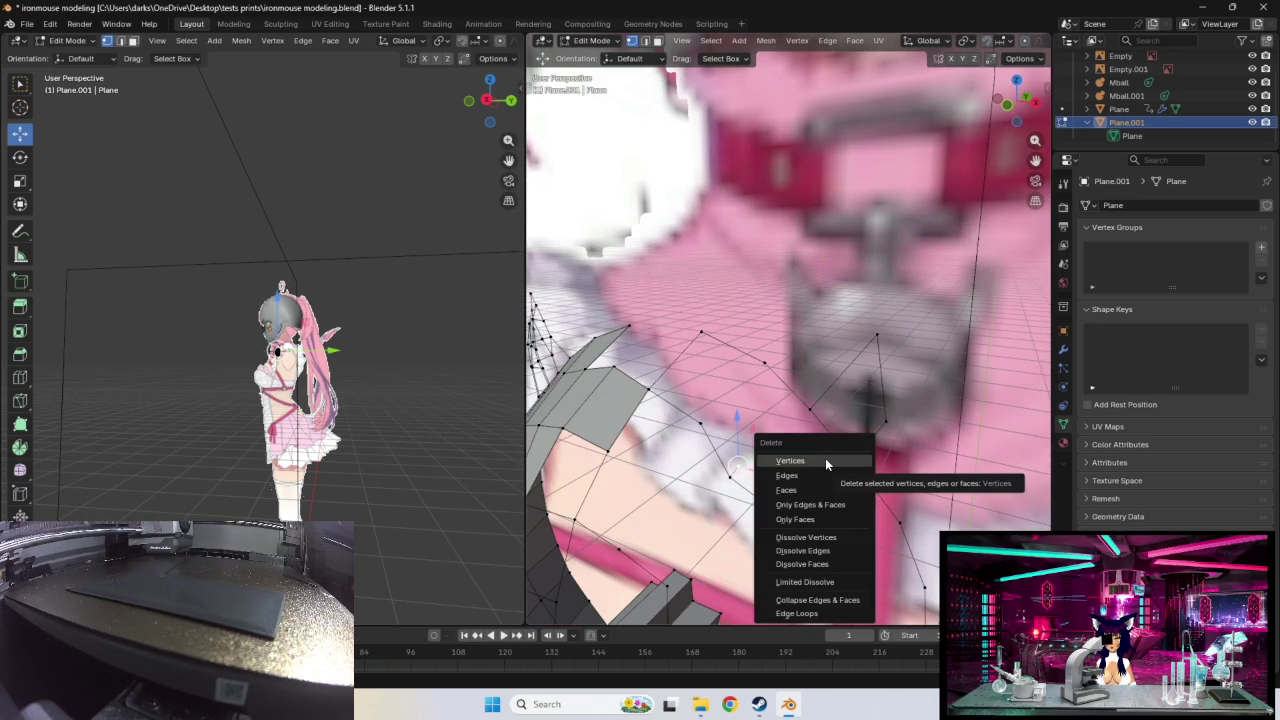
left_click(790, 440)
middle_click_drag(790, 440, 748, 414)
Step: Pull neighbouring upper-ring vertices up along the collar line and select further ring vertices
left_click_drag(771, 361, 780, 327)
mouse_move(780, 327)
middle_mouse_down()
mouse_move(871, 386)
mouse_move(824, 371)
middle_mouse_up()
left_click_drag(831, 332, 857, 281)
left_click(945, 415)
left_click(938, 373)
middle_click_drag(910, 373, 881, 334)
left_click(899, 299)
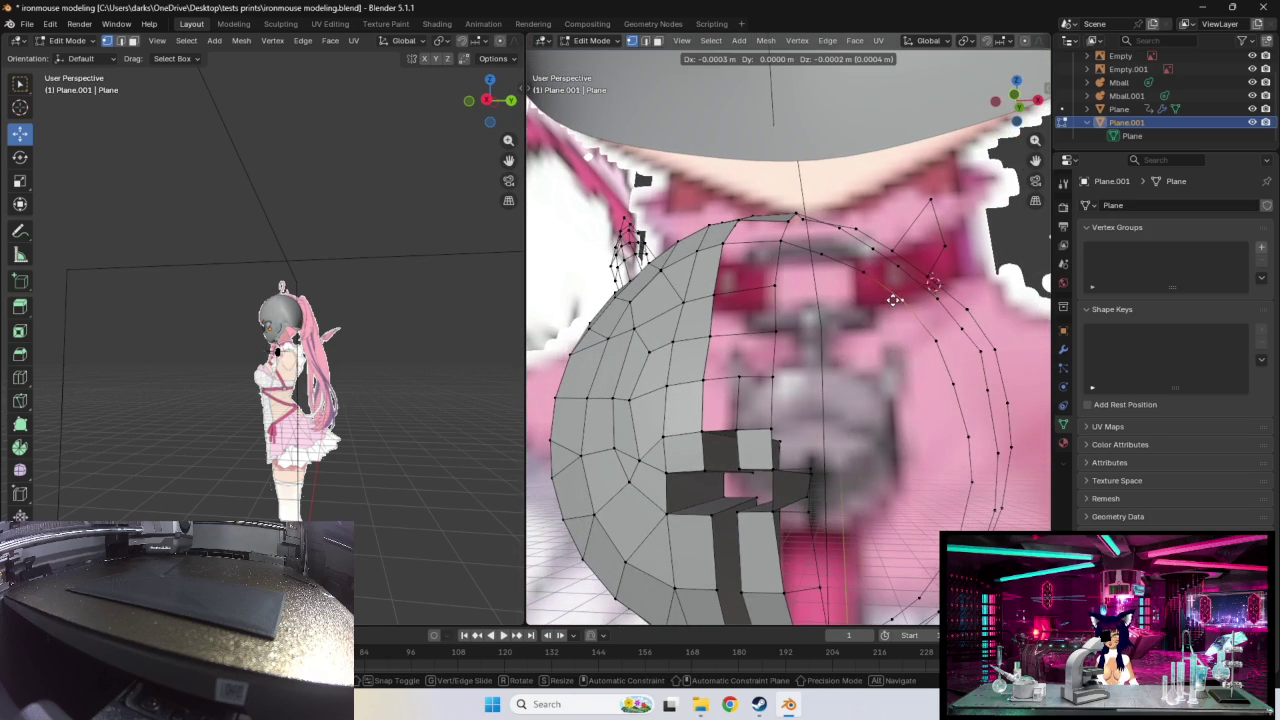
Step: Reposition the right loop's lower vertices so they hug the figure's chest
left_click(935, 341)
left_click(948, 386)
key("g")
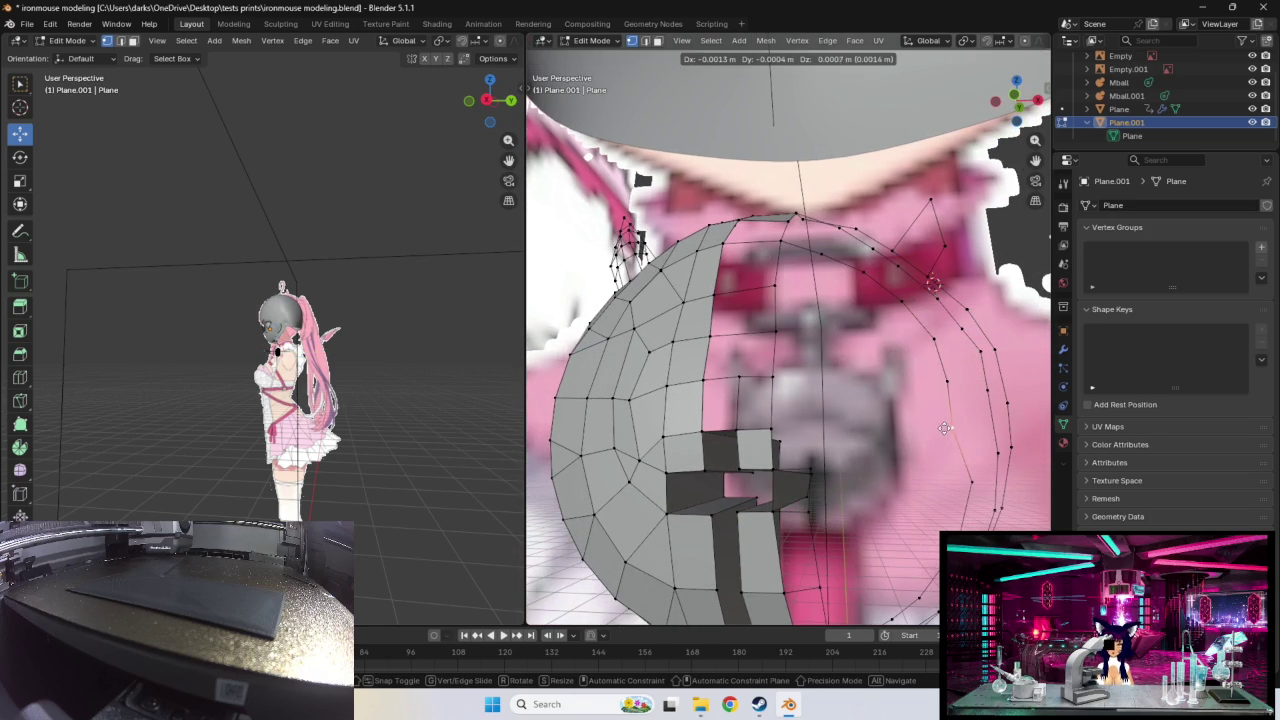
left_click(945, 428)
key("g")
left_click(960, 470)
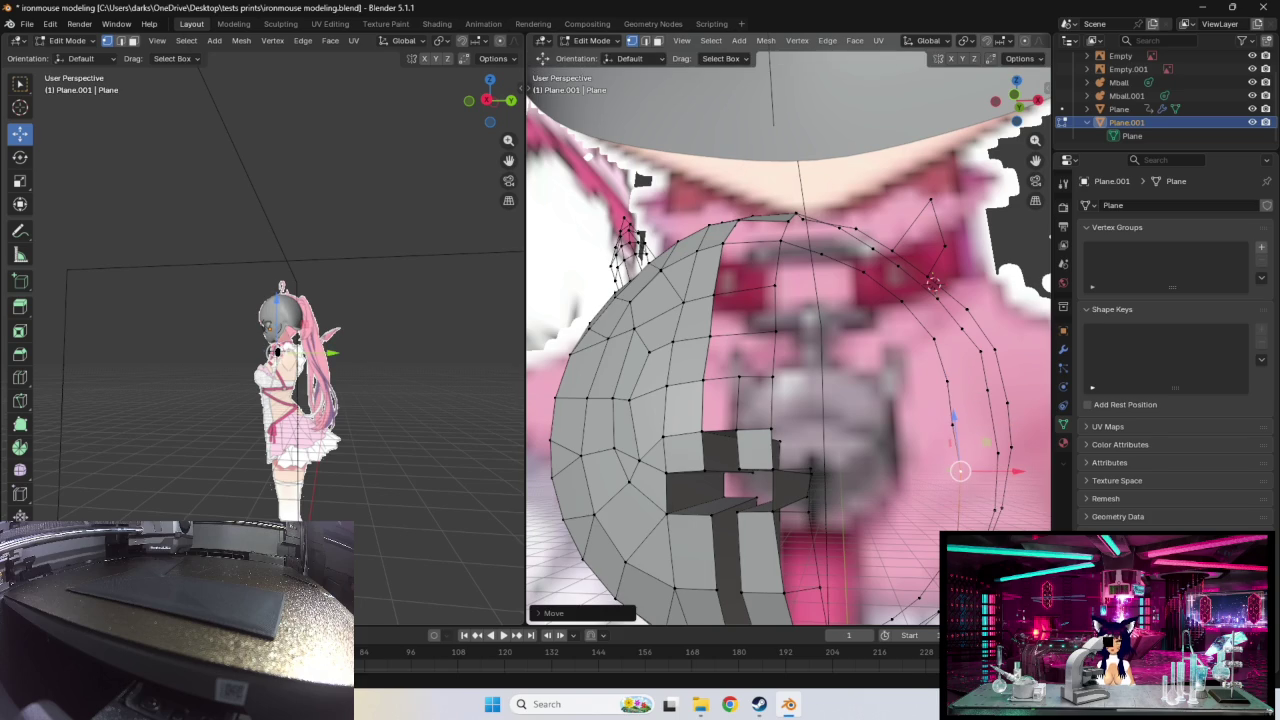
mouse_move(960, 470)
middle_mouse_down()
mouse_move(860, 494)
mouse_move(817, 342)
middle_mouse_up()
key("g")
left_click(817, 342)
key("g")
left_click(809, 289)
mouse_move(857, 424)
middle_mouse_down()
mouse_move(775, 405)
mouse_move(786, 378)
middle_mouse_up()
Step: Select another ring vertex and move it into place, checking from new angles
left_click(773, 361)
mouse_move(832, 278)
middle_mouse_down()
mouse_move(841, 326)
mouse_move(729, 355)
middle_mouse_up()
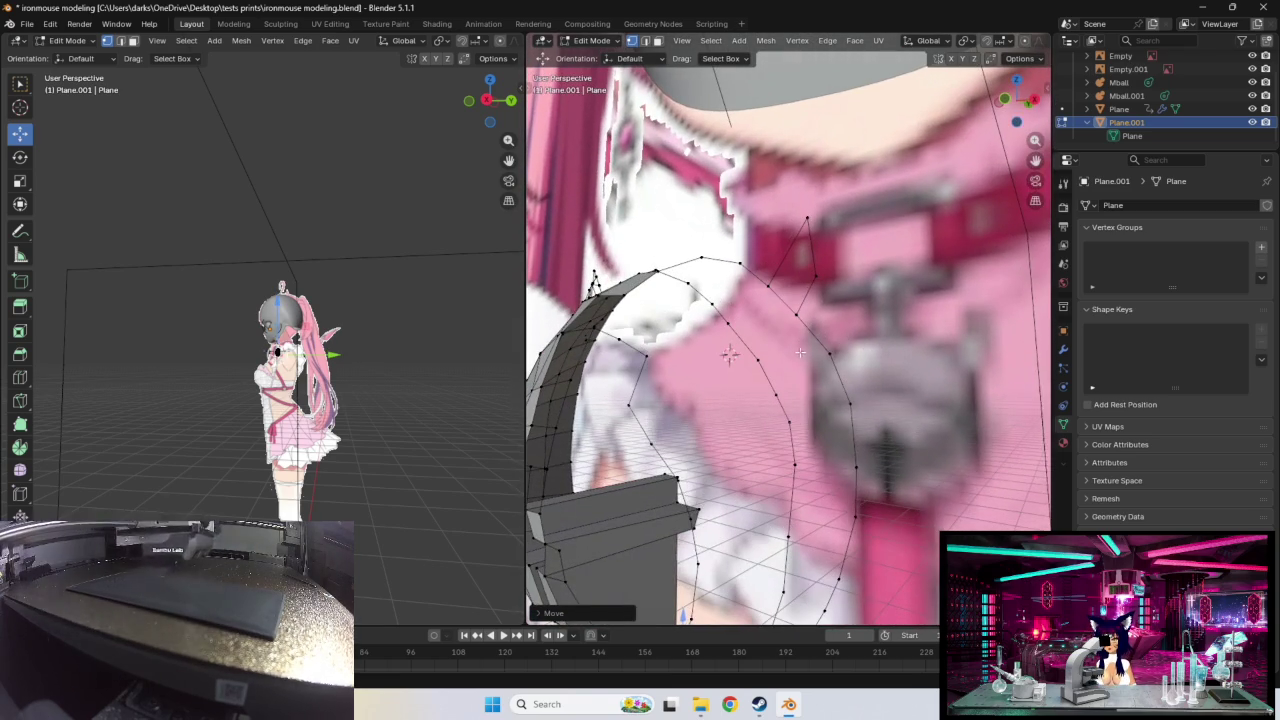
key("g")
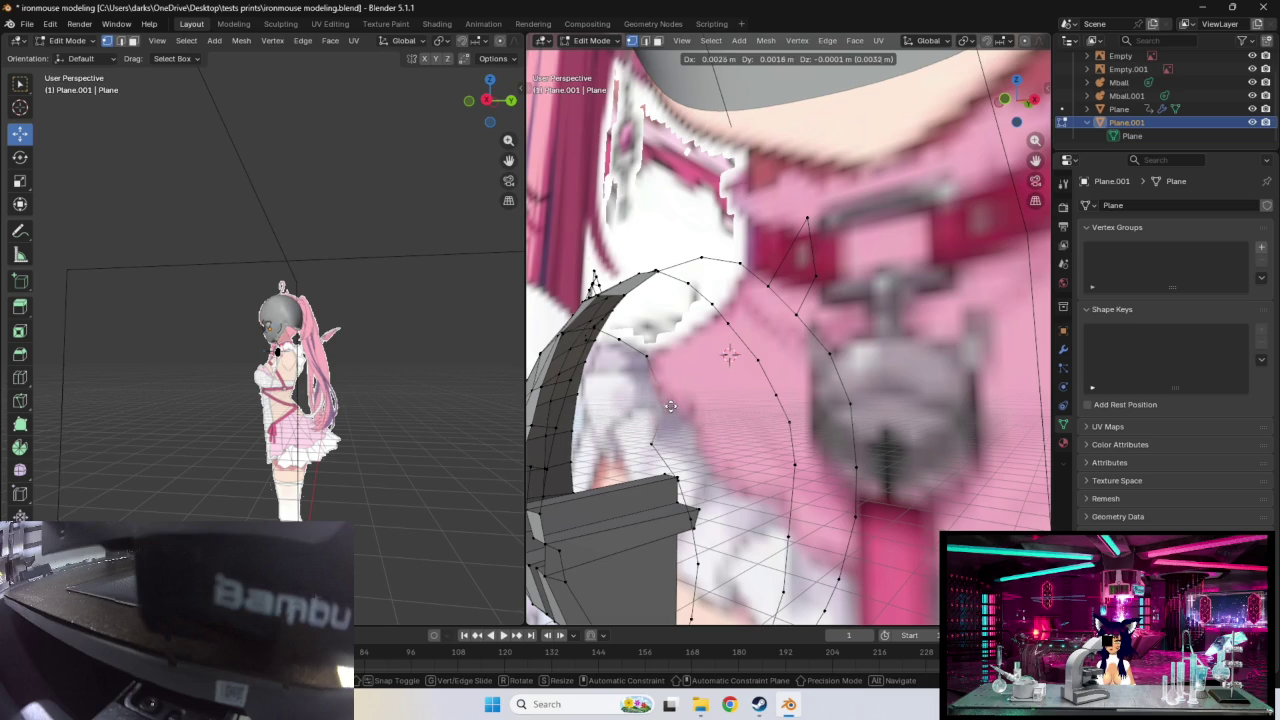
left_click(669, 406)
mouse_move(669, 406)
middle_mouse_down()
mouse_move(700, 358)
mouse_move(691, 287)
mouse_move(719, 414)
middle_mouse_up()
key("g")
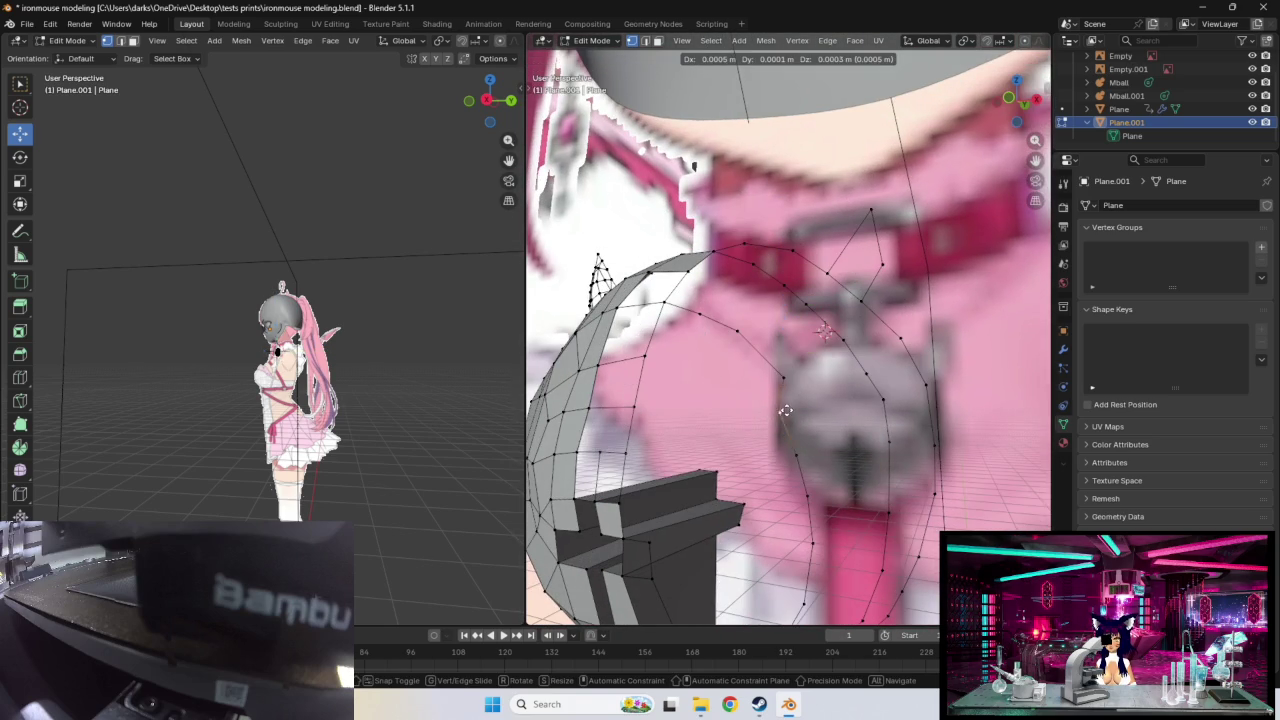
left_click(802, 403)
middle_click_drag(802, 403, 787, 369)
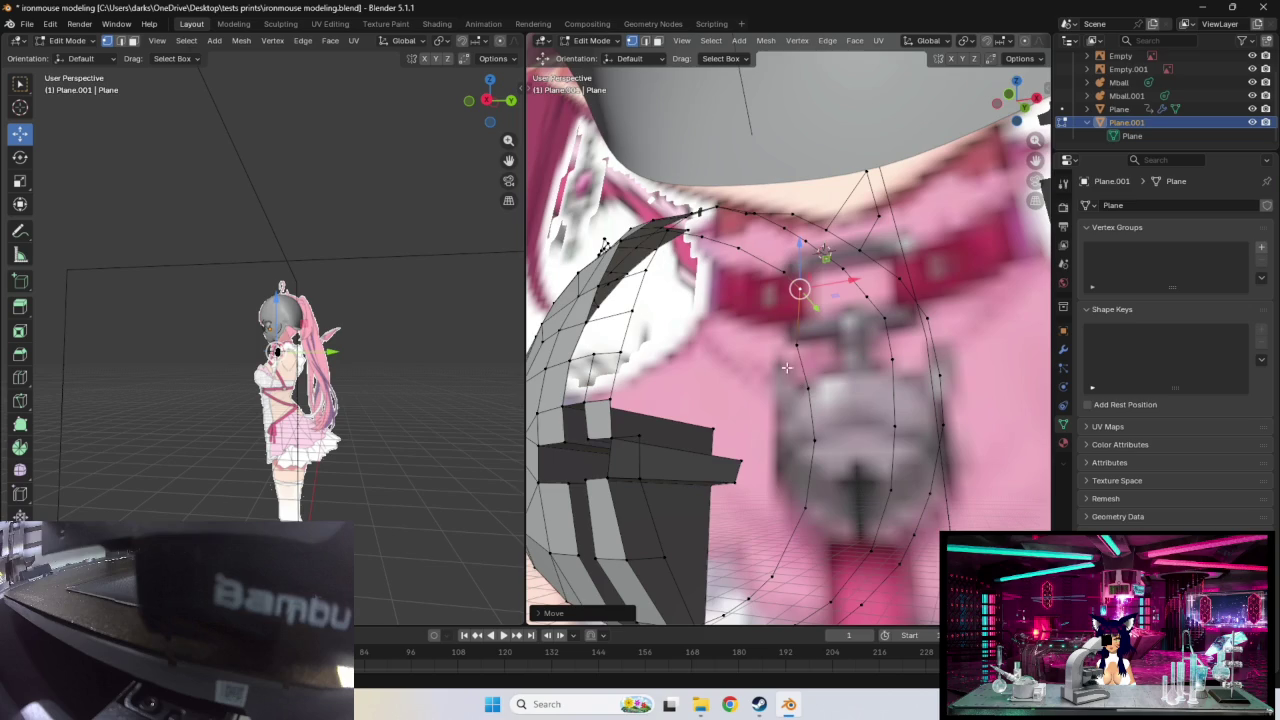
Step: Fine-tune the selected ring vertices with repeated small moves, checking from several sides
key("g")
left_click(805, 385)
key("g")
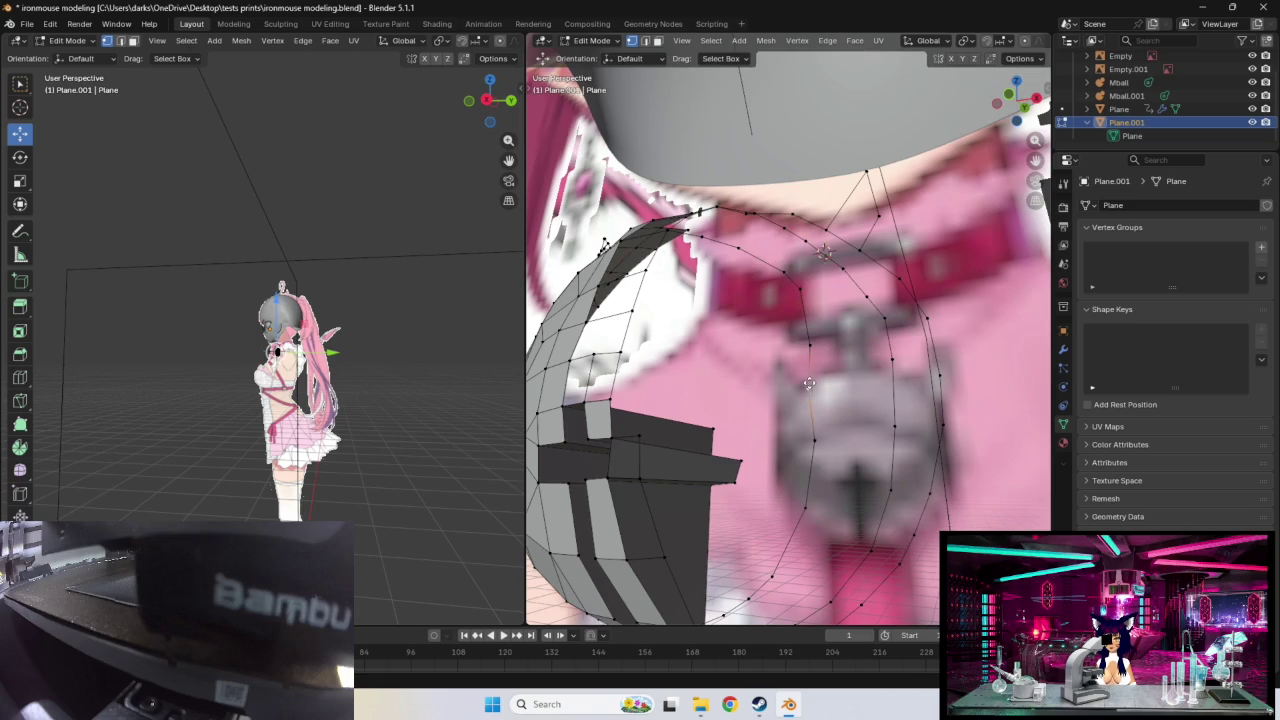
left_click(816, 383)
key("g")
left_click(812, 430)
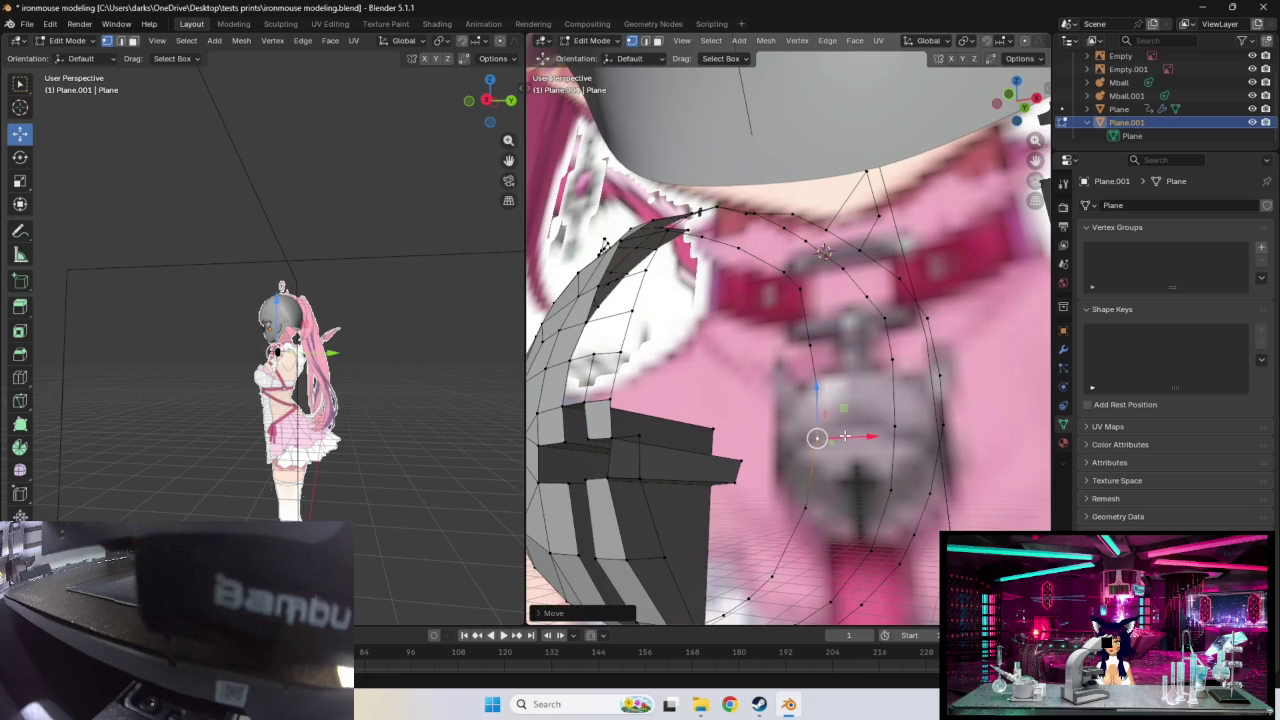
middle_click_drag(812, 437, 846, 422)
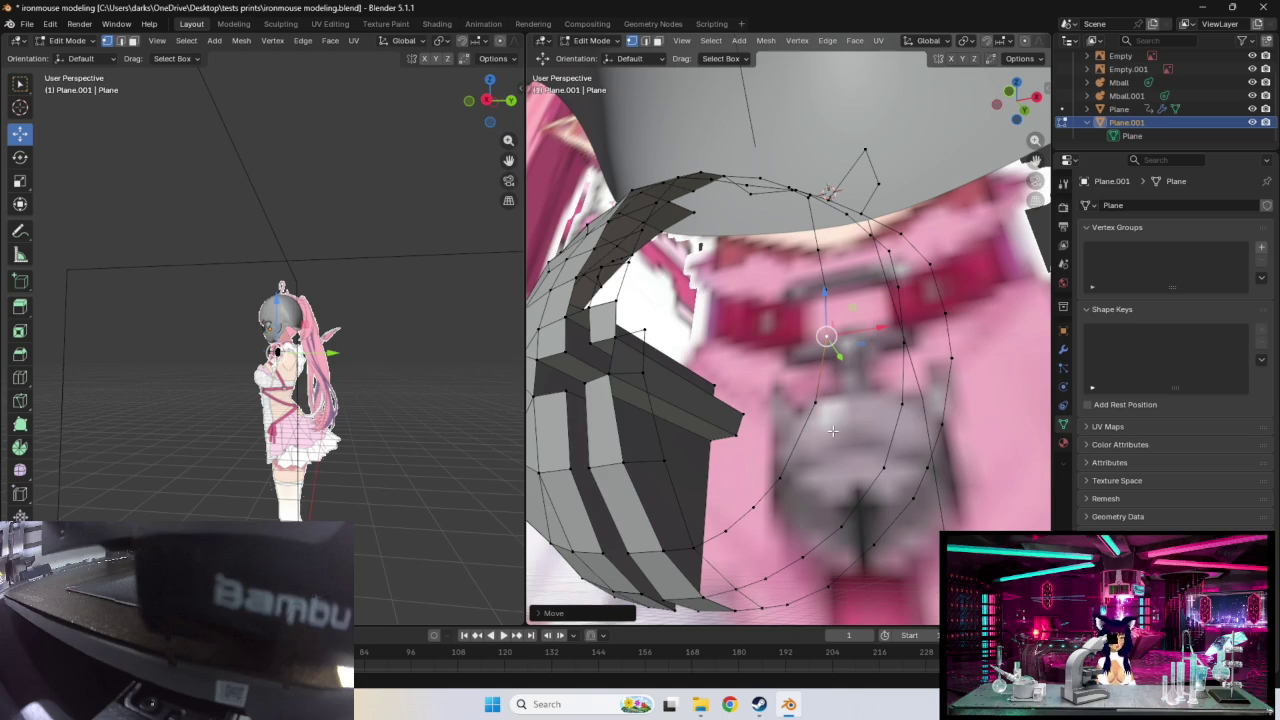
middle_click_drag(873, 369, 895, 353)
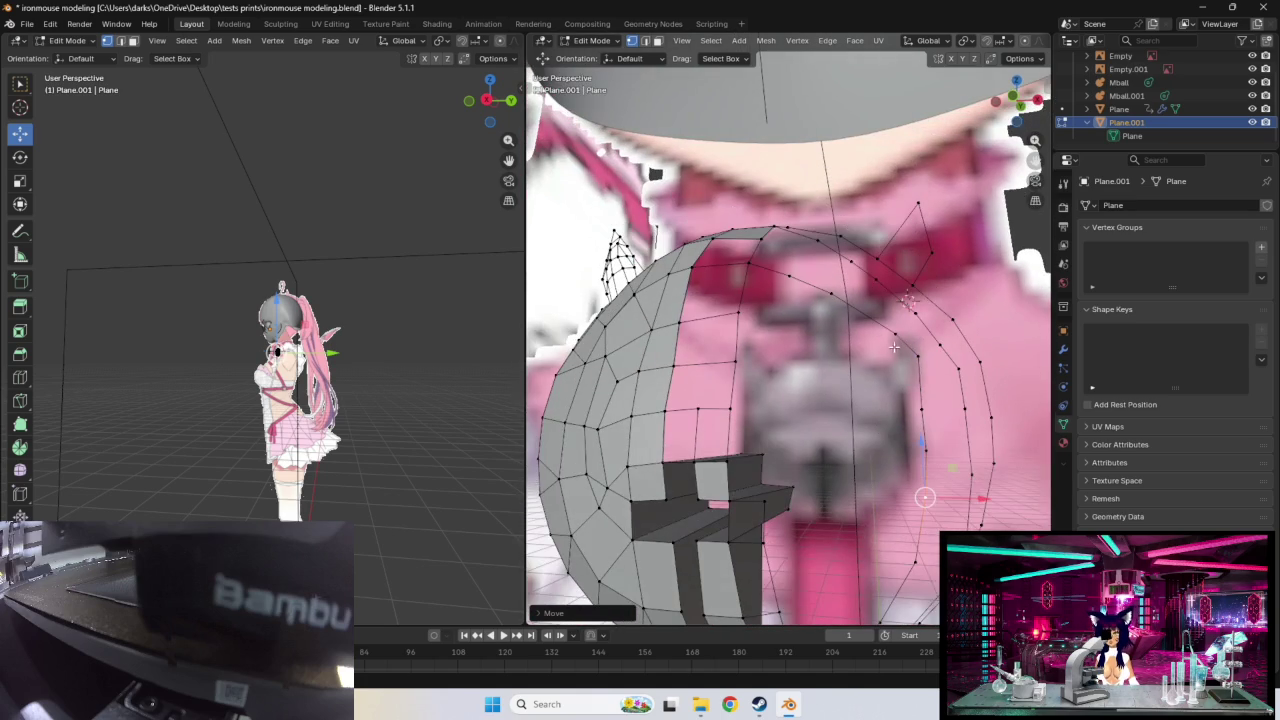
key("g")
left_click(912, 366)
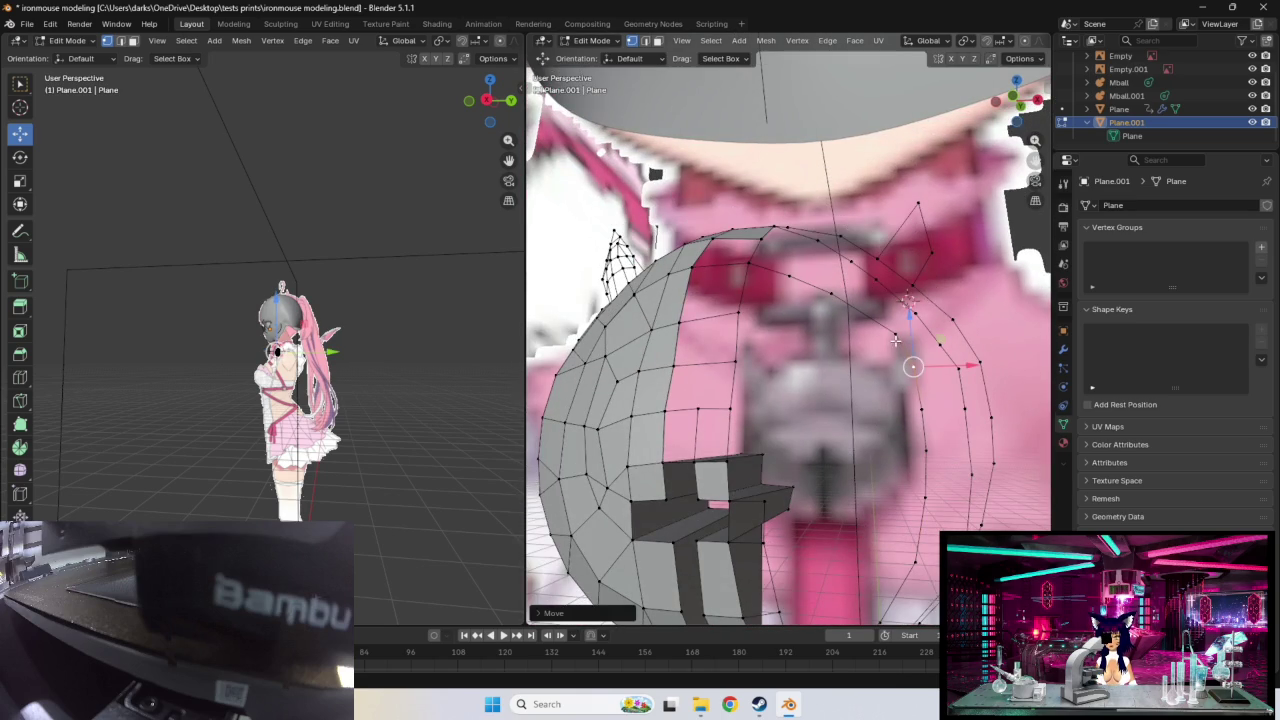
mouse_move(895, 333)
middle_mouse_down()
mouse_move(795, 407)
mouse_move(801, 393)
middle_mouse_up()
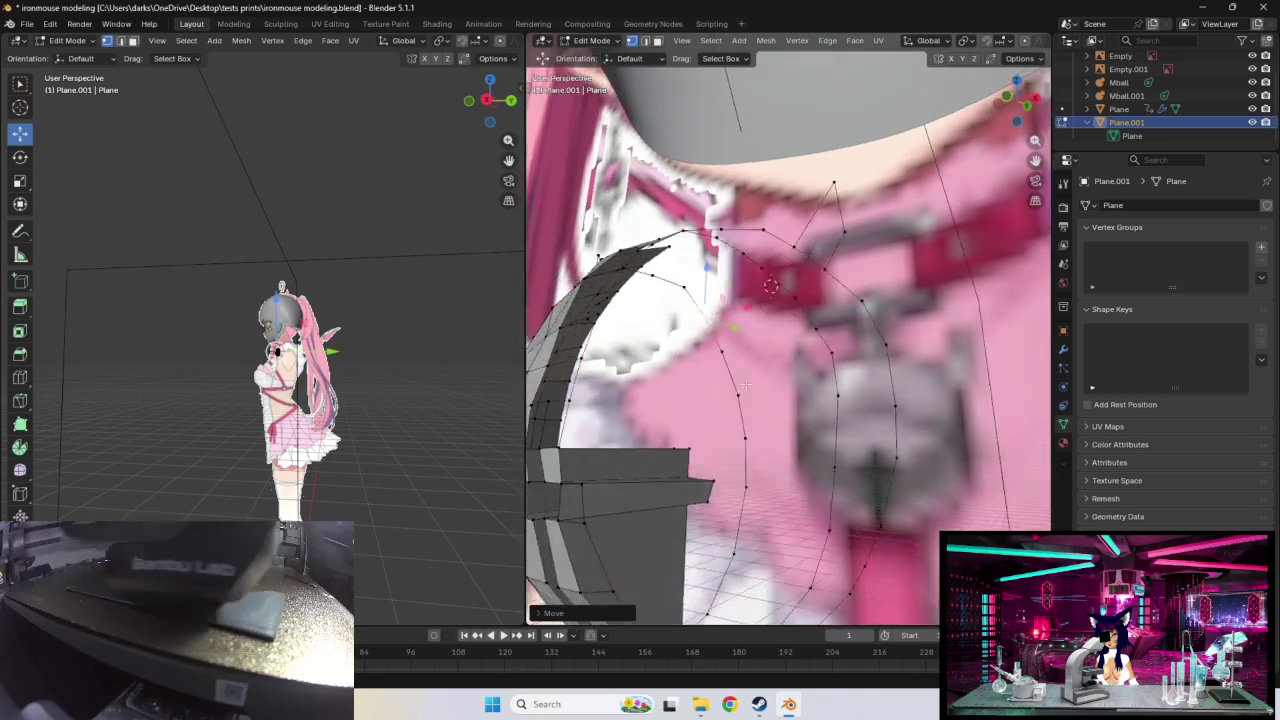
Step: Deselect all, then move a ring vertex down along its edge onto the chest
key("alt+a")
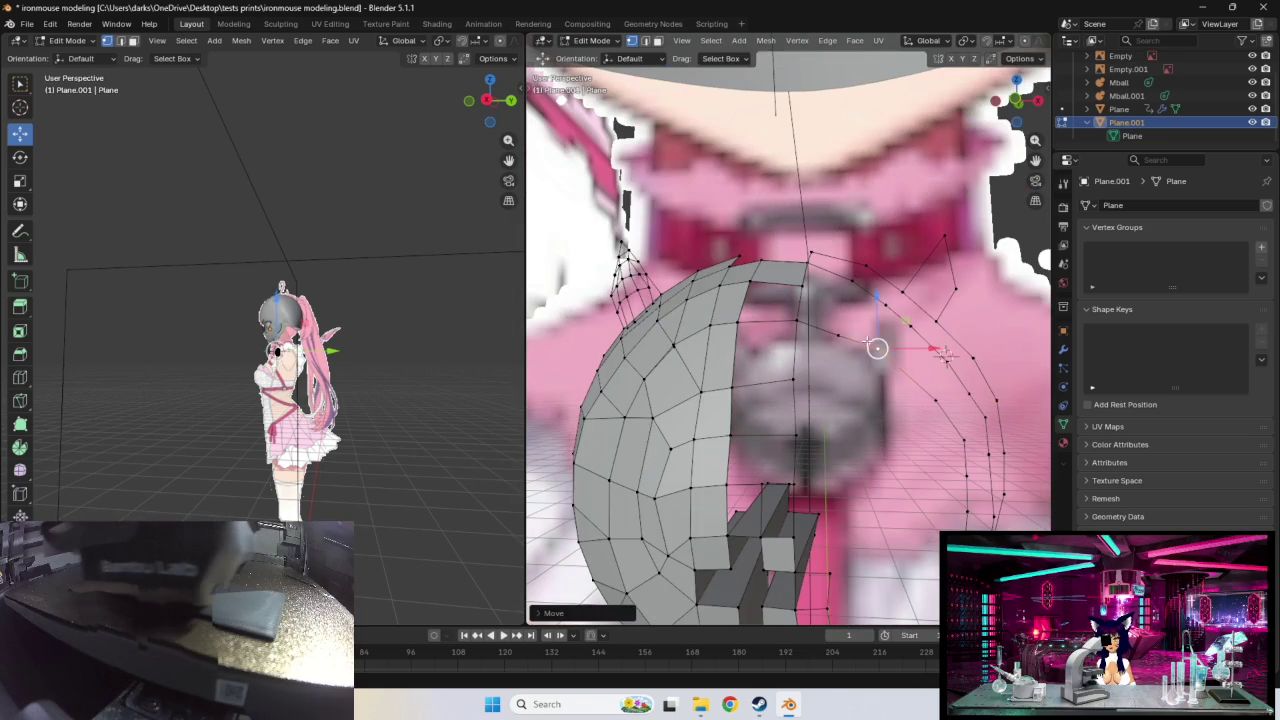
left_click_drag(839, 323, 834, 316)
middle_click_drag(834, 316, 926, 325)
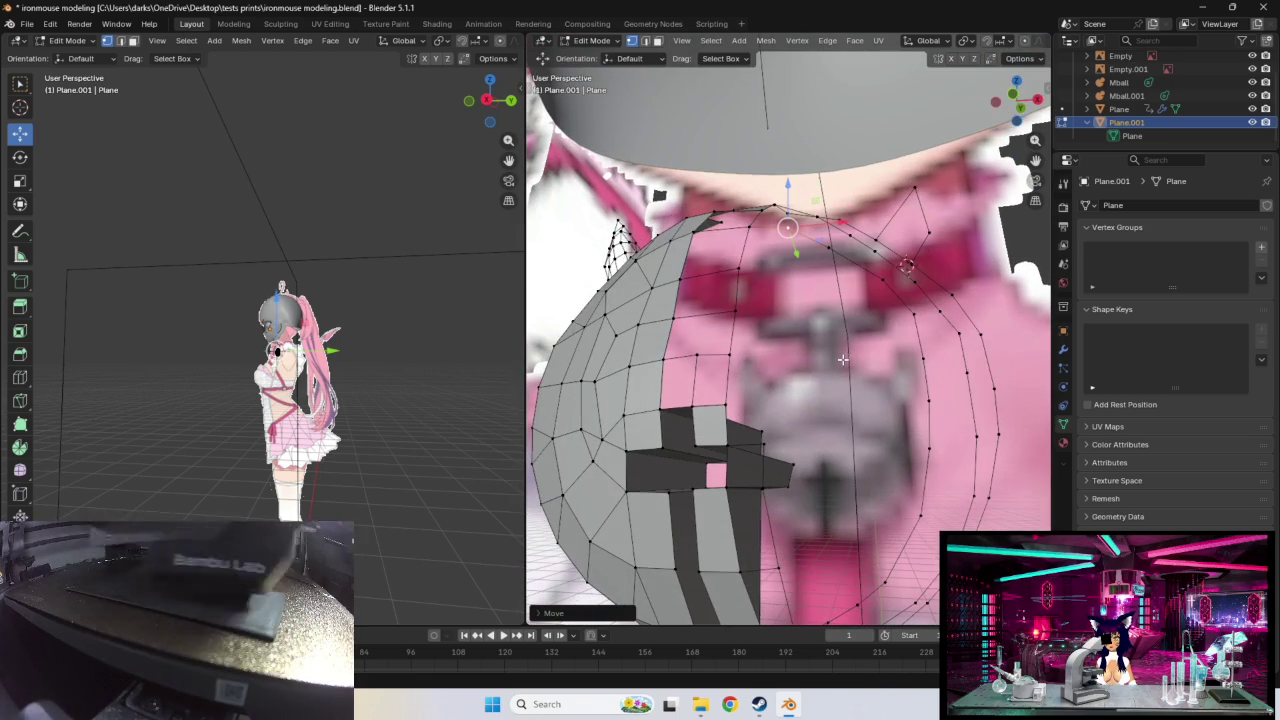
key("g")
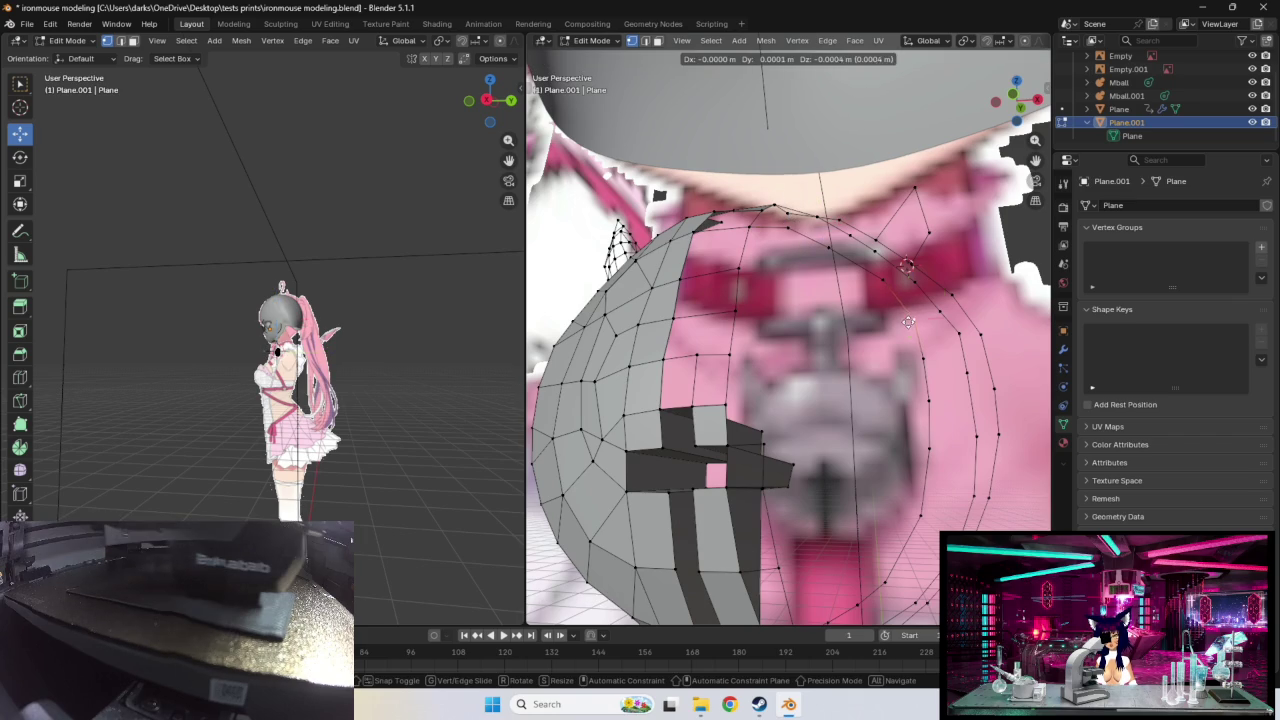
left_click(908, 321)
key("g")
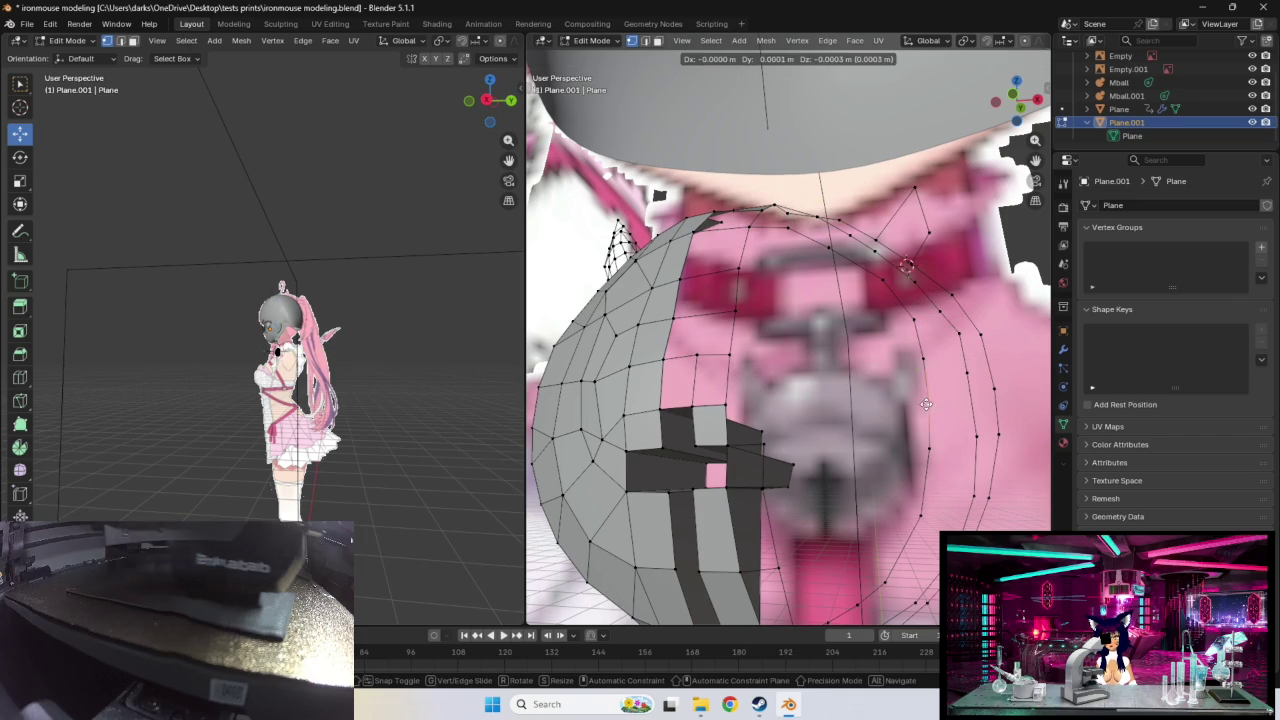
left_click(931, 440)
key("g")
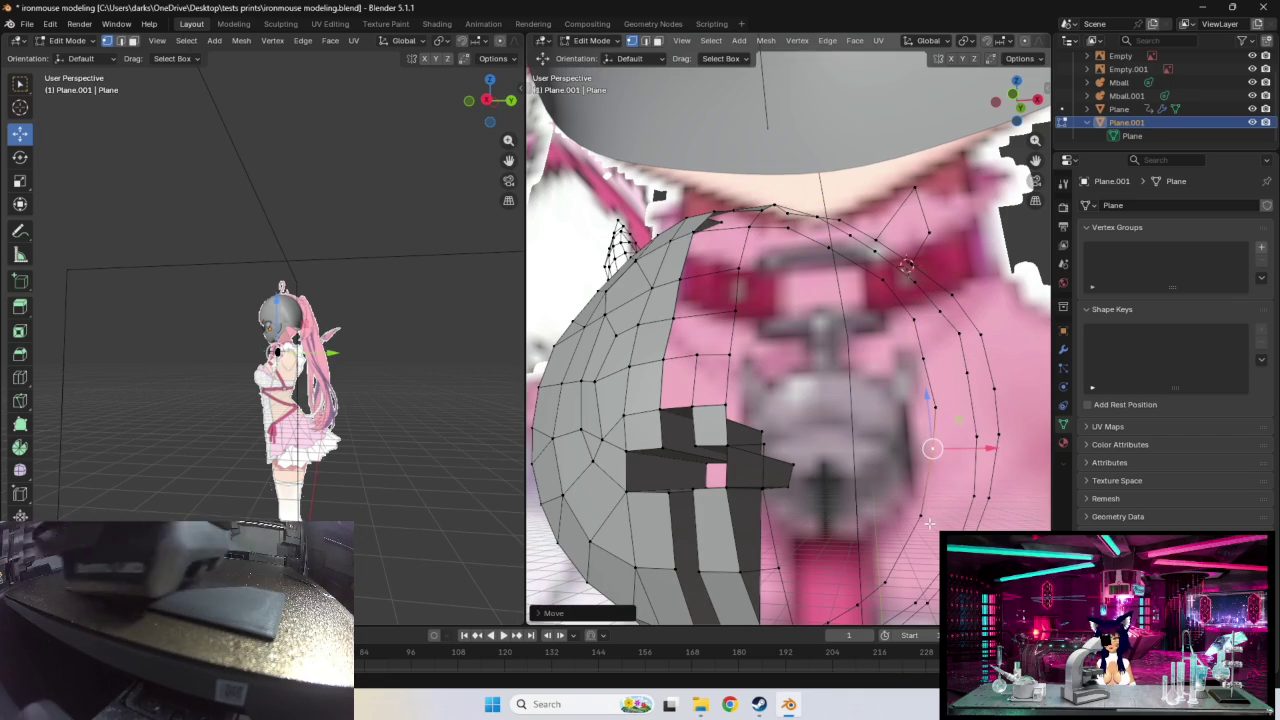
left_click(931, 445)
middle_click_drag(931, 445, 879, 487)
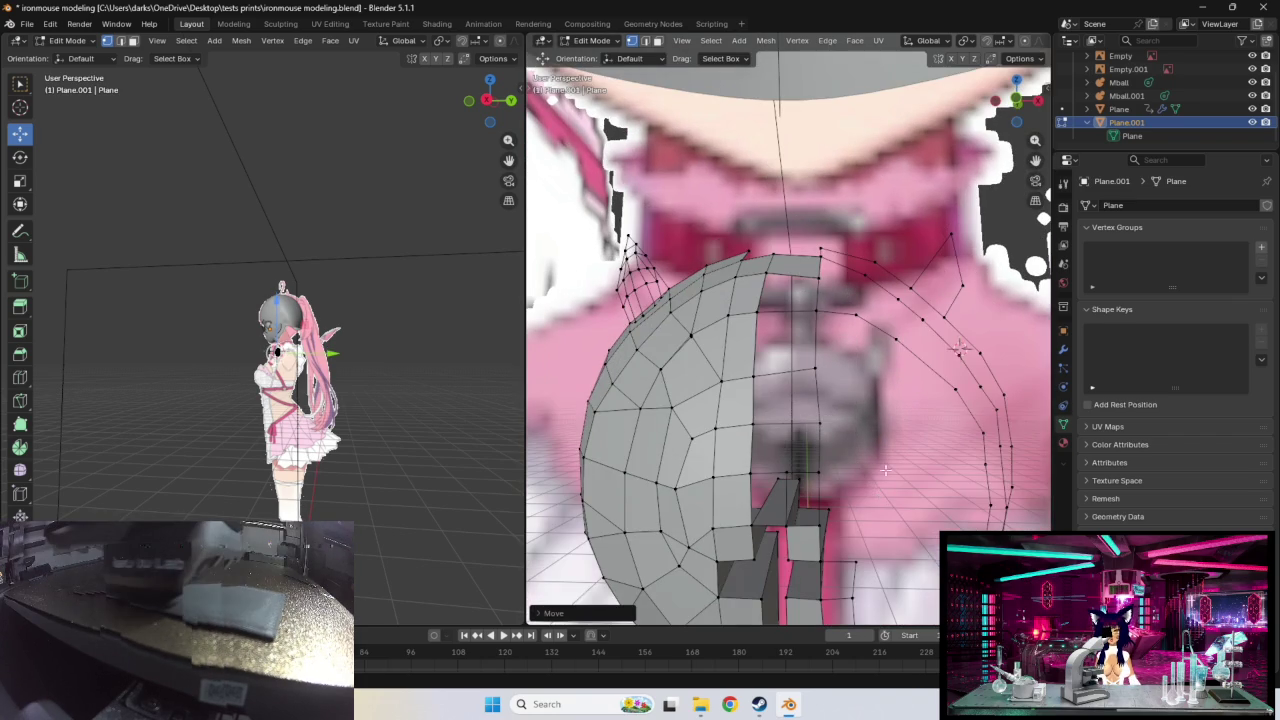
Step: Nudge the inner-ring vertices into place on the chest surface
left_click_drag(893, 336, 894, 337)
mouse_move(894, 337)
middle_mouse_down()
mouse_move(880, 366)
mouse_move(845, 345)
middle_mouse_up()
left_click_drag(831, 314, 868, 339)
mouse_move(890, 362)
middle_mouse_down()
mouse_move(905, 360)
mouse_move(897, 340)
middle_mouse_up()
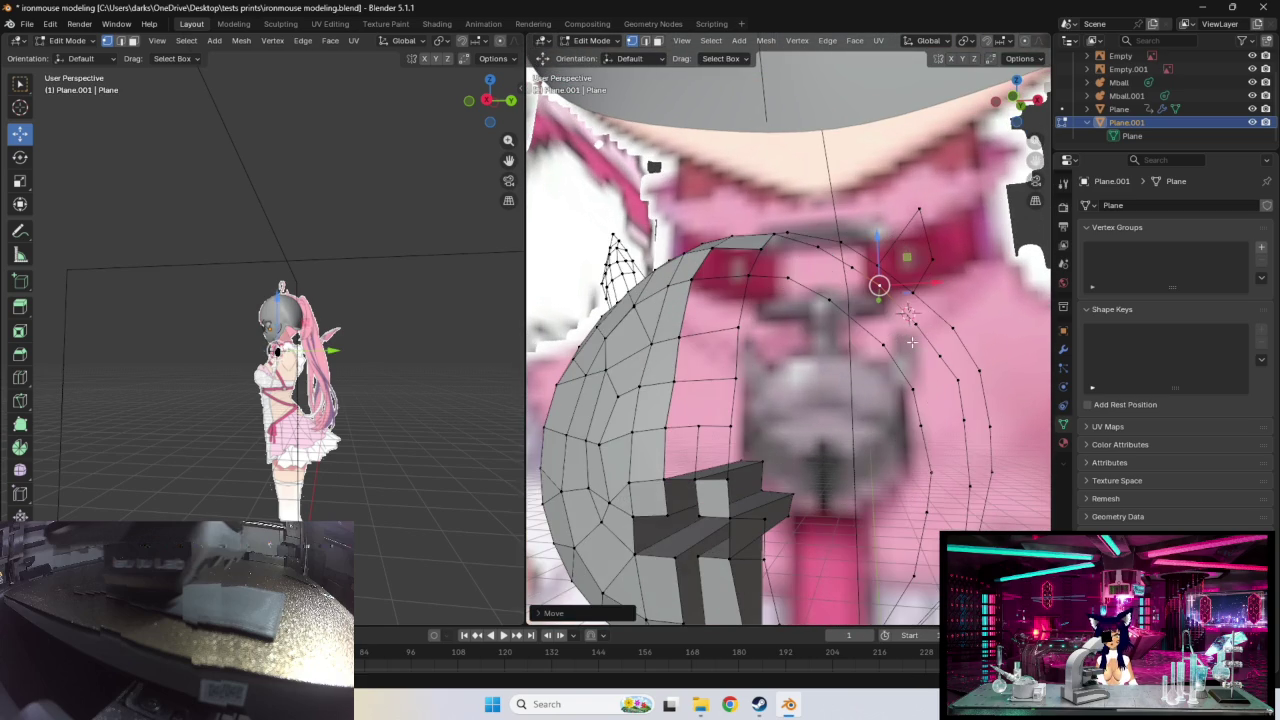
left_click_drag(912, 320, 941, 352)
middle_click_drag(941, 352, 913, 406)
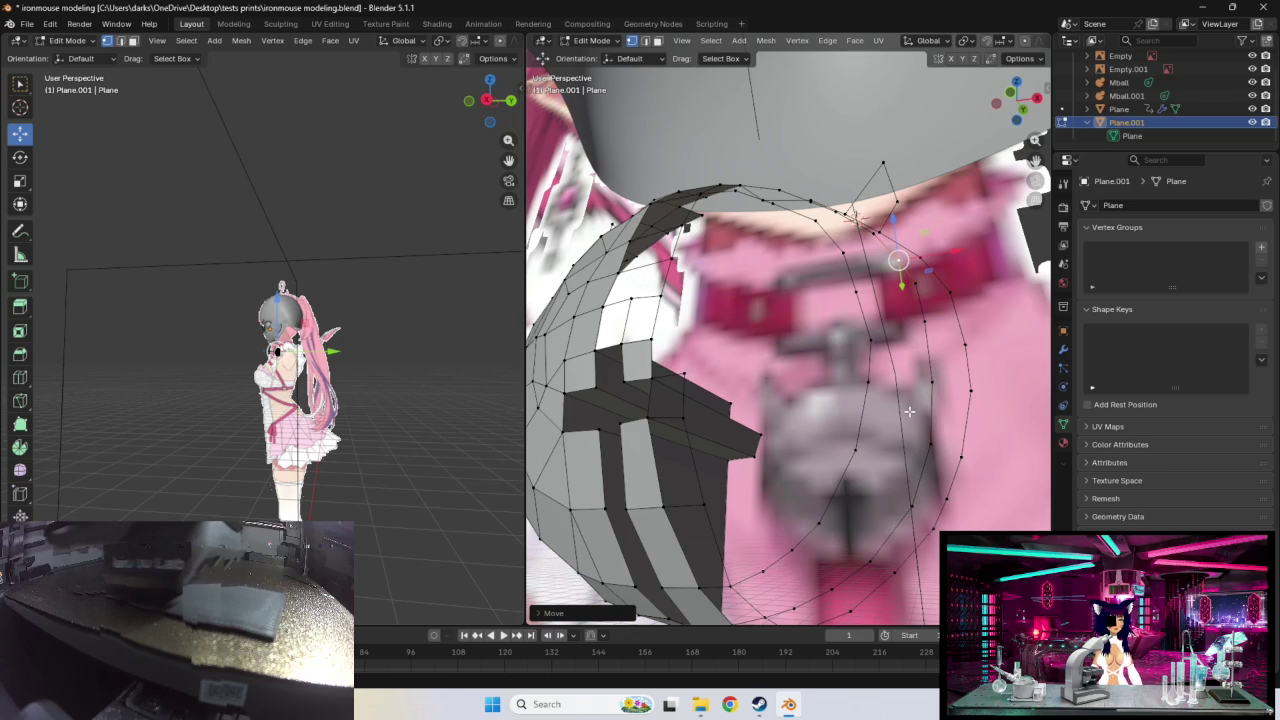
Step: Inspect the shell, then switch to the Steam store and start a search
middle_click_drag(815, 432, 805, 408)
middle_click_drag(877, 300, 855, 415)
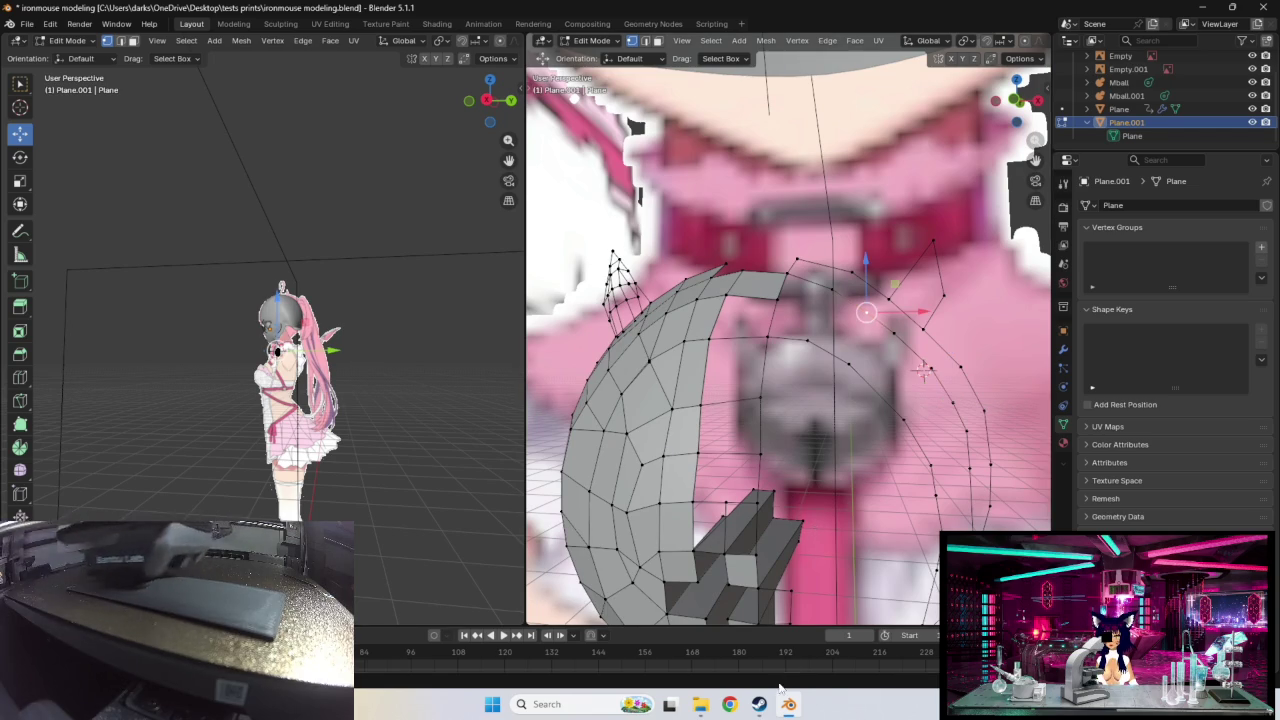
key("alt+Tab")
left_click(730, 79)
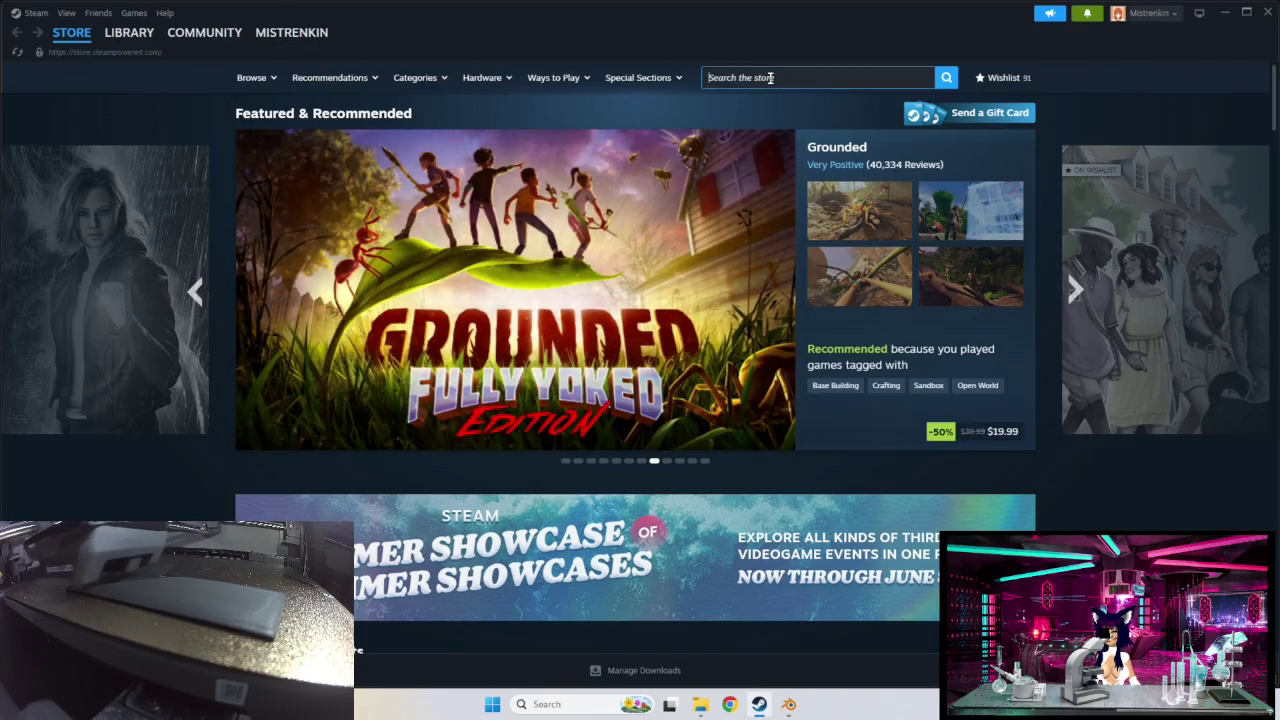
Step: Search the Steam store for 'tales of' and open the full search results
type("ales po")
key("BackSpace")
key("BackSpace")
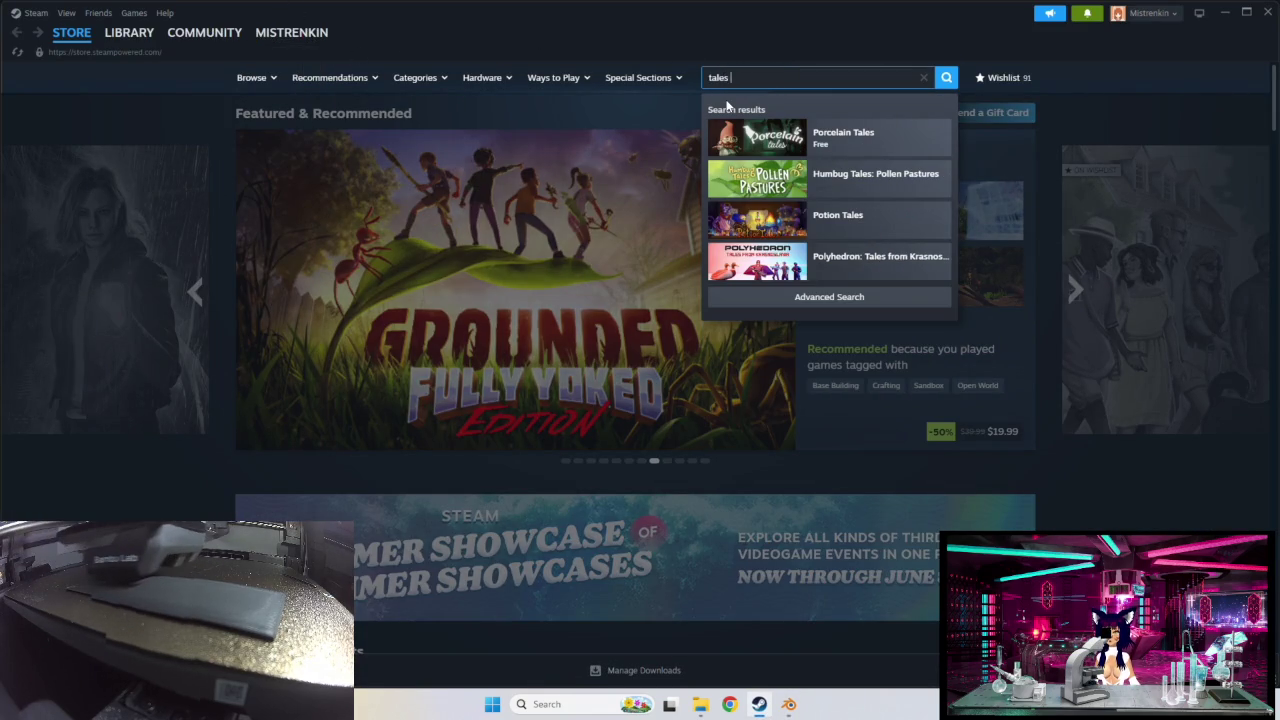
type("of")
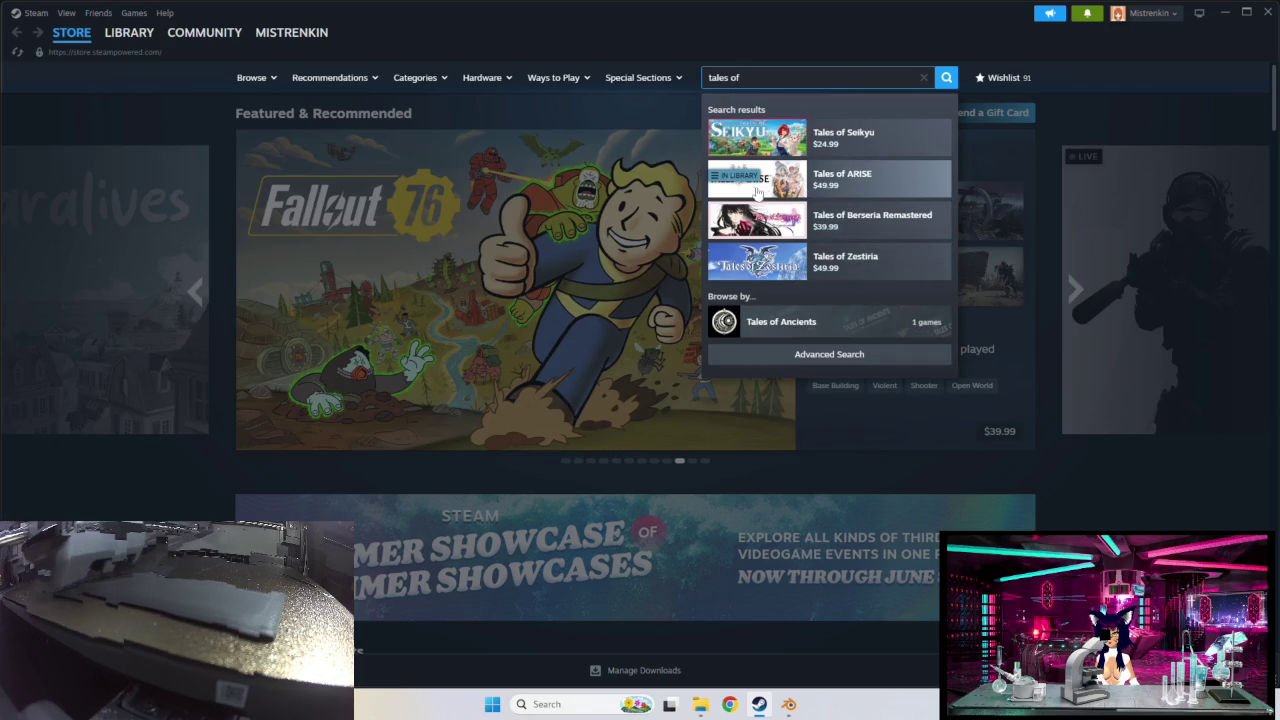
left_click(838, 362)
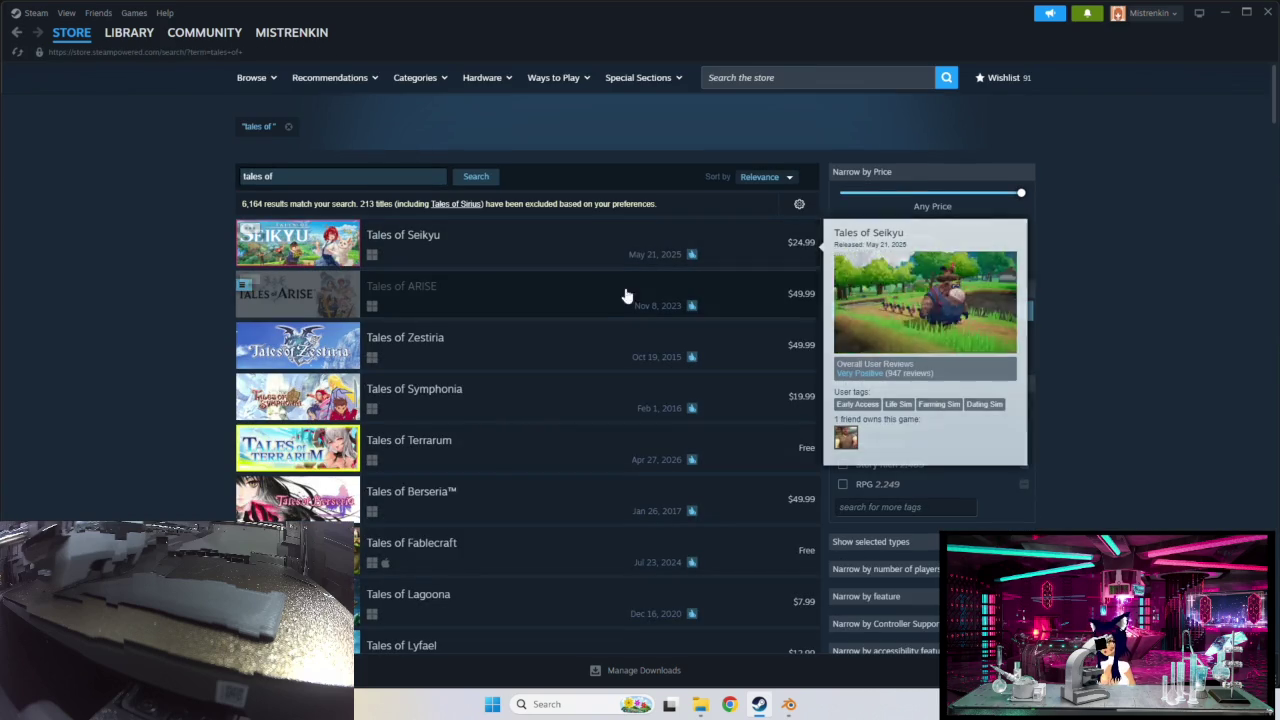
Step: Sort the 'tales of' results by release date
left_click(756, 178)
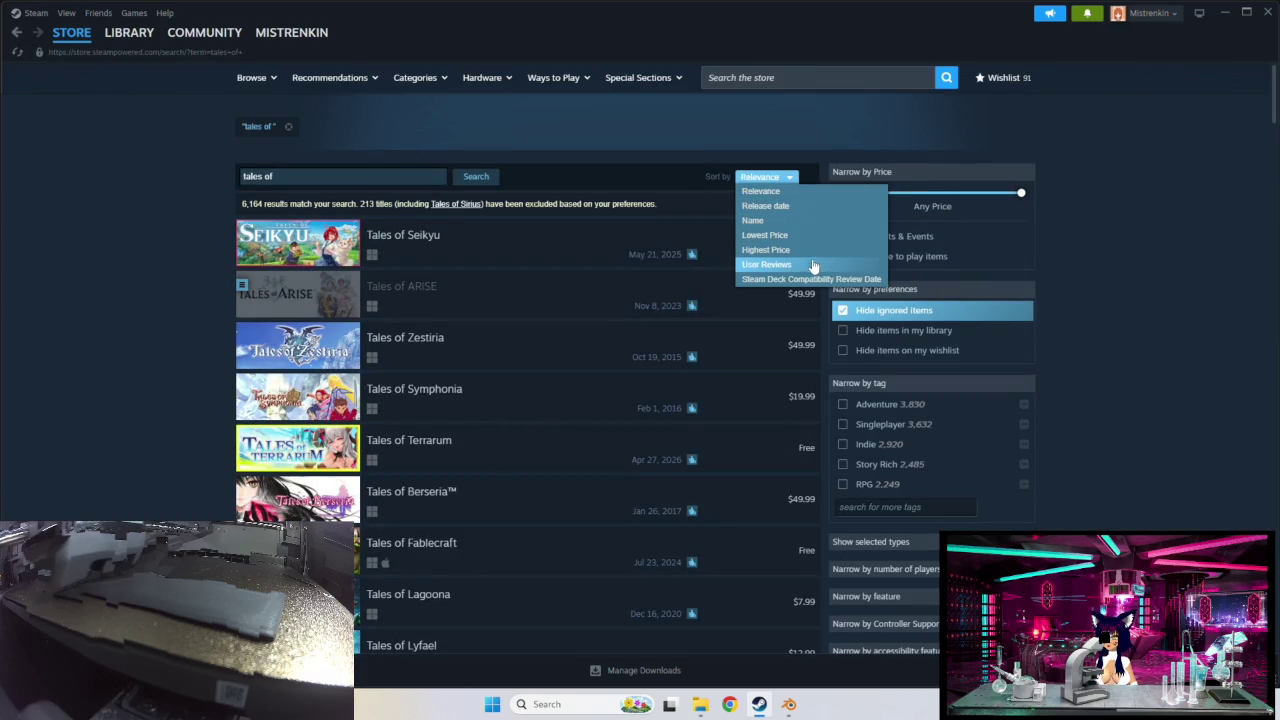
left_click(794, 206)
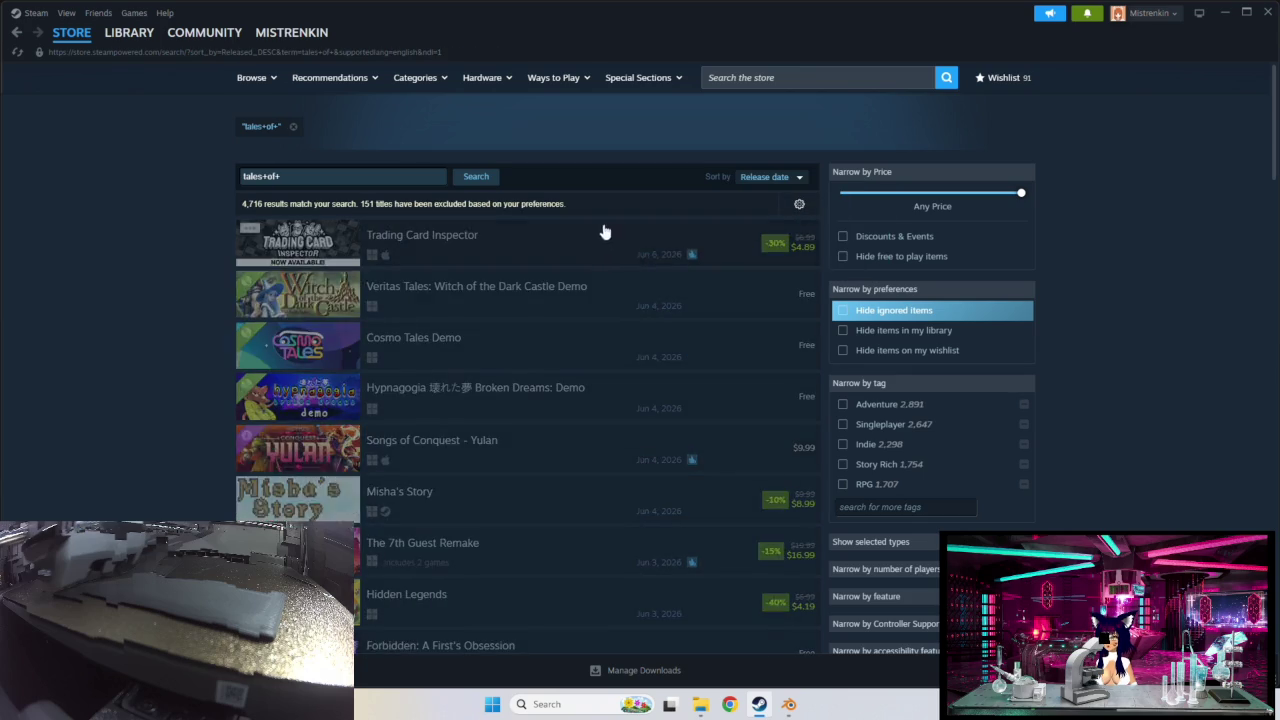
mouse_move(476, 291)
scroll(606, 291, "down", 1)
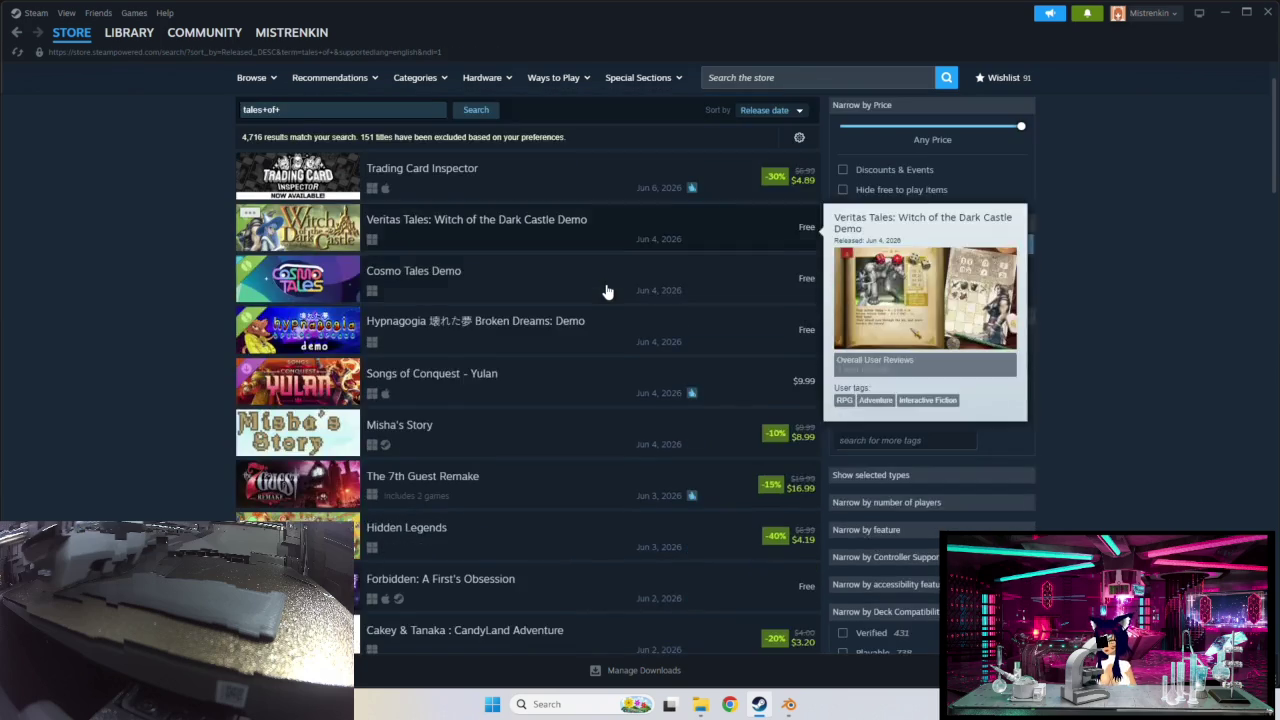
scroll(411, 241, "up", 1)
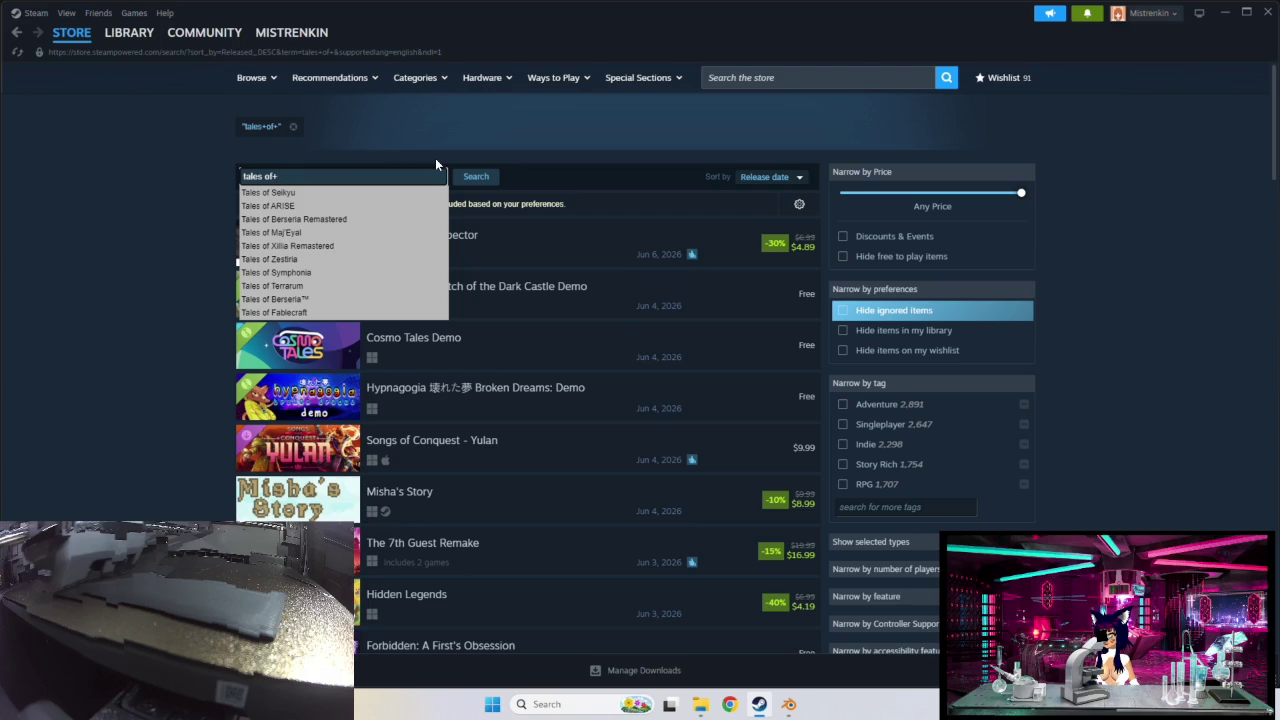
Step: Re-run the search with the corrected 'tales of' query
key("Return")
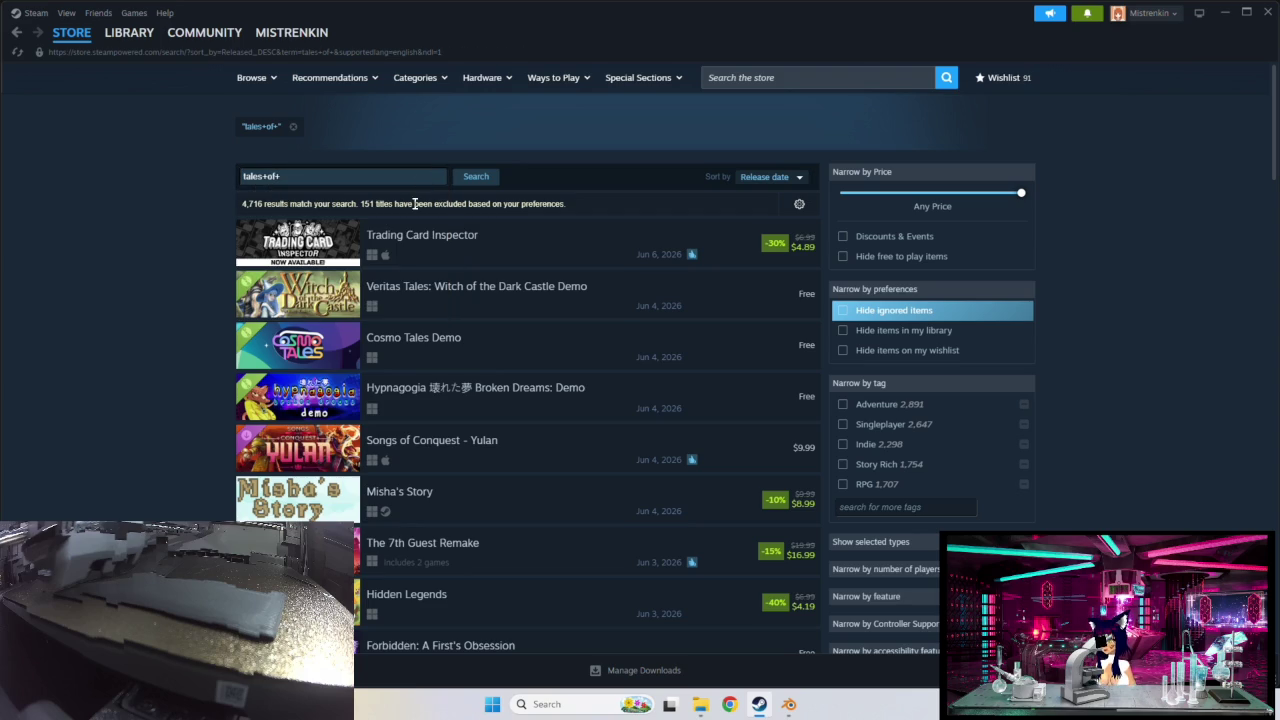
left_click(478, 177)
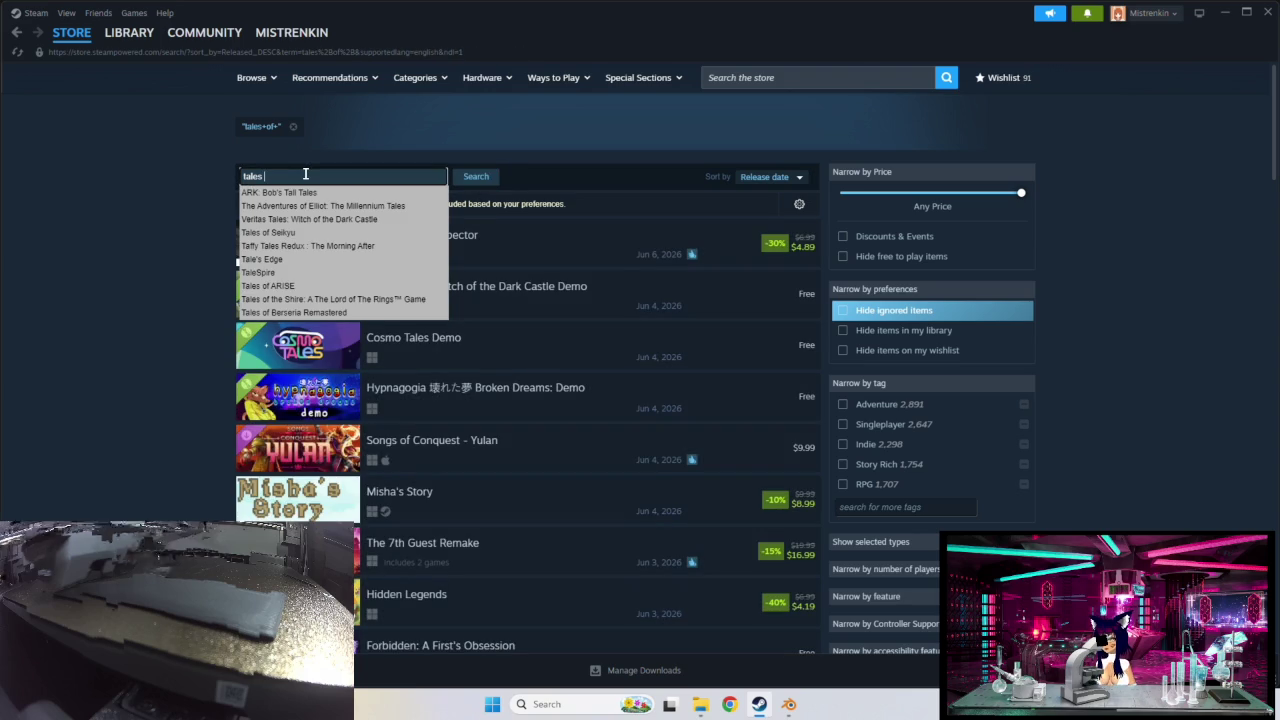
type("of")
key("Return")
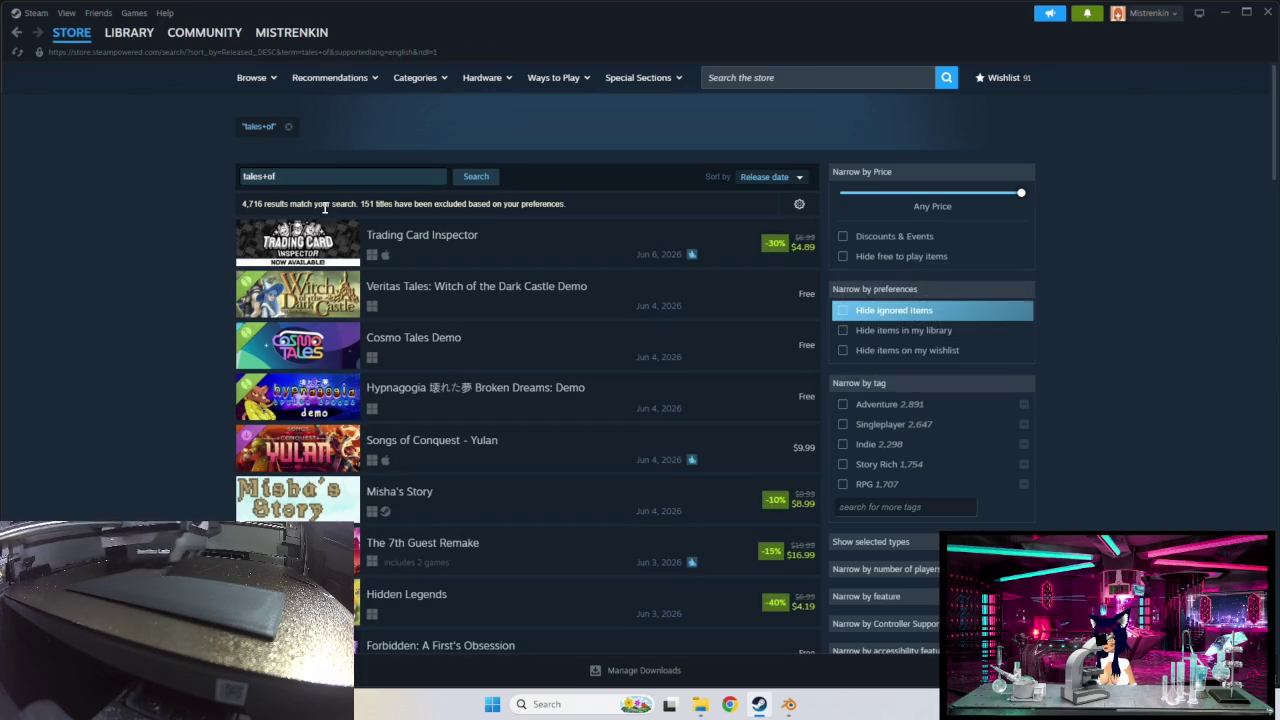
Step: Scroll down the results and open the Tales of Terrarum store page
mouse_move(497, 244)
scroll(490, 270, "down", 3)
scroll(487, 286, "down", 5)
scroll(485, 285, "down", 1)
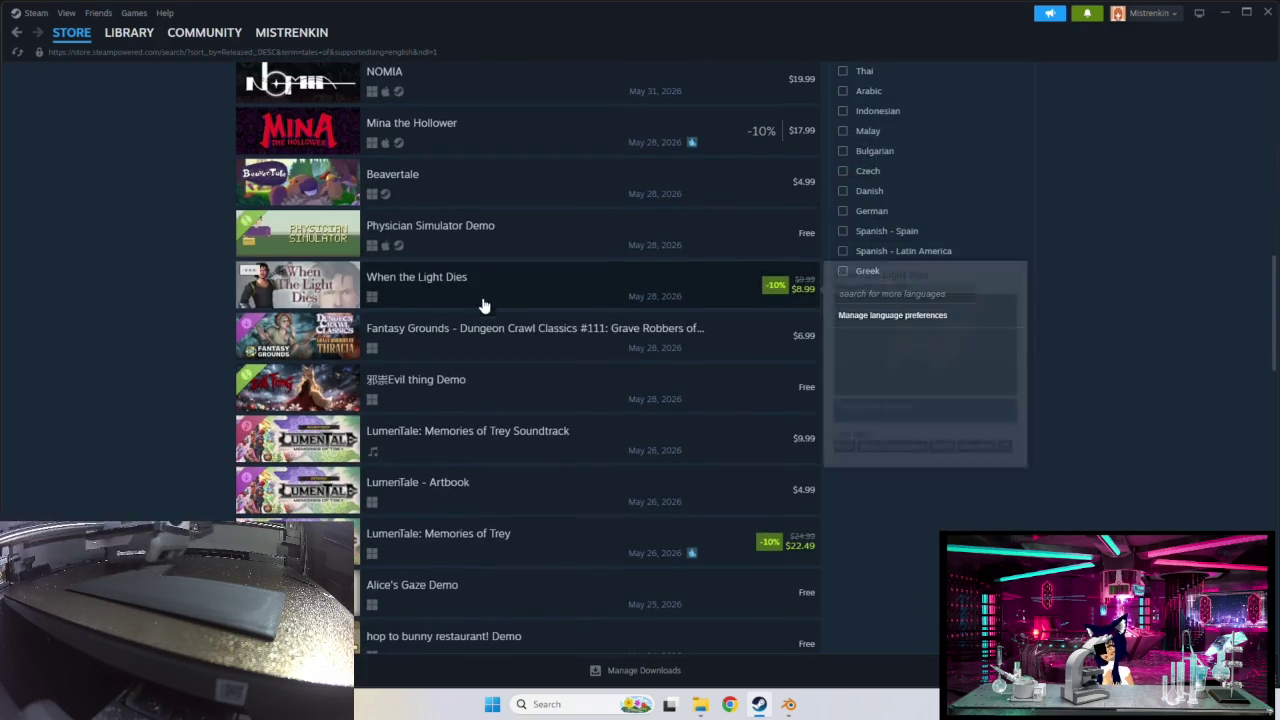
scroll(485, 300, "down", 2)
scroll(505, 385, "down", 2)
scroll(505, 385, "down", 1)
scroll(494, 400, "down", 3)
scroll(503, 400, "down", 3)
scroll(500, 400, "down", 4)
scroll(502, 402, "down", 4)
scroll(505, 400, "down", 3)
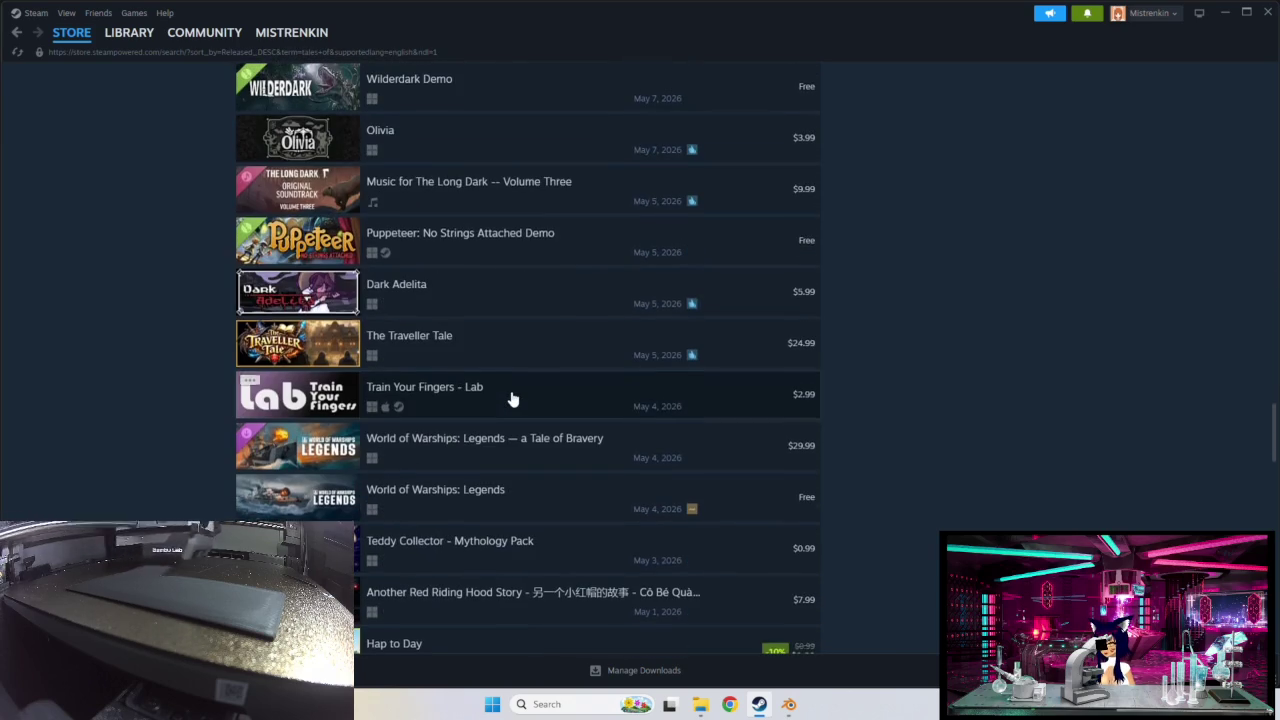
scroll(548, 446, "down", 4)
scroll(548, 446, "down", 4)
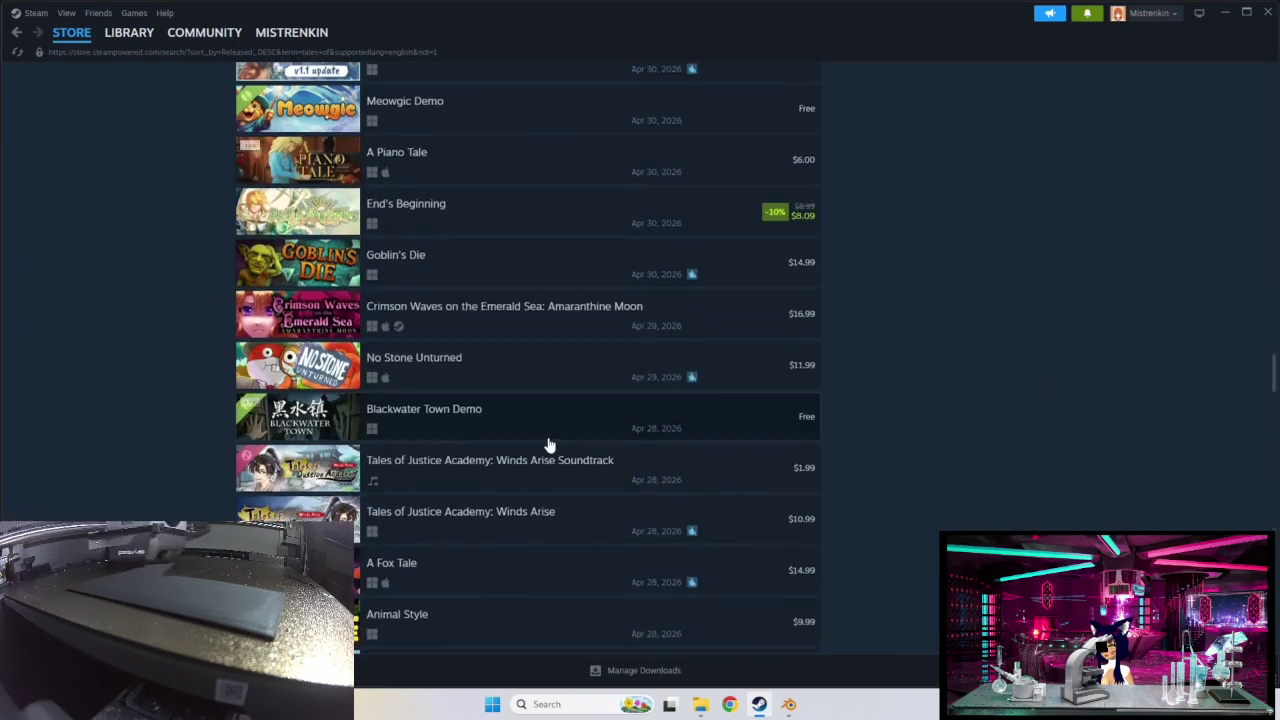
scroll(548, 446, "down", 4)
scroll(548, 446, "down", 1)
scroll(549, 443, "down", 3)
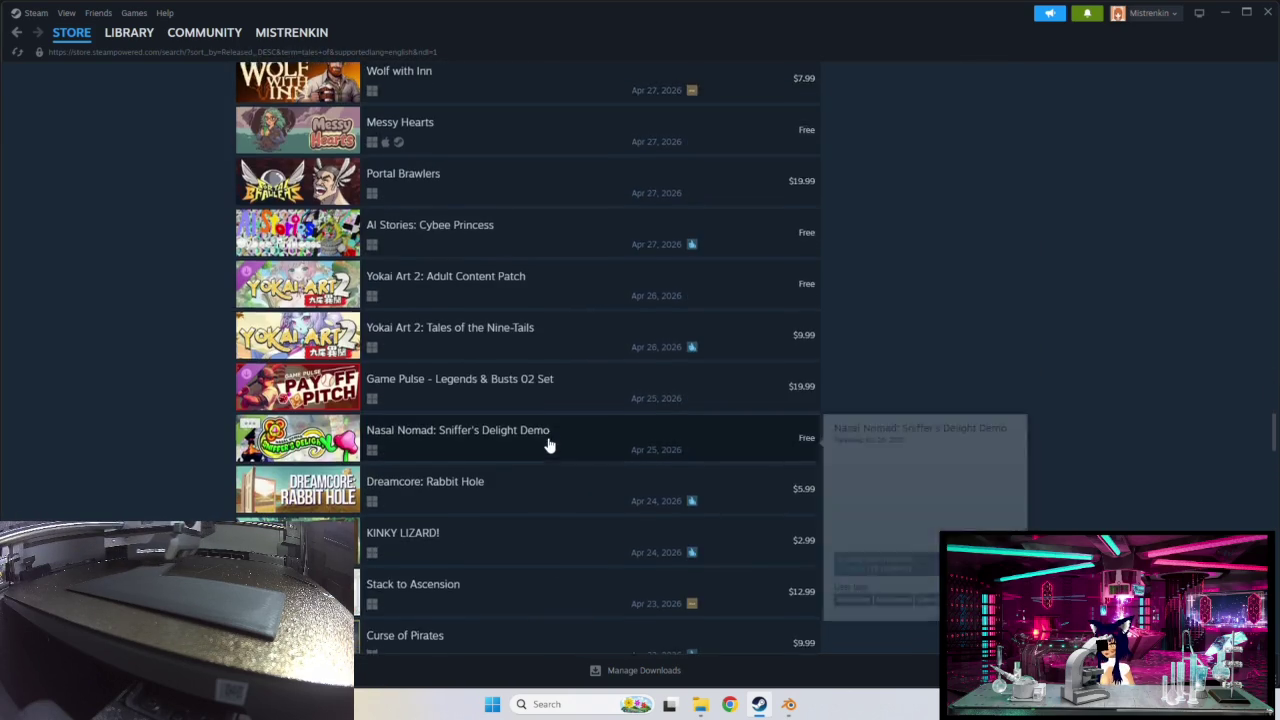
scroll(480, 380, "up", 2)
mouse_move(324, 228)
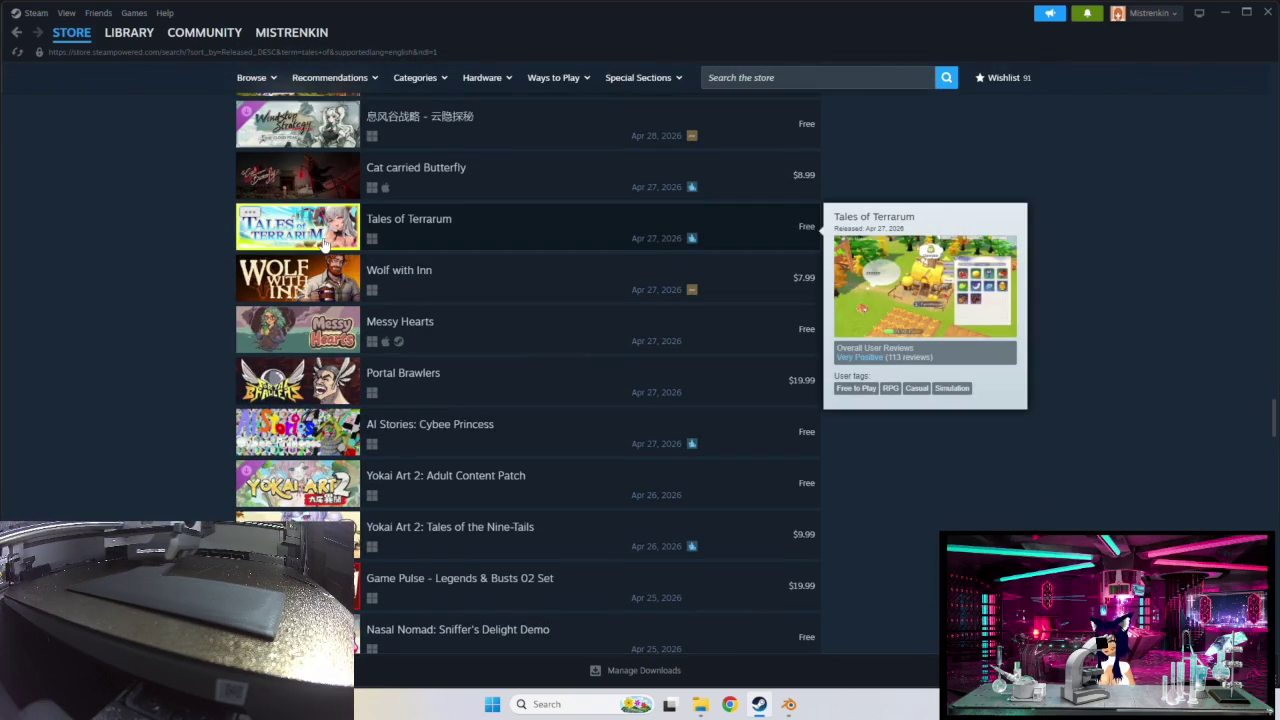
left_click(463, 232)
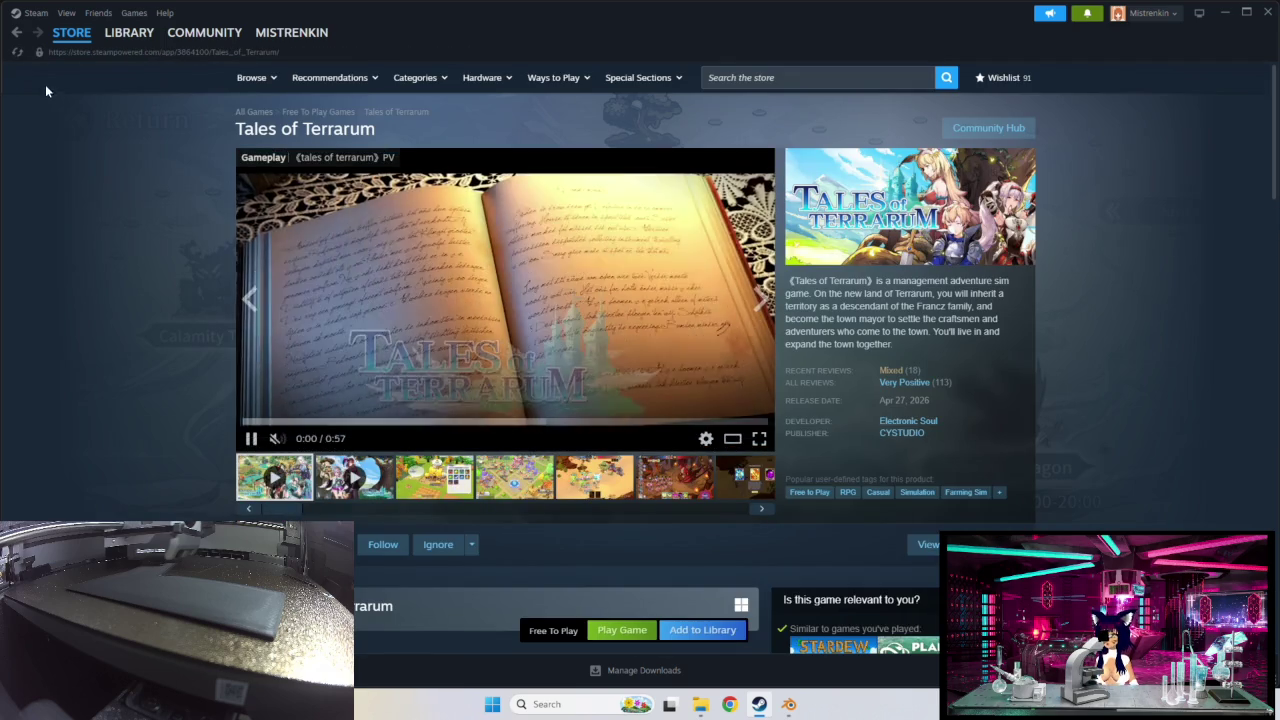
Step: Go back to the results, return to the top, and show the Sort by choices
key("alt+Left")
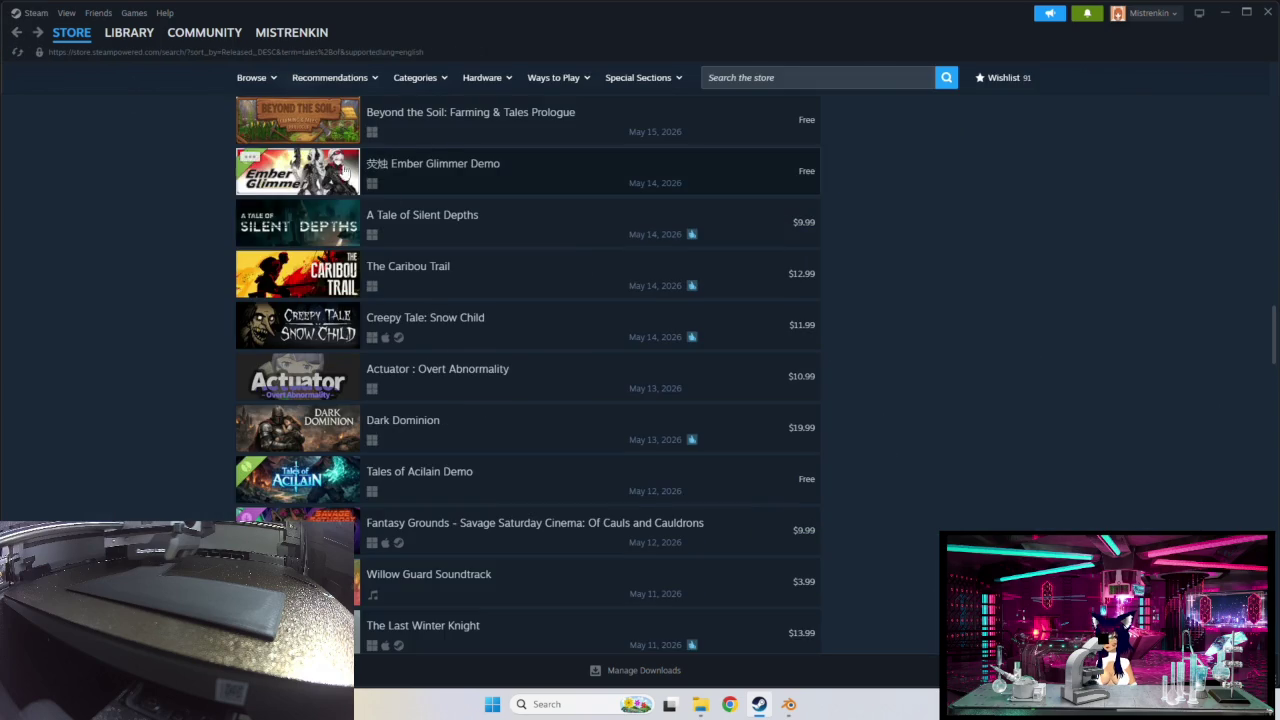
scroll(508, 277, "down", 2)
scroll(508, 277, "up", 15)
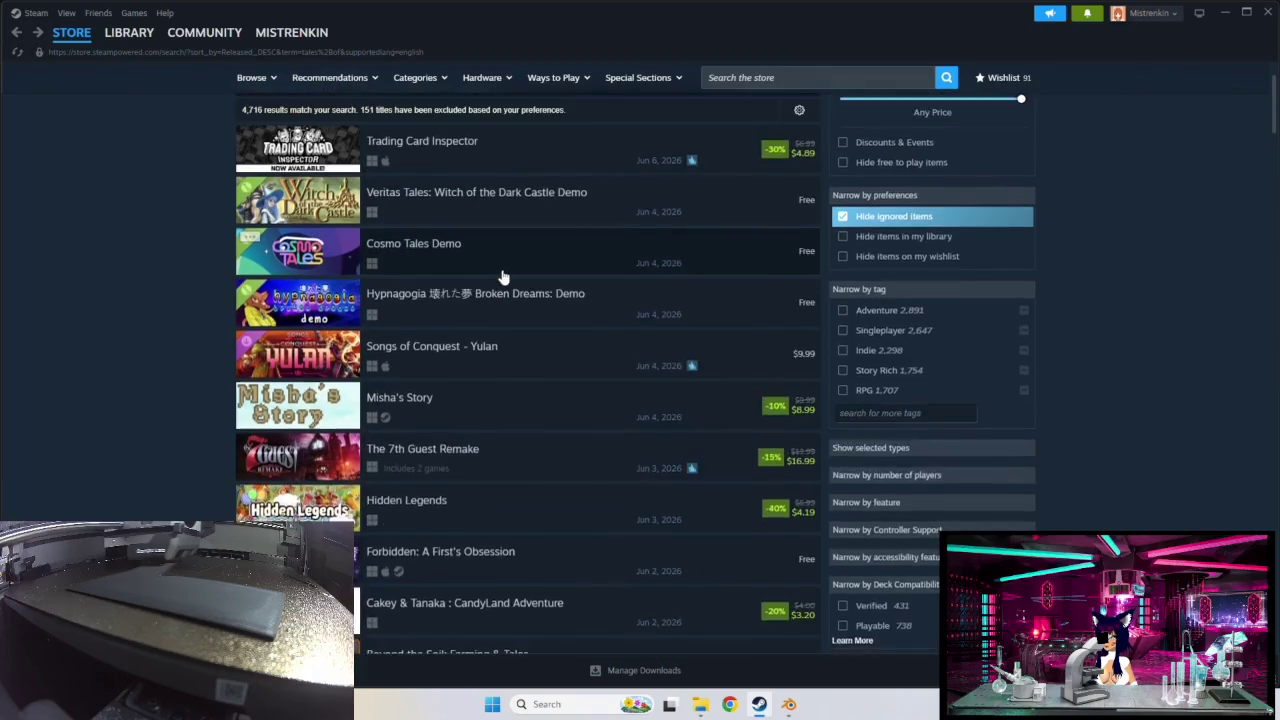
left_click(763, 178)
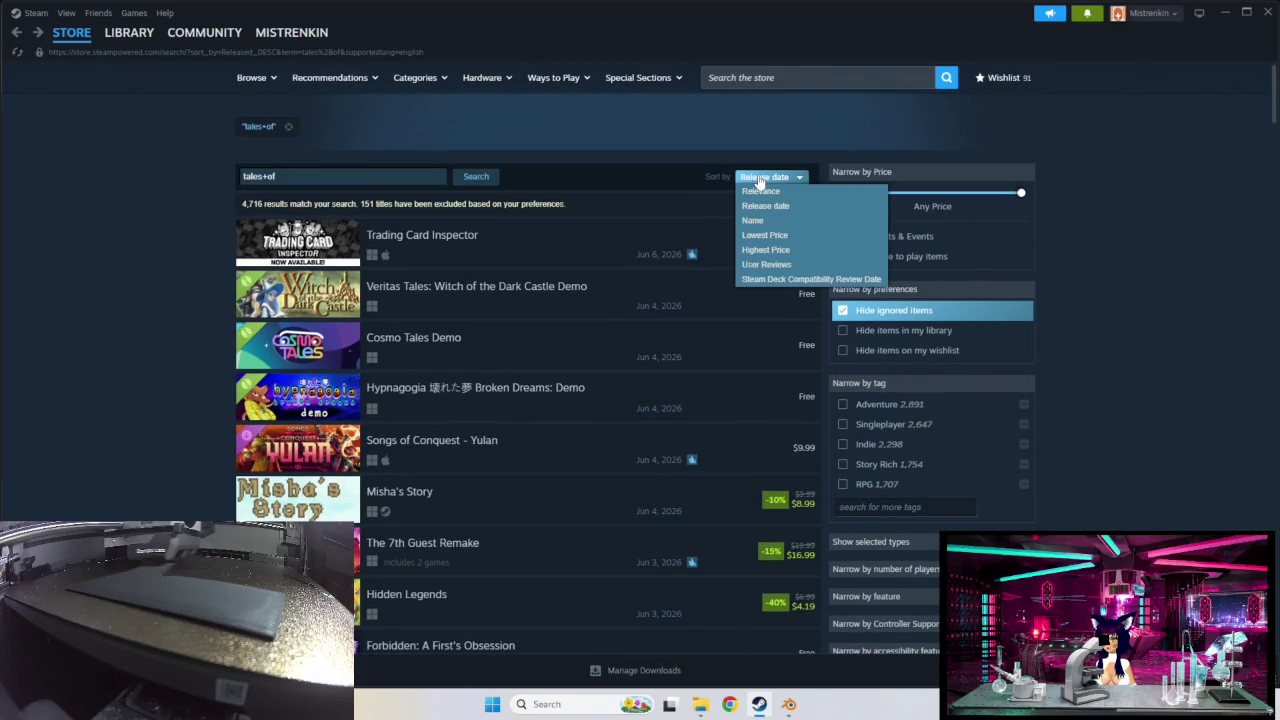
Step: Sort the results by Highest Price and scroll through them
left_click(771, 250)
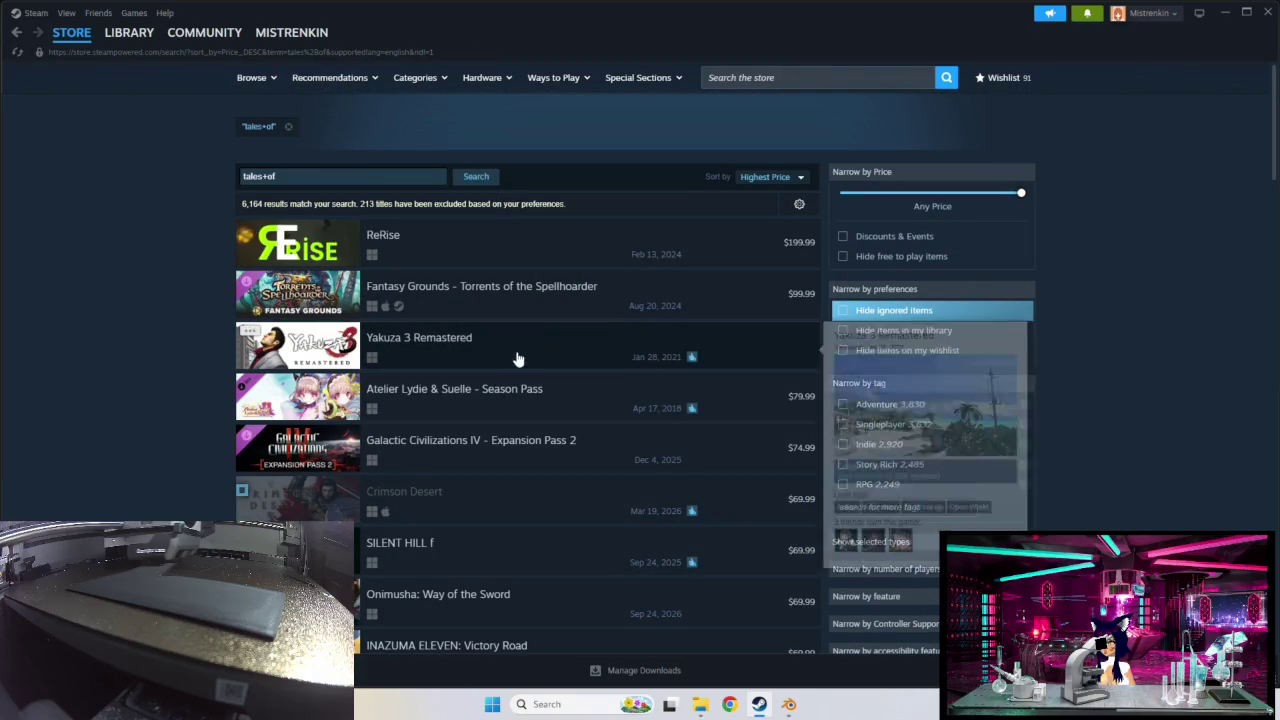
scroll(530, 412, "down", 1)
scroll(535, 412, "down", 1)
scroll(535, 412, "down", 1)
scroll(536, 410, "down", 2)
scroll(537, 407, "down", 2)
scroll(537, 407, "down", 2)
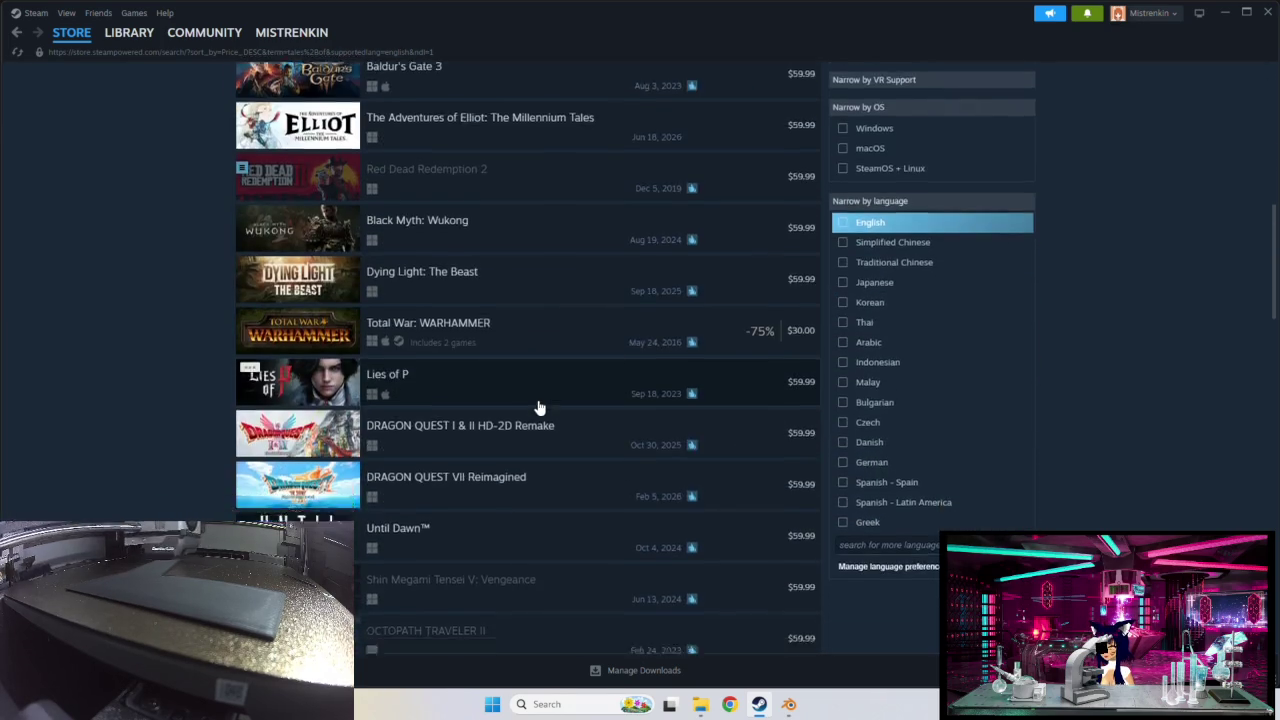
scroll(537, 406, "down", 2)
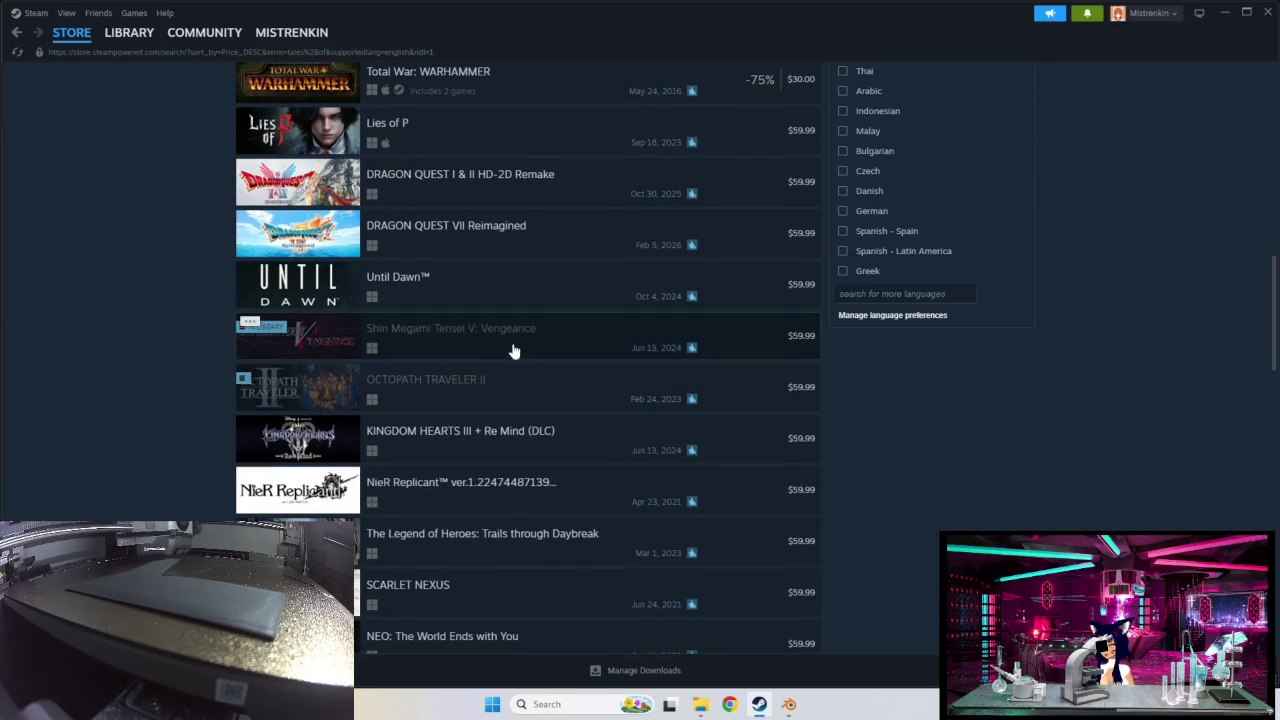
scroll(518, 365, "down", 1)
scroll(528, 383, "down", 1)
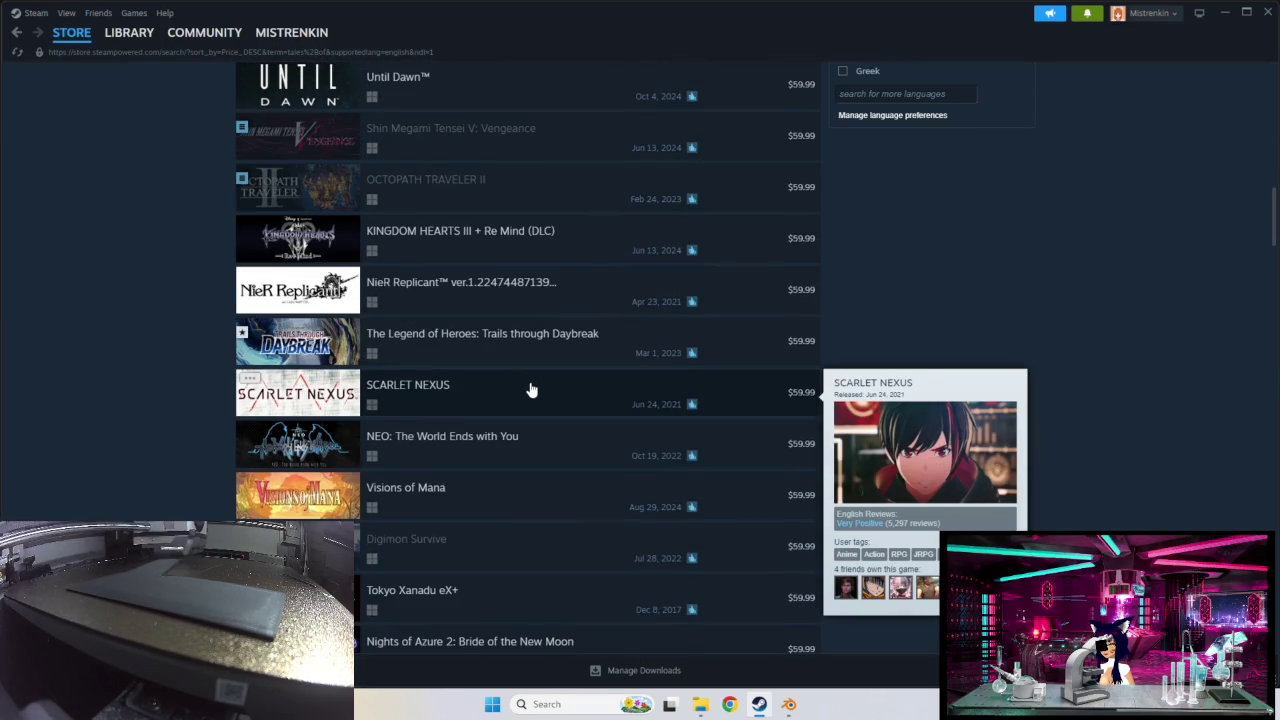
scroll(530, 388, "down", 3)
scroll(532, 389, "up", 5)
scroll(533, 390, "up", 10)
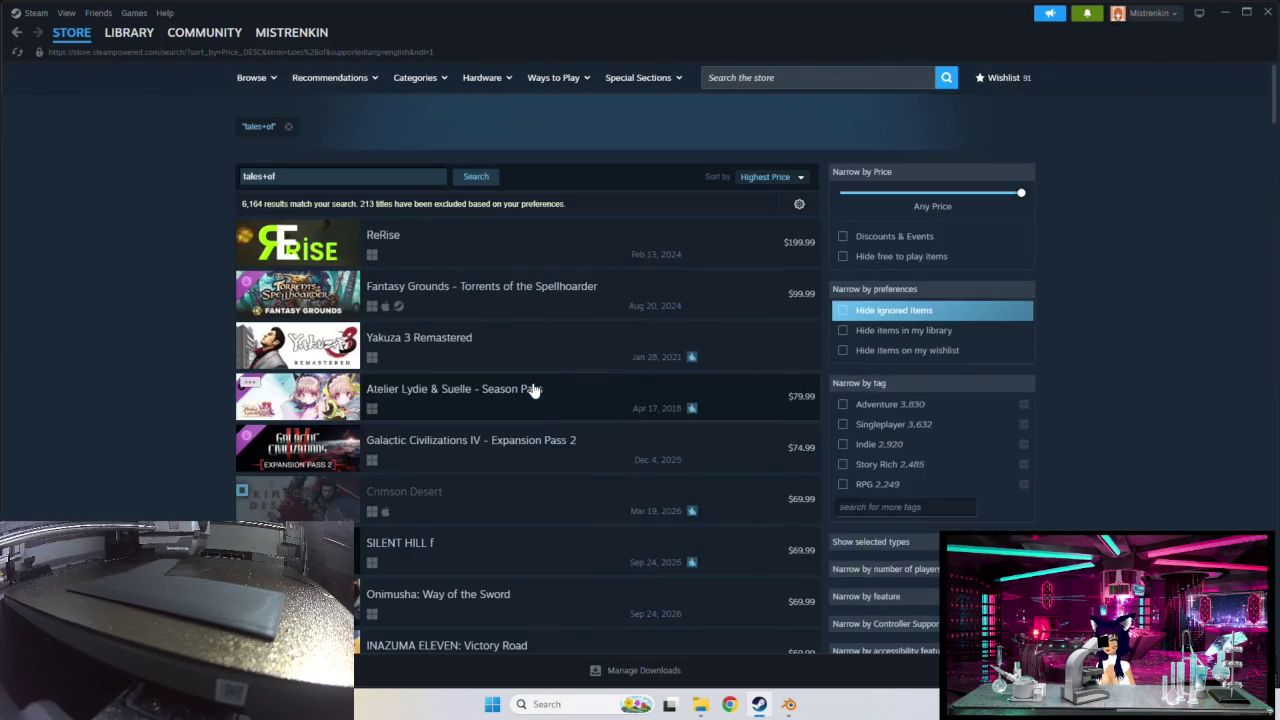
Step: Re-sort the results by Relevance, browse them, then return to Blender
left_click(760, 177)
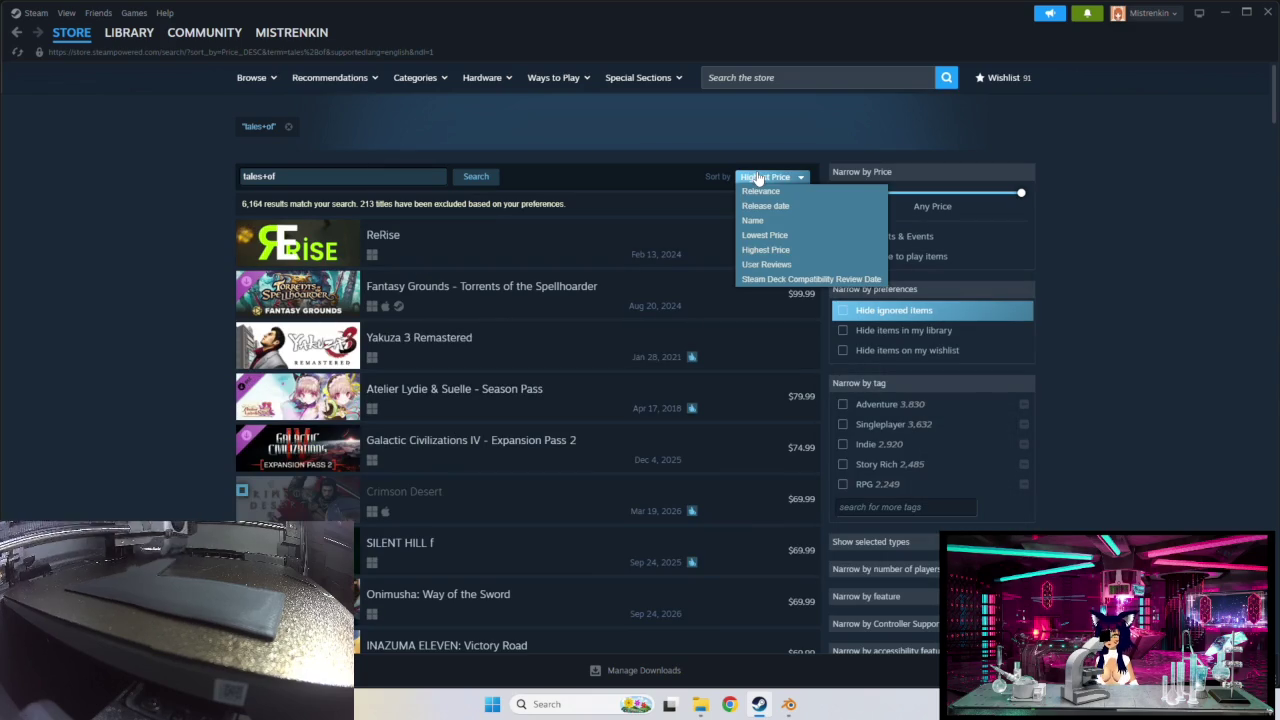
left_click(760, 191)
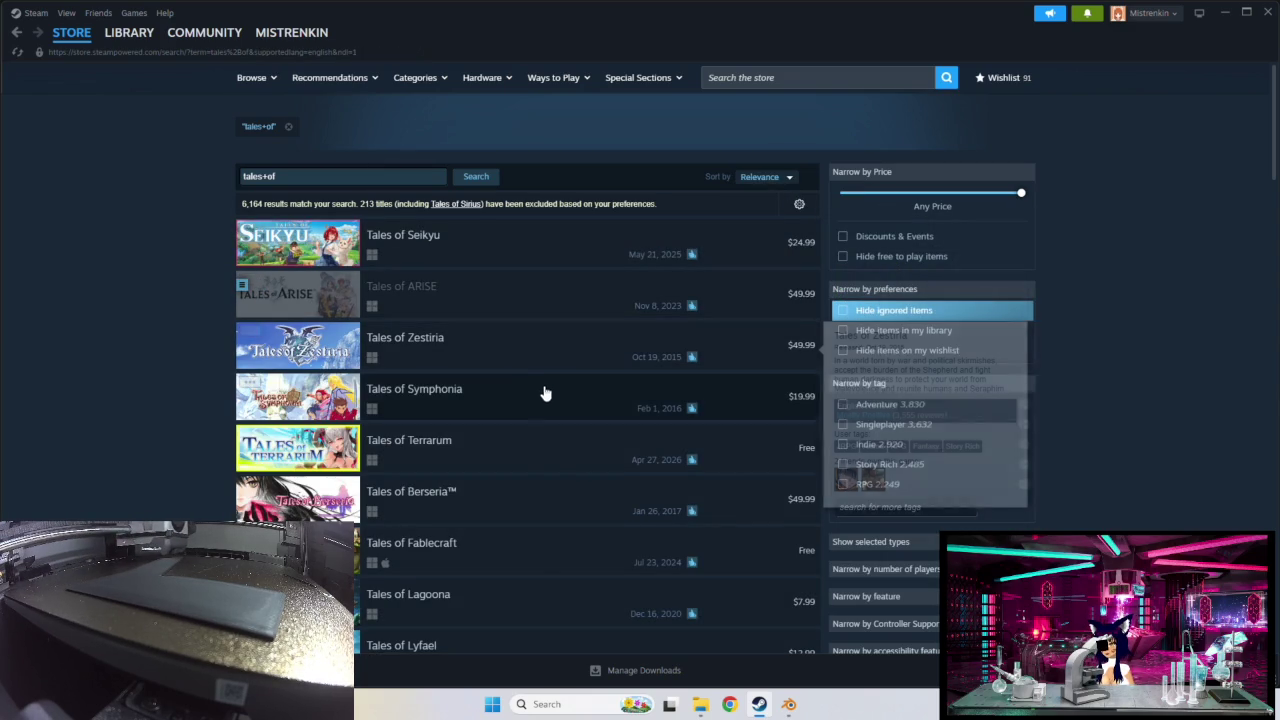
mouse_move(451, 236)
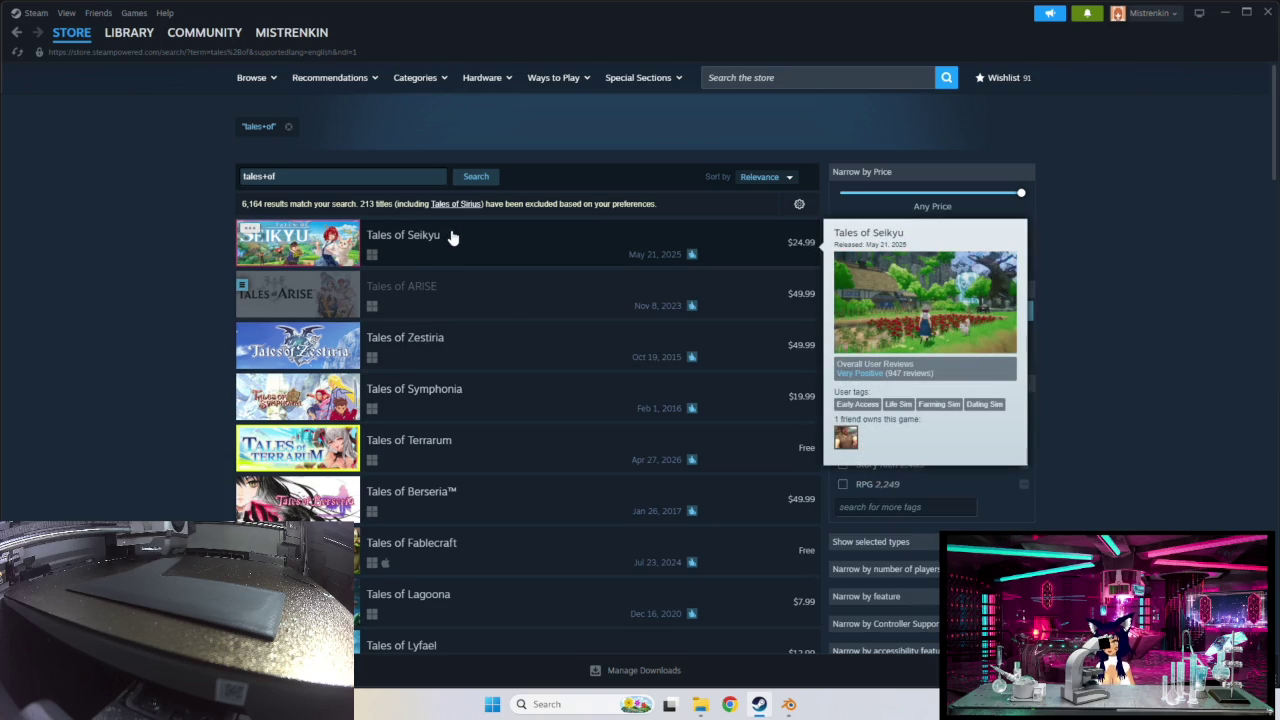
scroll(508, 291, "down", 3)
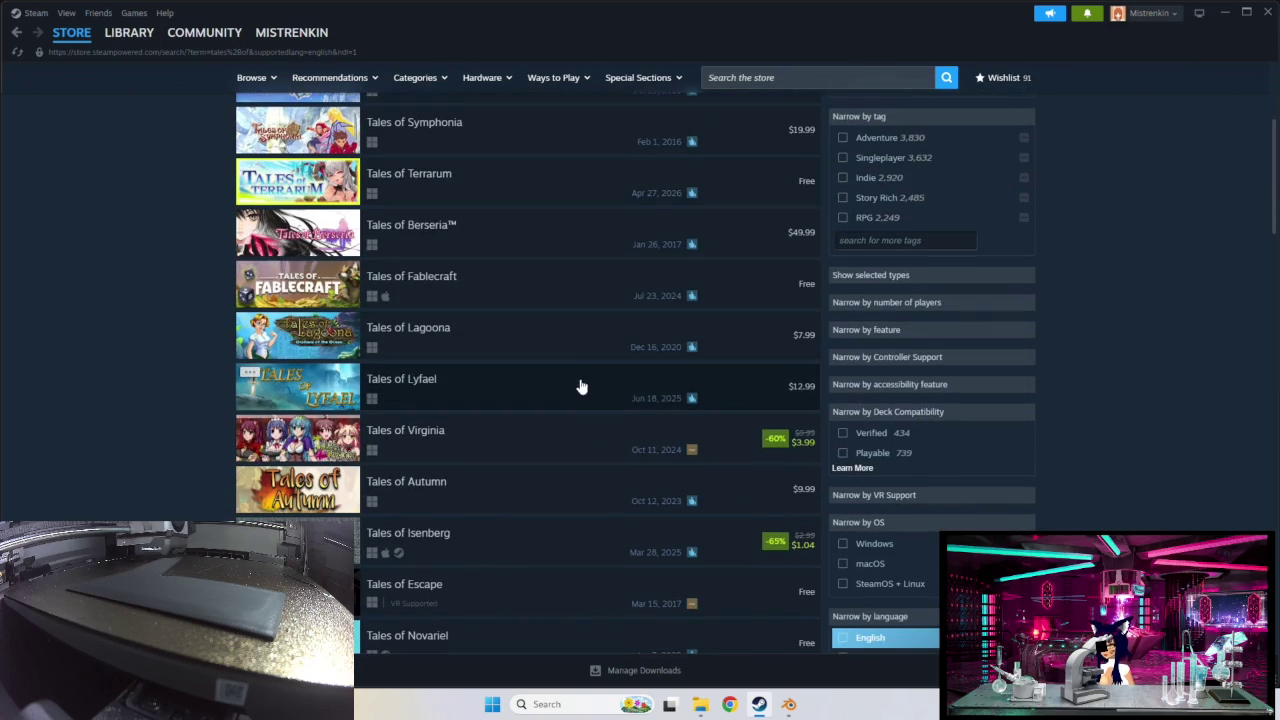
scroll(560, 380, "down", 3)
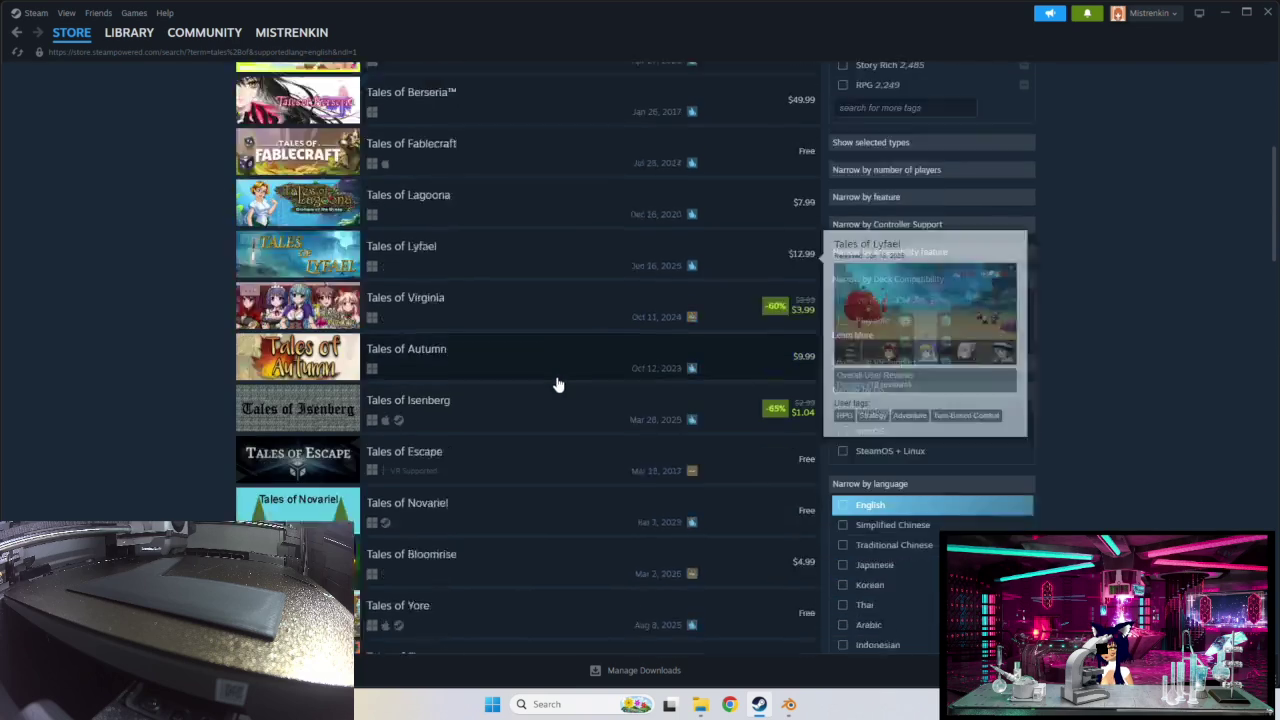
scroll(559, 385, "down", 2)
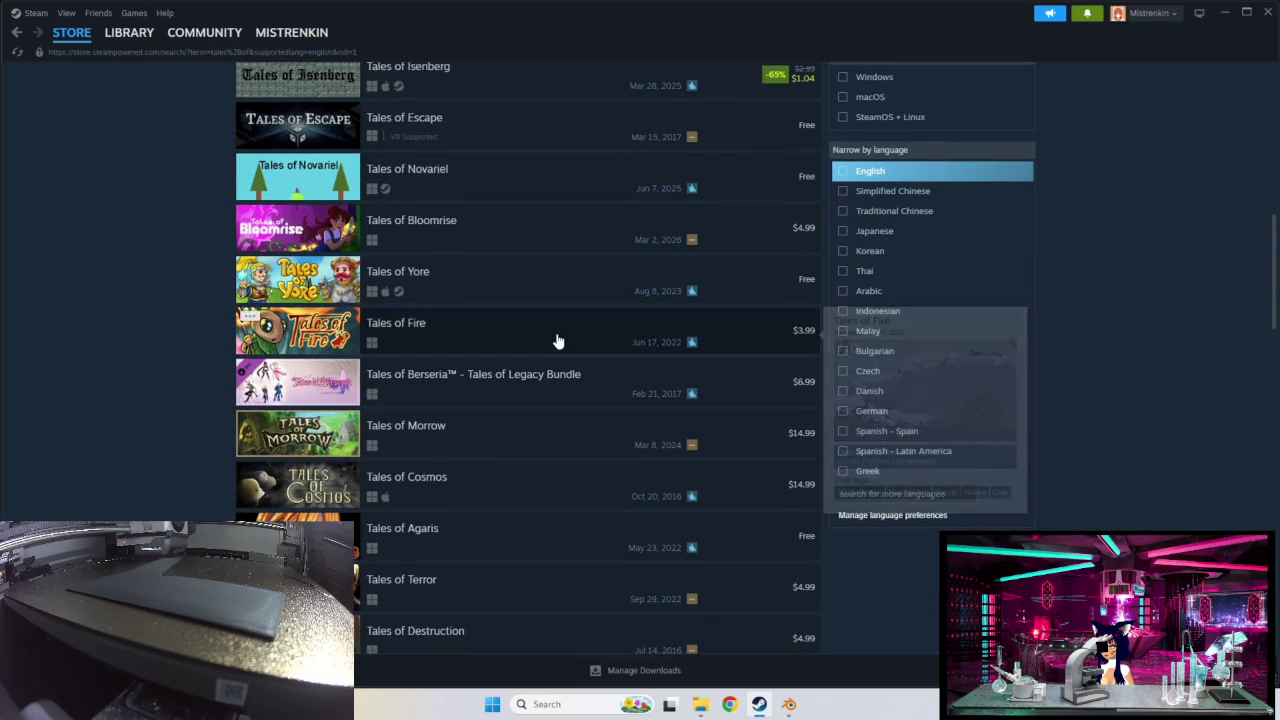
scroll(558, 342, "down", 2)
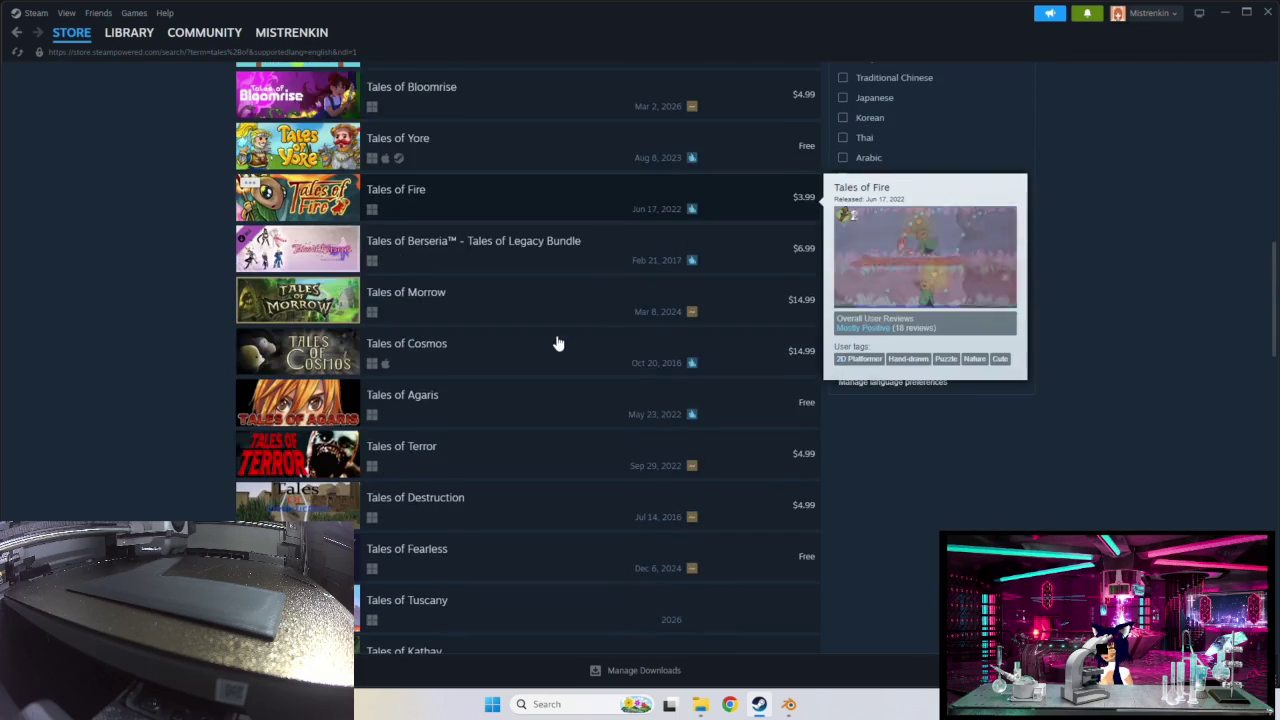
scroll(558, 343, "down", 4)
scroll(560, 343, "up", 3)
scroll(560, 343, "up", 10)
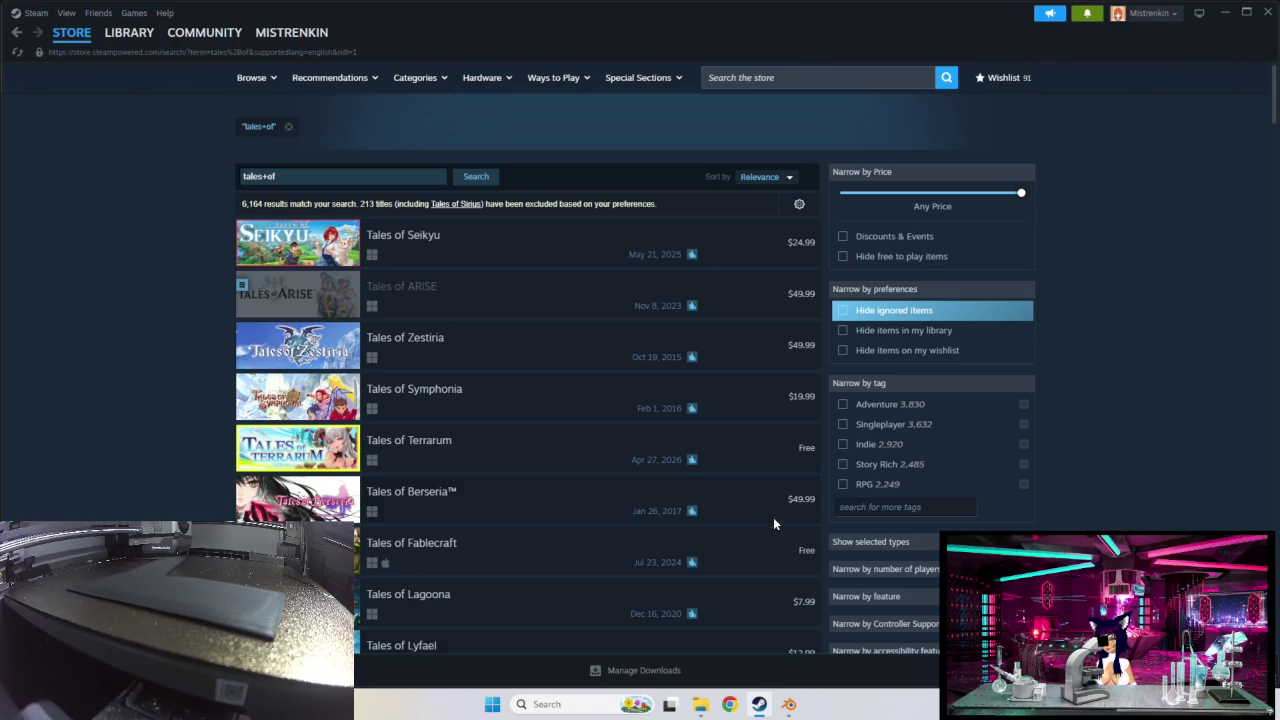
mouse_move(560, 447)
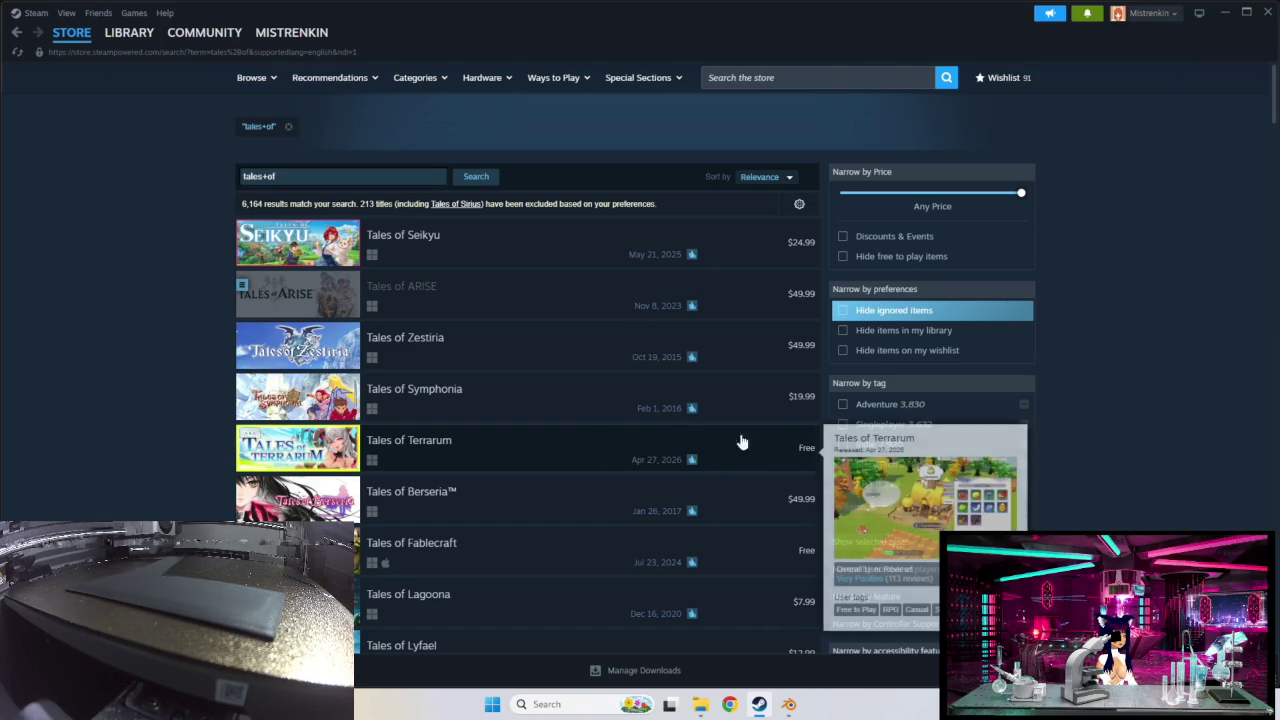
left_click(790, 706)
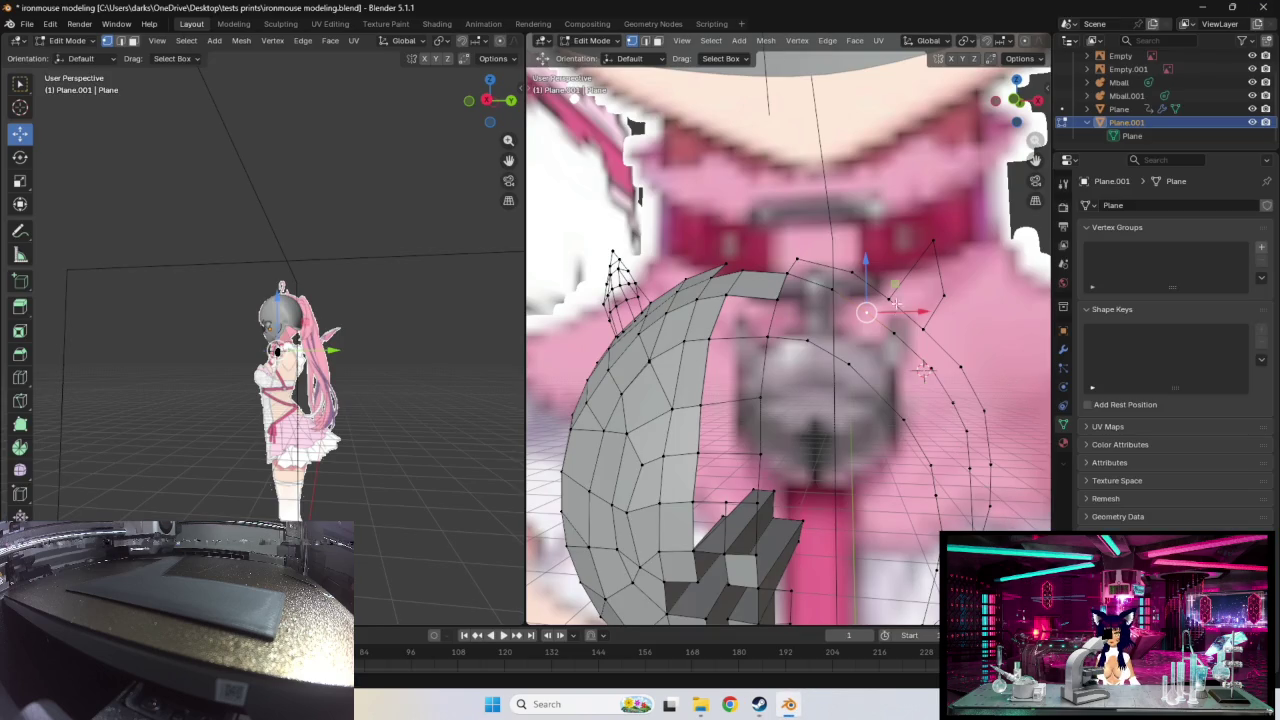
Step: Orbit to view the chest shell from below and drag one of its vertices to a new spot
mouse_move(817, 461)
middle_mouse_down()
mouse_move(825, 522)
mouse_move(835, 497)
middle_mouse_up()
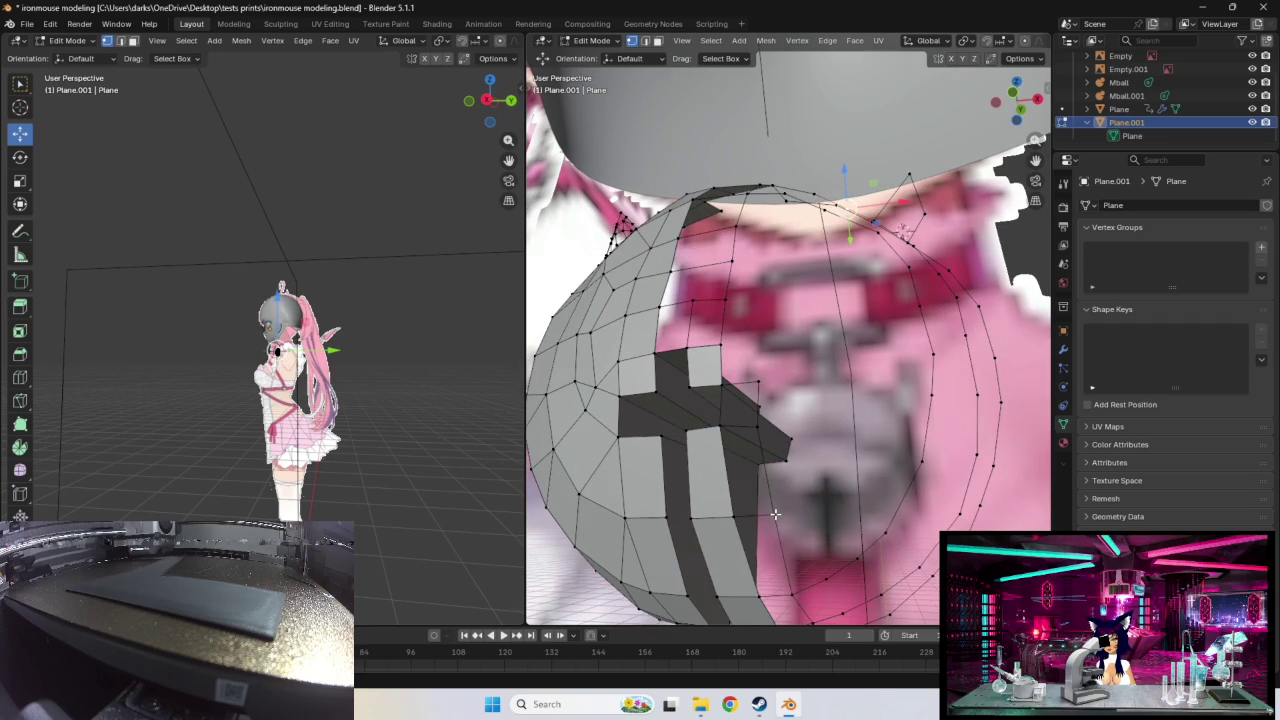
middle_click_drag(779, 504, 816, 474)
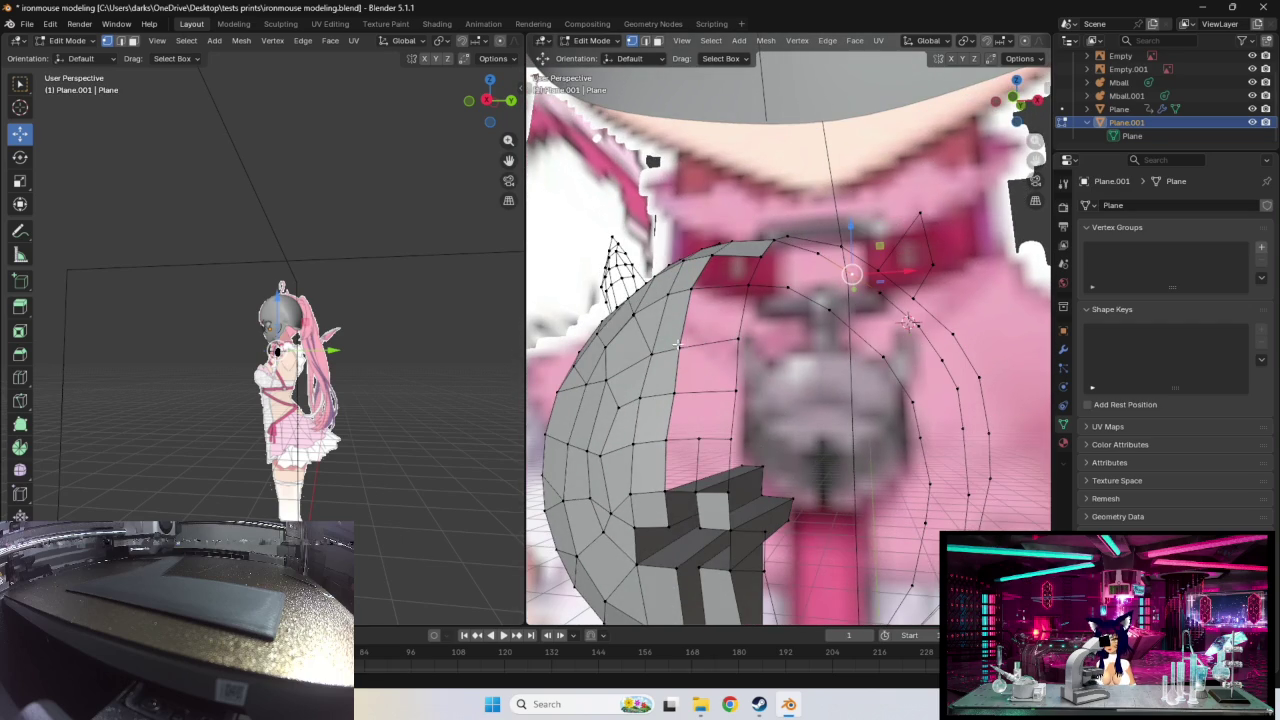
left_click_drag(677, 347, 678, 340)
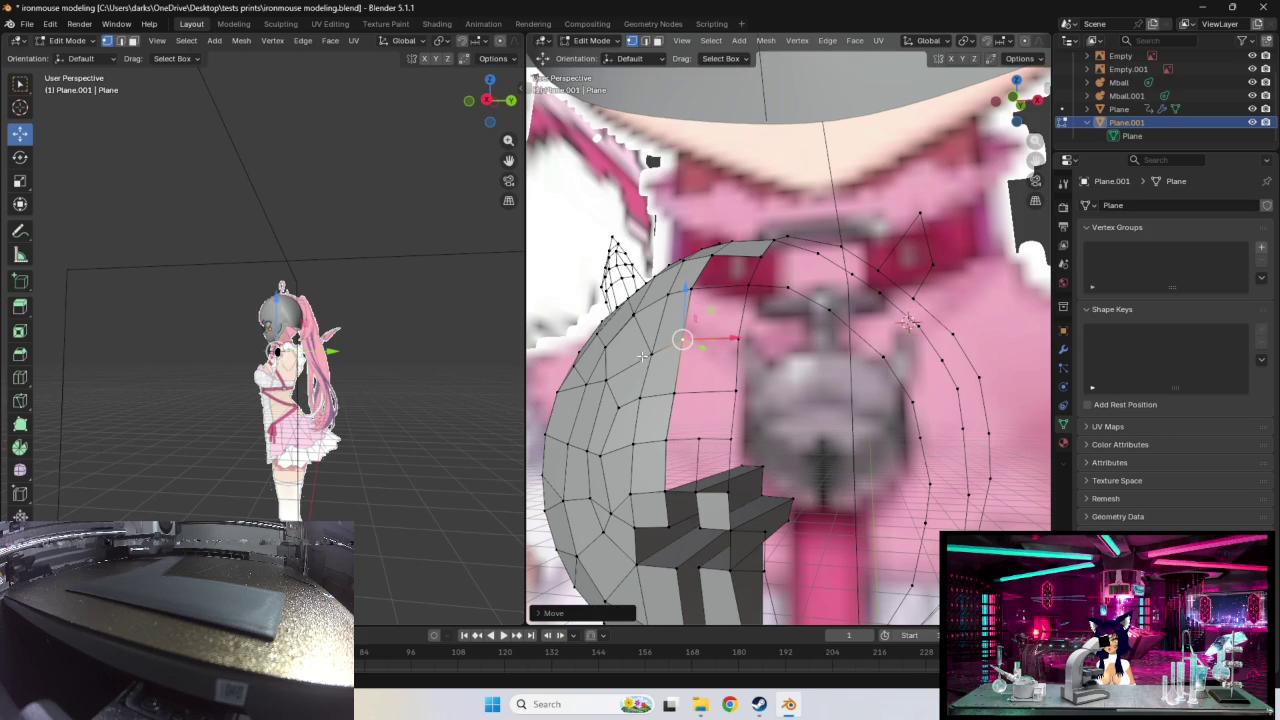
mouse_move(652, 352)
middle_mouse_down()
mouse_move(796, 374)
mouse_move(817, 358)
mouse_move(877, 488)
mouse_move(900, 450)
middle_mouse_up()
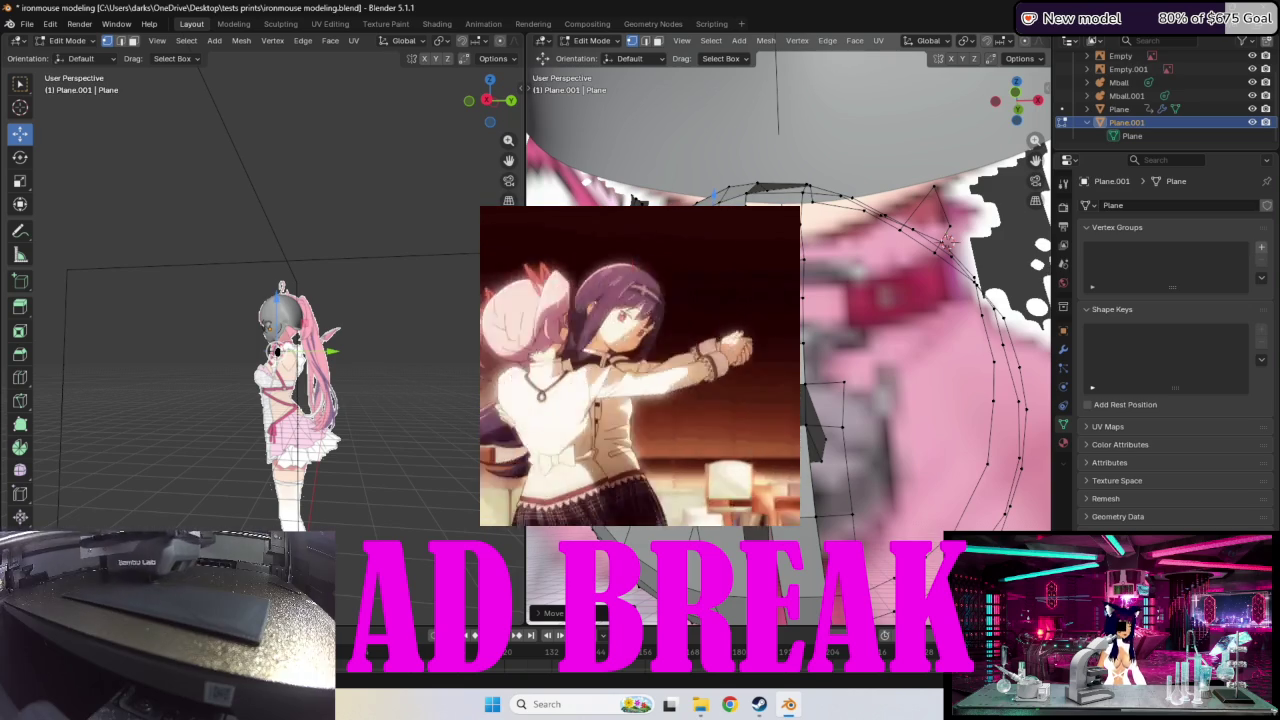
Step: View Bambu Studio's Device page, move its window aside, and return to Blender
key("alt+Tab")
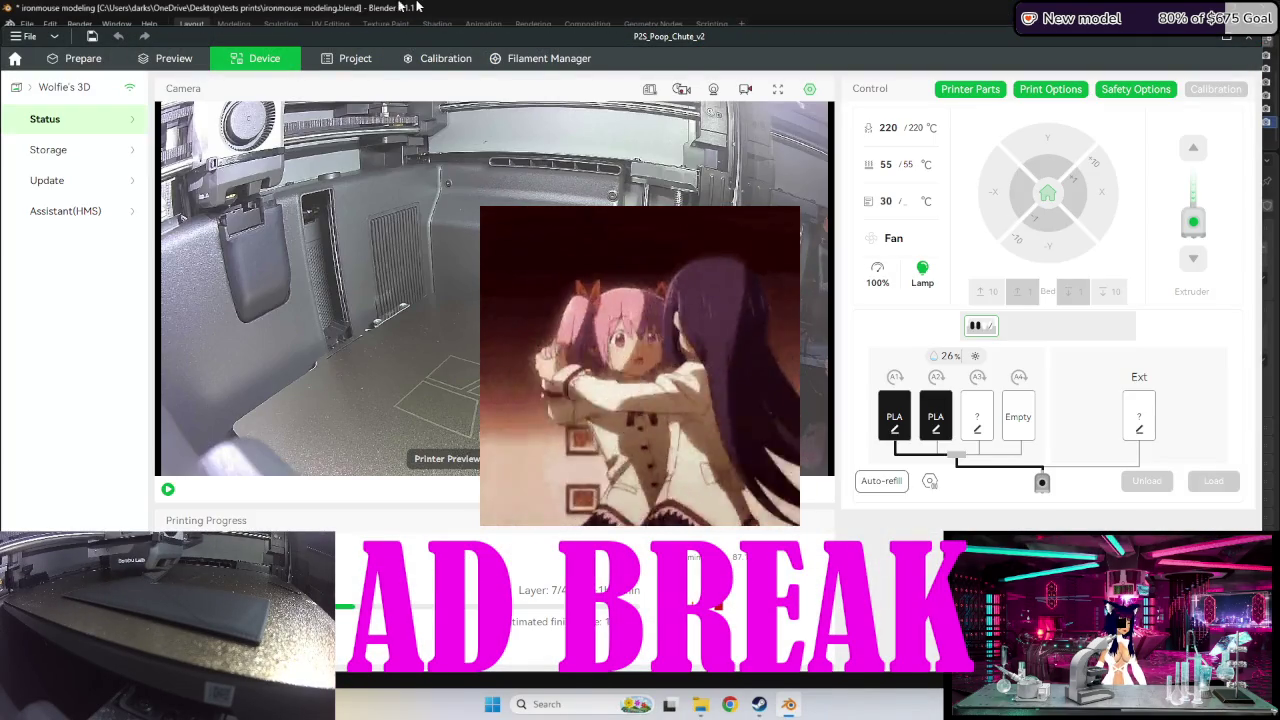
left_click_drag(820, 36, 63, 42)
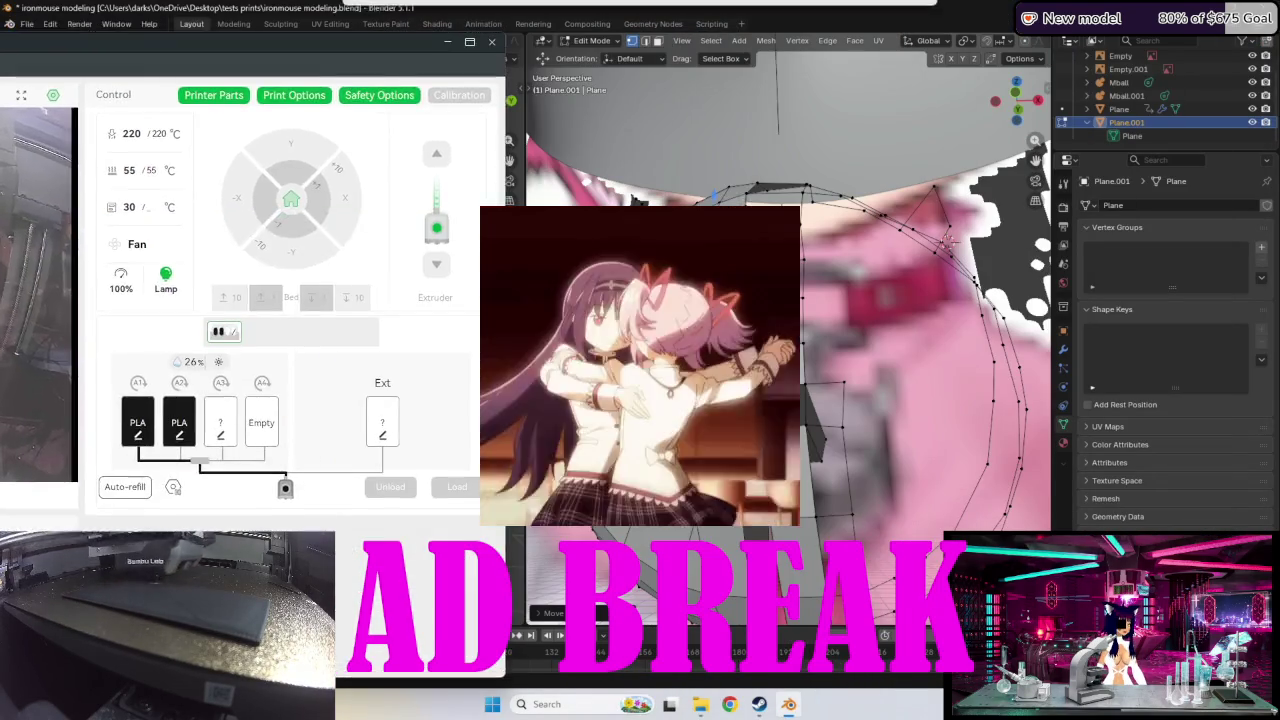
key("alt+Tab")
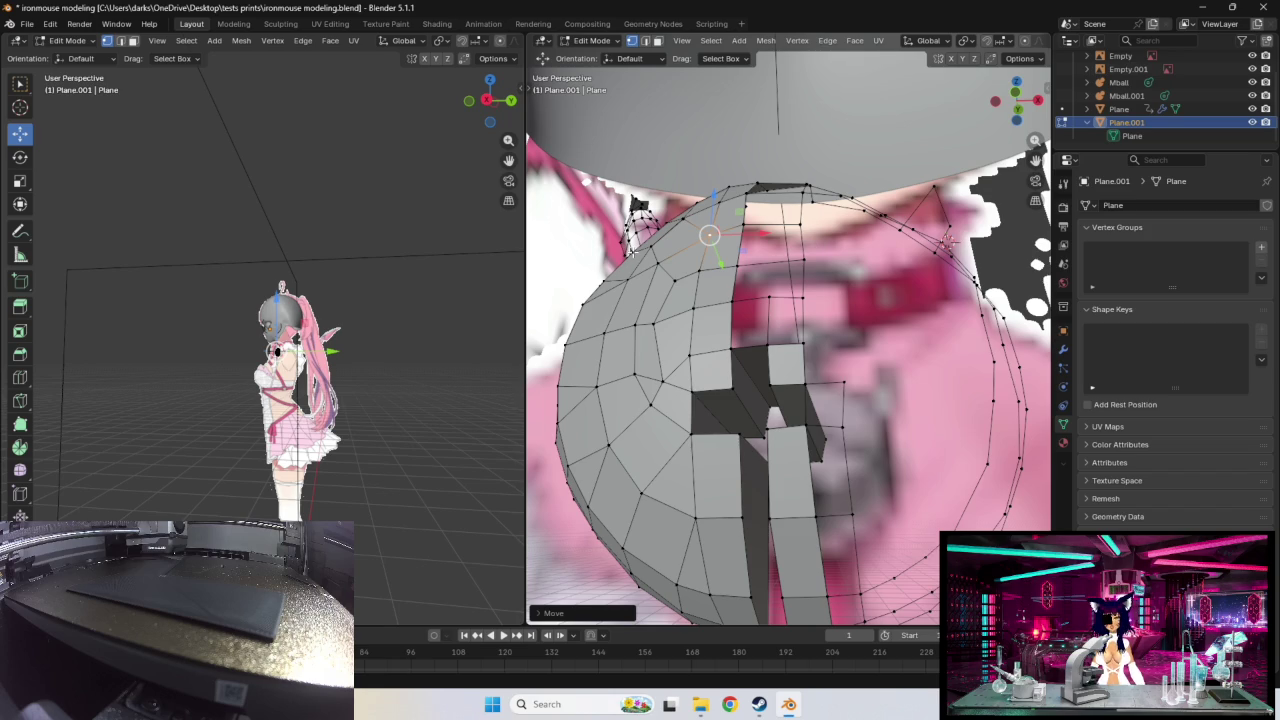
Step: Move several neighbouring ring vertices onto the chest surface one by one
middle_click_drag(816, 334, 812, 332)
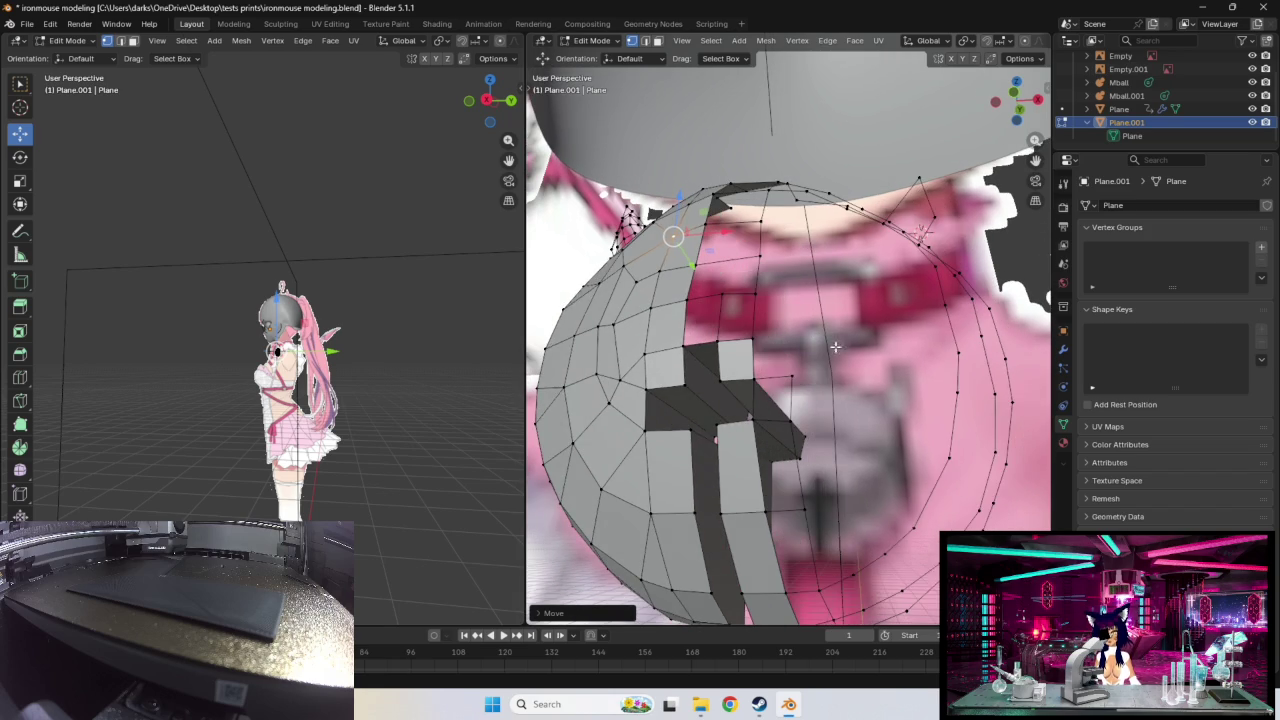
key("g")
left_click(785, 374)
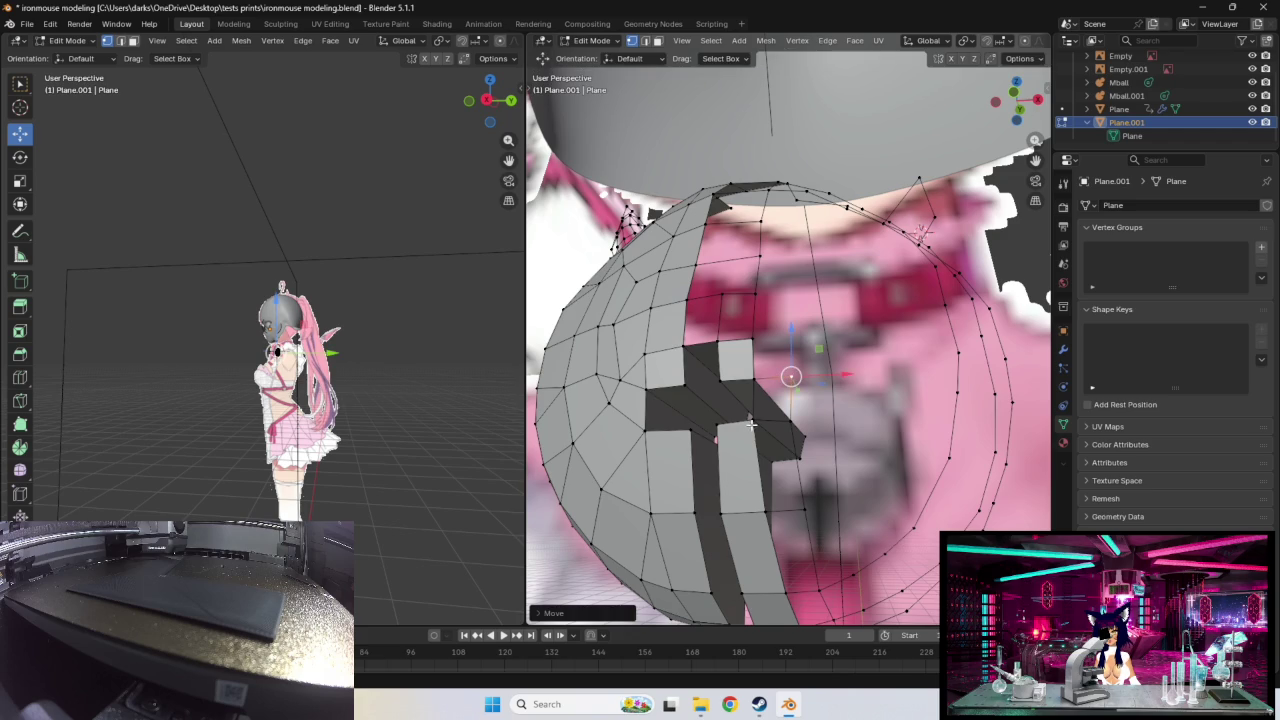
left_click(753, 421)
key("g")
left_click(753, 421)
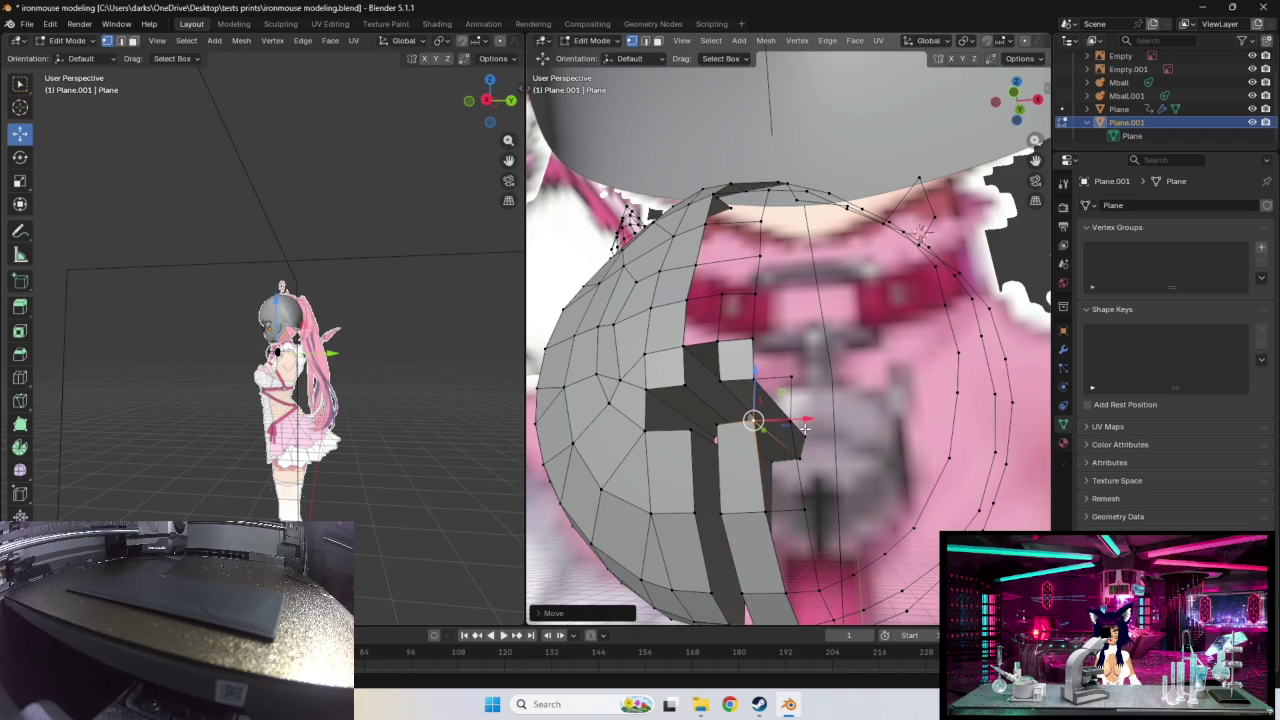
left_click(790, 415)
key("g")
left_click(790, 415)
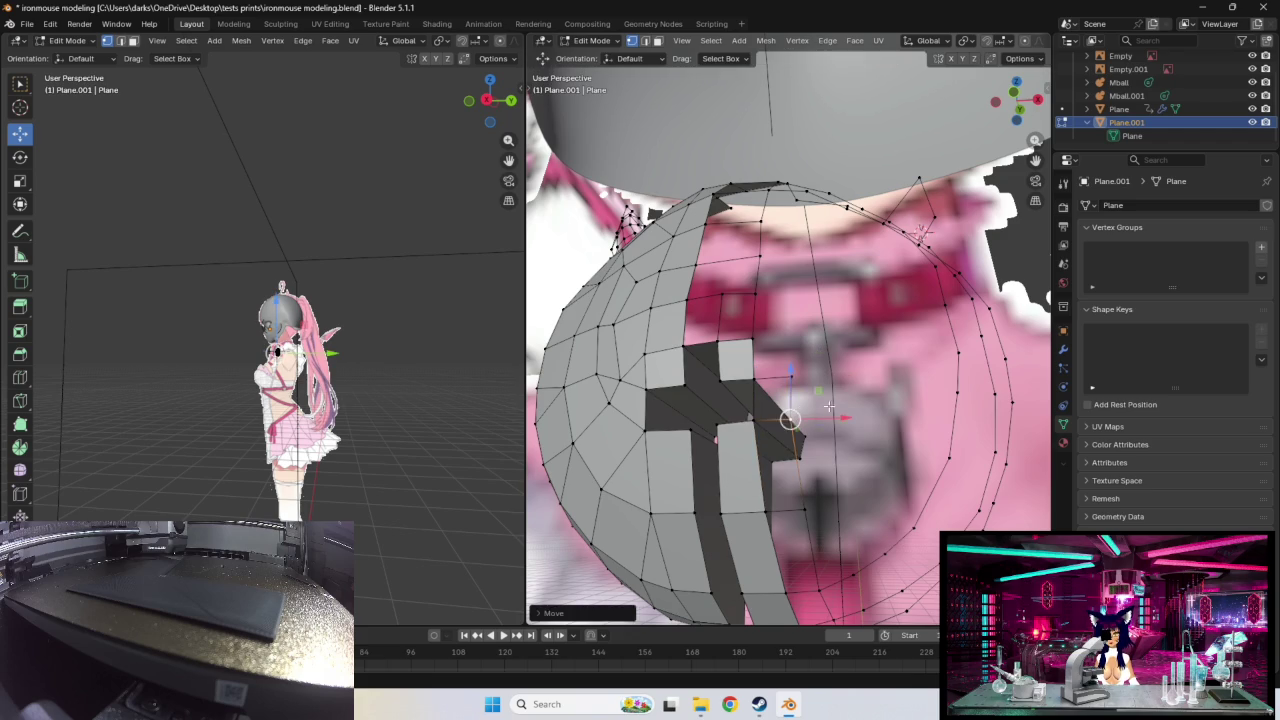
Step: Orbit to check the shell, then drag the character reference image window into view
middle_click_drag(790, 415, 856, 413)
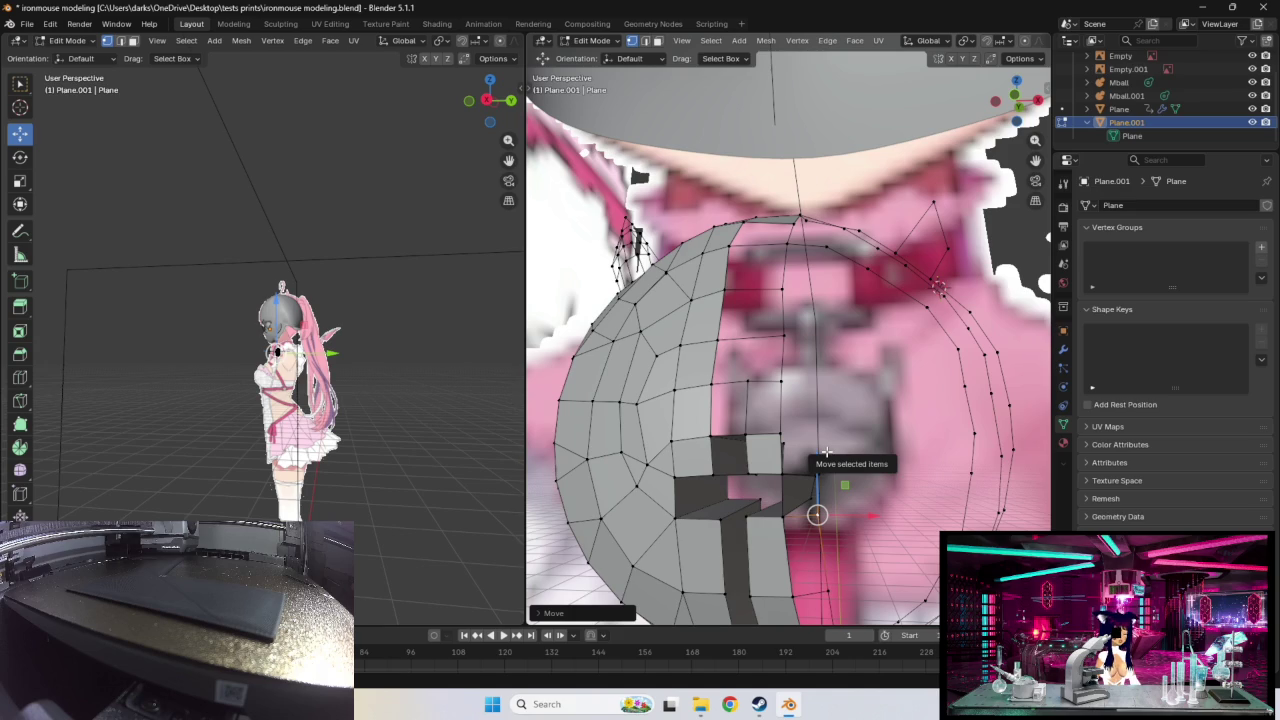
middle_click_drag(826, 452, 831, 436)
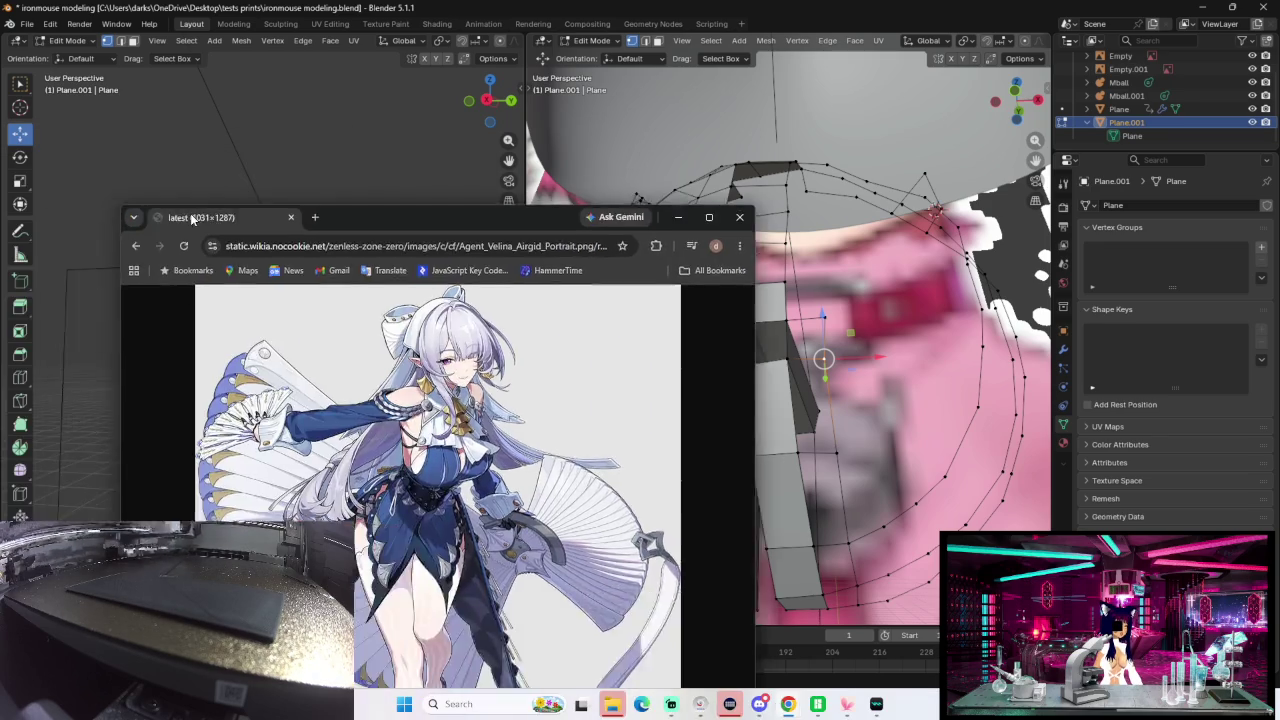
mouse_move(257, 208)
left_mouse_down()
mouse_move(592, 14)
mouse_move(783, 97)
left_mouse_up()
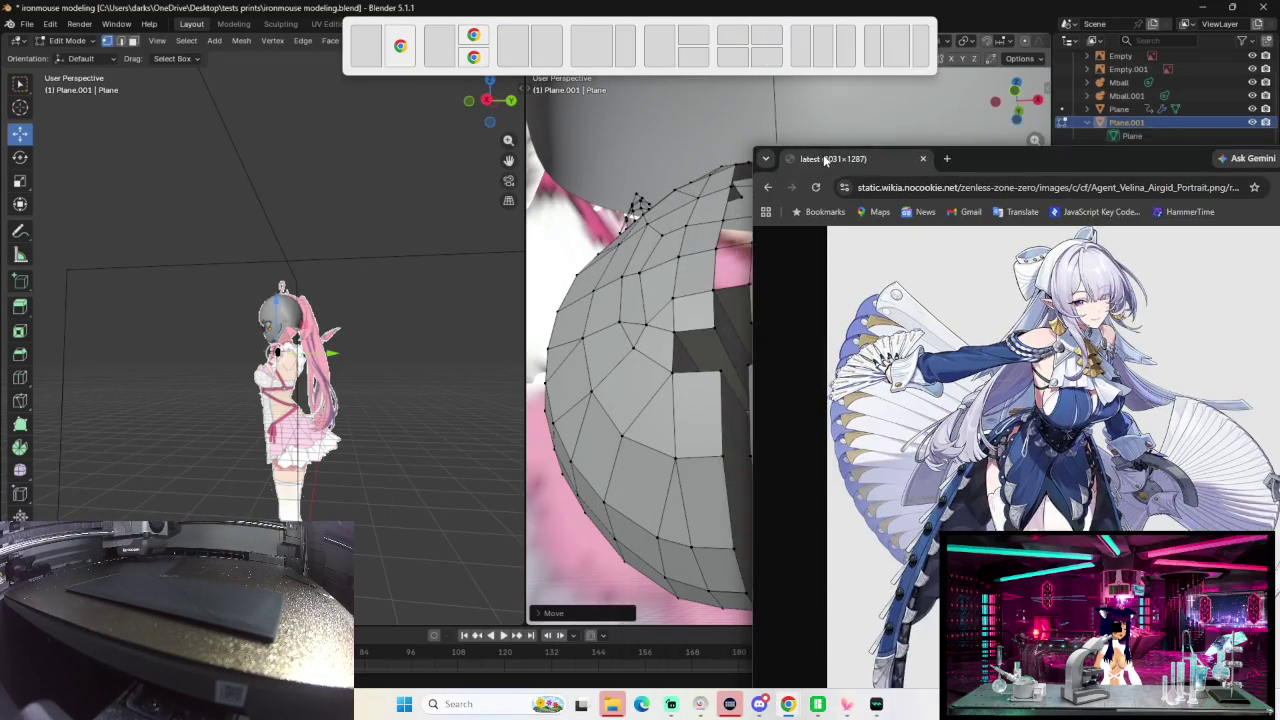
Step: Move the Velina portrait window to the top and drag the Caesar King portrait over Blender
left_click_drag(783, 97, 870, 136)
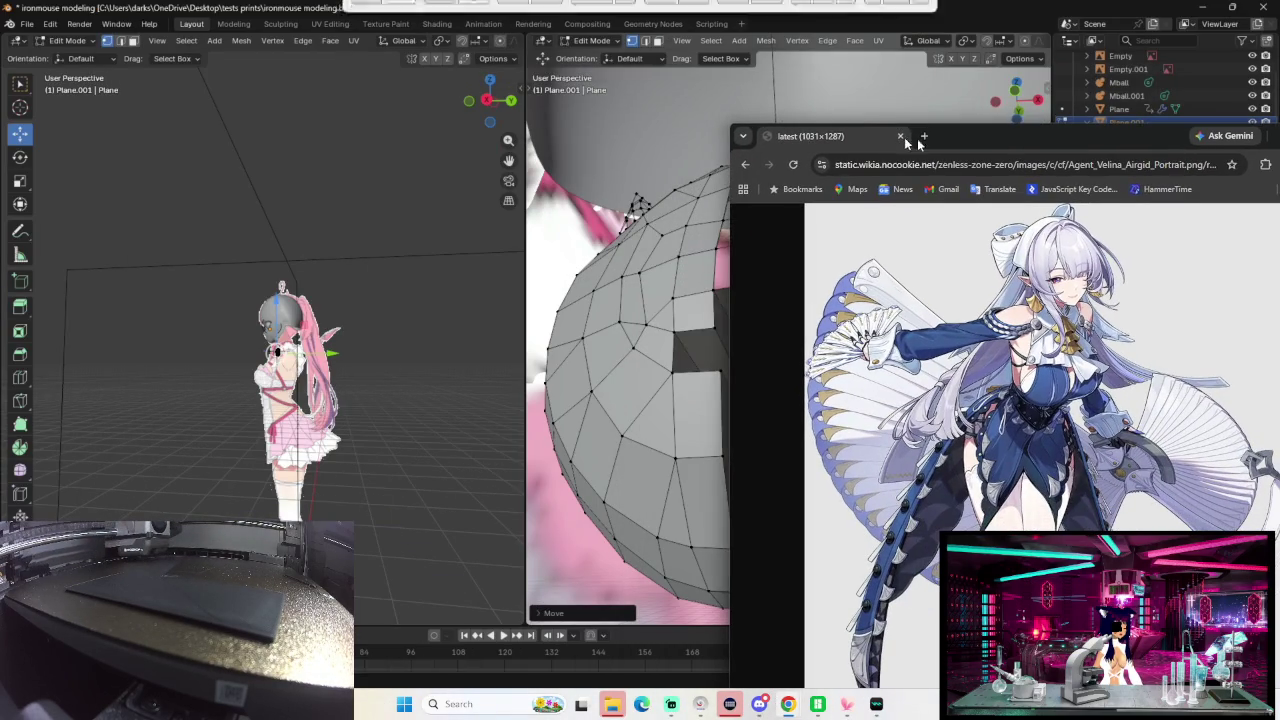
mouse_move(983, 143)
left_mouse_down()
mouse_move(905, 90)
mouse_move(883, 17)
left_mouse_up()
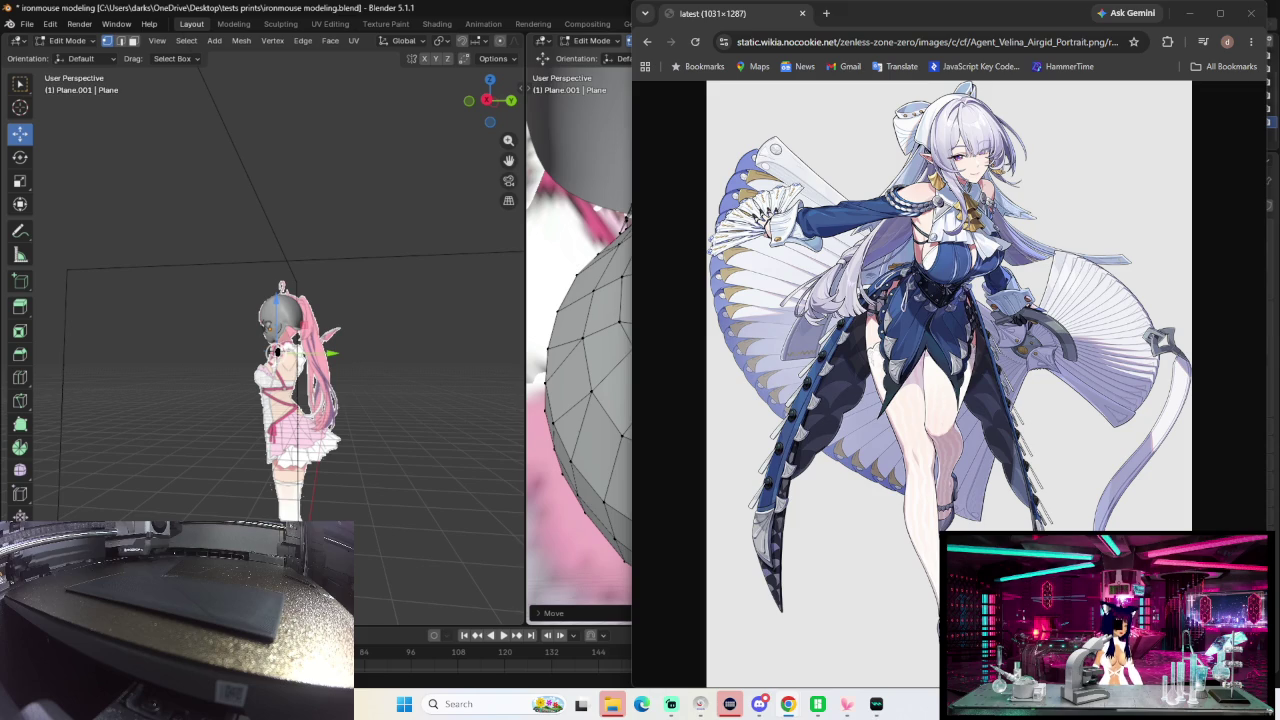
left_click_drag(90, 220, 289, 12)
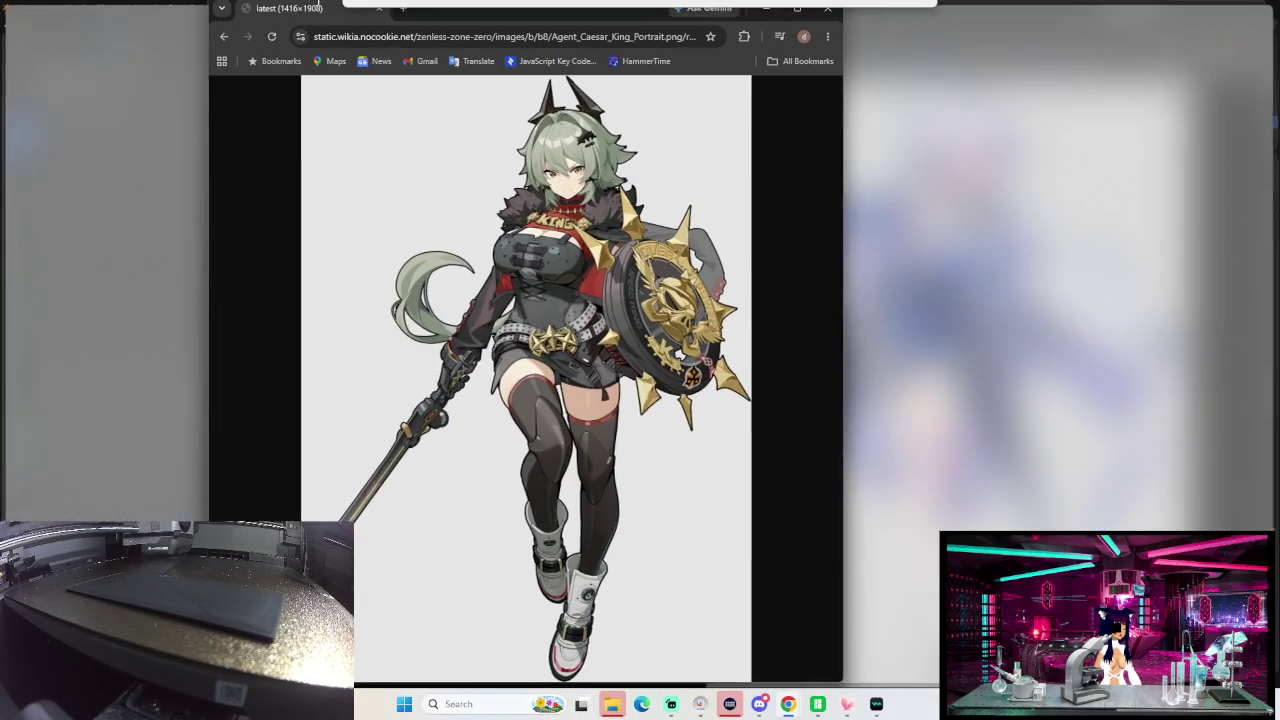
Step: Snap the Caesar King window to the left half, then close the image search window
left_click_drag(289, 12, 207, 80)
key("super+Left")
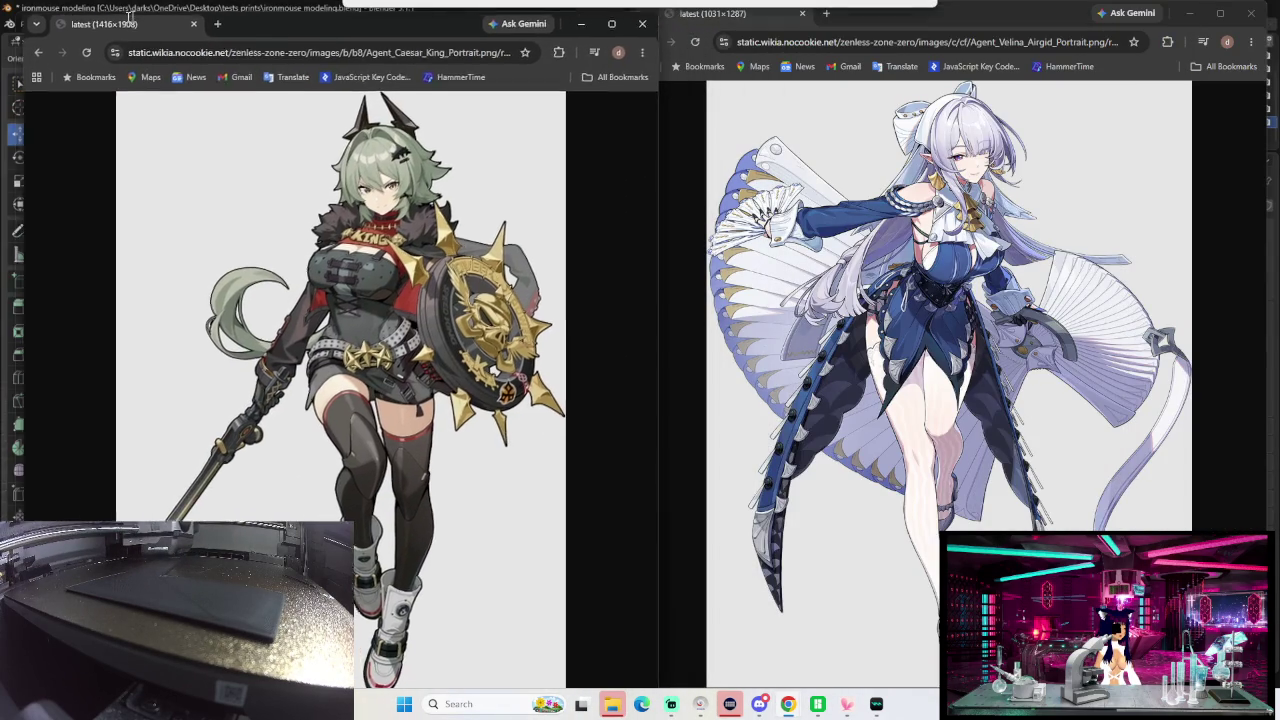
left_click_drag(377, 27, 366, 52)
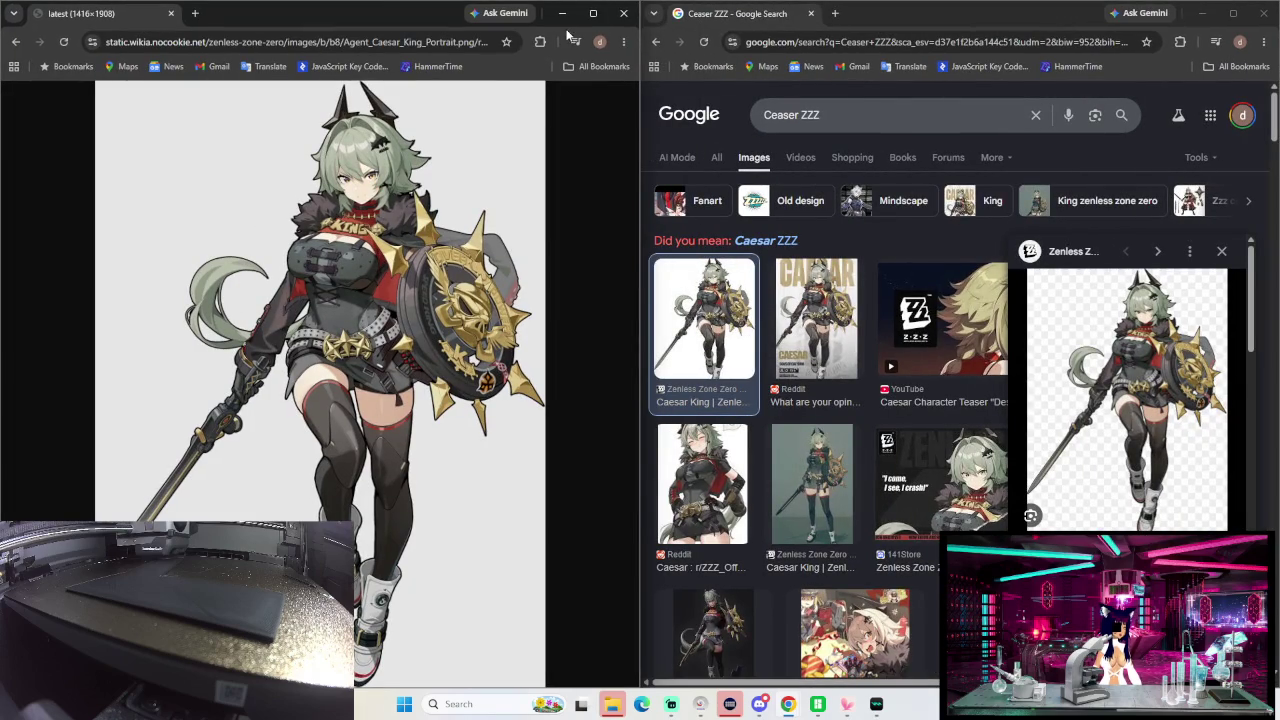
left_click(810, 14)
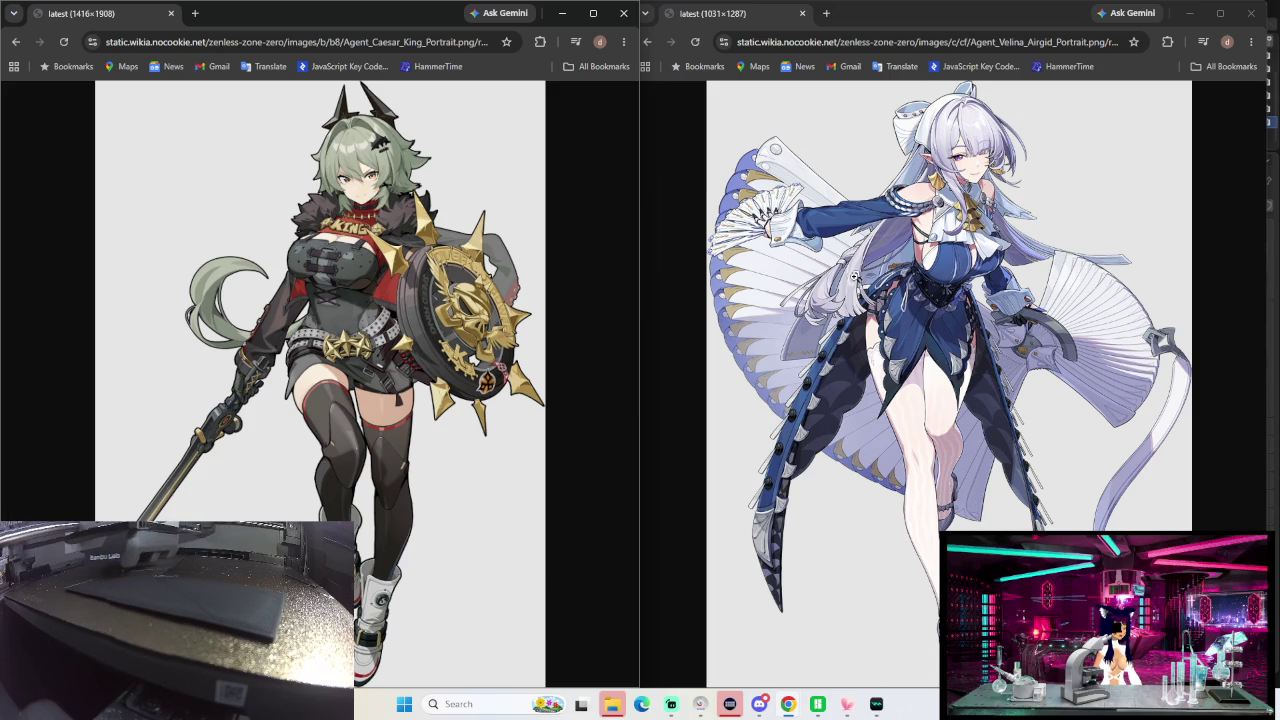
Step: Close the Caesar King window, then move and close the Velina portrait window
left_click(623, 13)
left_click_drag(907, 11, 621, 17)
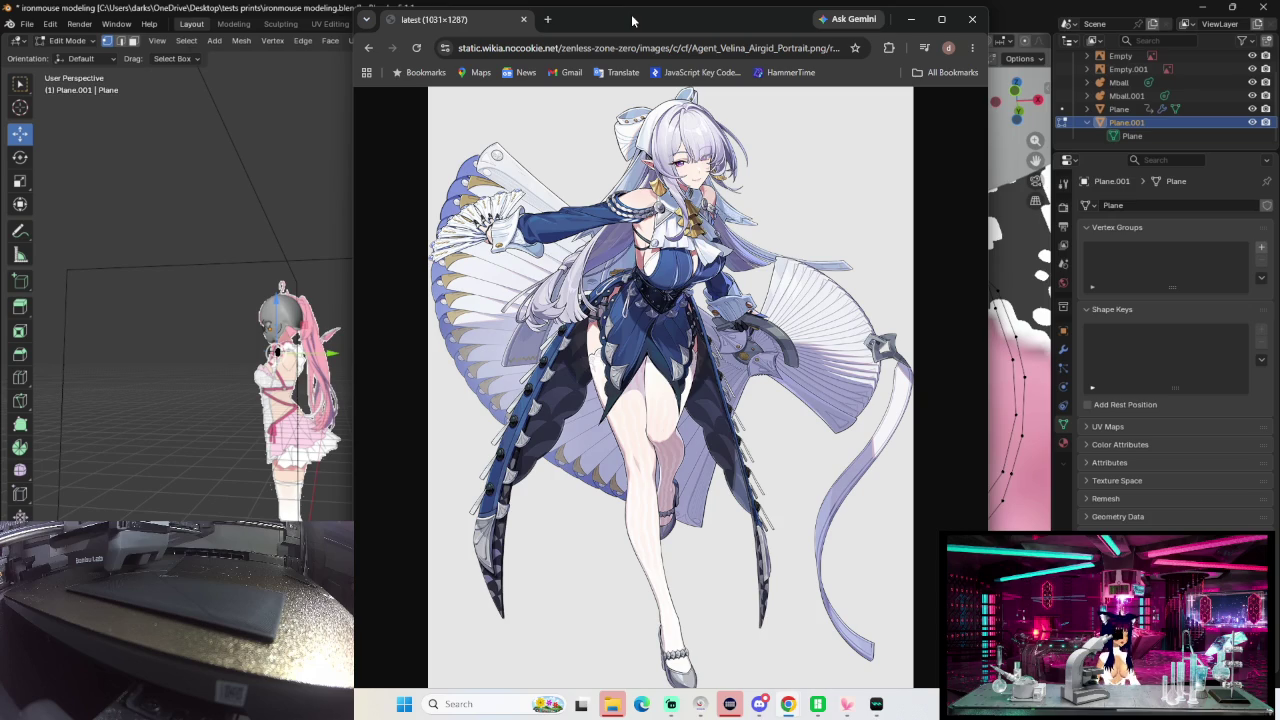
left_click(973, 20)
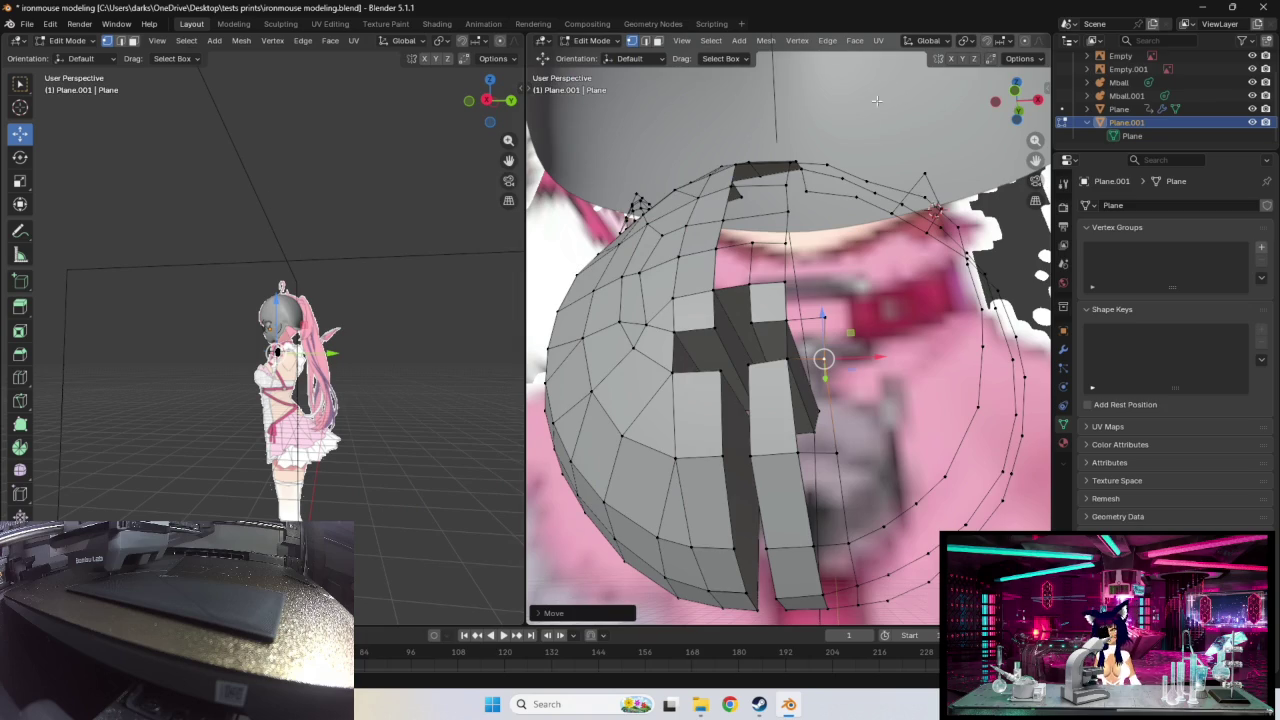
Step: Zoom out and orbit around the whole character to inspect it
scroll(884, 220, "down", 2)
scroll(840, 250, "down", 2)
scroll(800, 275, "down", 2)
scroll(762, 298, "down", 1)
scroll(764, 292, "down", 4)
scroll(766, 290, "down", 2)
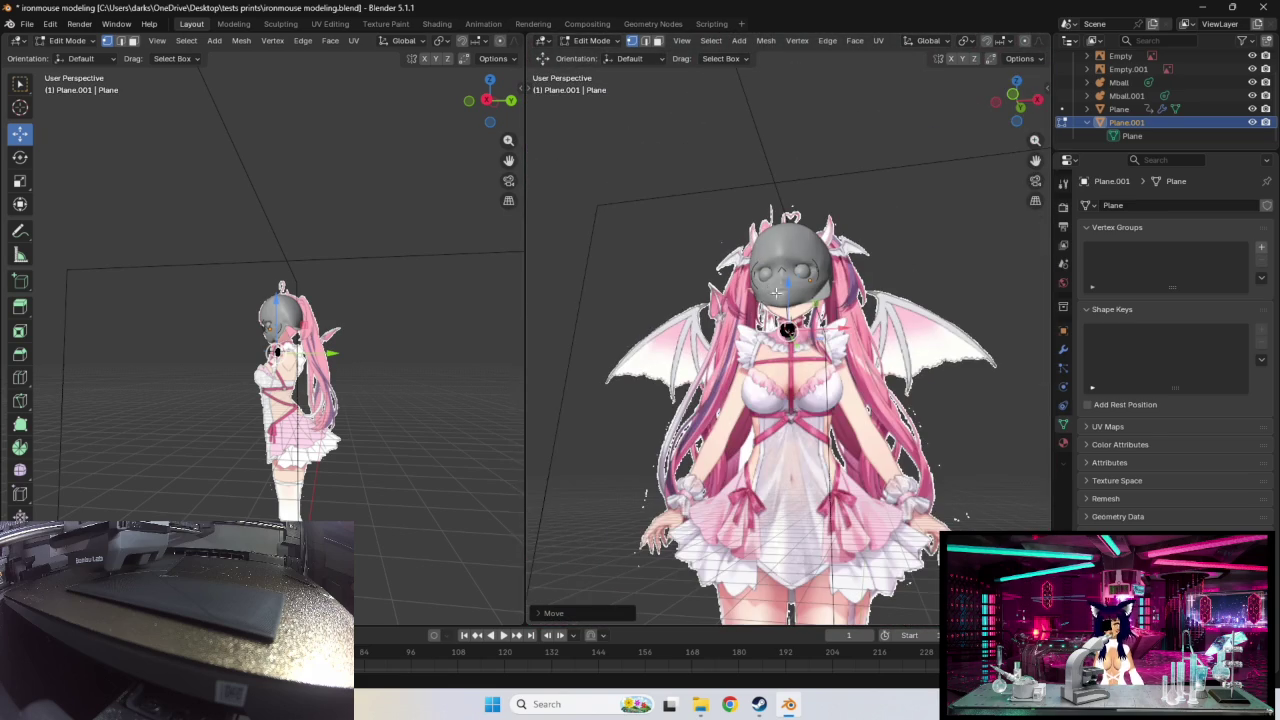
mouse_move(760, 337)
middle_mouse_down()
mouse_move(650, 337)
mouse_move(740, 337)
middle_mouse_up()
Step: Zoom back in on Plane.001 and orbit to a better angle on the chest shell
scroll(818, 340, "down", 3)
scroll(815, 338, "down", 3)
scroll(812, 336, "up", 2)
scroll(790, 331, "up", 4)
scroll(796, 350, "up", 4)
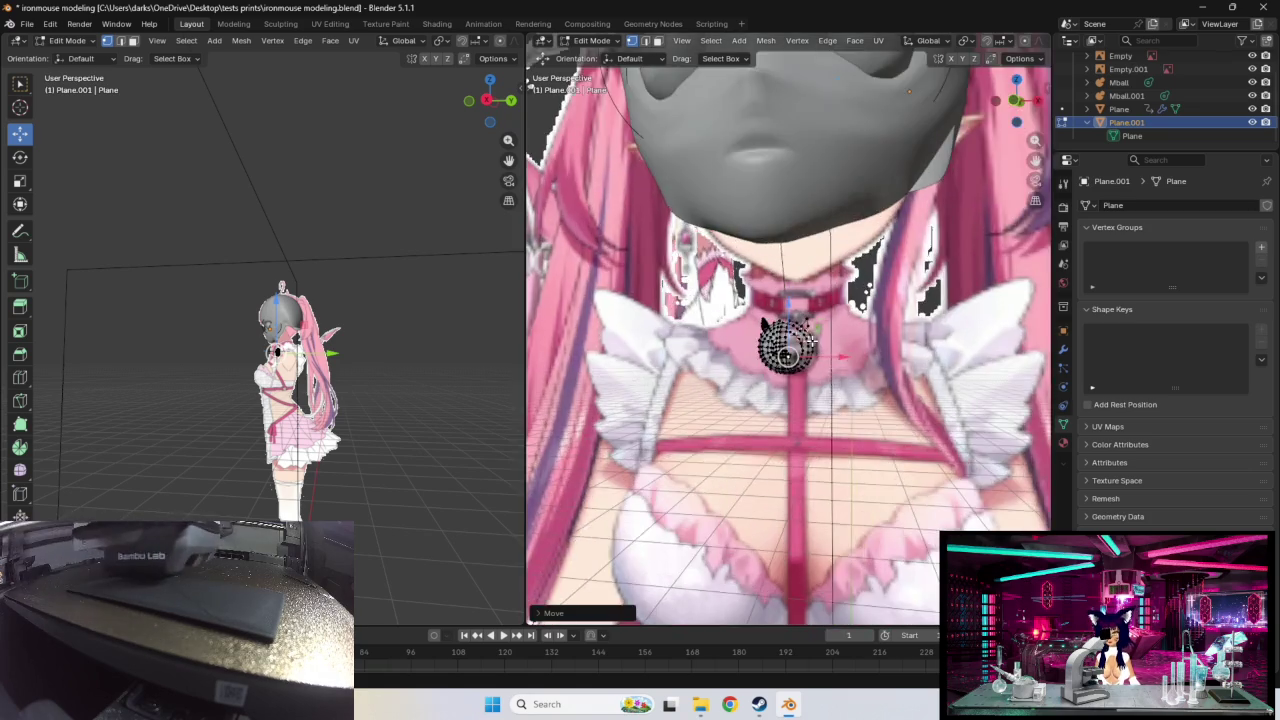
scroll(802, 375, "up", 3)
scroll(803, 380, "up", 2)
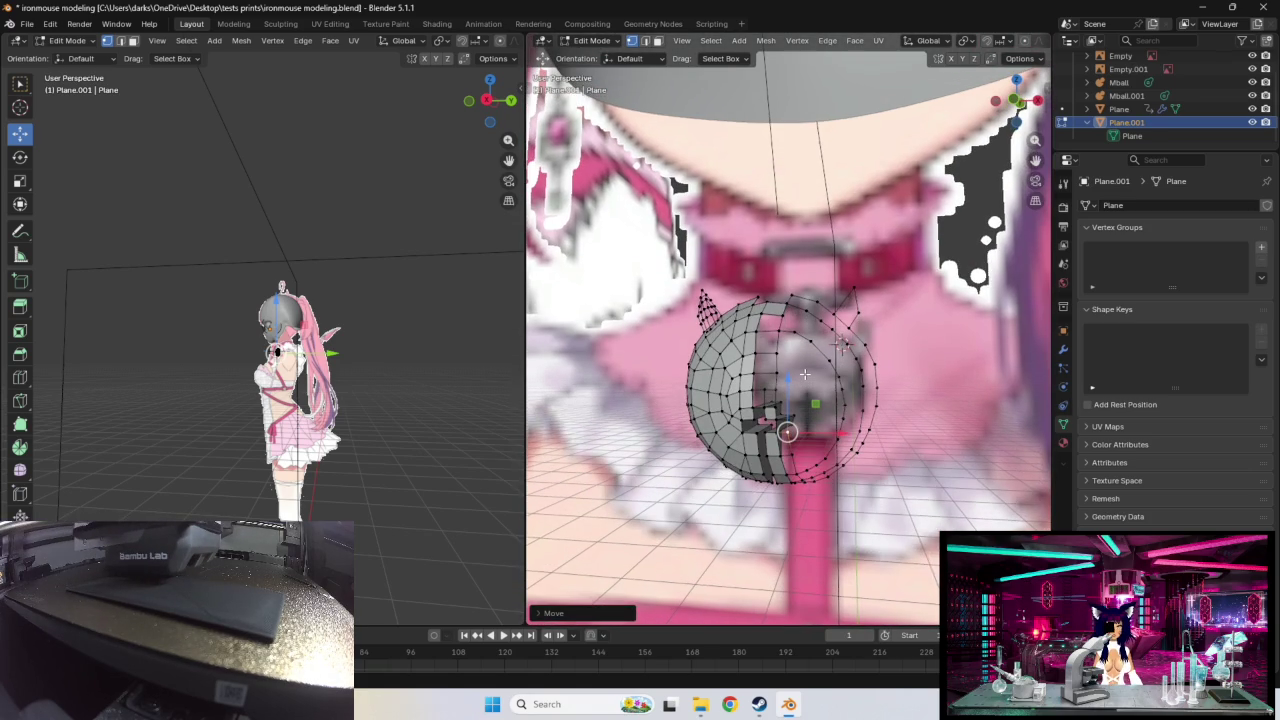
scroll(825, 409, "up", 3)
middle_click_drag(825, 409, 820, 404)
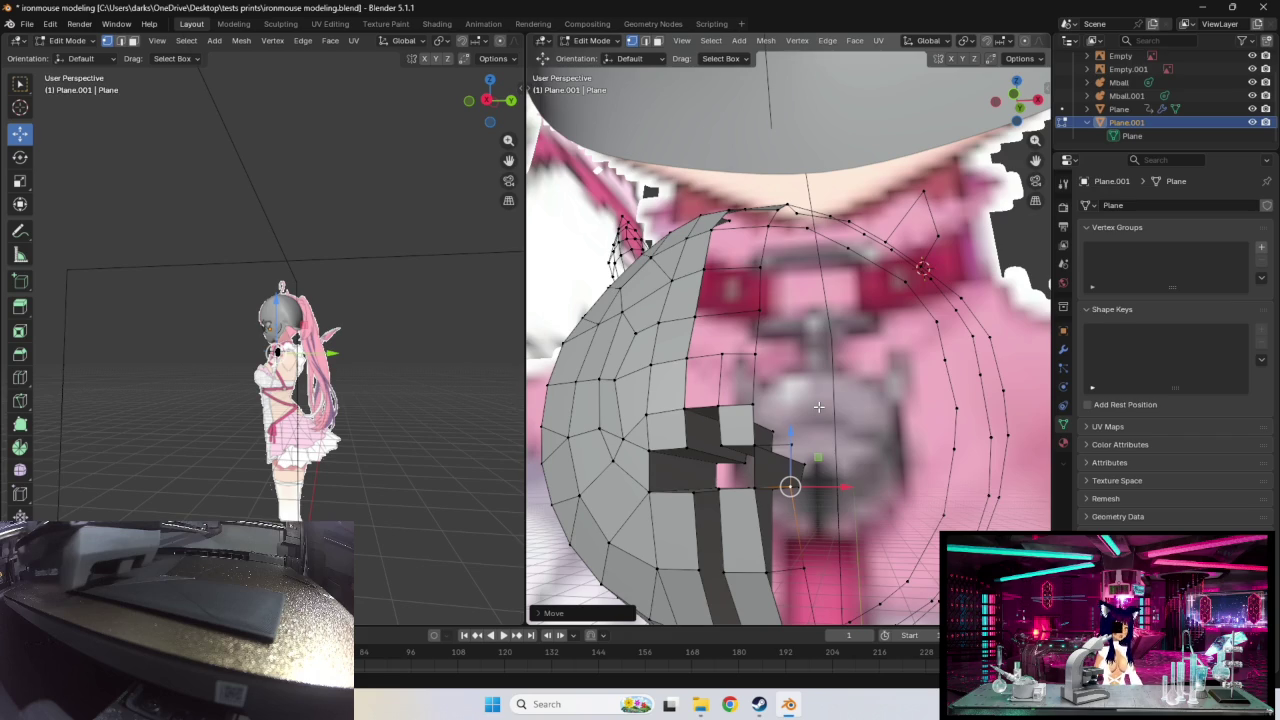
Step: Extrude and place one inner-ring vertex, then move another toward the chest centre
key("g")
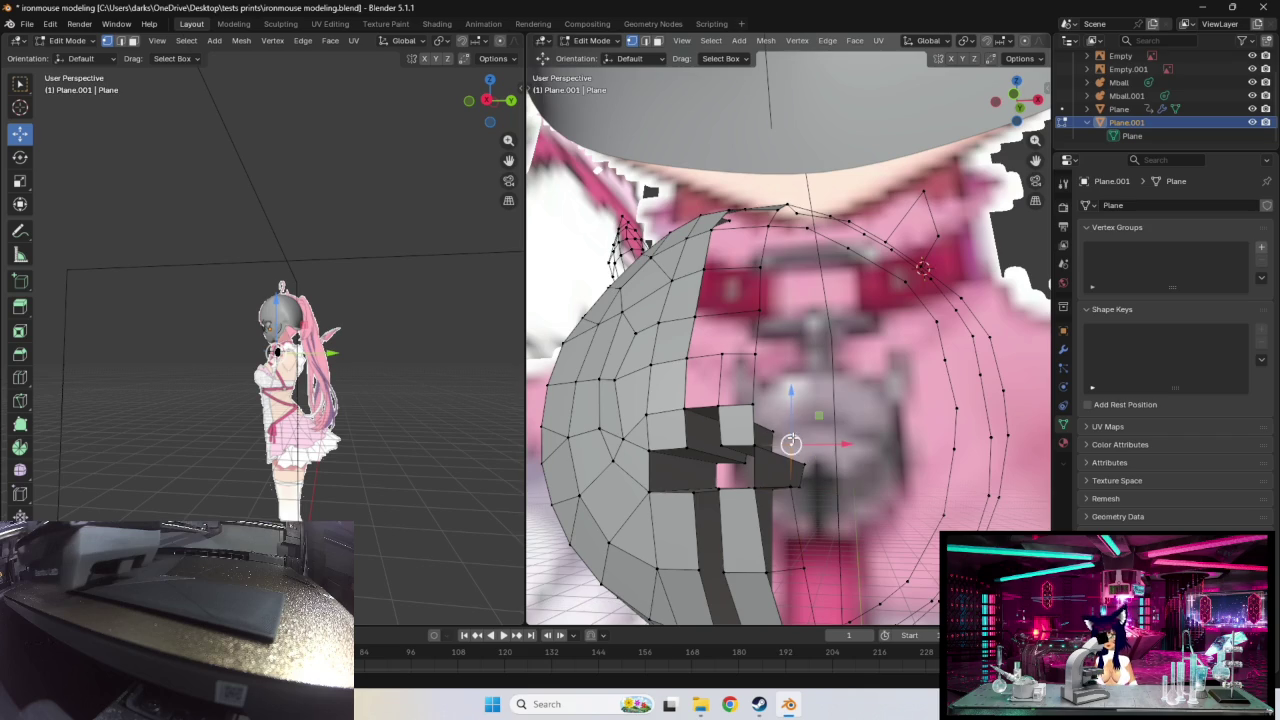
key("g")
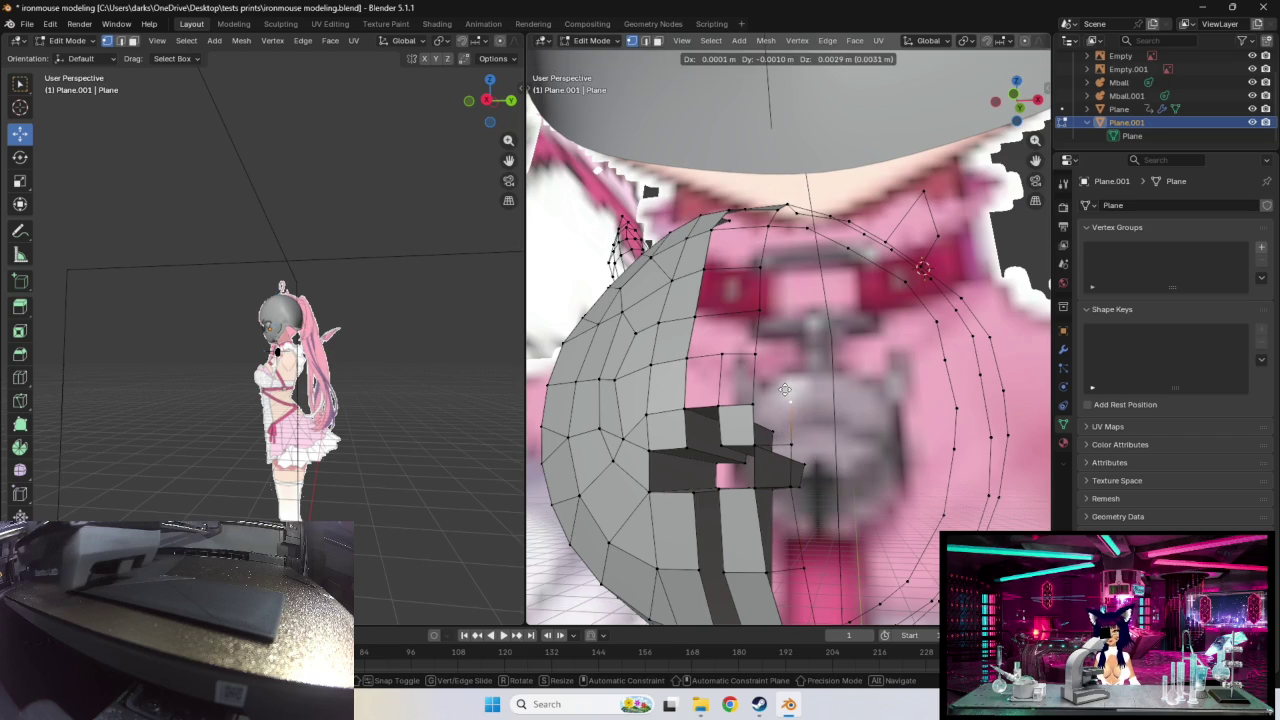
left_click(785, 390)
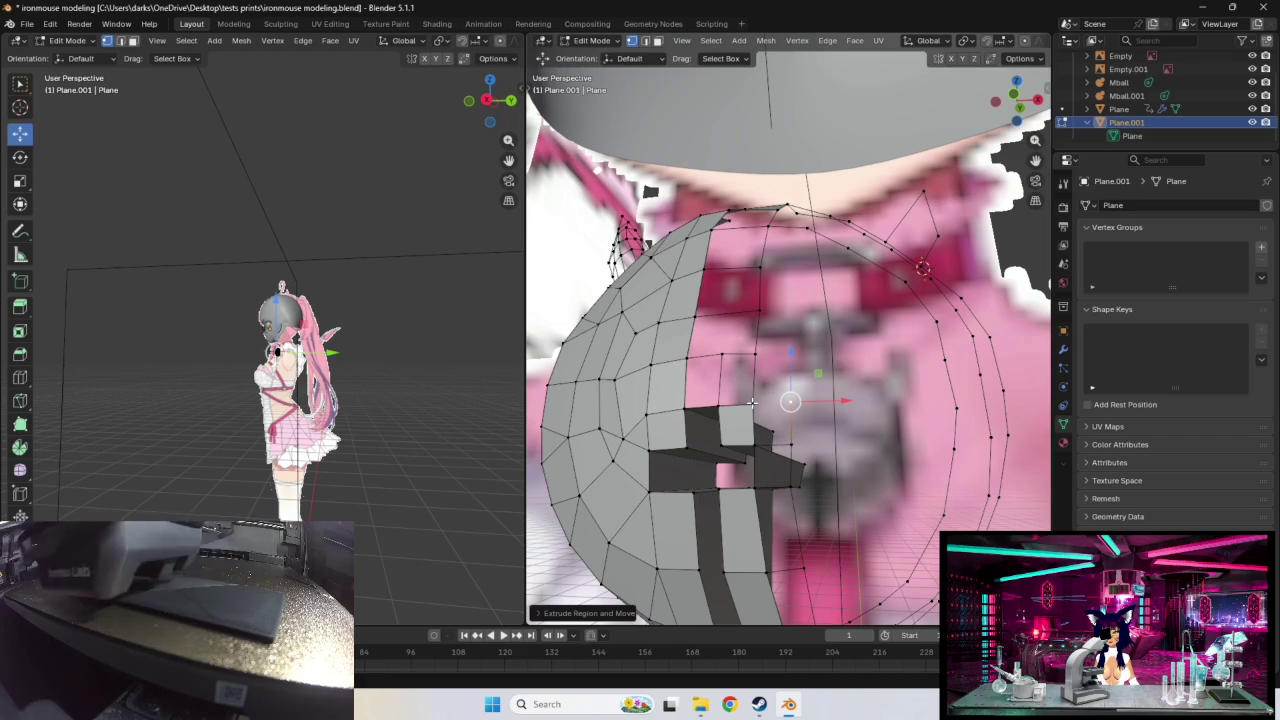
left_click(751, 403)
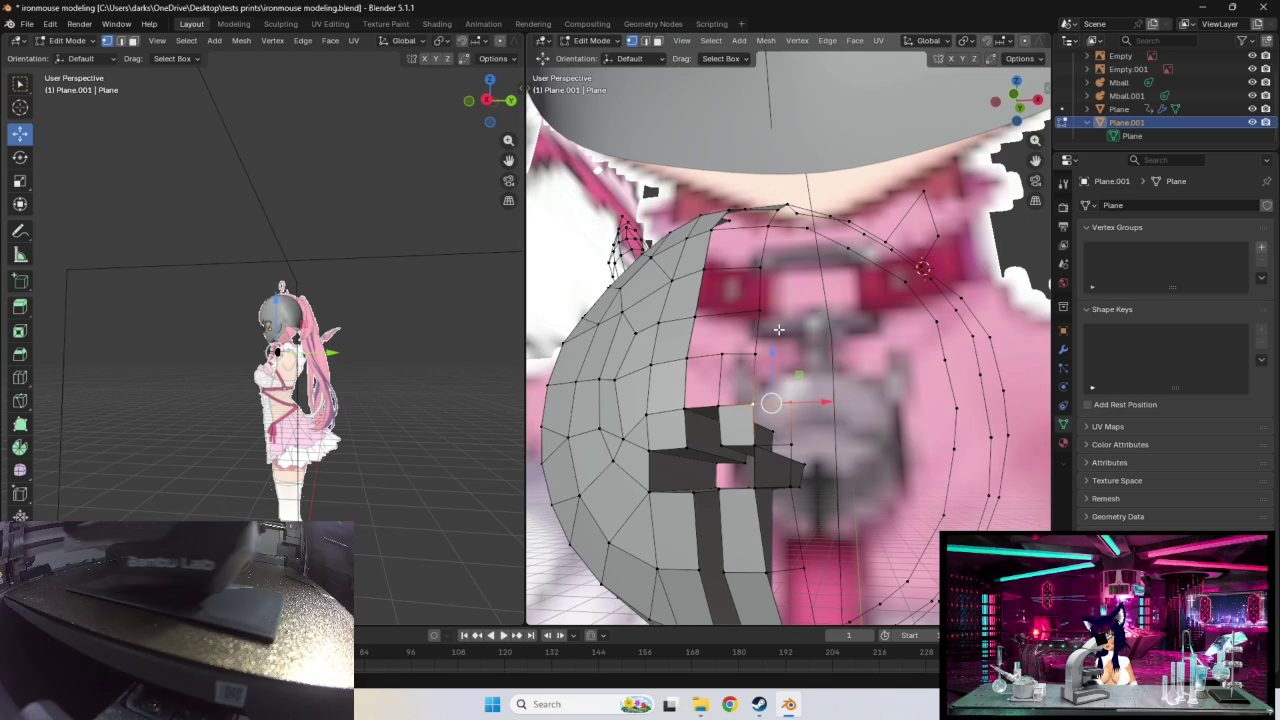
middle_click_drag(785, 345, 791, 337)
left_click_drag(795, 340, 785, 327)
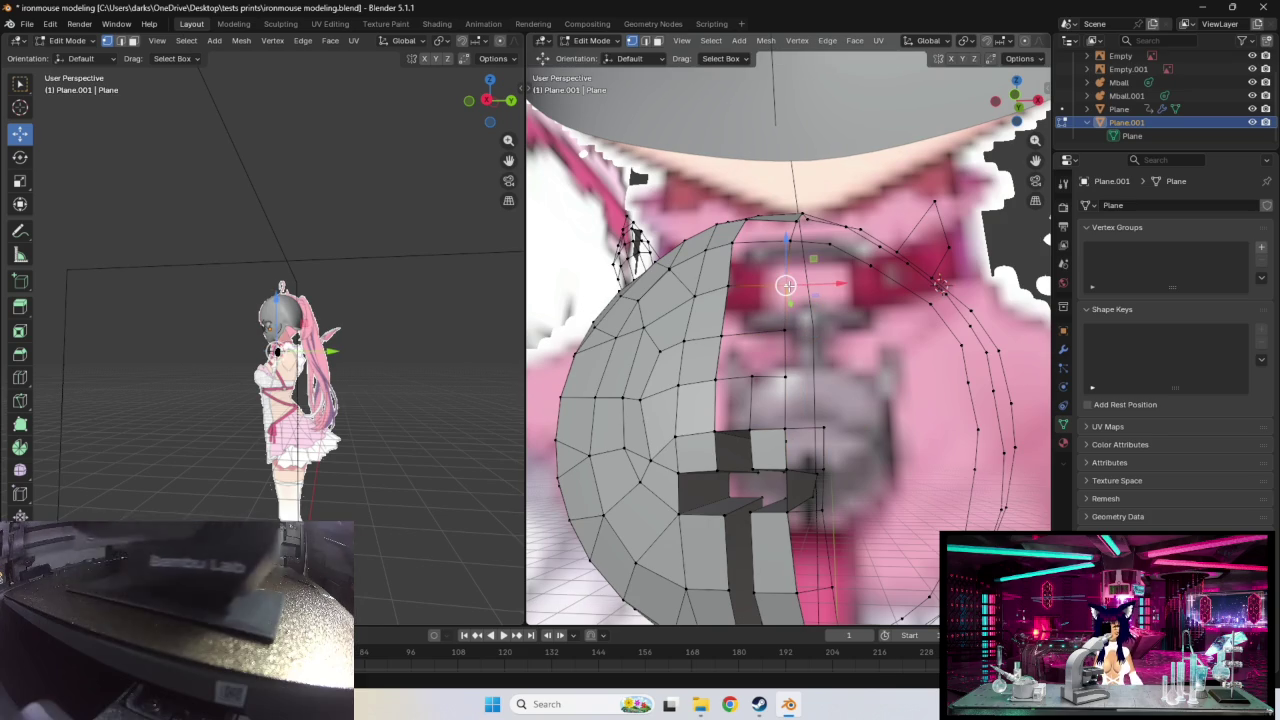
Step: Pull new vertices toward the chest centre and down the right side of the ring
left_click_drag(786, 285, 831, 292)
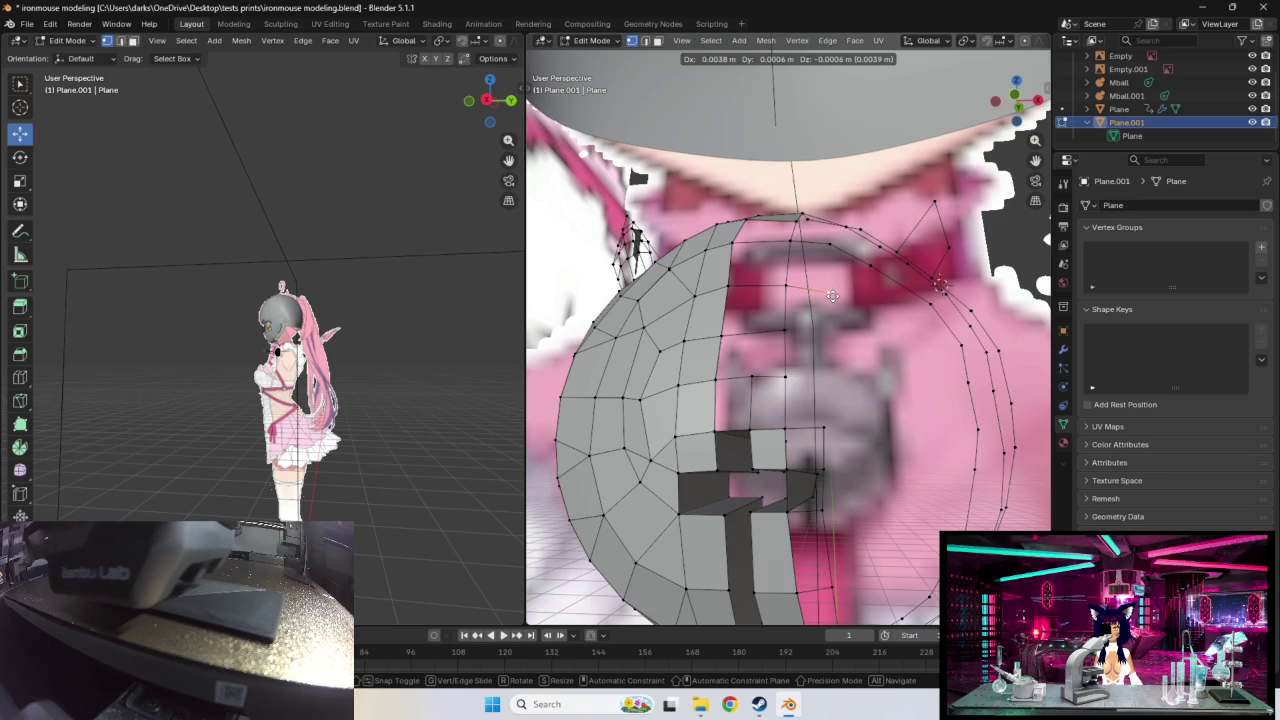
left_click(832, 296)
left_click_drag(862, 317, 899, 341)
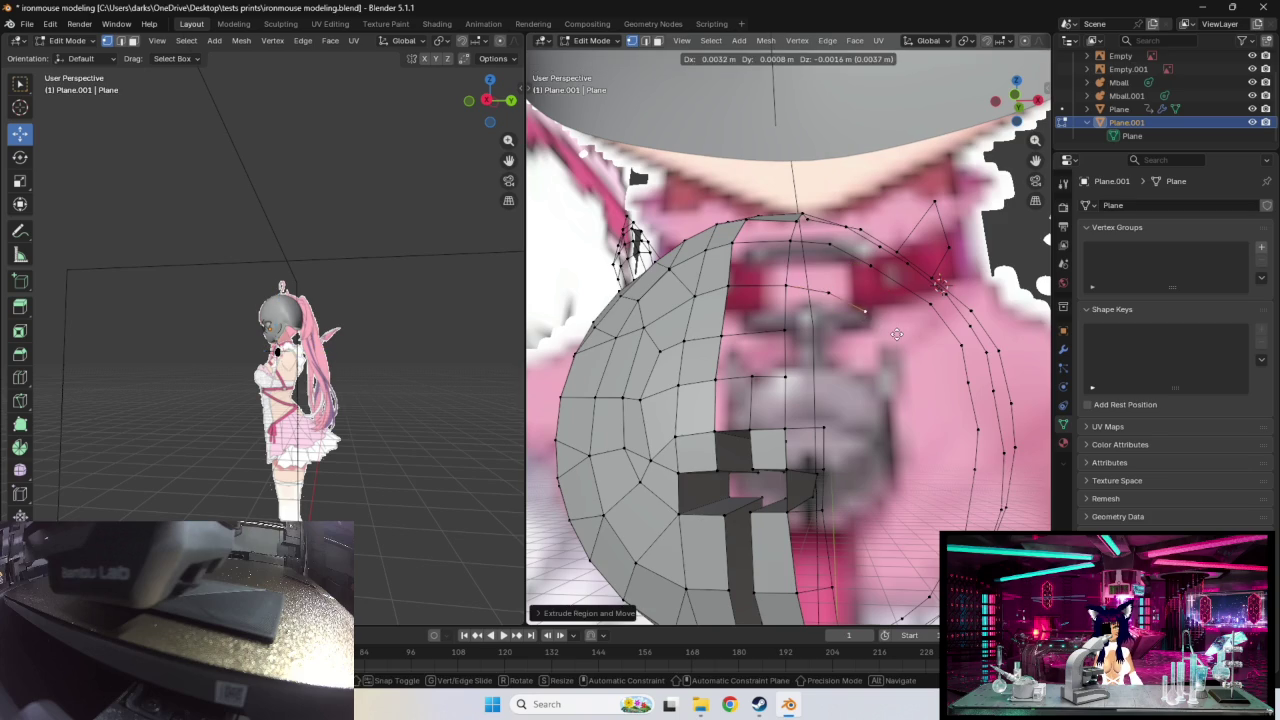
key("g")
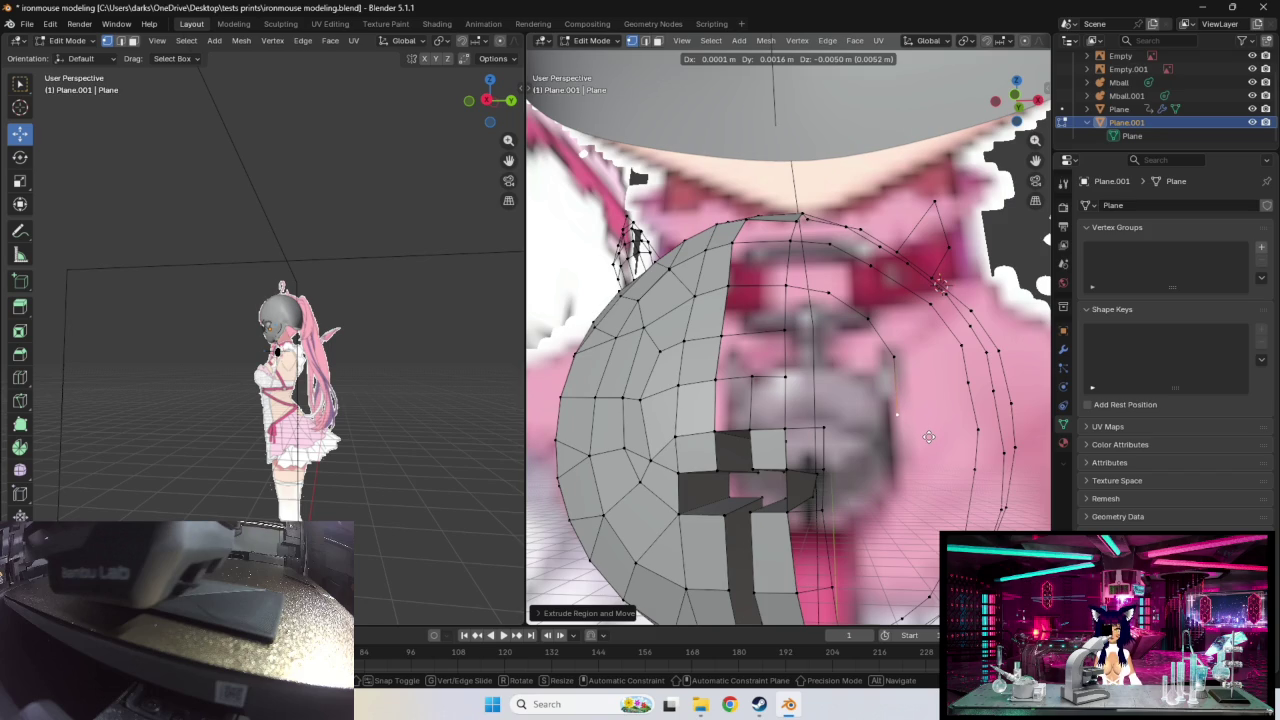
left_click(929, 437)
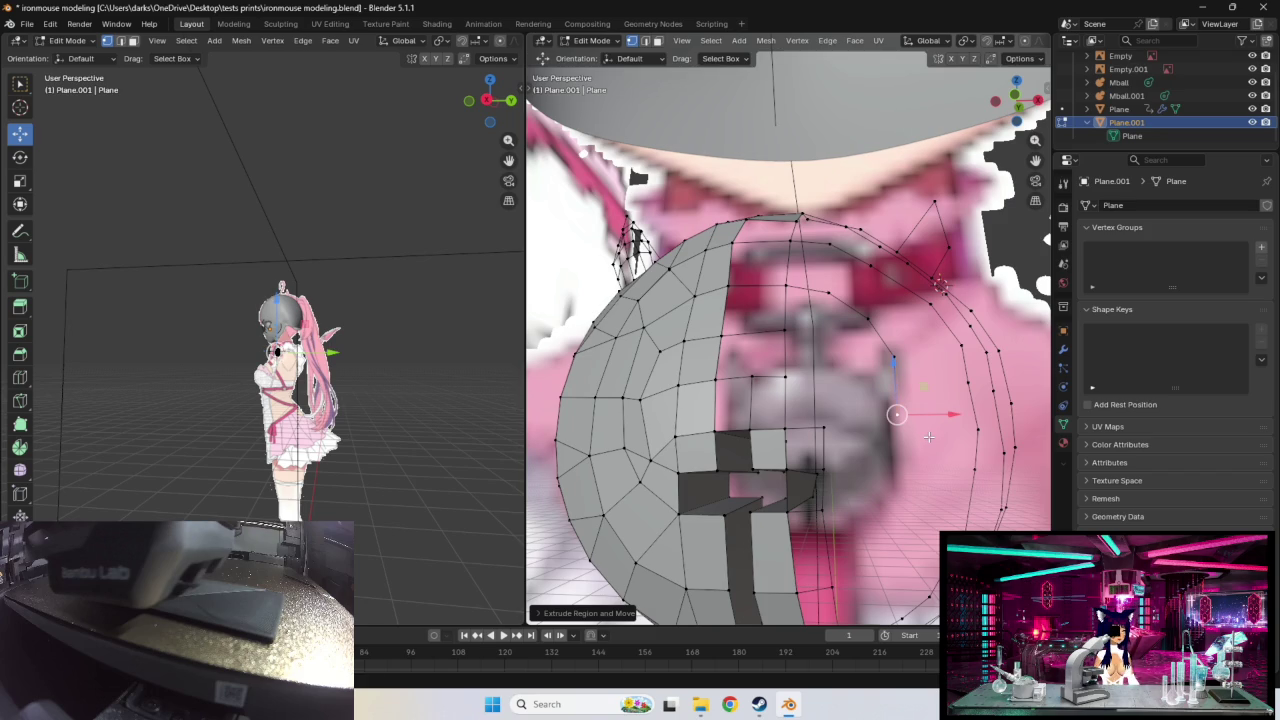
key("g")
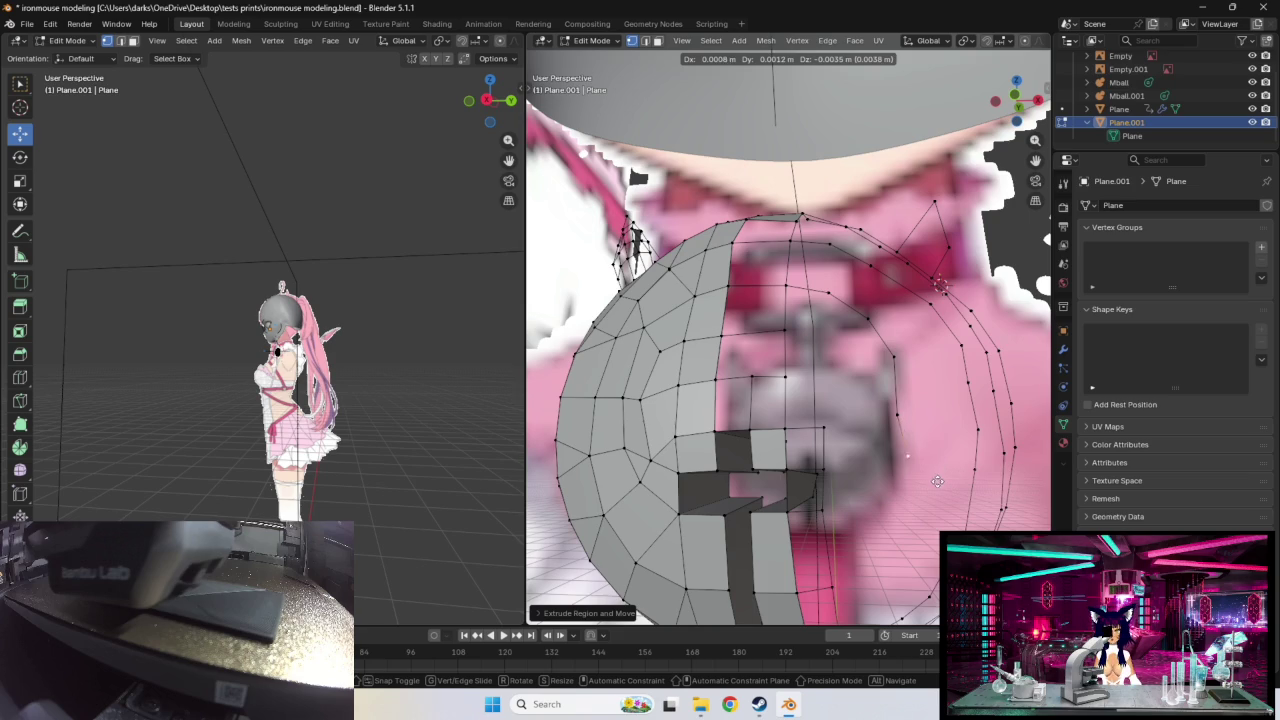
left_click(928, 489)
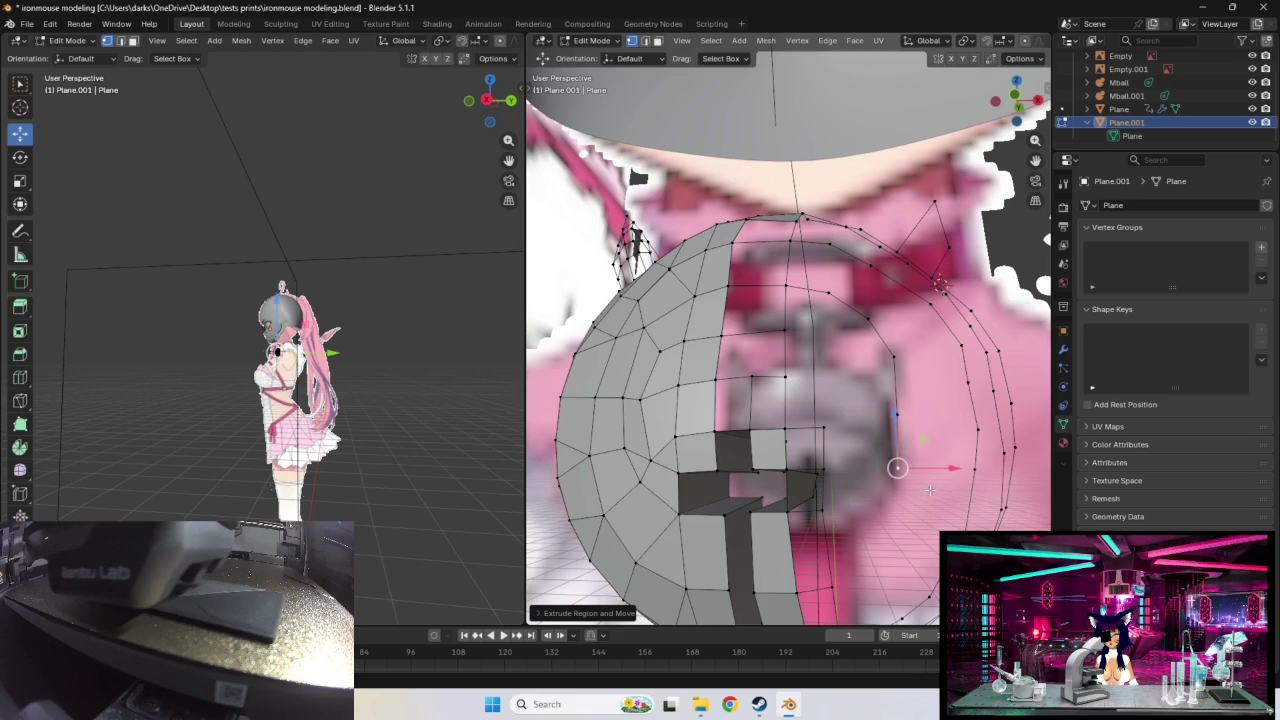
Step: Nudge two middle inner-ring vertices to the right to follow the chest curve
left_click(896, 415)
key("g")
left_click(915, 412)
left_click(895, 362)
key("g")
left_click(910, 343)
Step: Shift an upper-ring vertex up and to the left along the torso
left_click(870, 311)
key("g")
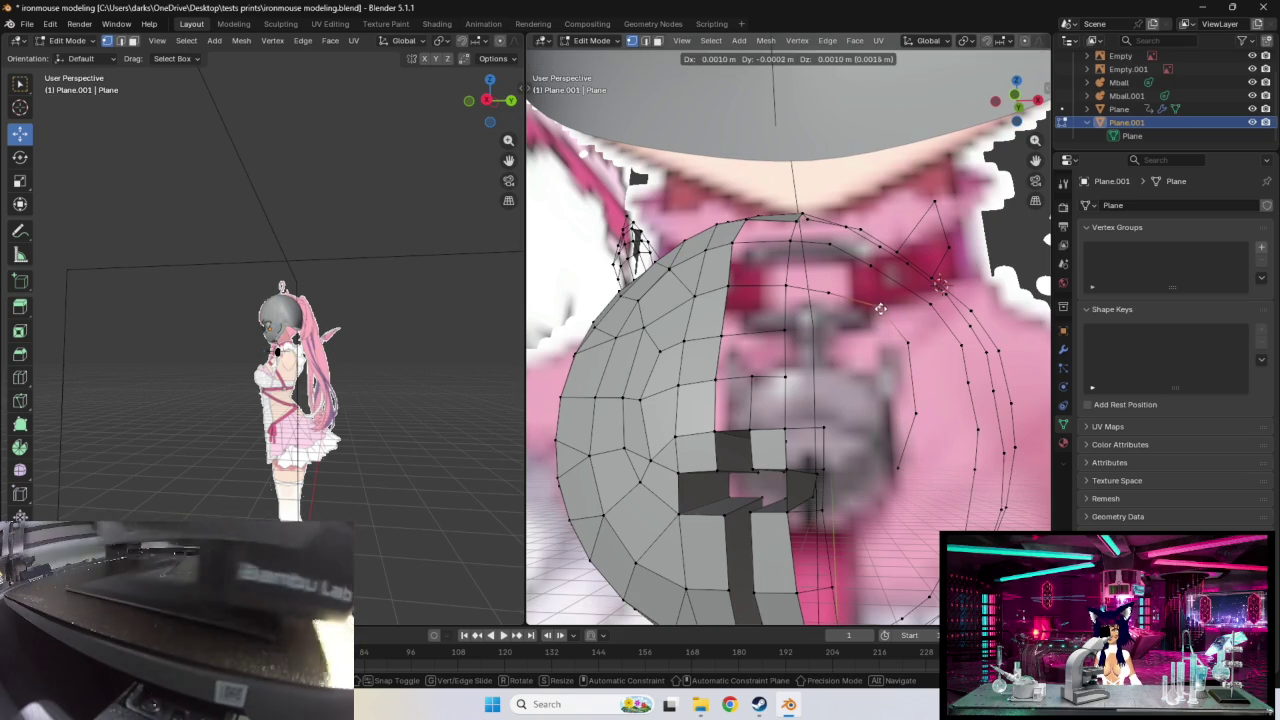
left_click(874, 313)
key("g")
left_click(828, 290)
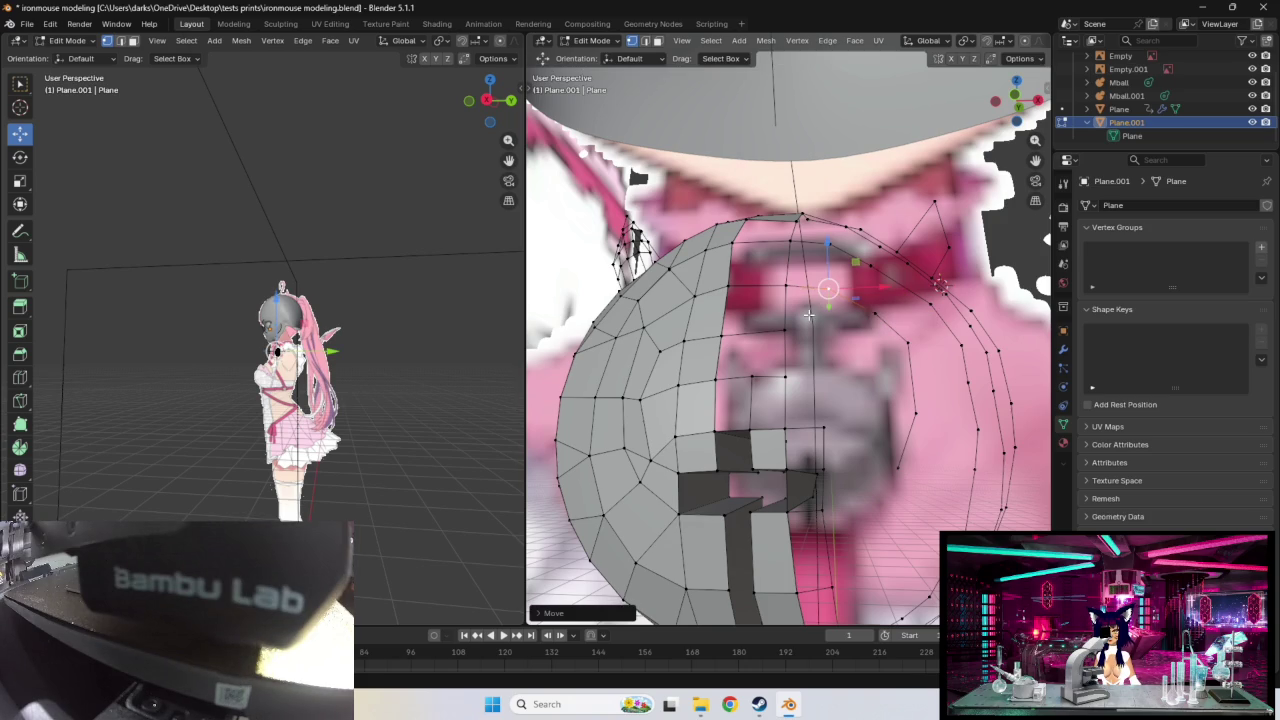
Step: Reposition a lower ring vertex and extend the ring further downward with new vertices
left_click(892, 477)
key("g")
left_click(916, 481)
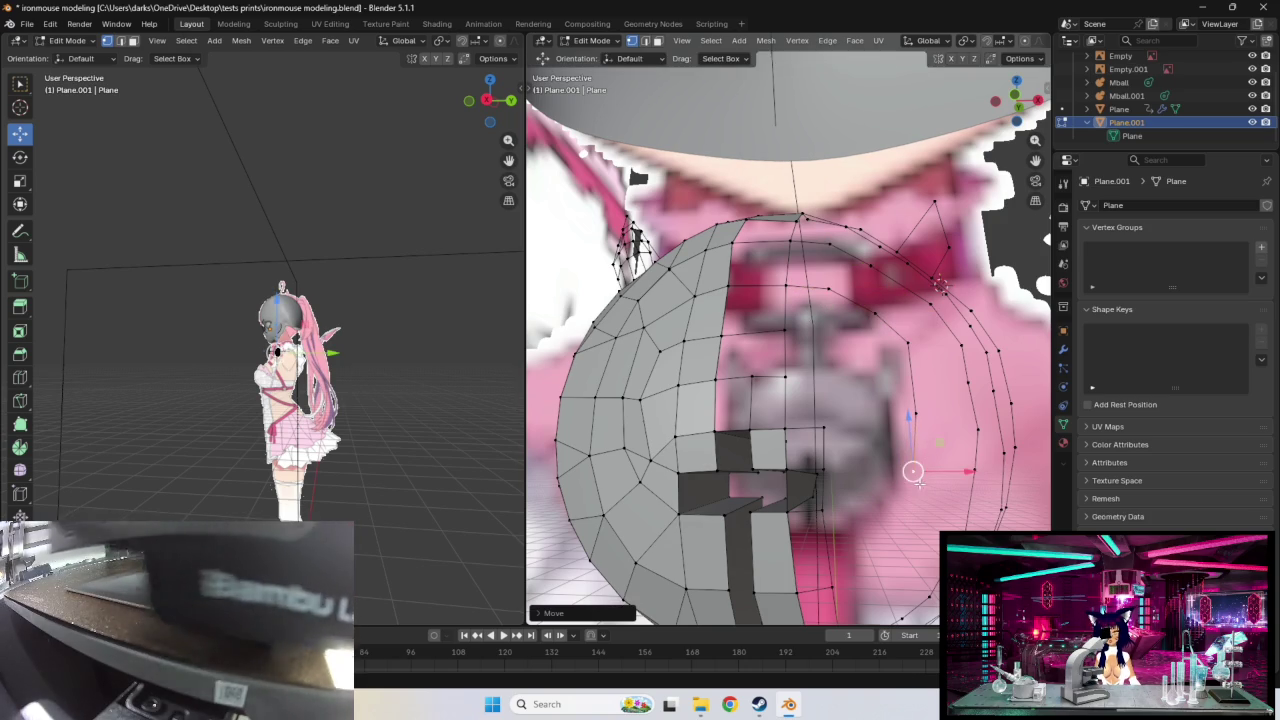
key("g")
left_click(897, 556)
key("g")
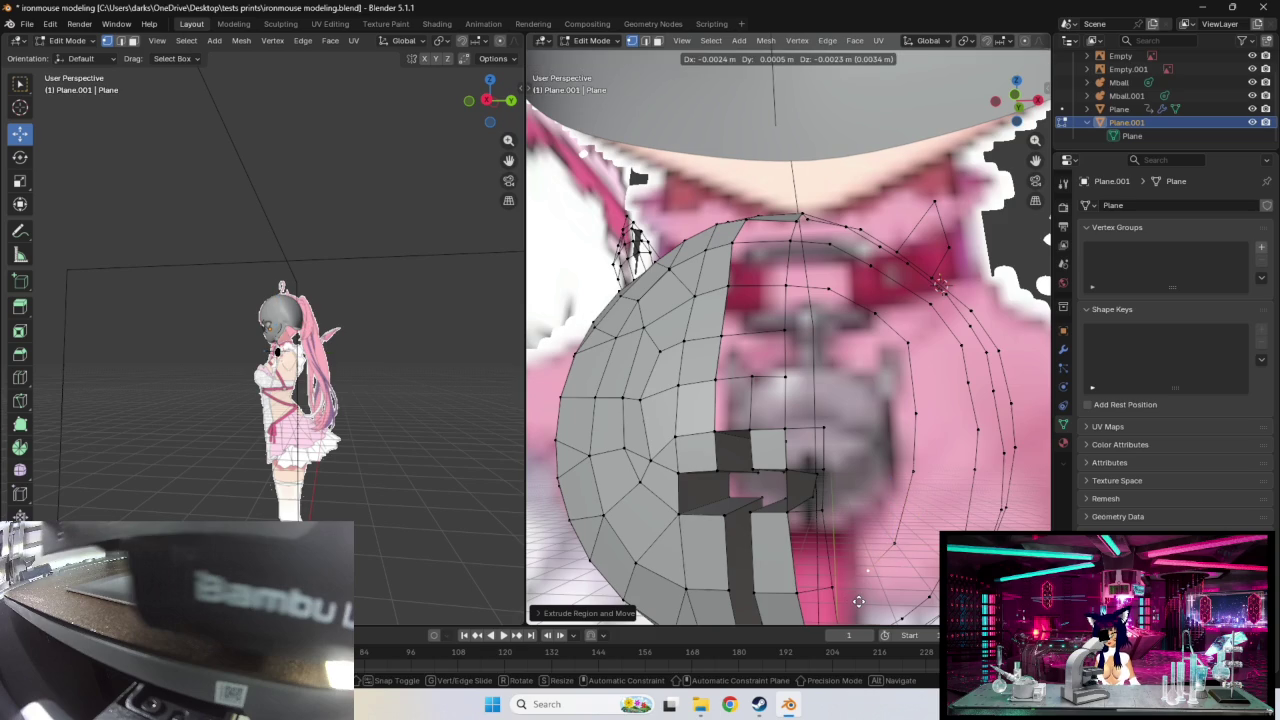
left_click(858, 601)
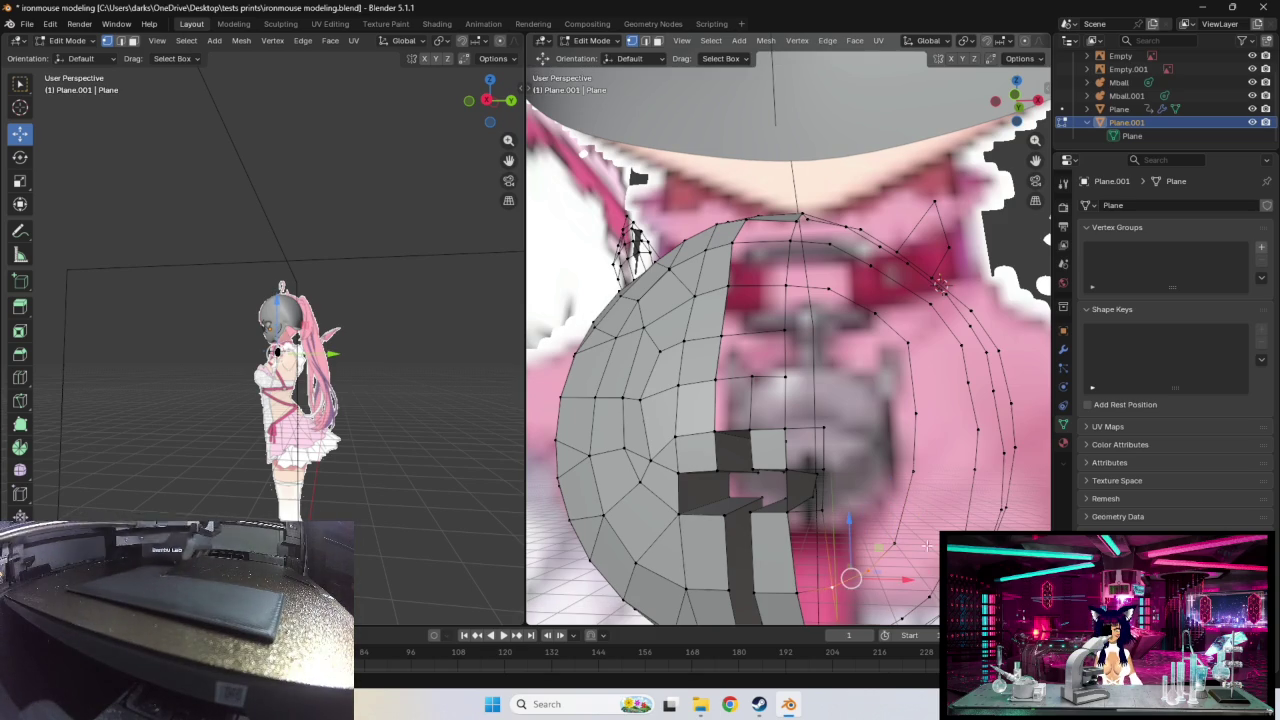
Step: Extrude a new vertex from a lower ring point and adjust it up and right
left_click(830, 500)
key("g")
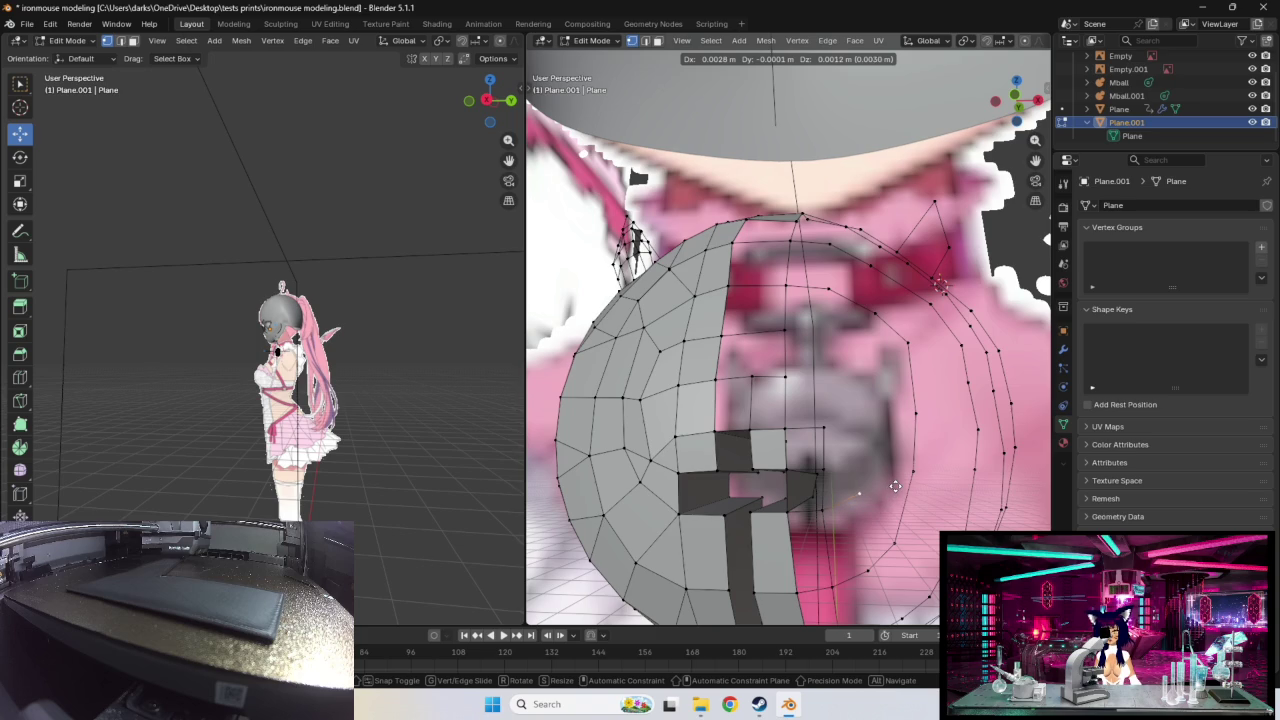
left_click(896, 485)
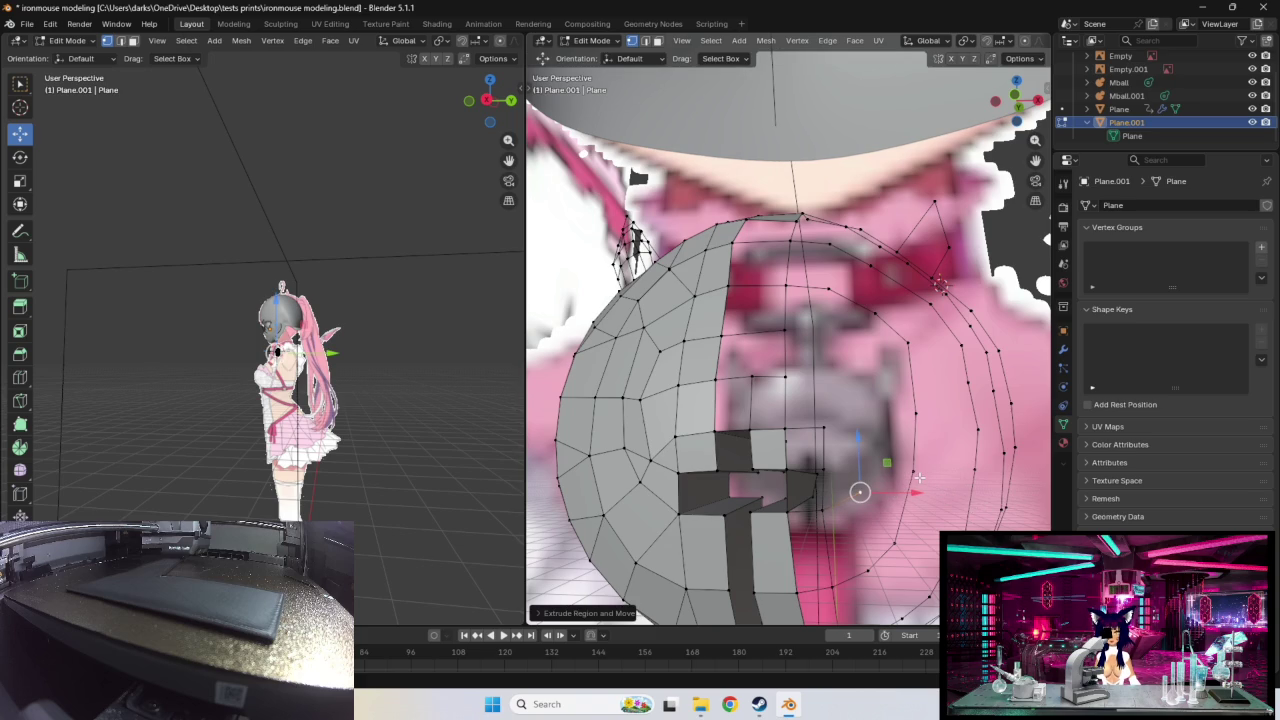
key("g")
left_click(932, 477)
key("g")
left_click(912, 551)
Step: Fine-tune a higher curve vertex and one lower ring vertex along the chest
left_click(914, 412)
key("g")
left_click(930, 404)
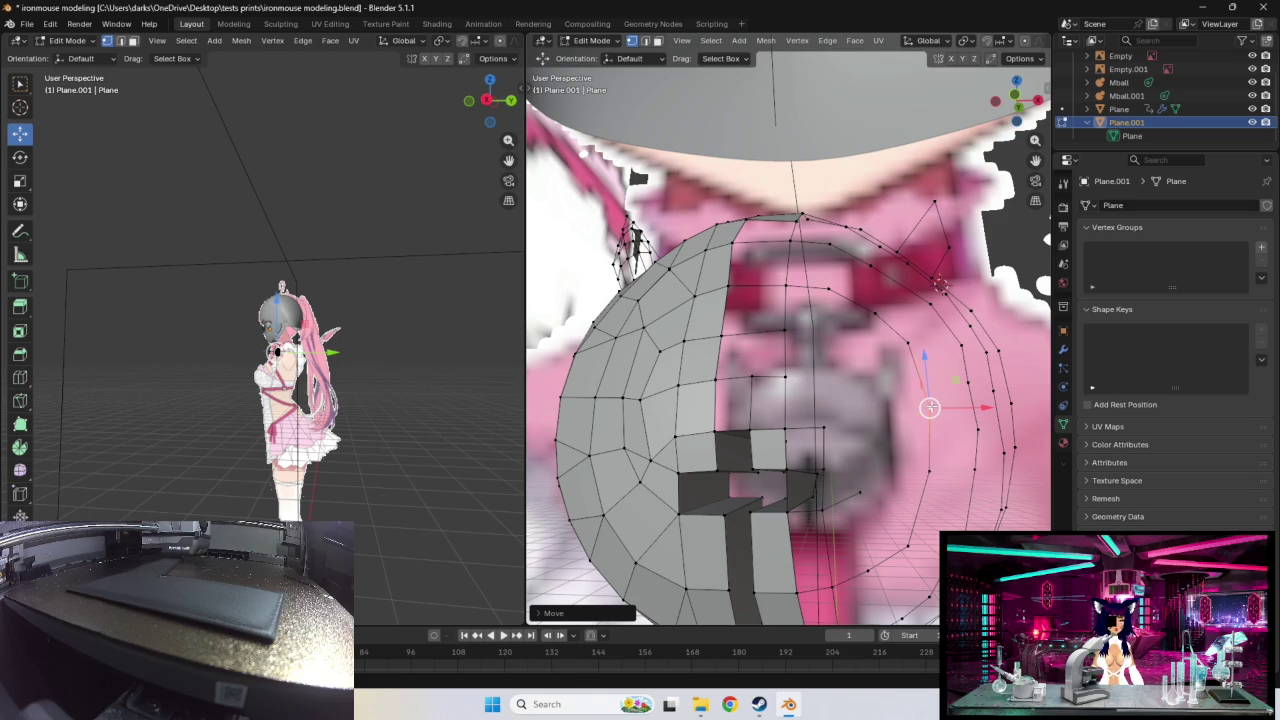
left_click(907, 352)
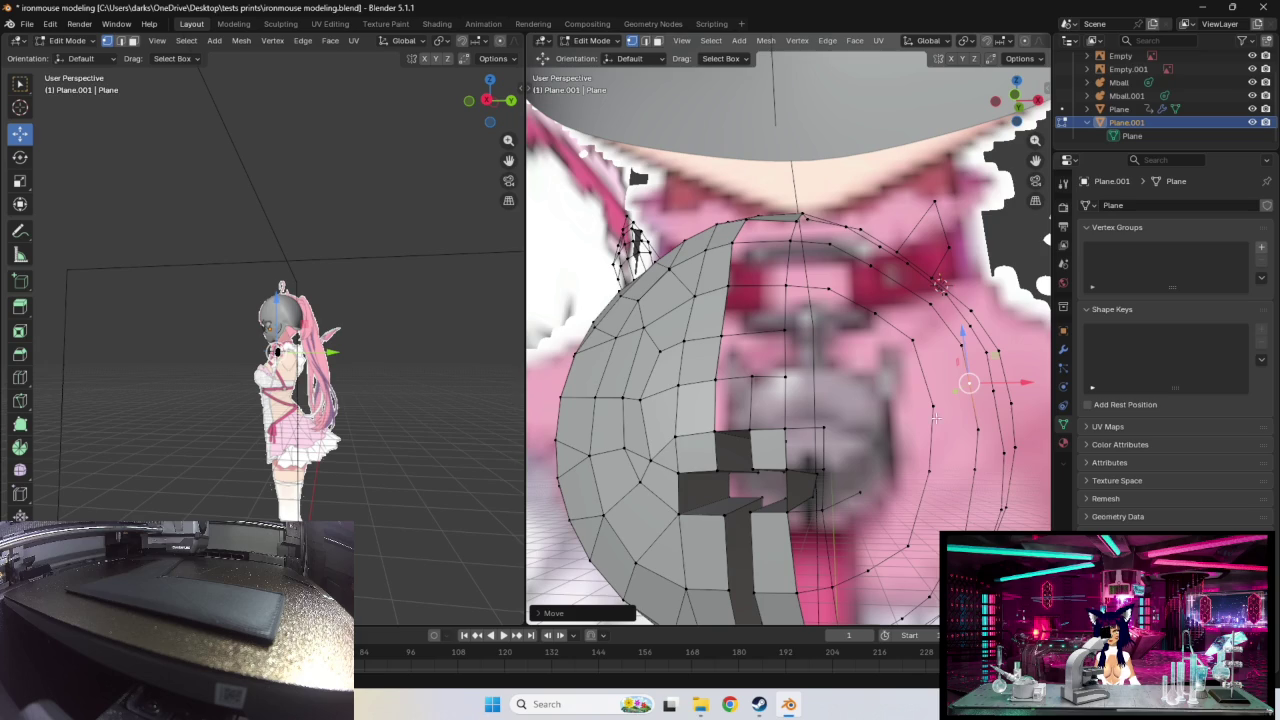
key("g")
left_click(934, 476)
key("g")
left_click(913, 557)
scroll(880, 520, "down", 3)
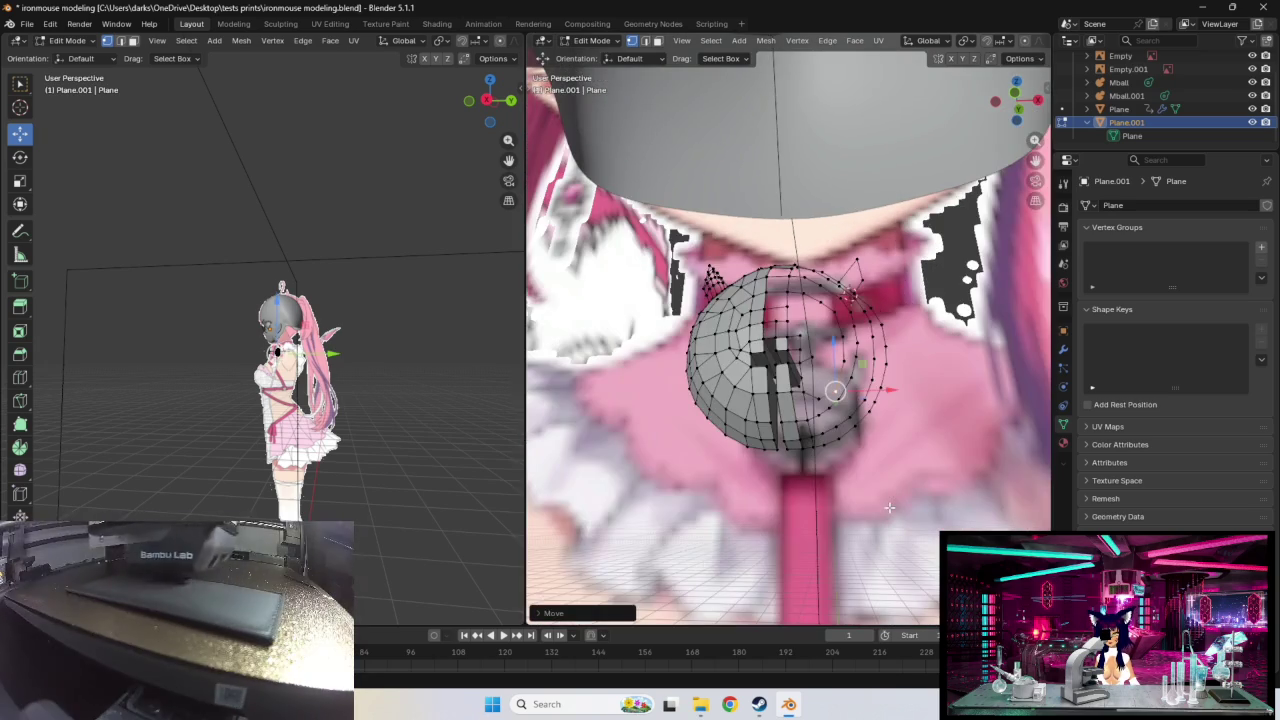
Step: Reposition vertices on the right ring and select a lower ring vertex
scroll(869, 493, "up", 3)
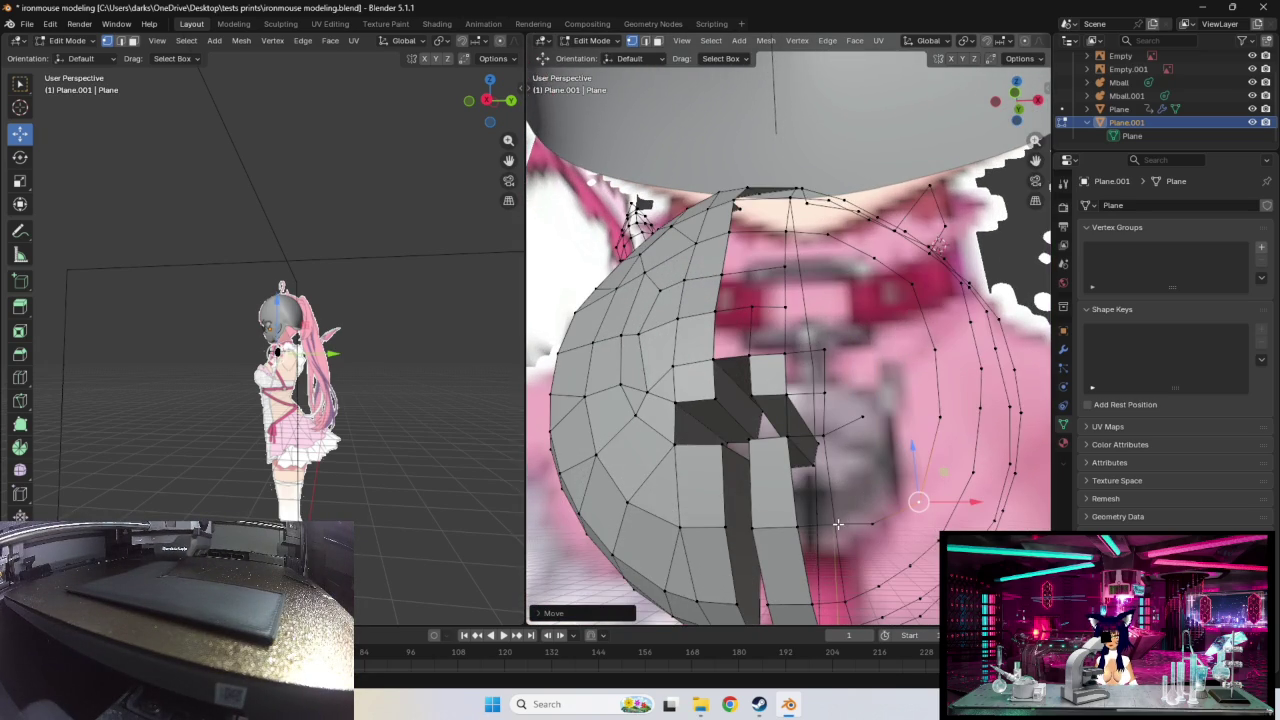
key("g")
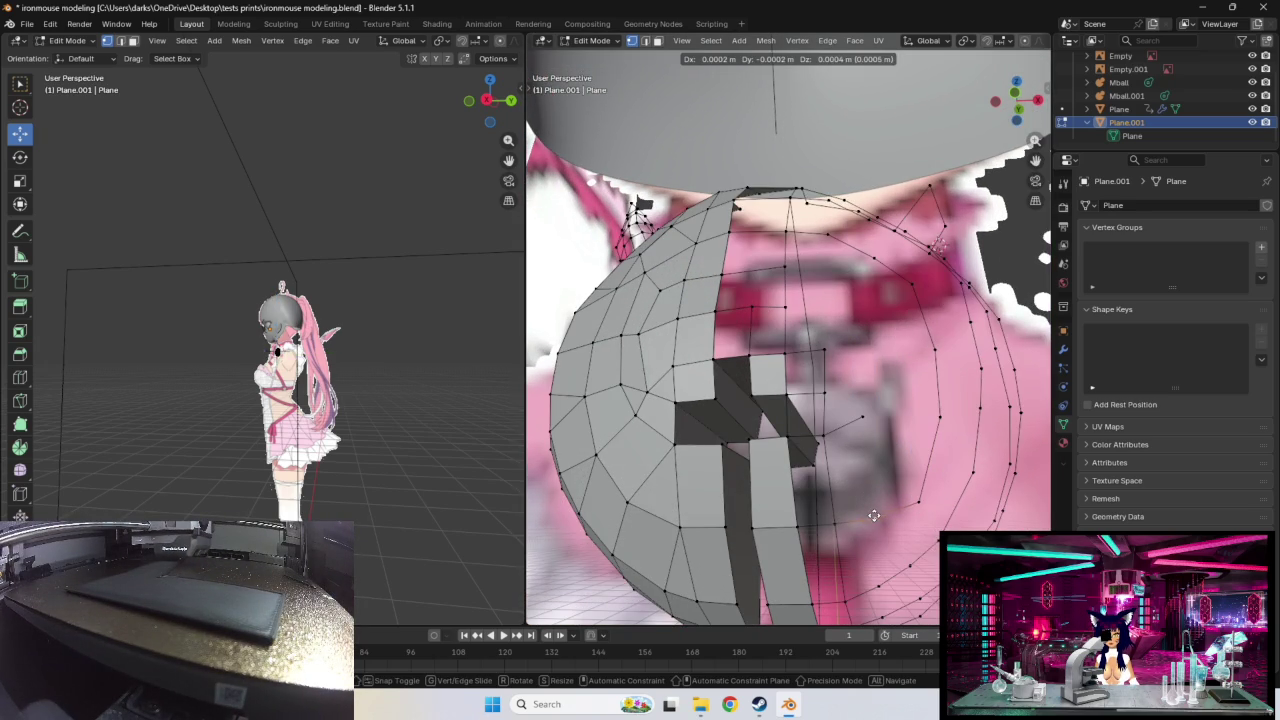
left_click(932, 487)
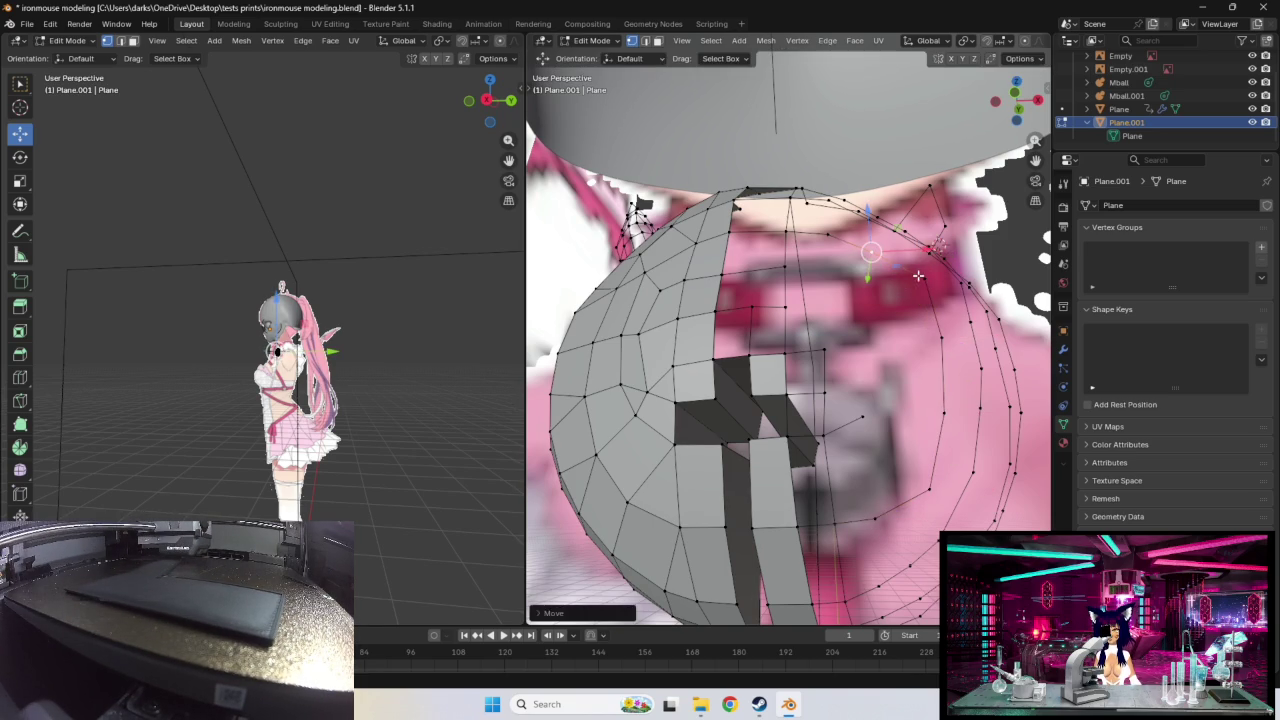
left_click_drag(936, 338, 939, 340)
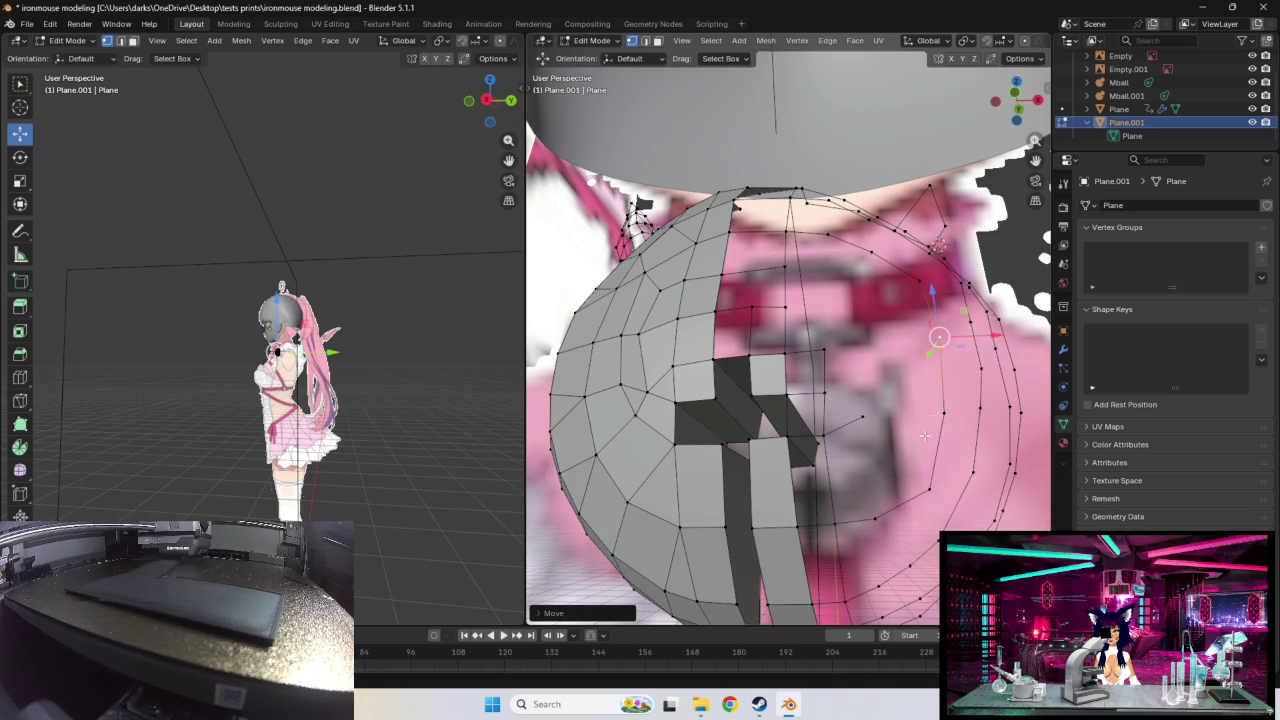
left_click(860, 417)
left_click_drag(928, 490, 916, 484)
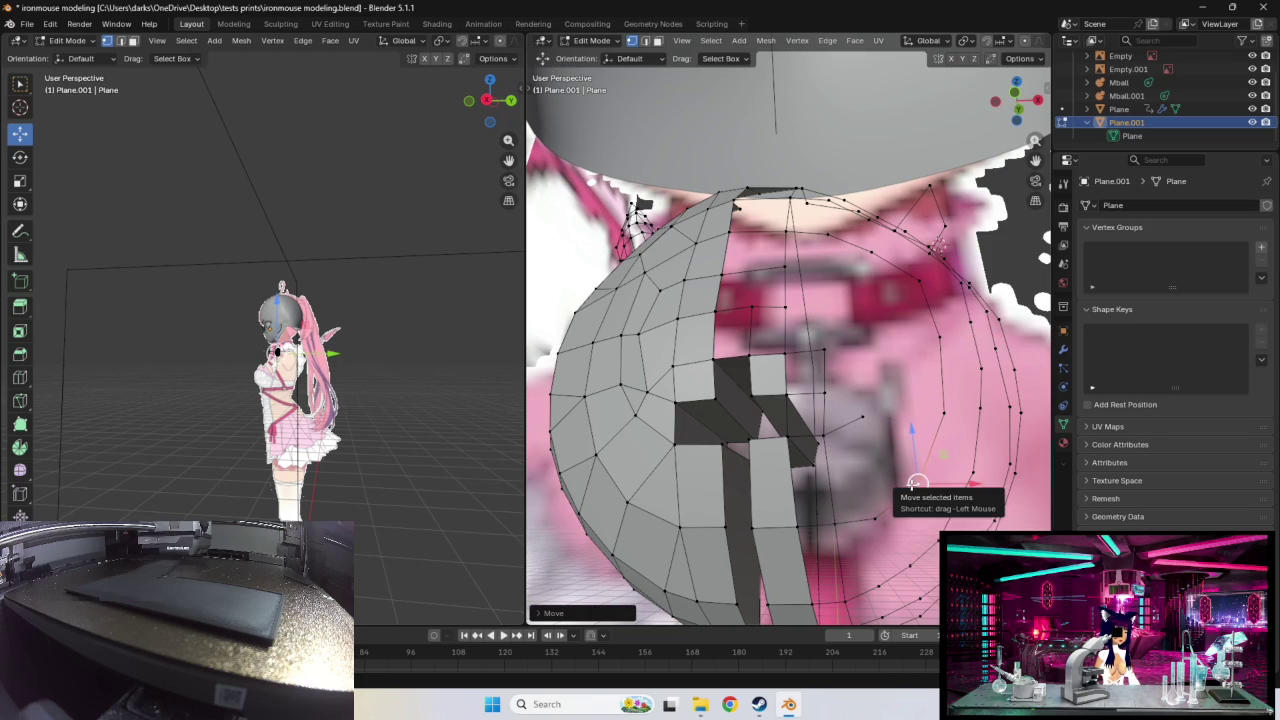
Step: Extrude three new vertices inward toward the chest centre, then orbit to check from the front
key("g")
left_click(876, 406)
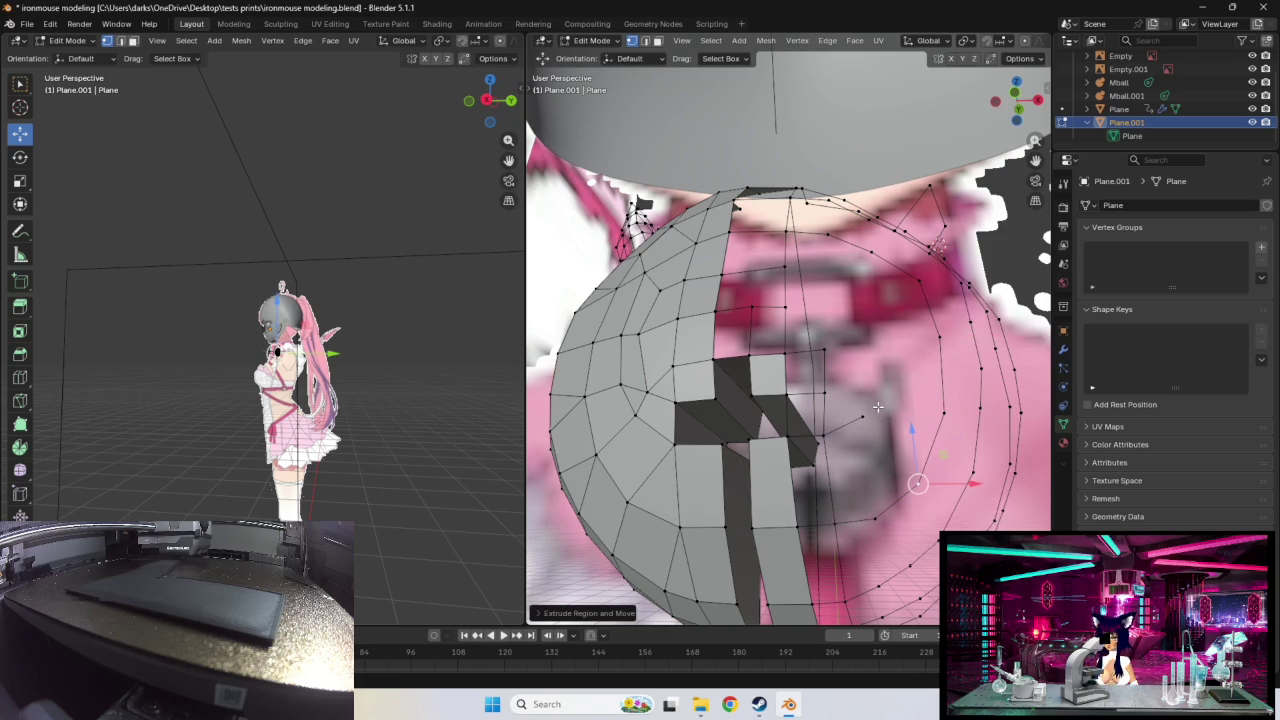
key("g")
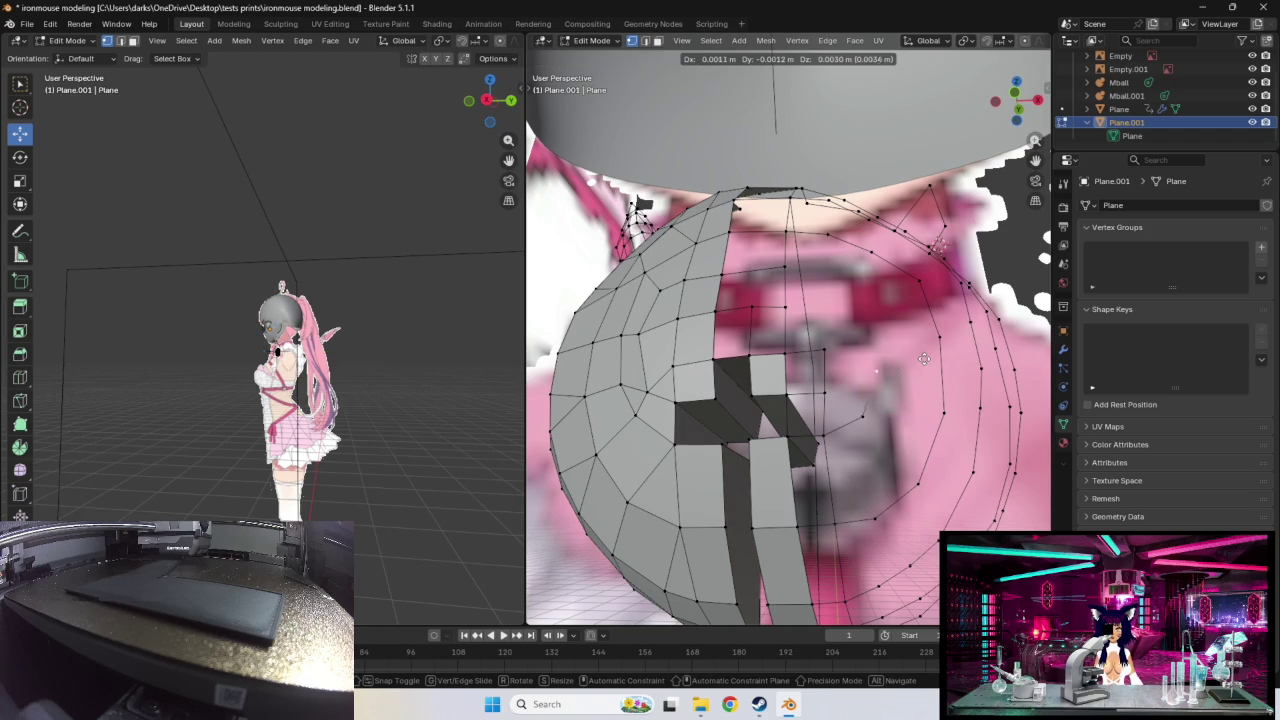
left_click(926, 361)
key("e")
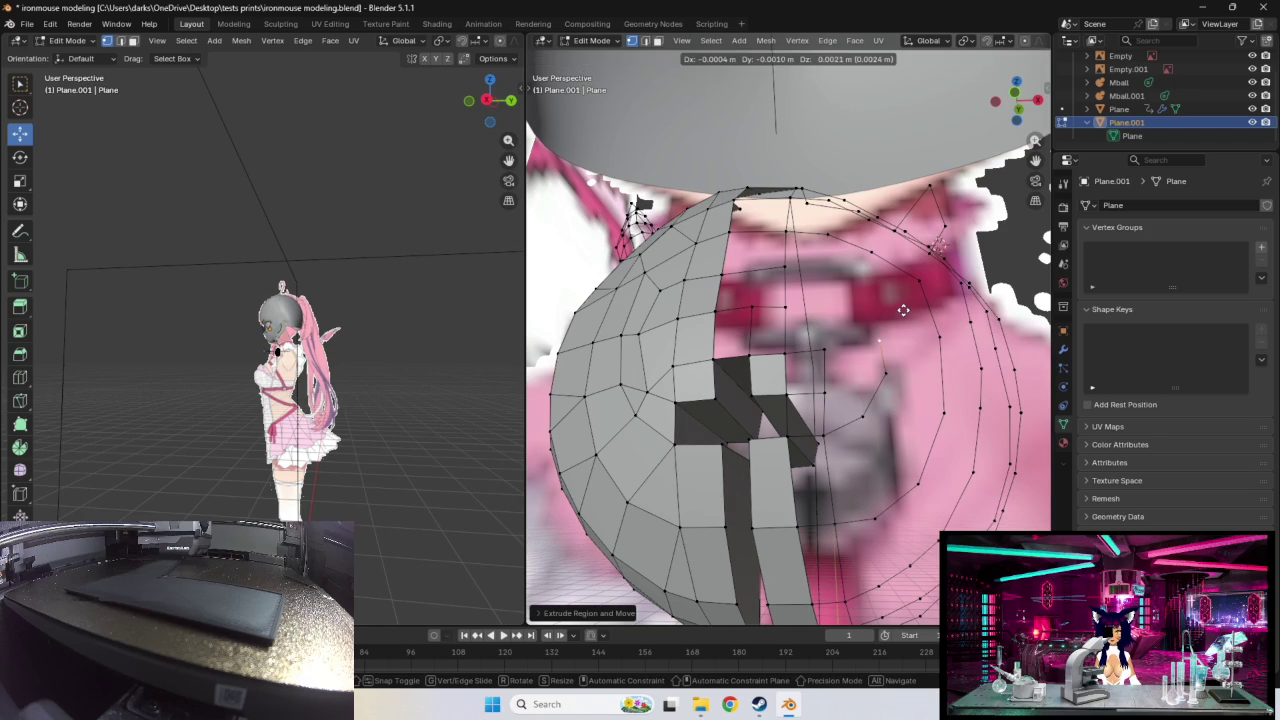
left_click(906, 301)
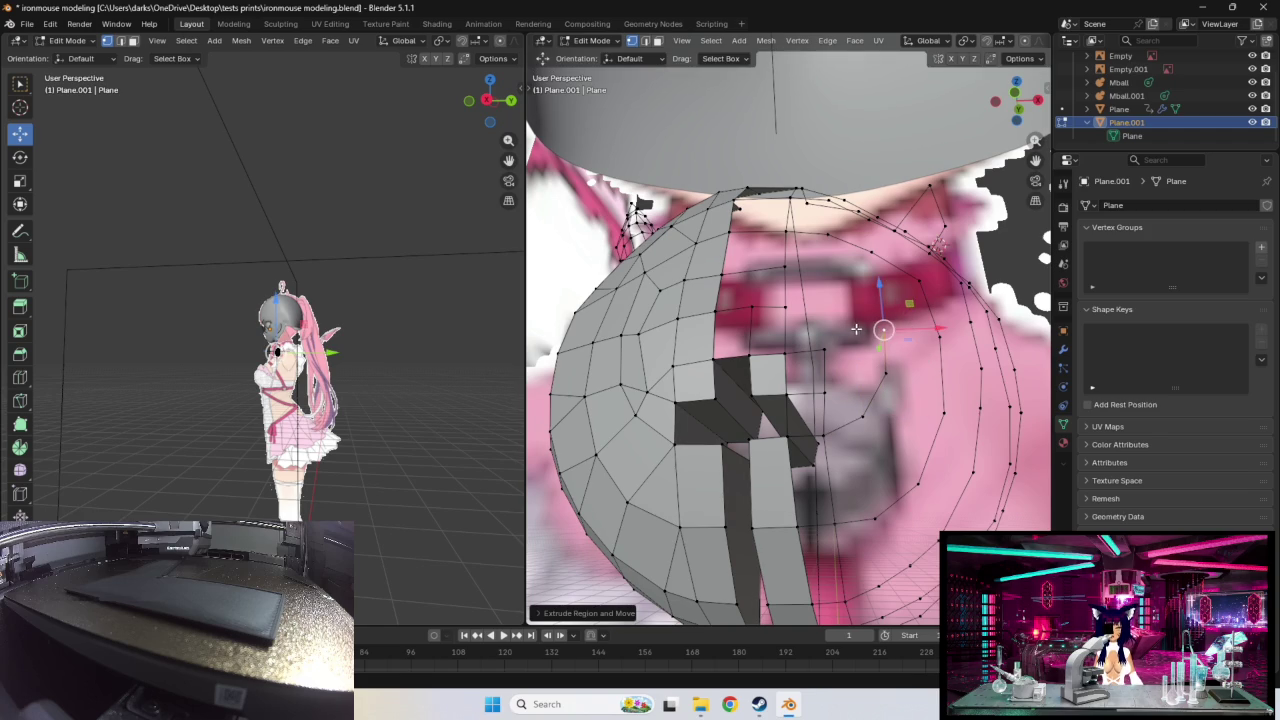
middle_click_drag(856, 328, 898, 401)
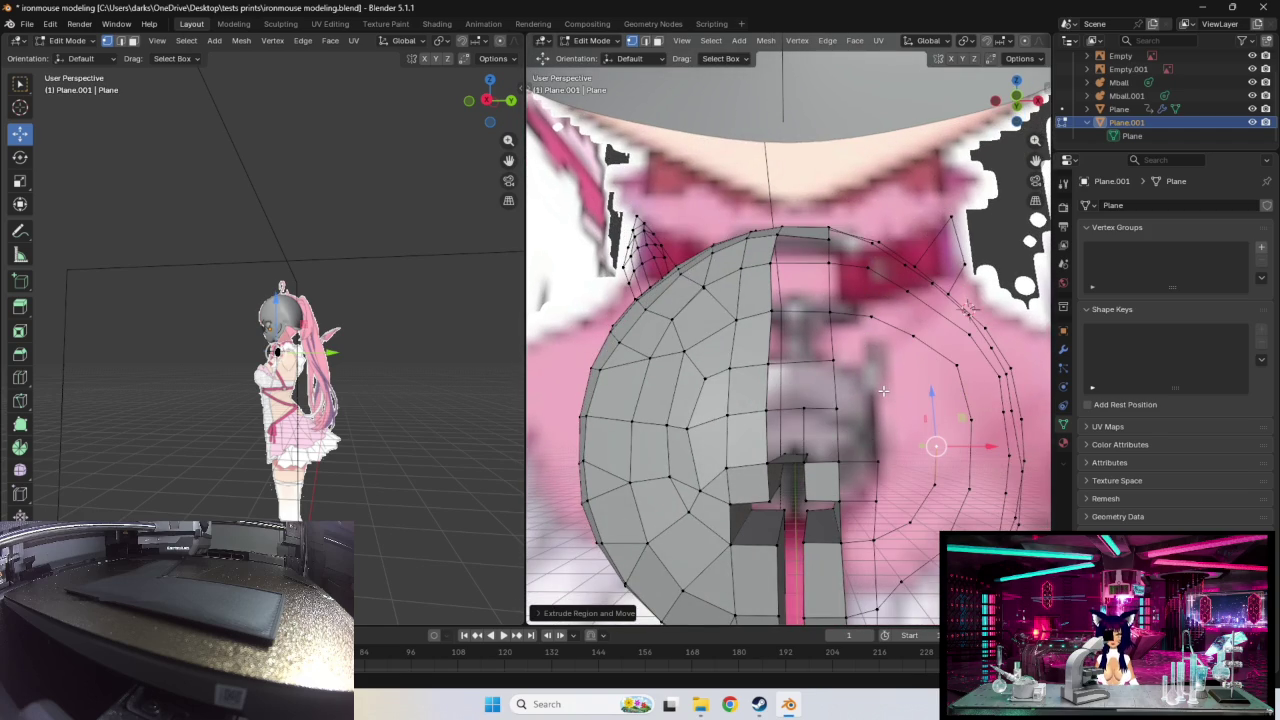
Step: Extrude two new inner-ring vertices inward and place them on the chest
key("e")
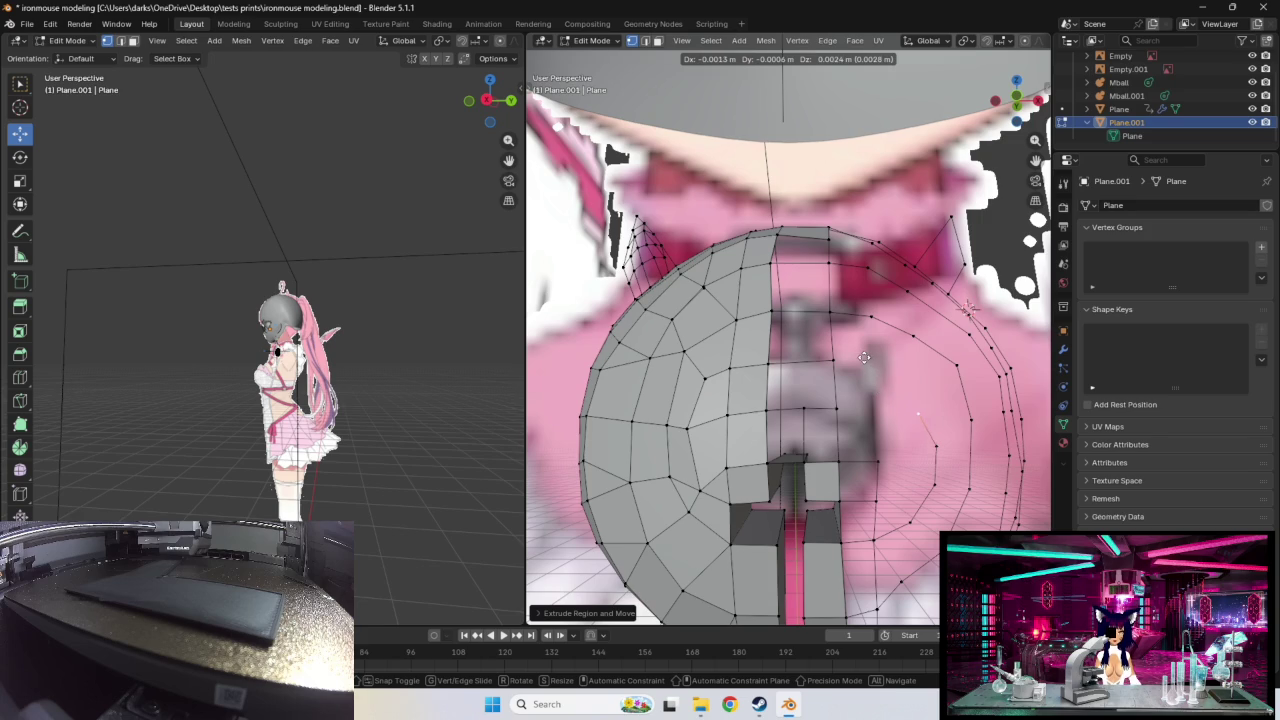
left_click(862, 356)
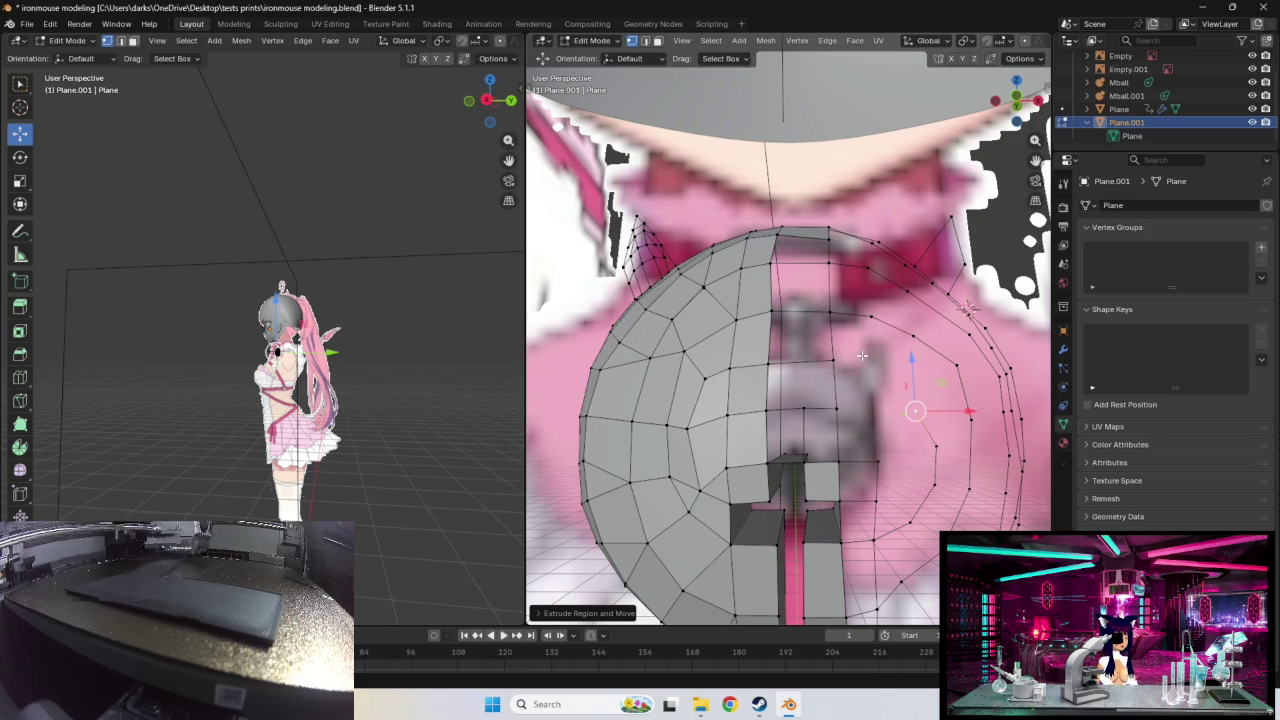
left_click_drag(916, 413, 924, 403)
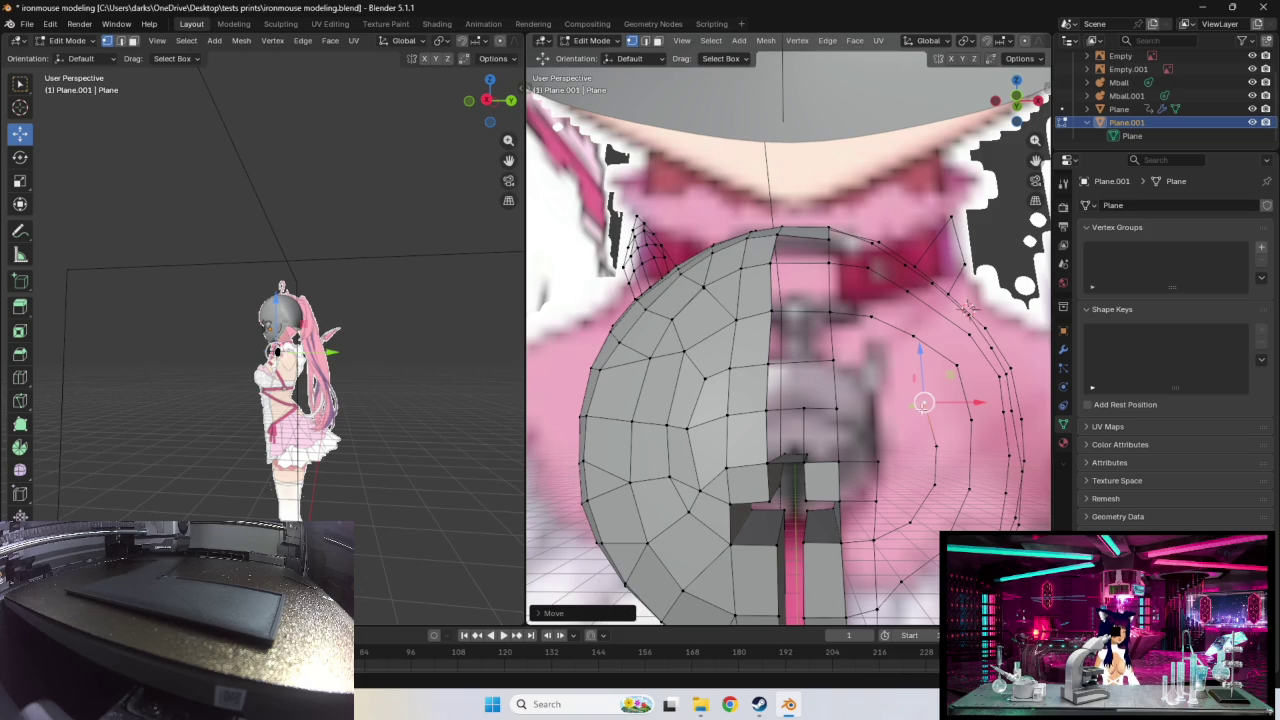
left_click(835, 362)
key("e")
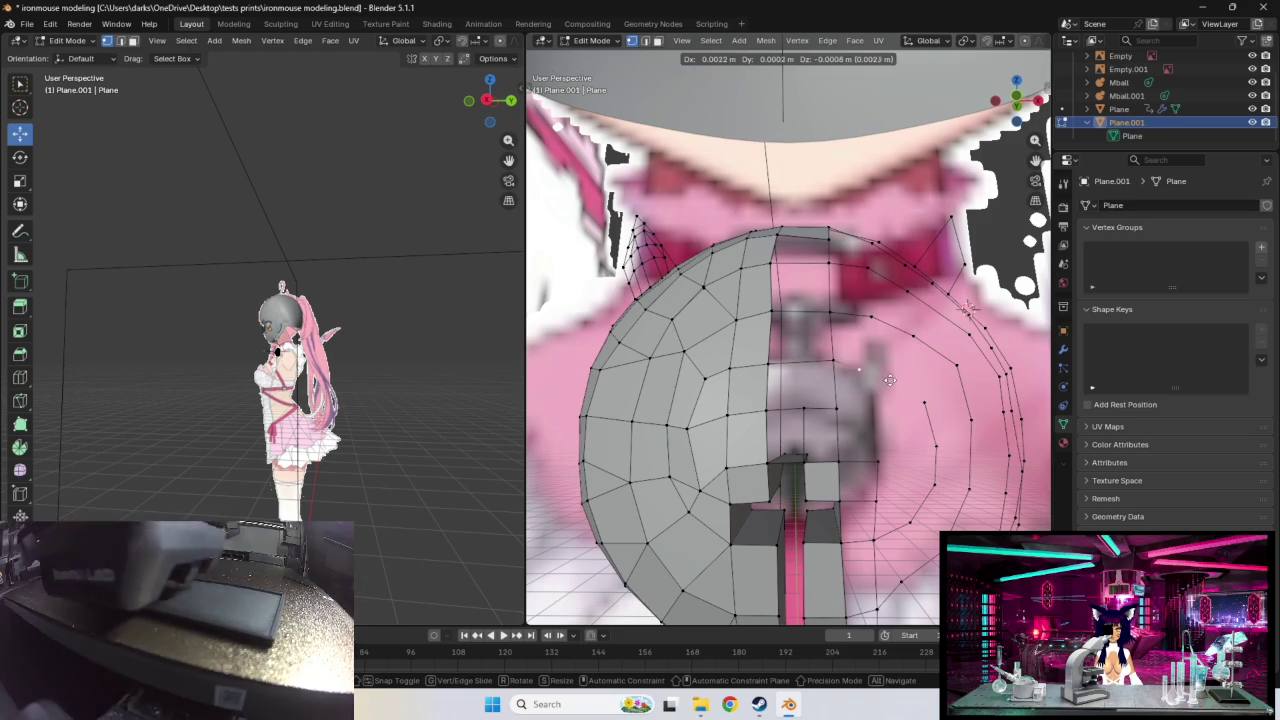
left_click(940, 407)
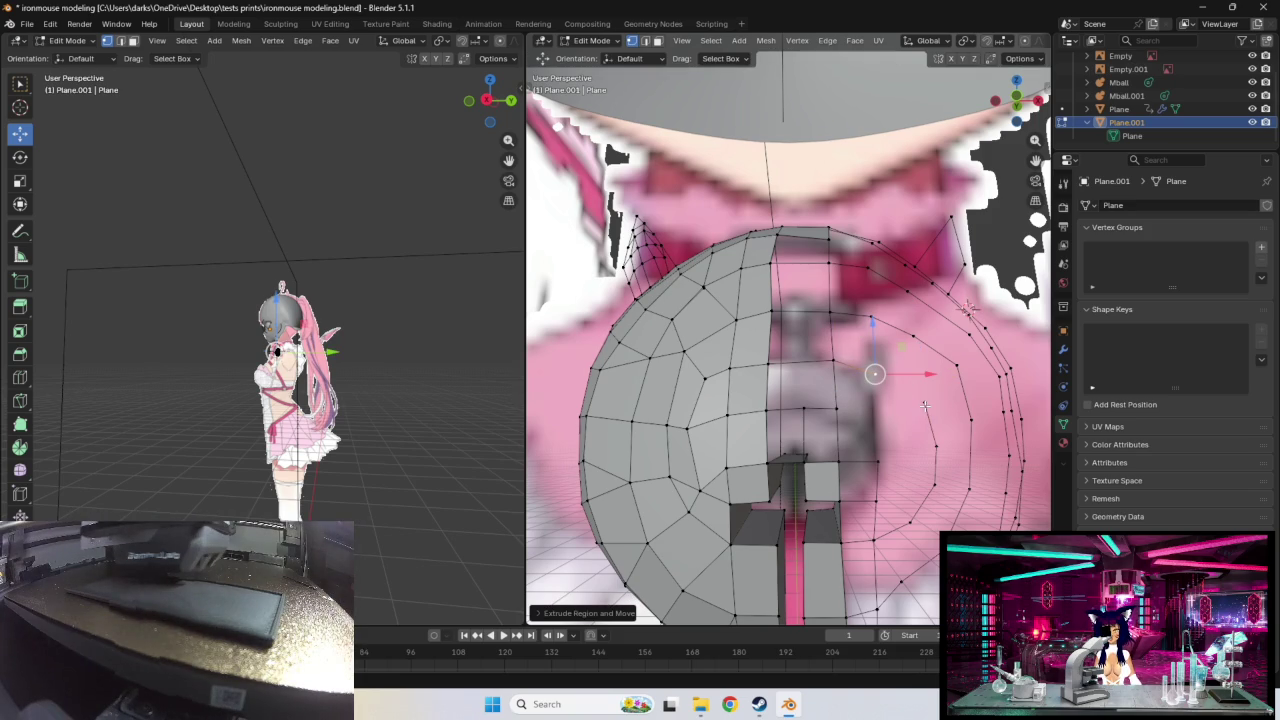
left_click(925, 405)
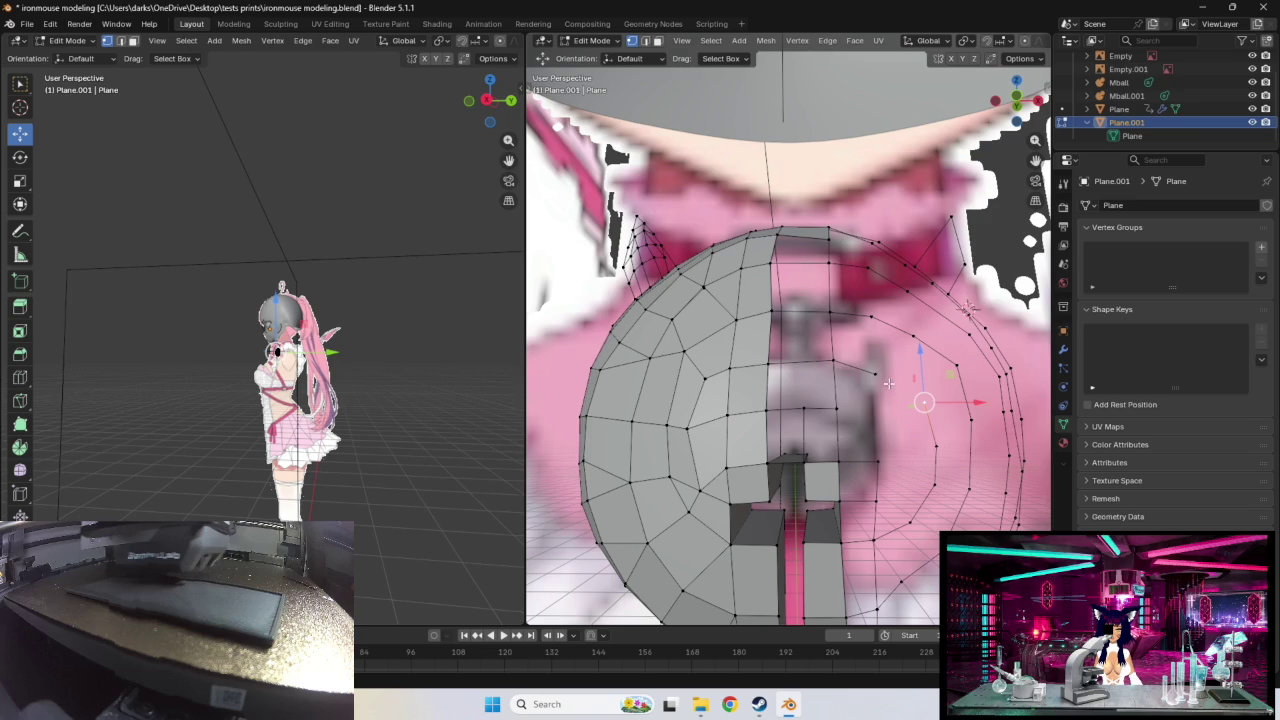
Step: Move neighbouring inner-ring vertices to follow the chest curve, cancelling one attempted move
left_click(898, 387)
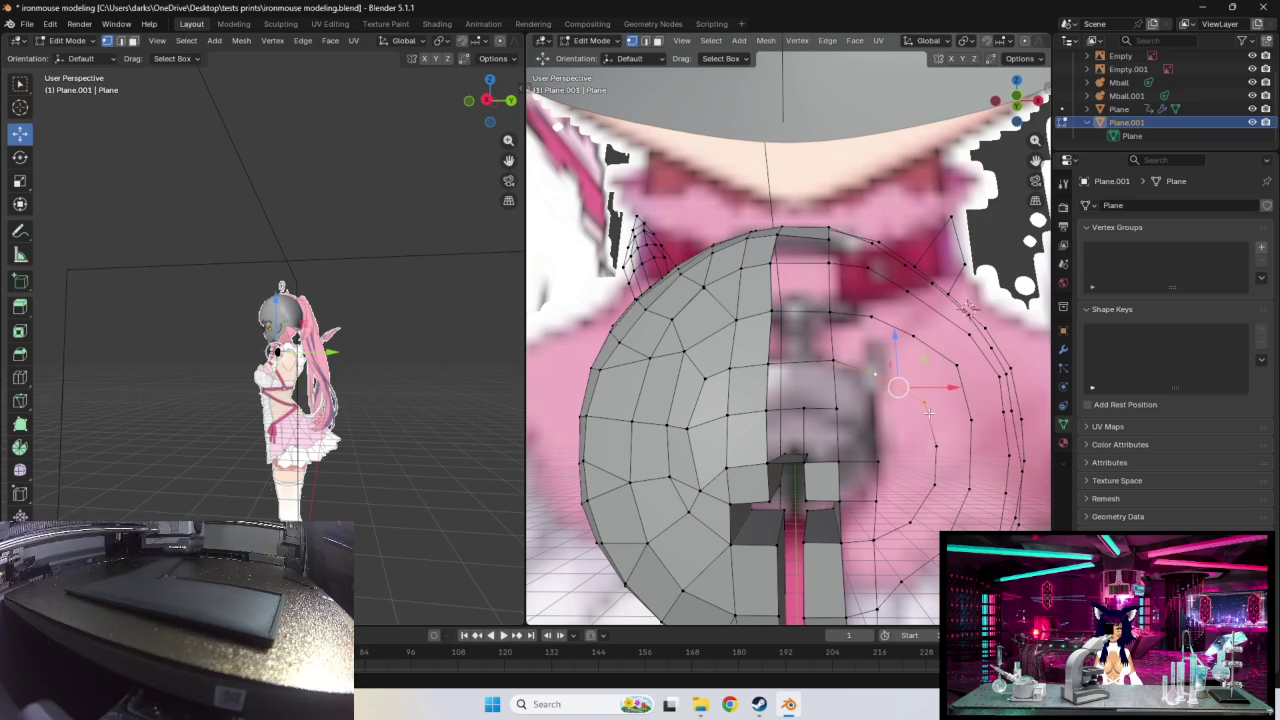
key("g")
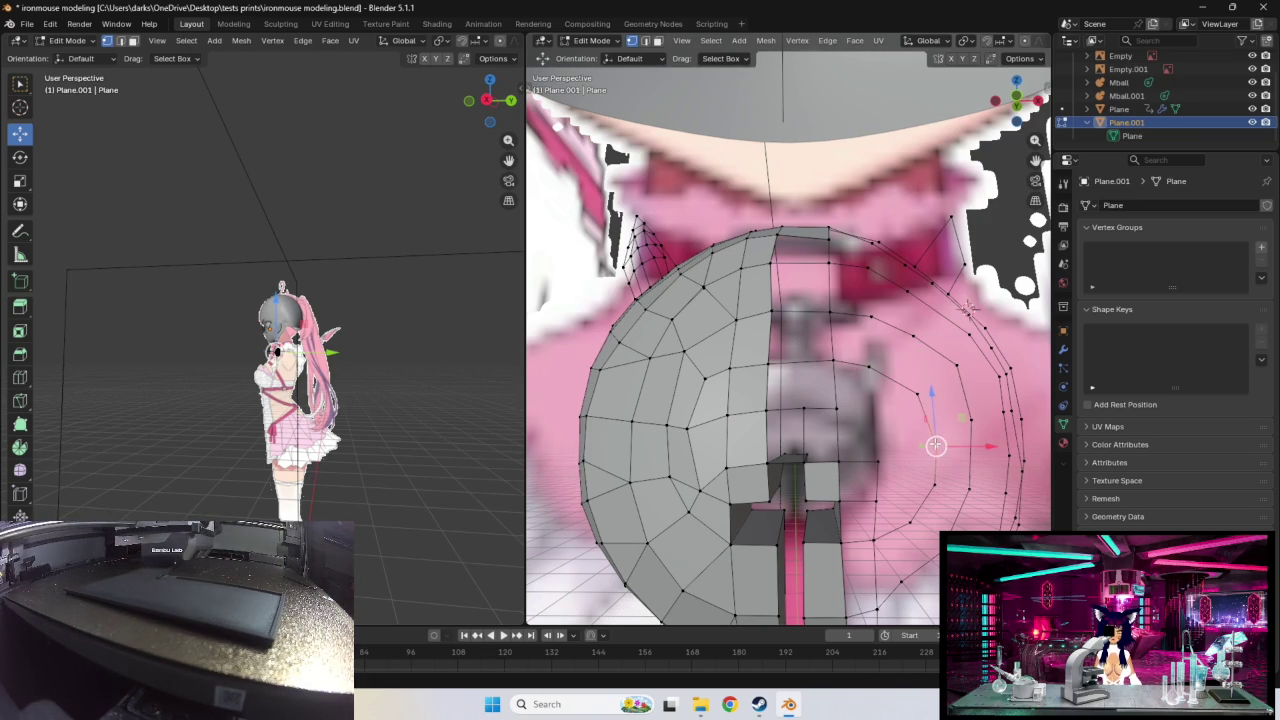
left_click(929, 435)
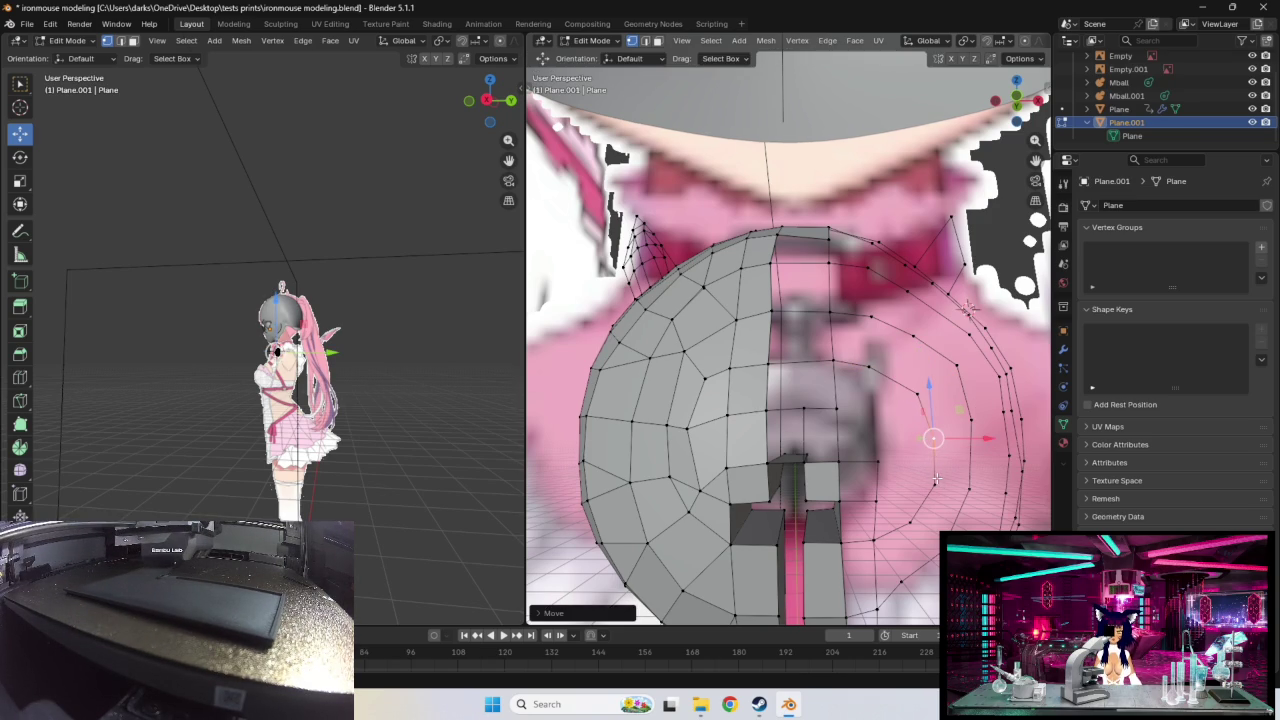
left_click(877, 459)
key("g")
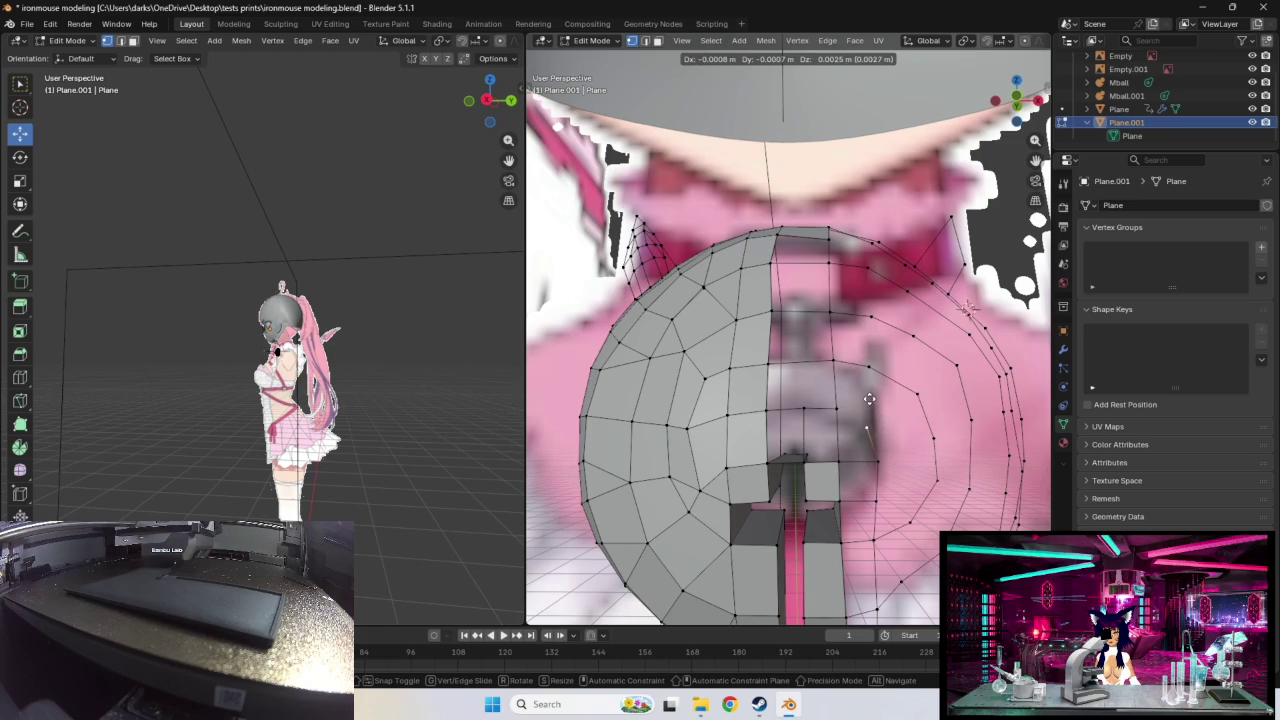
left_click(872, 396)
key("g")
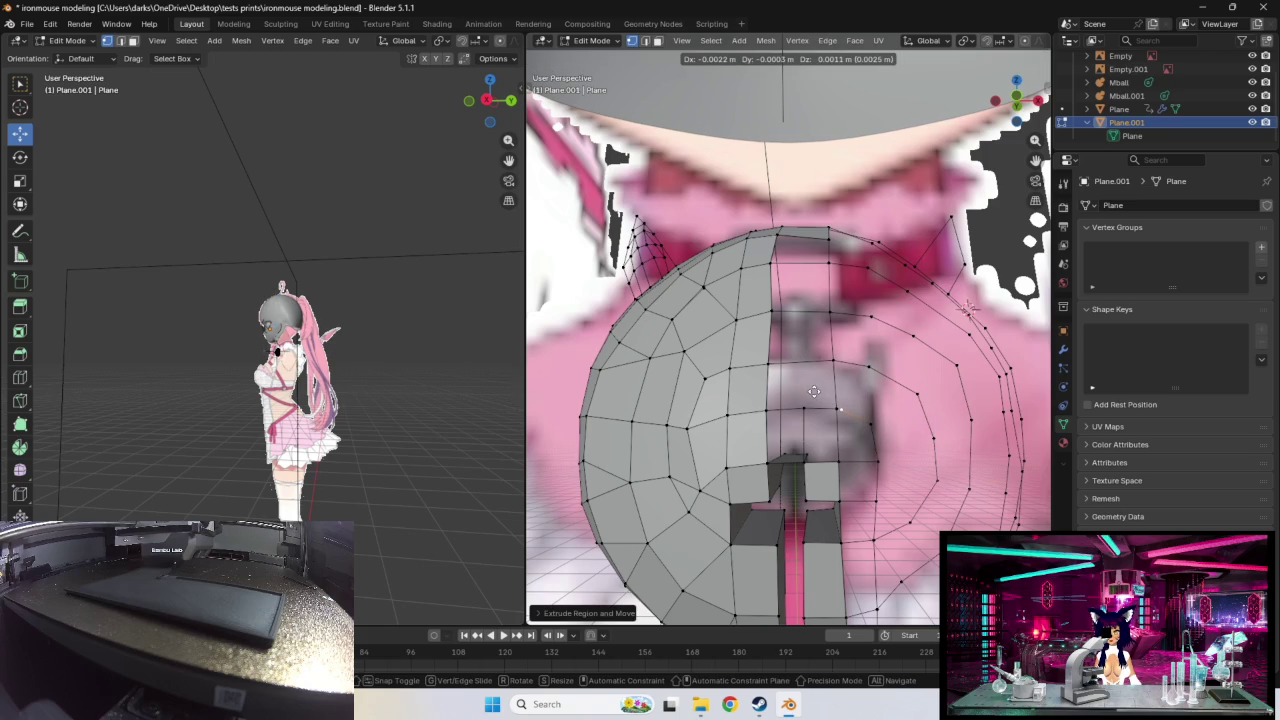
right_click(810, 390)
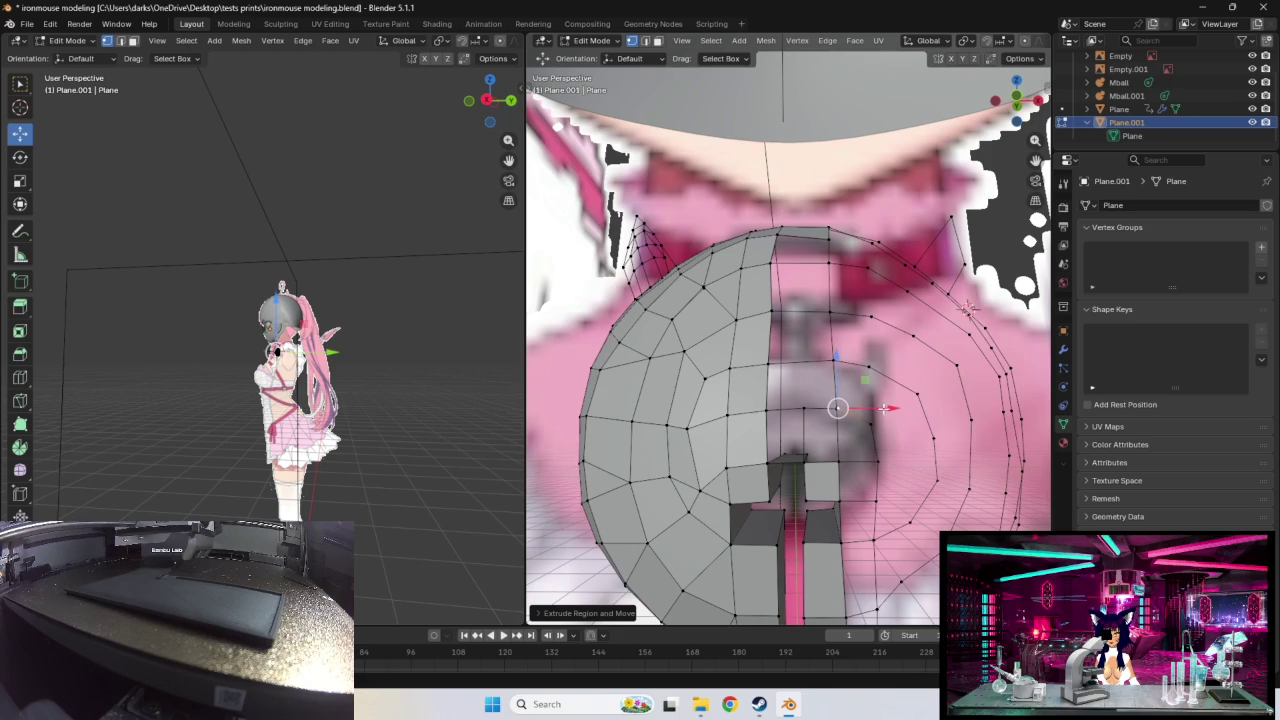
Step: Move a pair of ring vertices, undo and retry, then nudge one into line
left_click(850, 416)
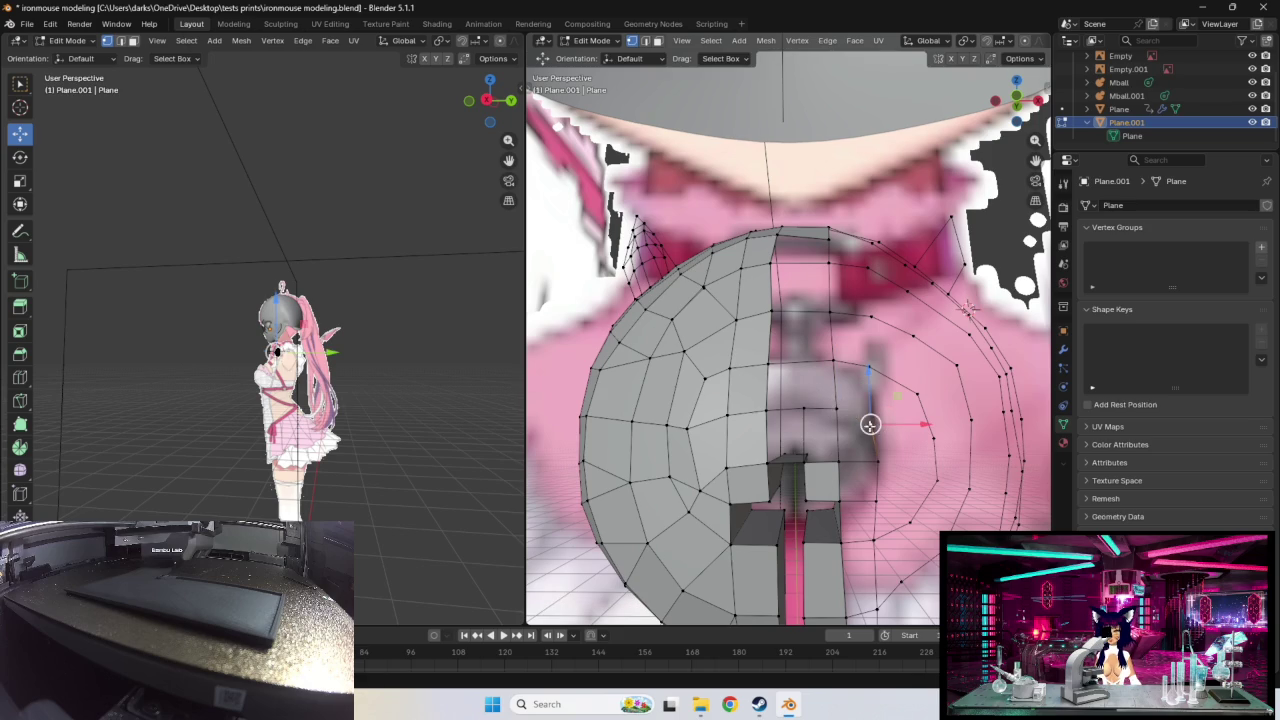
left_click(836, 407, "shift")
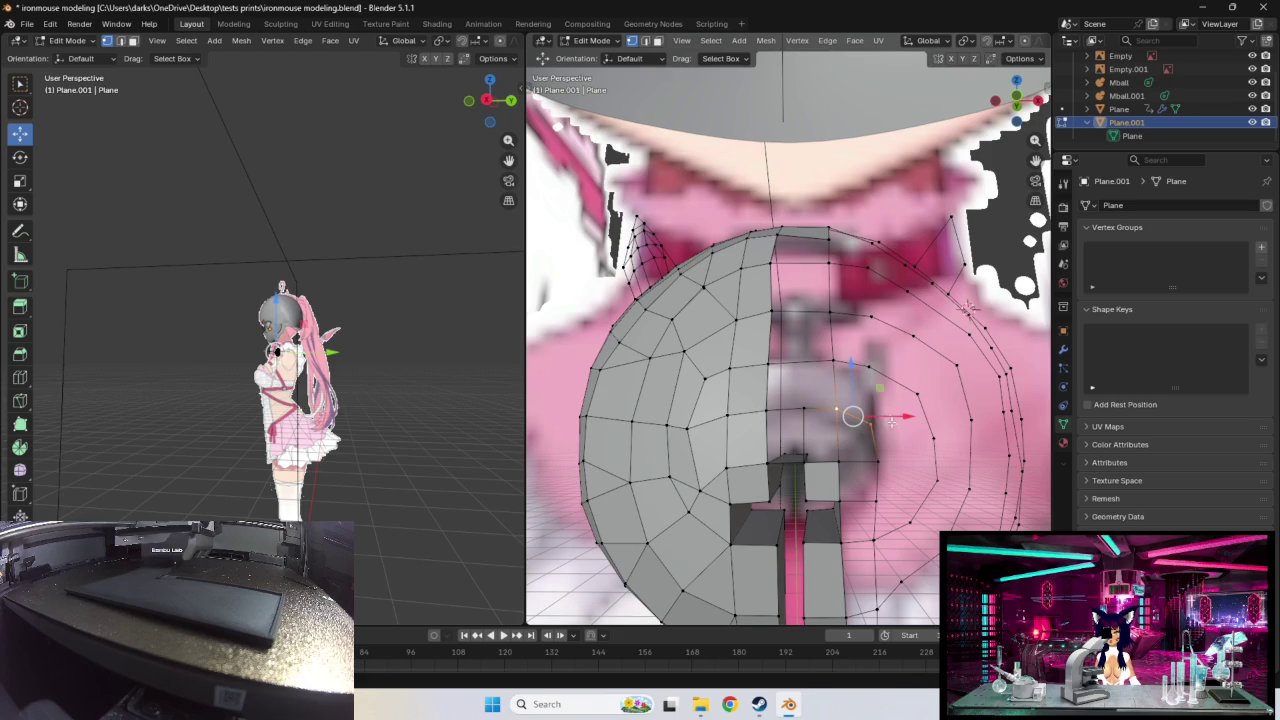
key("g")
left_click(873, 414)
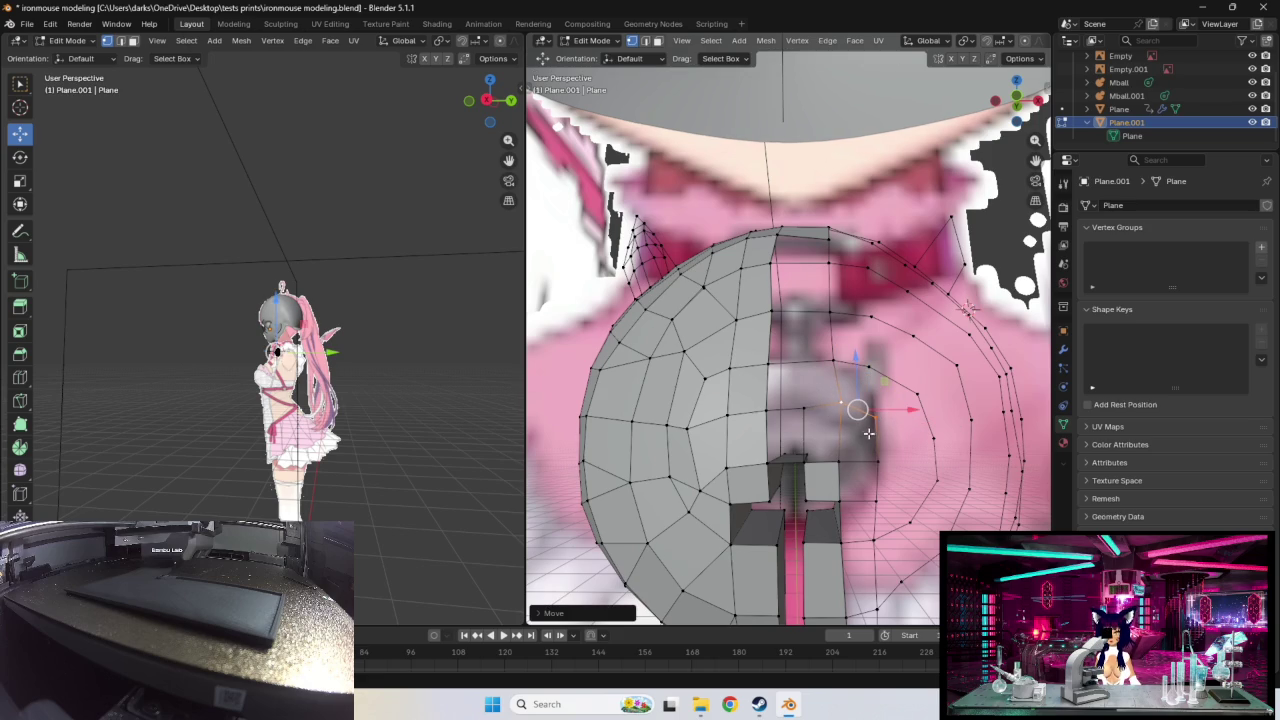
key("ctrl+z")
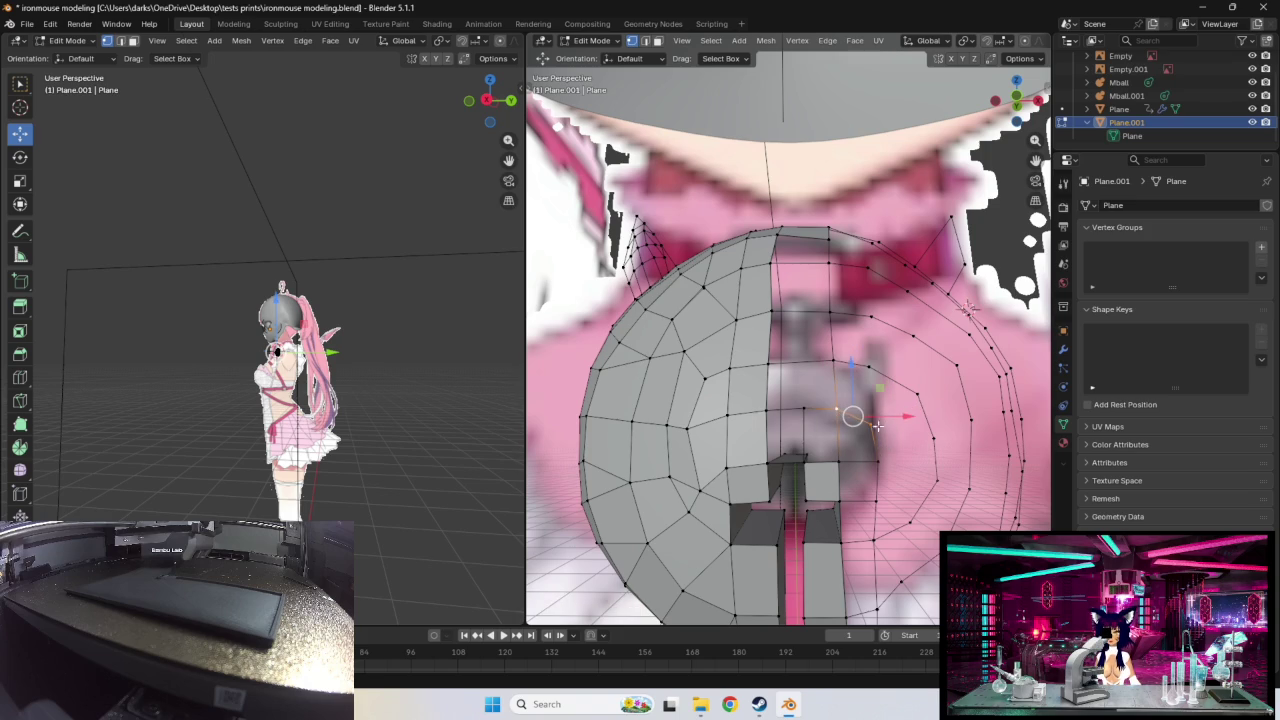
key("g")
left_click(875, 423)
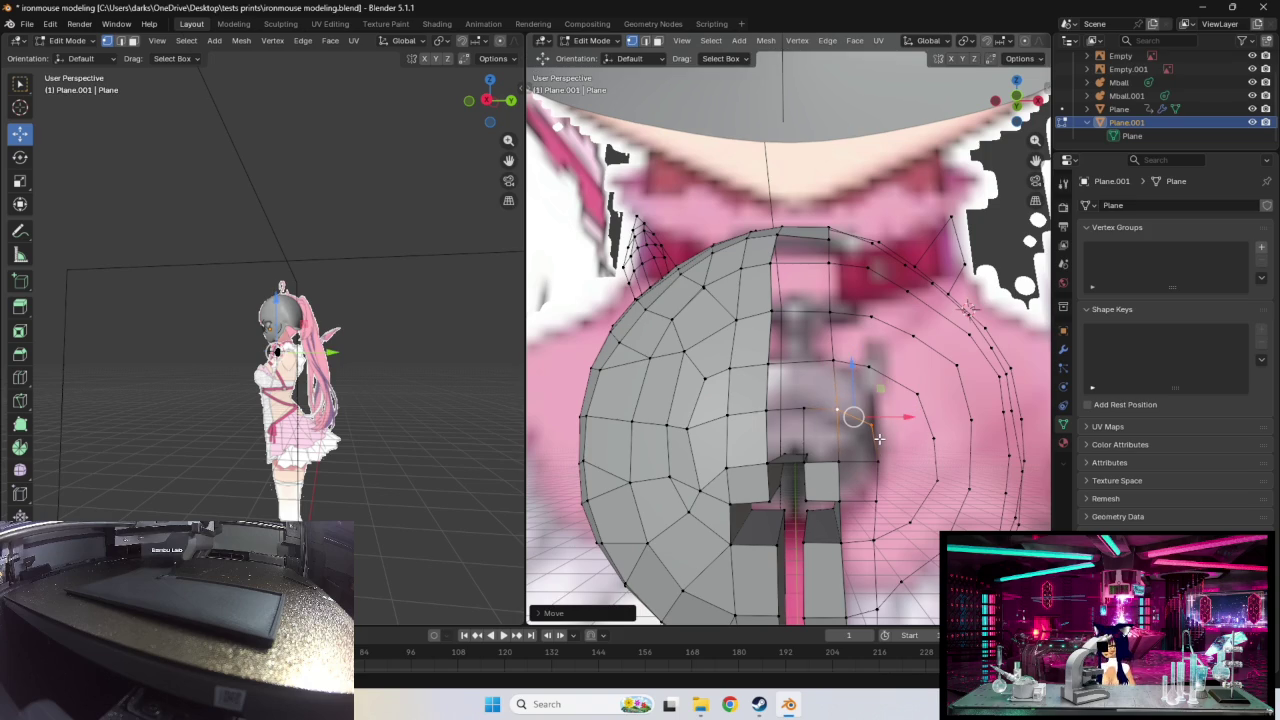
key("ctrl+z")
mouse_move(853, 416)
left_mouse_down()
mouse_move(875, 413)
mouse_move(879, 500)
left_mouse_up()
Step: Orbit around the chest shell to inspect it and pull a lower ring vertex into place
middle_click_drag(908, 473, 849, 478)
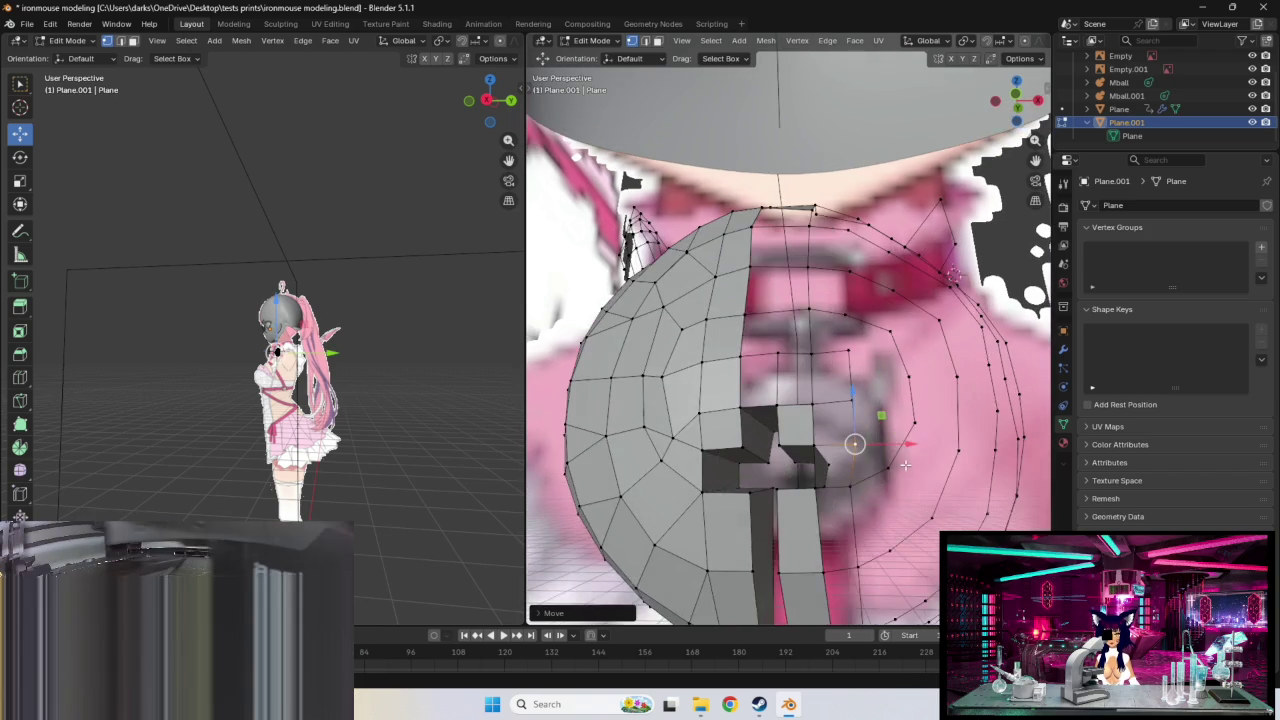
left_click_drag(849, 477, 853, 557)
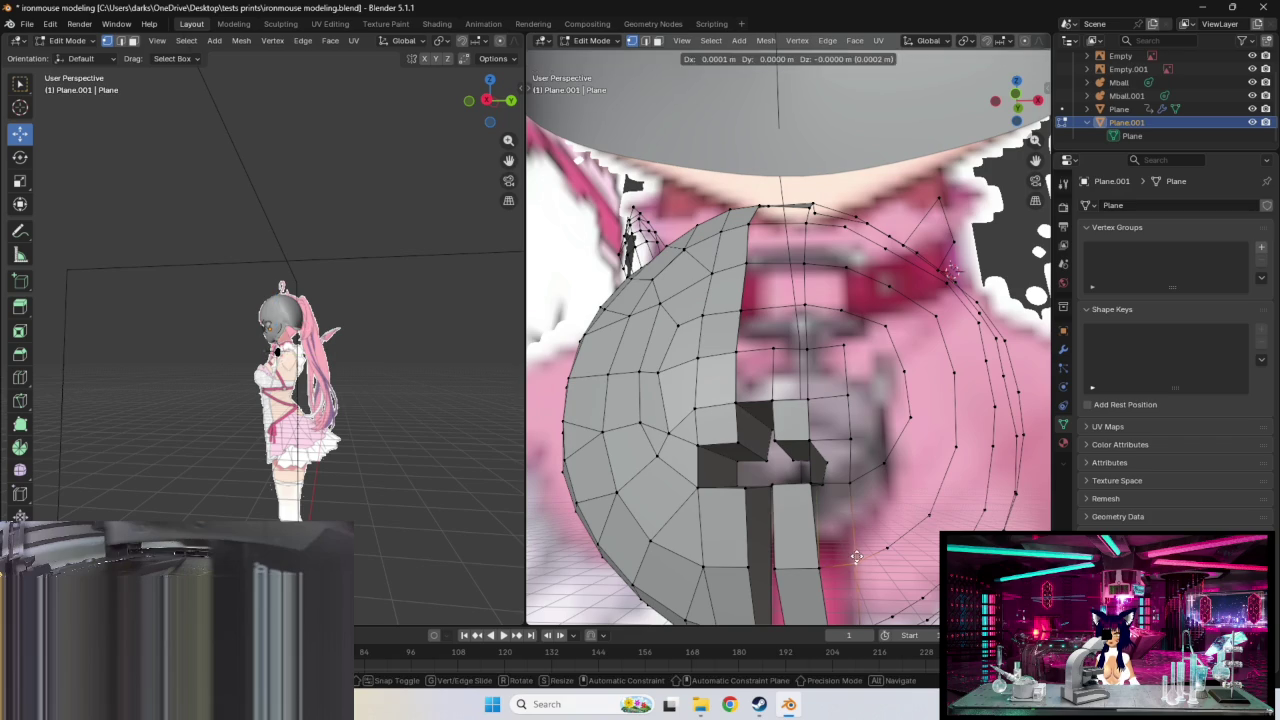
middle_click_drag(882, 494, 834, 348)
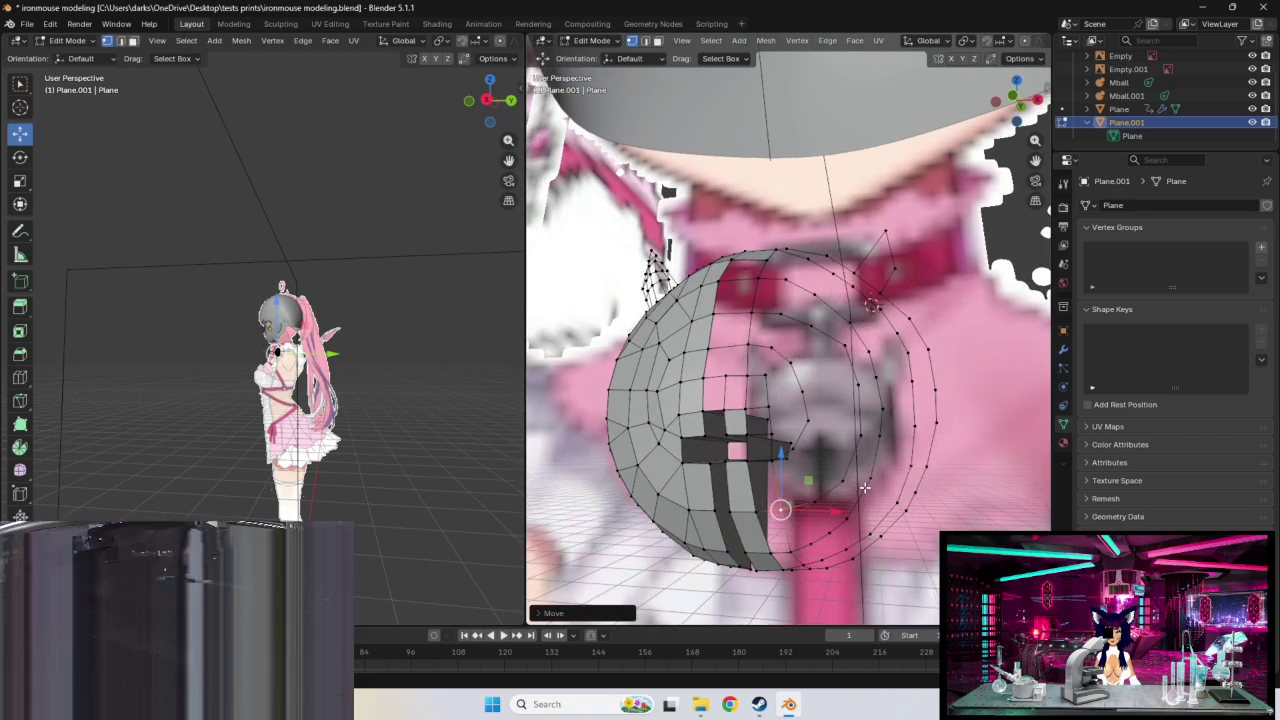
left_click_drag(834, 348, 849, 380)
left_click_drag(855, 432, 845, 433)
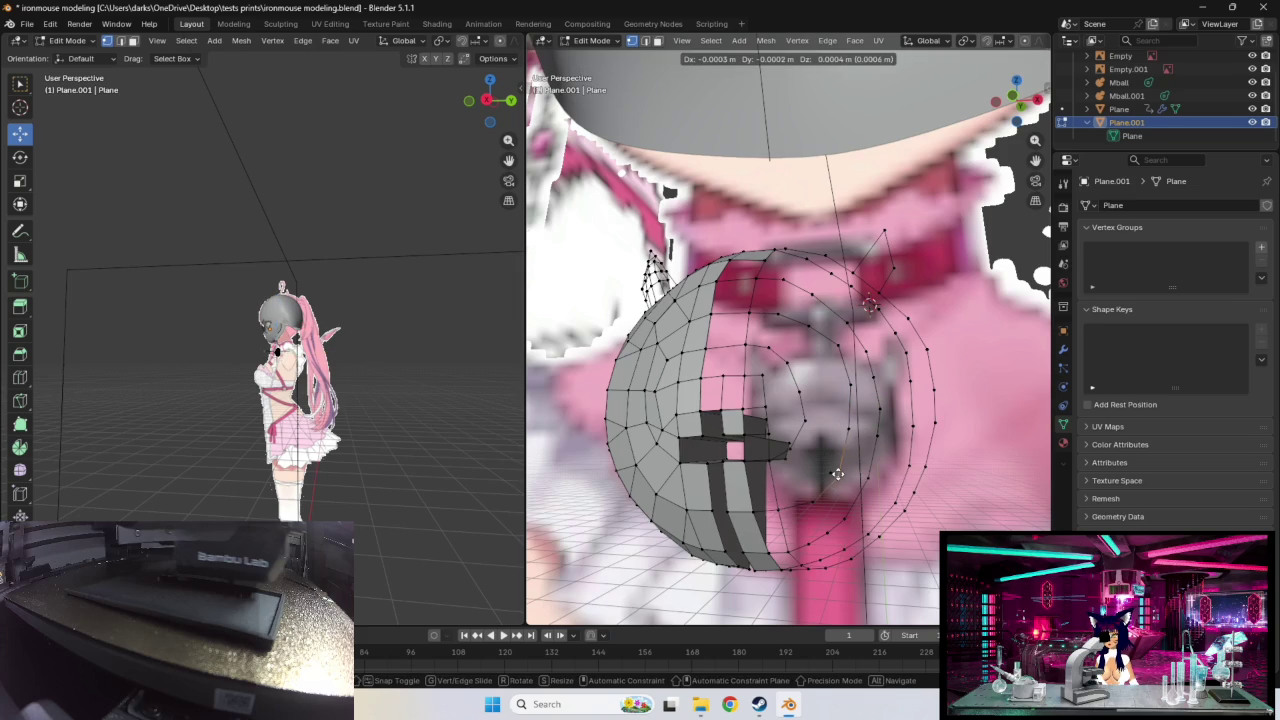
mouse_move(845, 433)
middle_mouse_down()
mouse_move(868, 435)
mouse_move(846, 419)
middle_mouse_up()
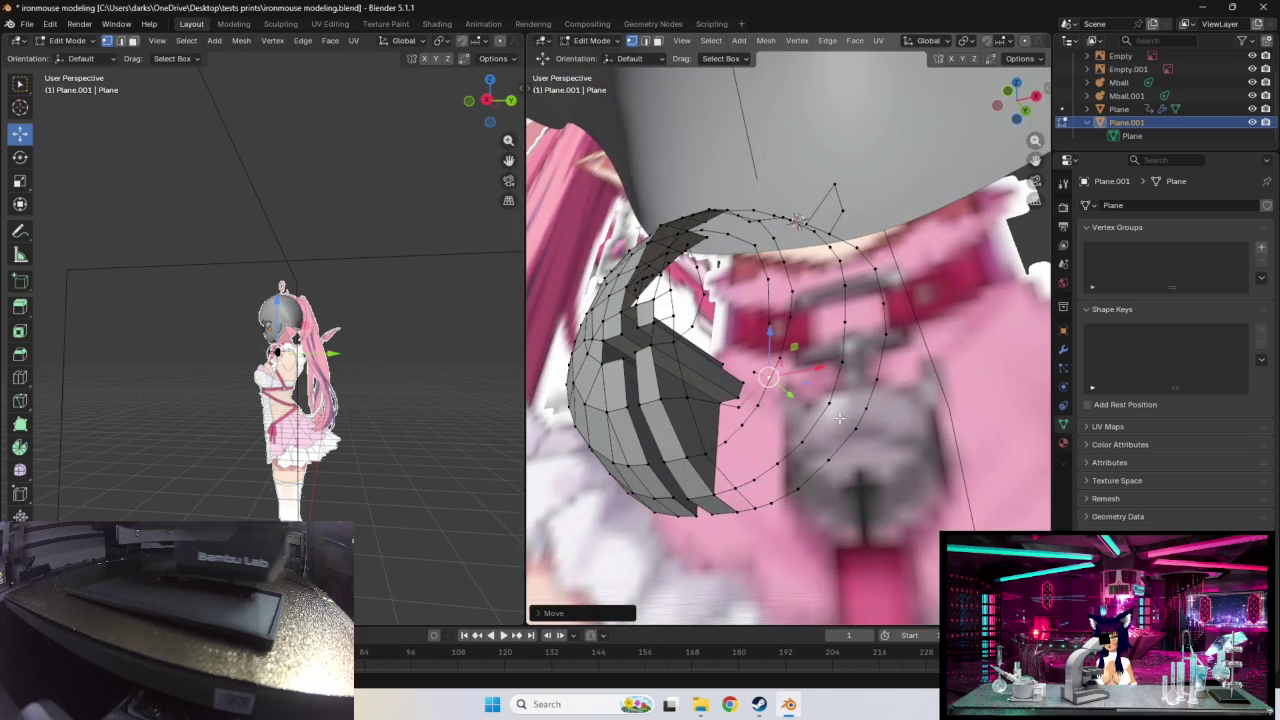
Step: Delete the stray vertex from the chest shell's inner ring
left_click(751, 386)
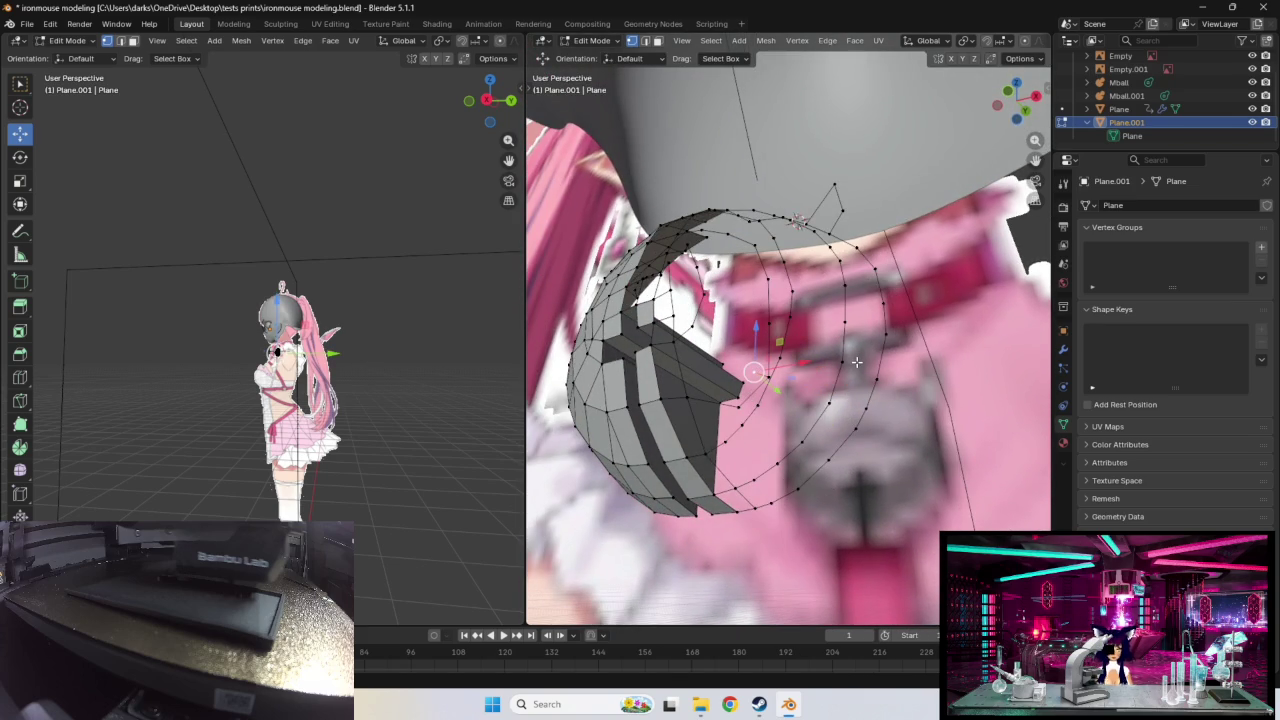
key("x")
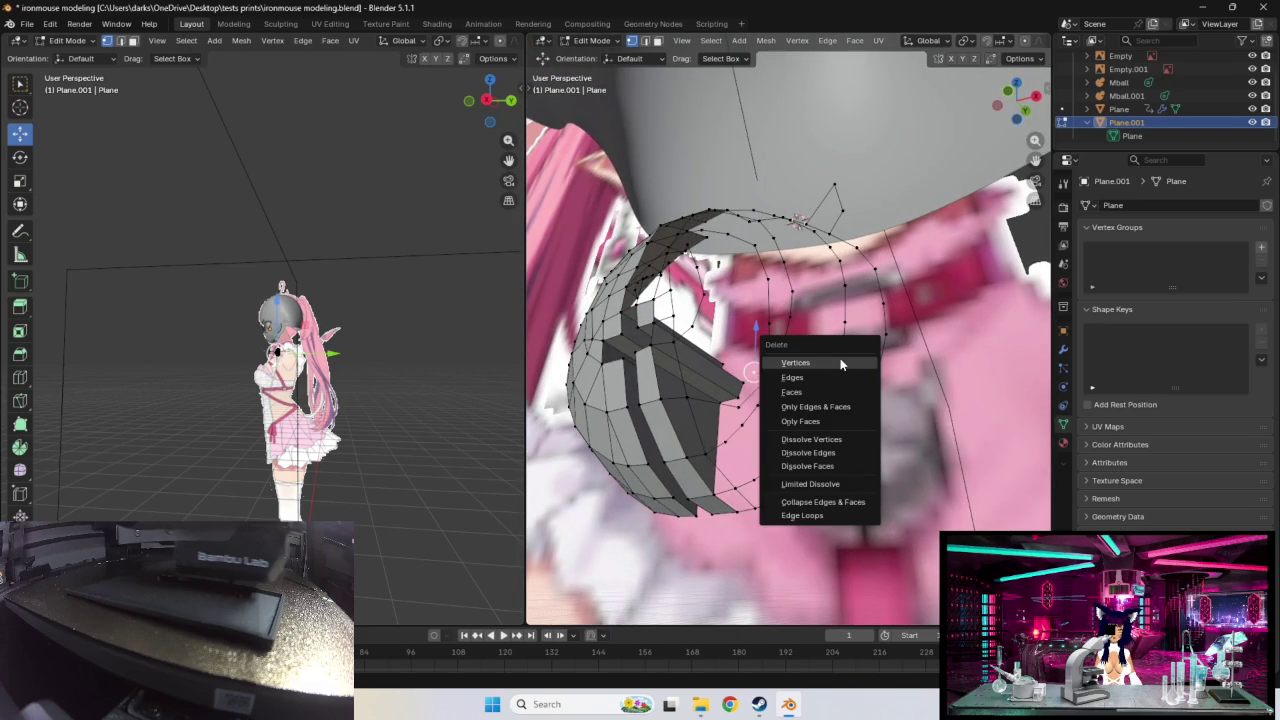
left_click(840, 365)
mouse_move(877, 458)
middle_mouse_down()
mouse_move(908, 466)
mouse_move(864, 434)
middle_mouse_up()
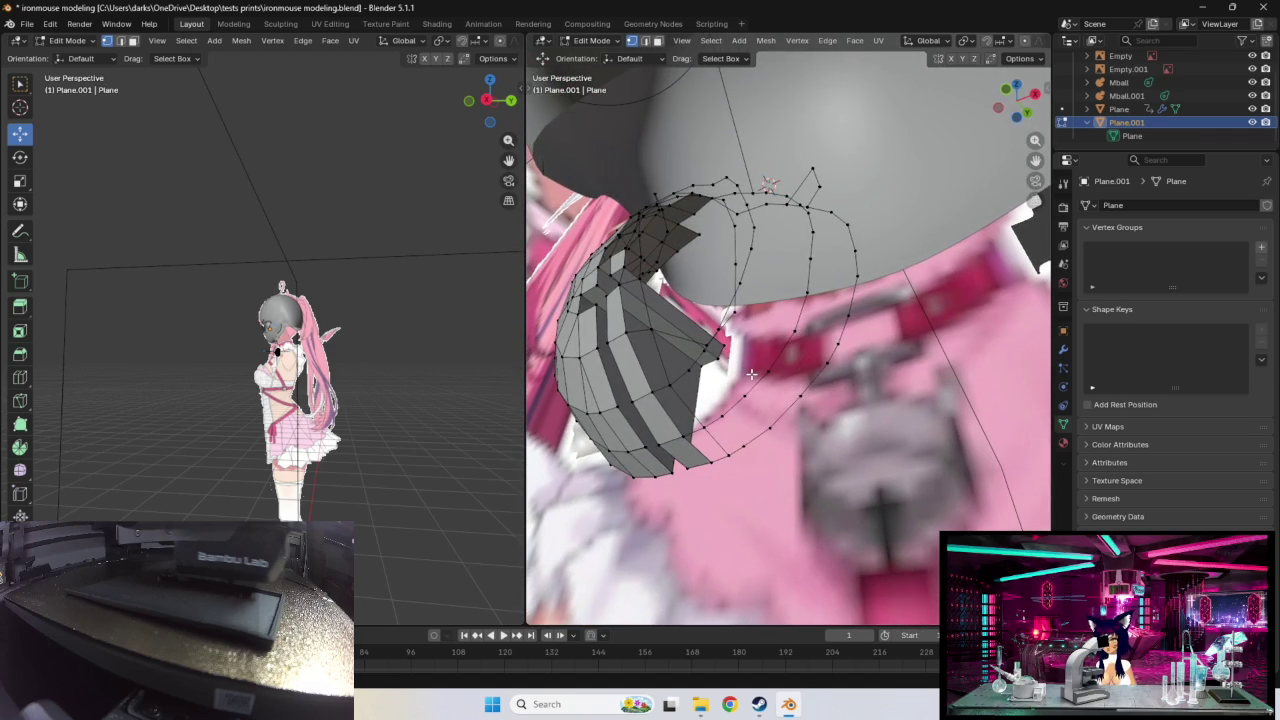
Step: Pull an upper ring vertex up toward the collar and refine its position
left_click_drag(703, 341, 712, 320)
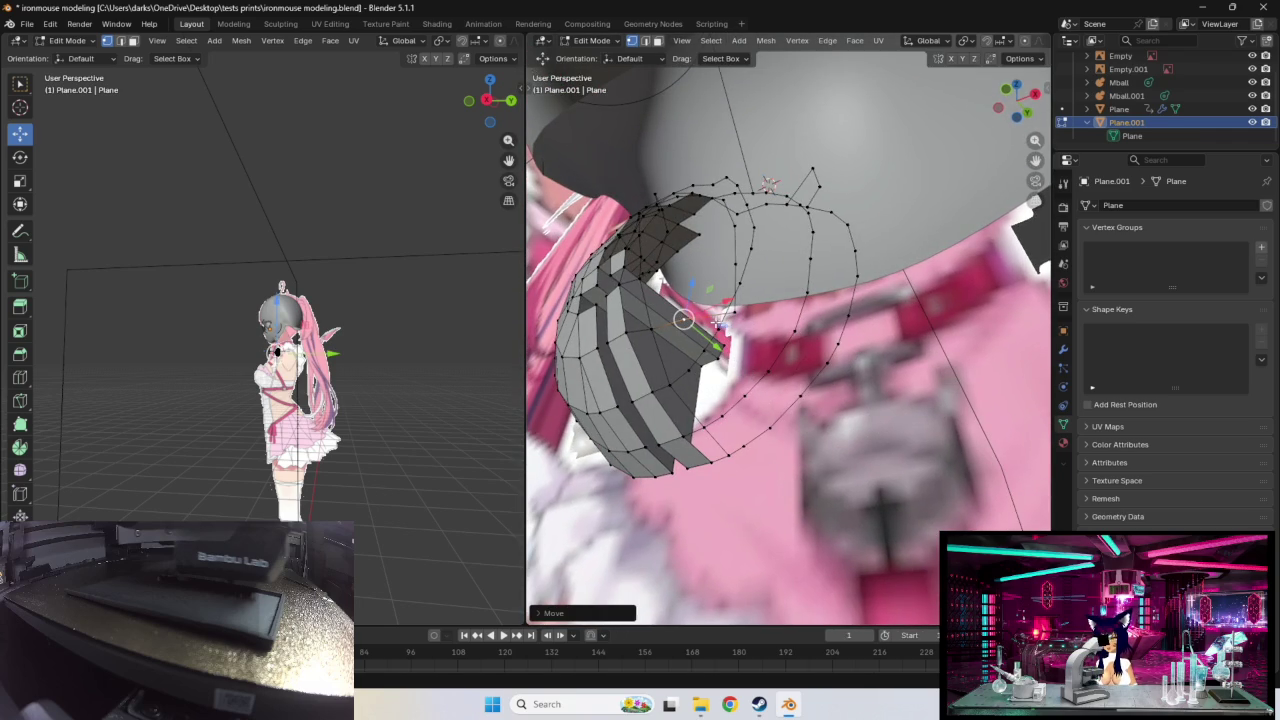
key("g")
left_click(700, 290)
key("g")
left_click(706, 290)
key("g")
left_click(700, 212)
key("g")
left_click(706, 230)
Step: Raise the next ring vertices along the torso so the ring hugs the chest
mouse_move(706, 230)
middle_mouse_down()
mouse_move(760, 260)
mouse_move(720, 300)
middle_mouse_up()
key("g")
left_click(700, 318)
key("g")
left_click(698, 320)
key("g")
left_click(700, 305)
key("g")
left_click(706, 293)
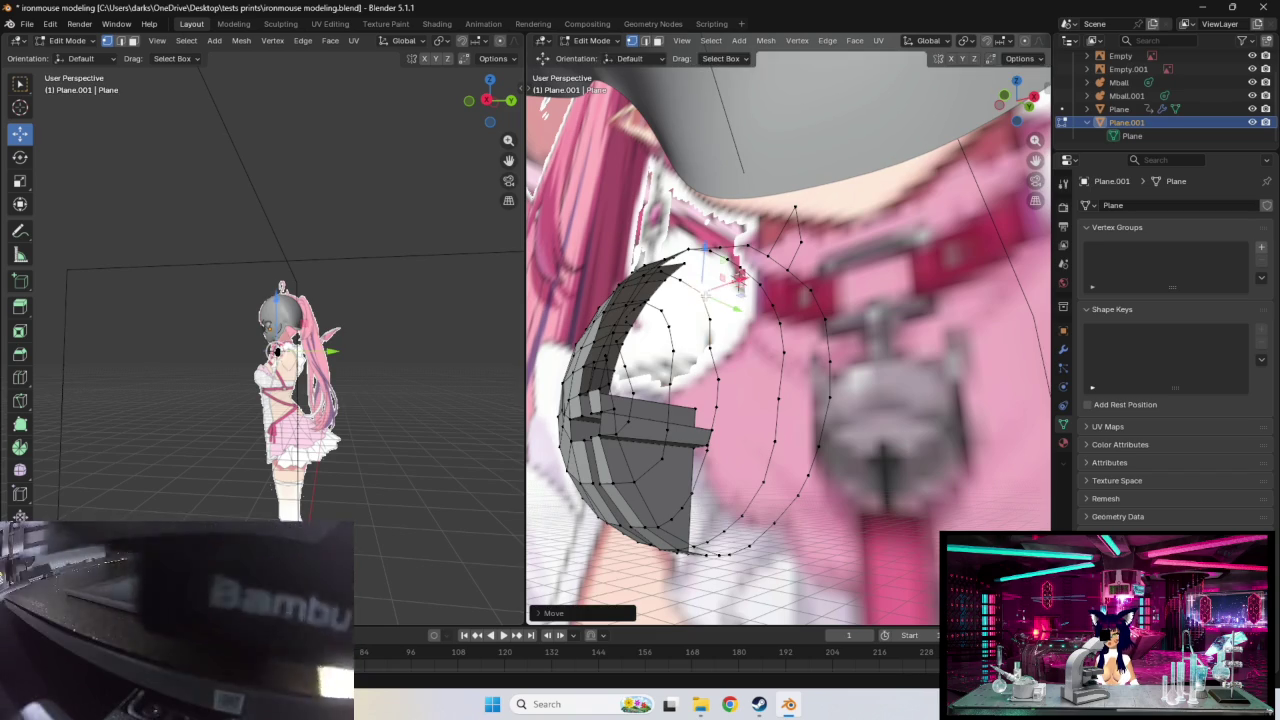
Step: Shift the neighbouring ring vertices right and down to follow the torso
key("g")
left_click(725, 300)
key("g")
left_click(710, 340)
key("g")
left_click(730, 343)
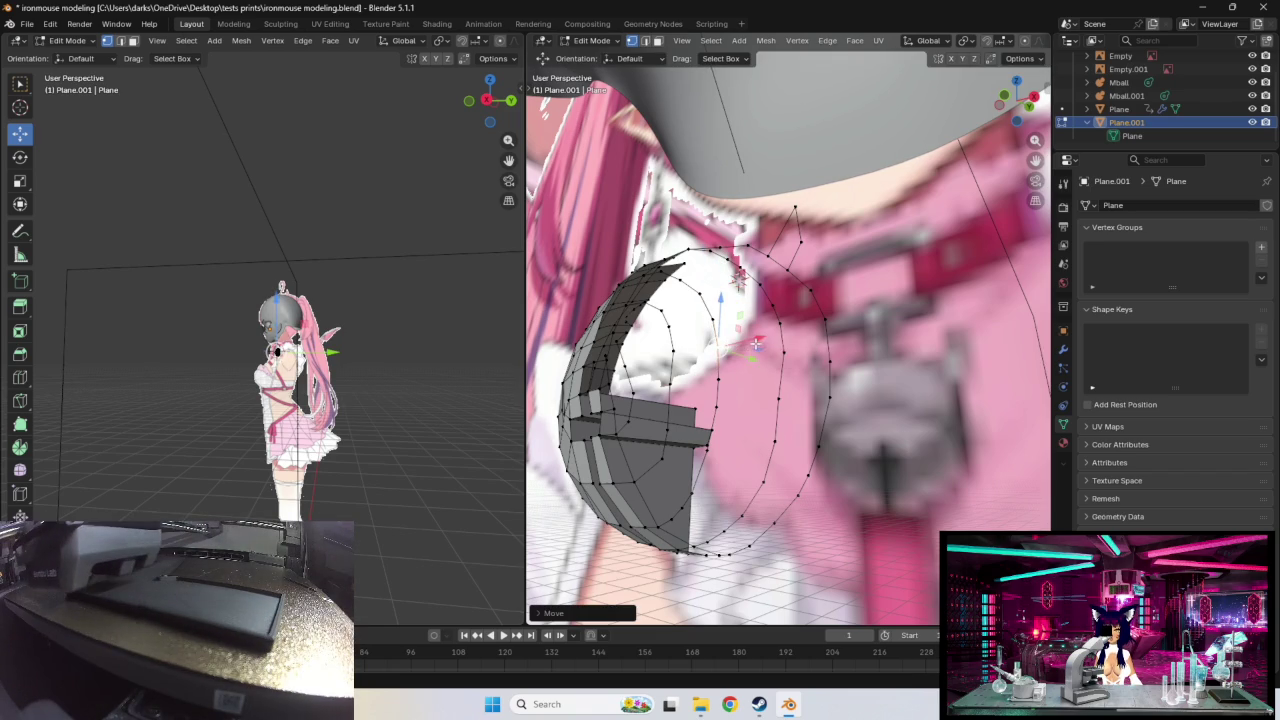
Step: Reposition the ring vertices on the shell's right side to sit on the chest
middle_click_drag(757, 345, 785, 340)
key("g")
left_click(780, 372)
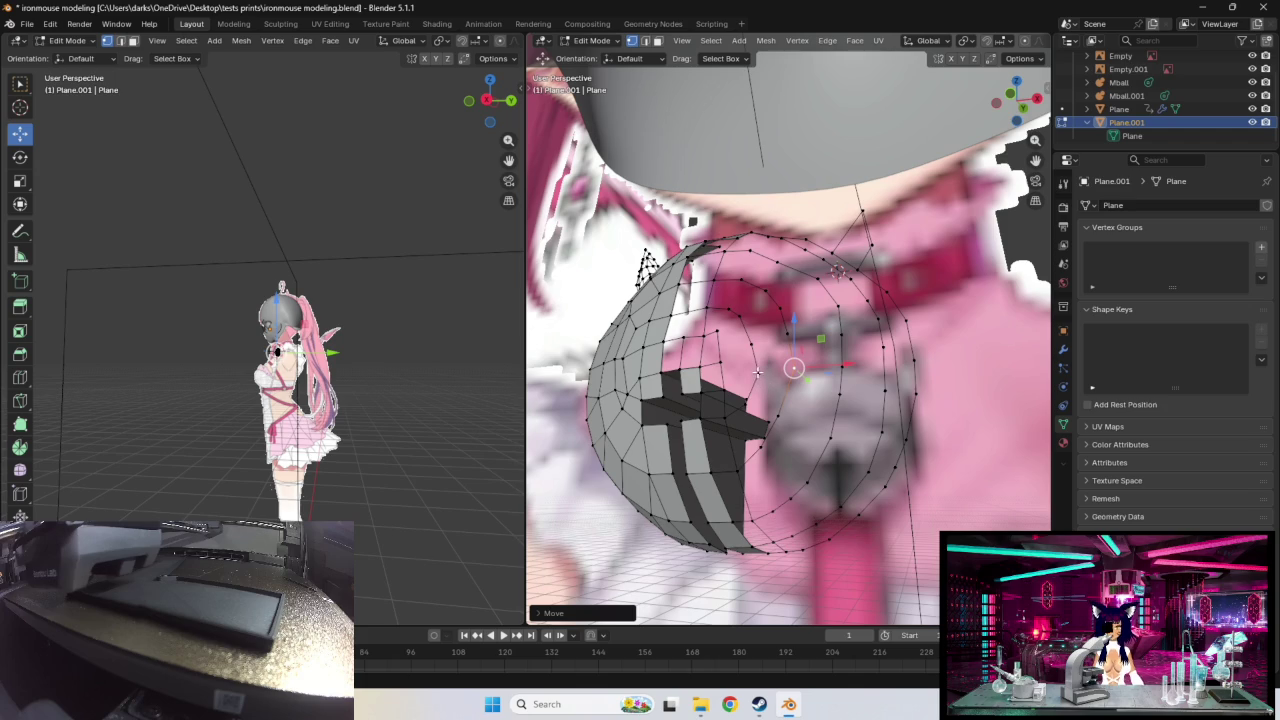
left_click(757, 372)
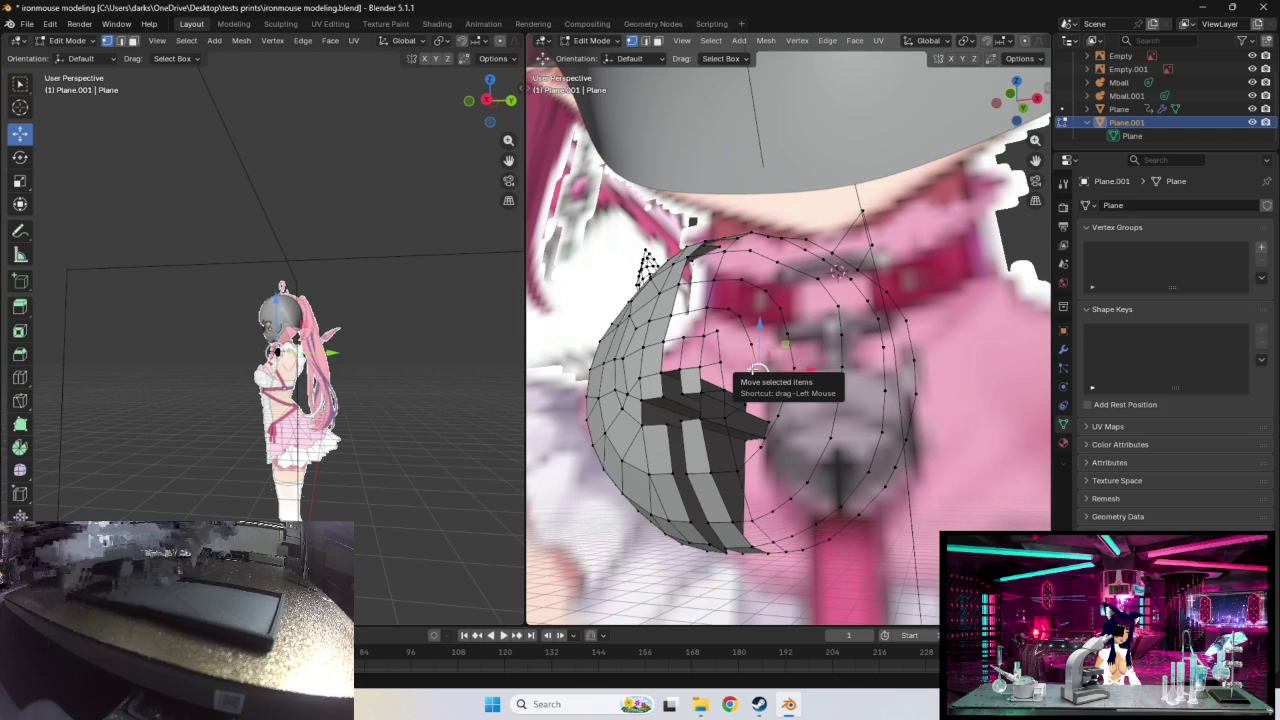
mouse_move(757, 372)
middle_mouse_down()
mouse_move(791, 372)
mouse_move(810, 400)
middle_mouse_up()
key("g")
left_click(826, 434)
key("g")
left_click(826, 450)
Step: Settle the current inner-ring vertex into its final position on the chest
key("g")
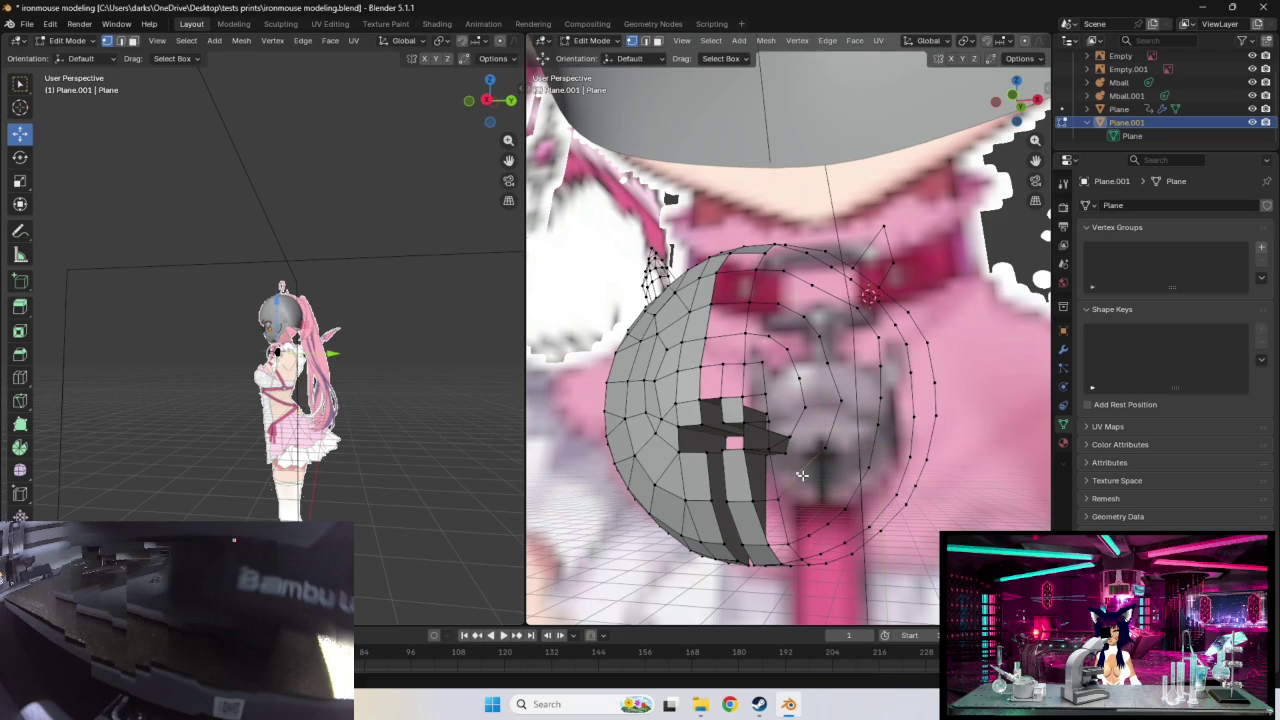
left_click(805, 475)
key("g")
left_click(826, 450)
key("g")
key("g")
left_click(828, 366)
mouse_move(830, 360)
middle_mouse_down()
mouse_move(811, 350)
mouse_move(815, 305)
middle_mouse_up()
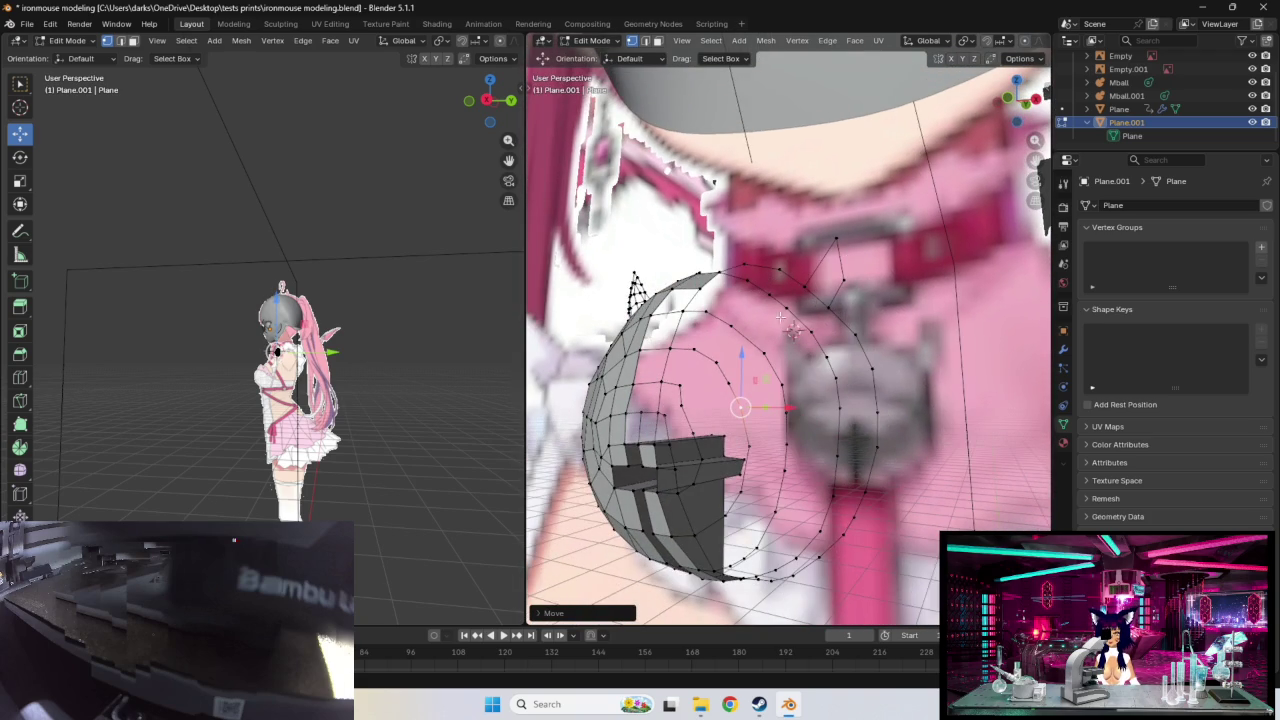
Step: Lower the next inner-ring vertex down along the chest surface
key("g")
left_click(767, 355)
key("g")
left_click(777, 388)
key("g")
left_click(782, 392)
key("g")
left_click(795, 415)
mouse_move(795, 415)
middle_mouse_down()
mouse_move(803, 444)
mouse_move(813, 421)
mouse_move(799, 416)
middle_mouse_up()
Step: Move another inner-ring vertex down and left toward the chest
key("g")
left_click(754, 344)
key("g")
left_click(742, 386)
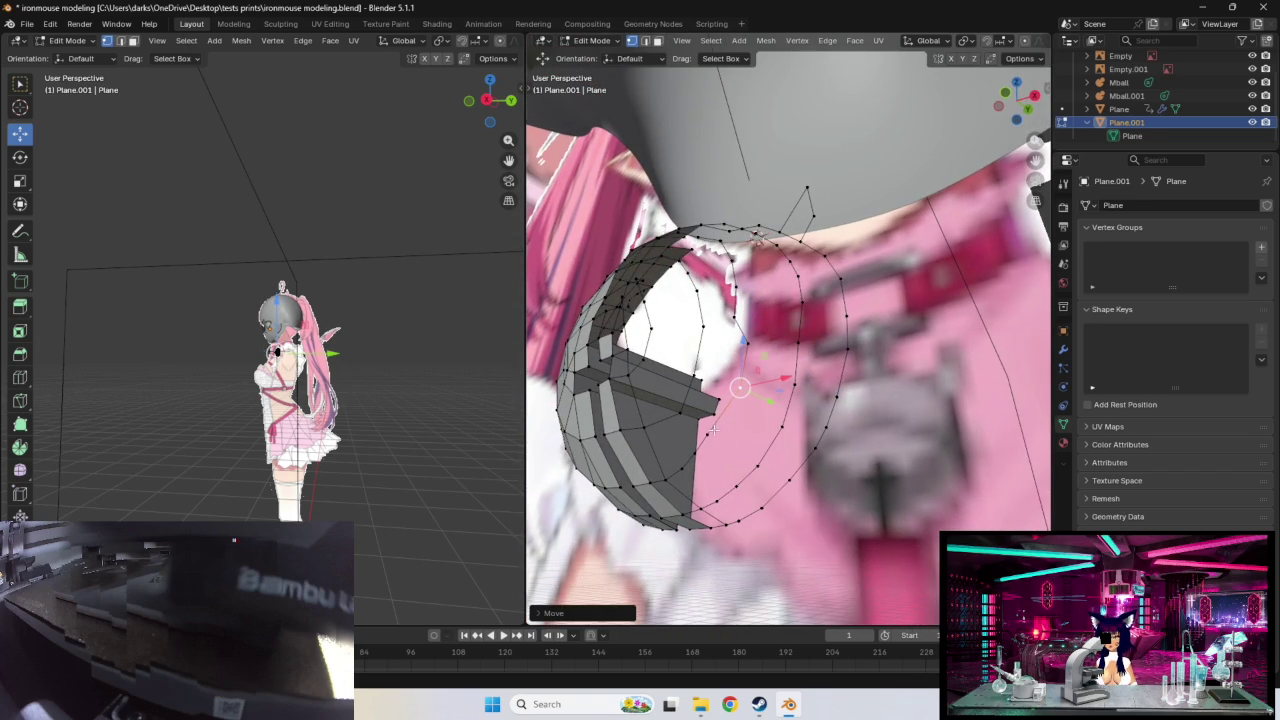
key("g")
left_click(710, 440)
Step: Raise that inner-ring vertex back up to align with the ring
key("g")
left_click(741, 366)
key("g")
left_click(742, 296)
key("g")
key("g")
left_click(745, 295)
mouse_move(745, 295)
middle_mouse_down()
mouse_move(757, 318)
mouse_move(797, 321)
middle_mouse_up()
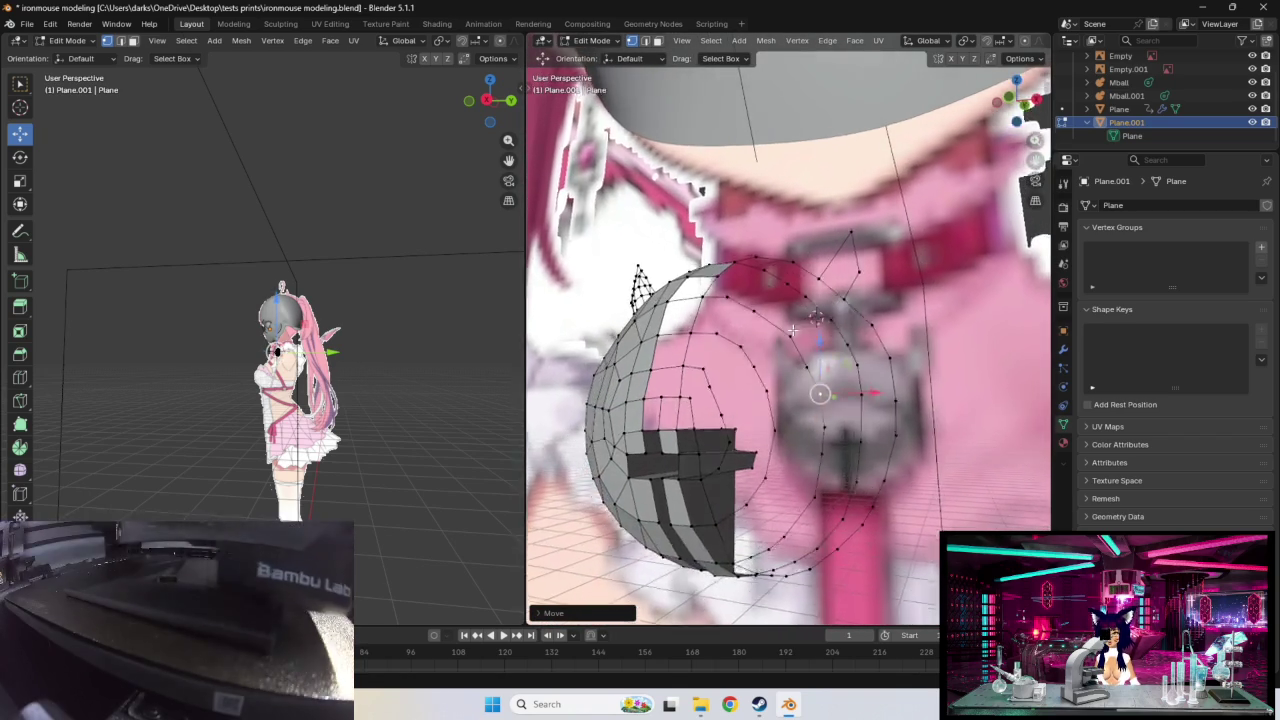
Step: Fine-tune more inner-ring vertices, undoing one unwanted move
key("g")
left_click(806, 388)
key("g")
key("g")
left_click(786, 387)
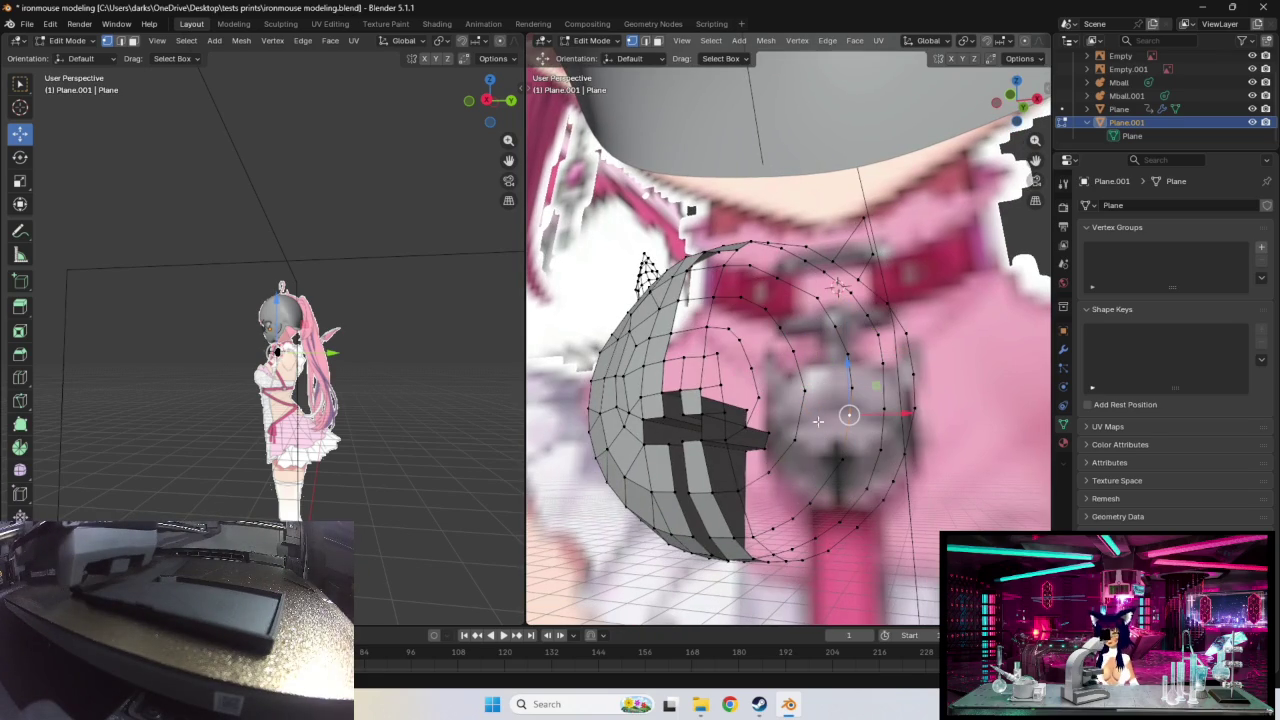
key("g")
left_click(815, 399)
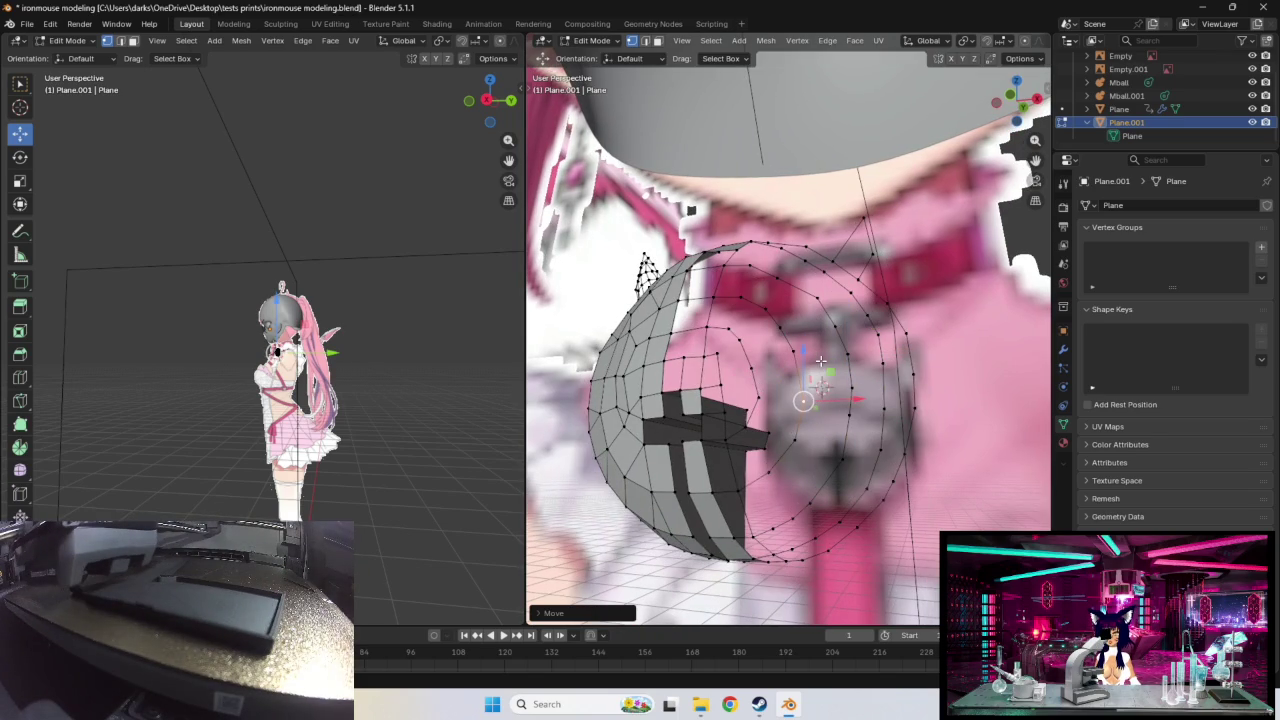
middle_click_drag(822, 362, 777, 360)
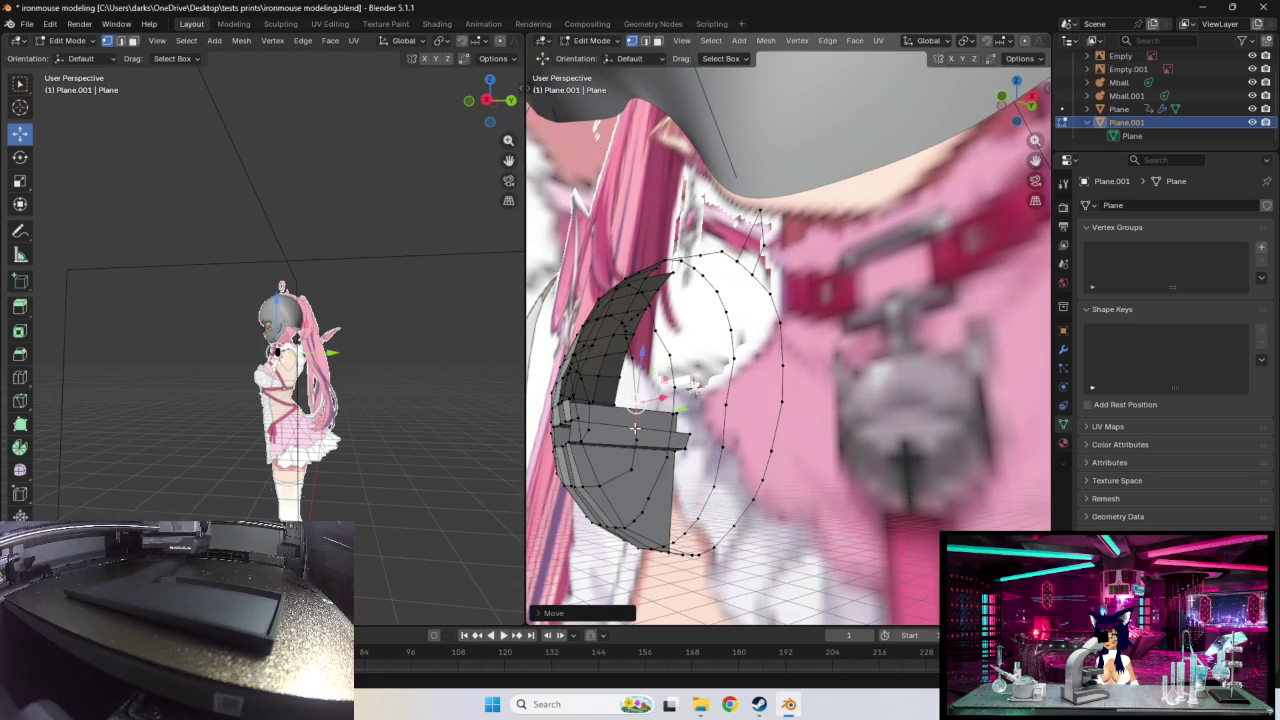
middle_click_drag(636, 427, 731, 450)
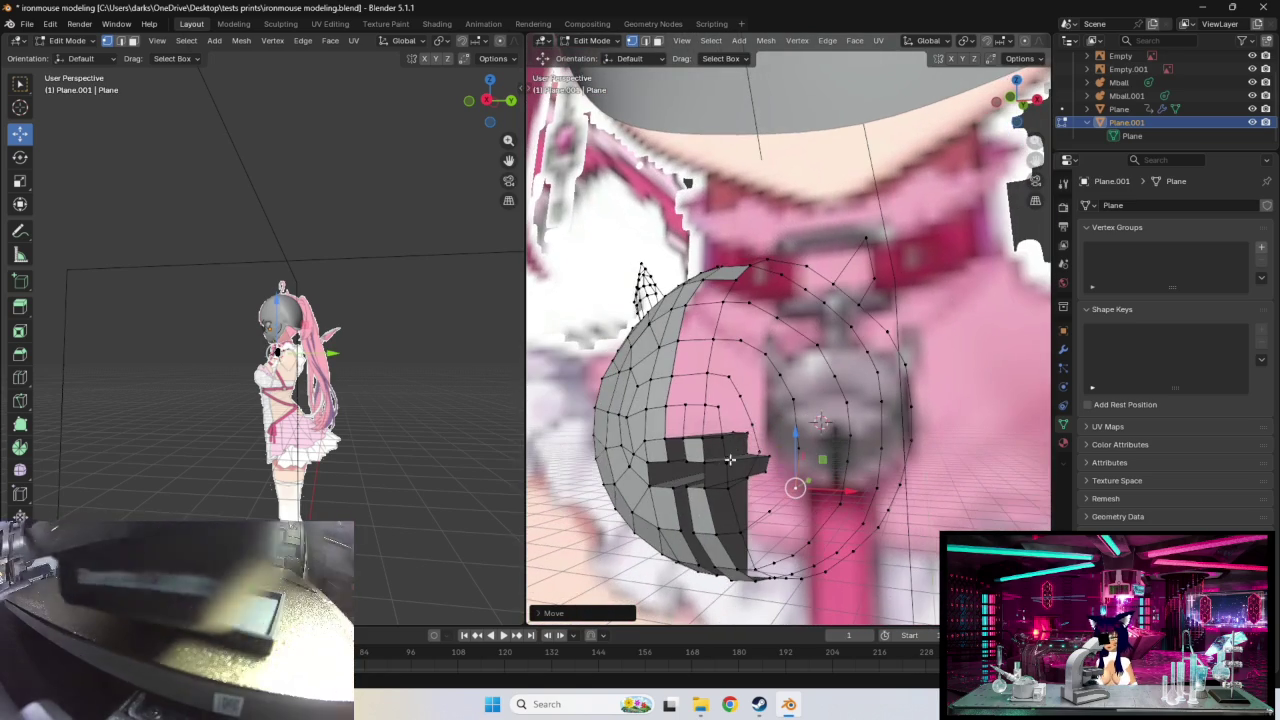
mouse_move(795, 487)
left_mouse_down()
mouse_move(778, 521)
mouse_move(801, 490)
mouse_move(805, 445)
left_mouse_up()
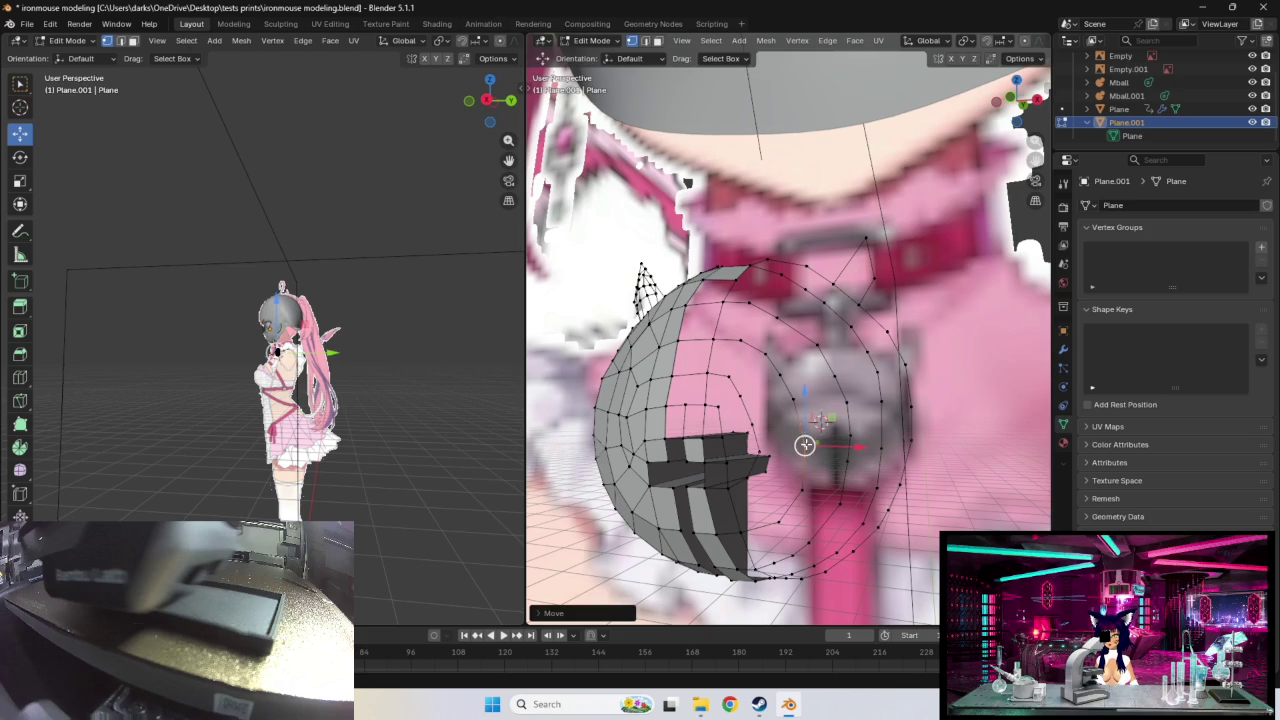
key("ctrl+z")
key("ctrl+z")
key("ctrl+z")
Step: Adjust an inner-ring vertex and extrude a new vertex toward the chest centre
left_click_drag(767, 349, 769, 352)
left_click(738, 342)
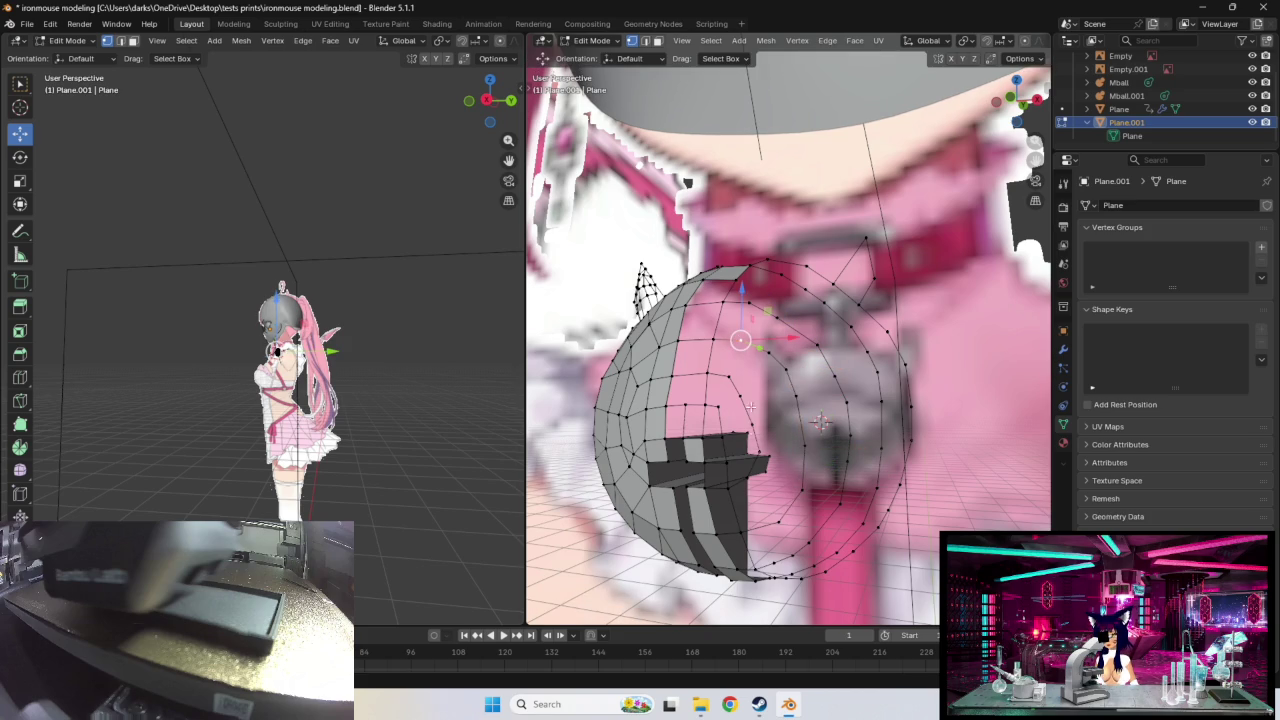
middle_click_drag(787, 443, 811, 428)
key("g")
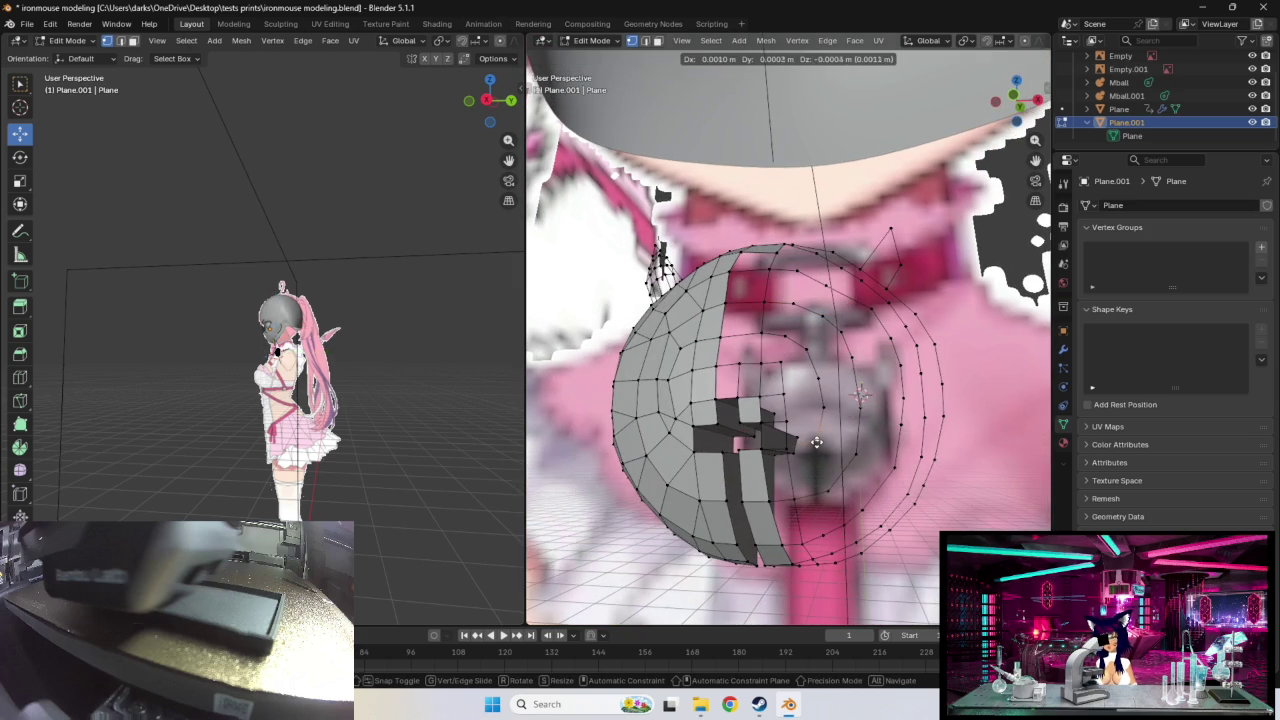
left_click(832, 372)
key("g")
left_click(806, 401)
middle_click_drag(806, 401, 806, 403)
key("g")
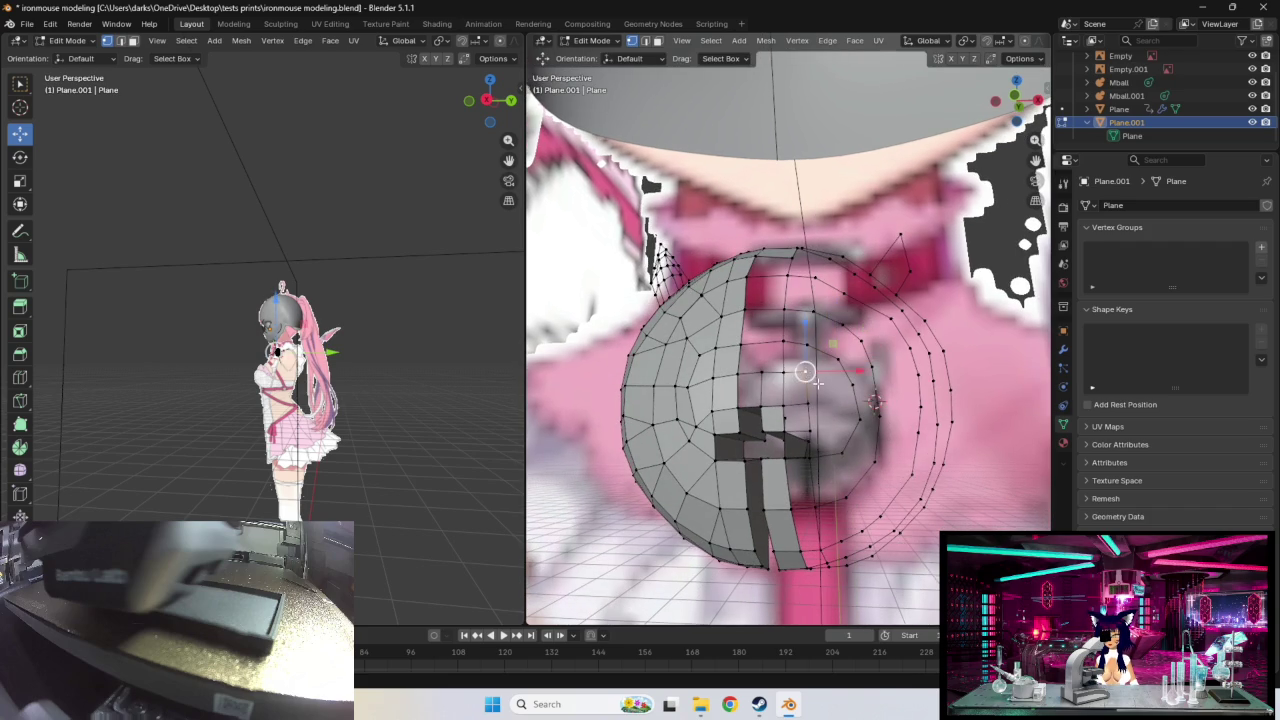
left_click(841, 409)
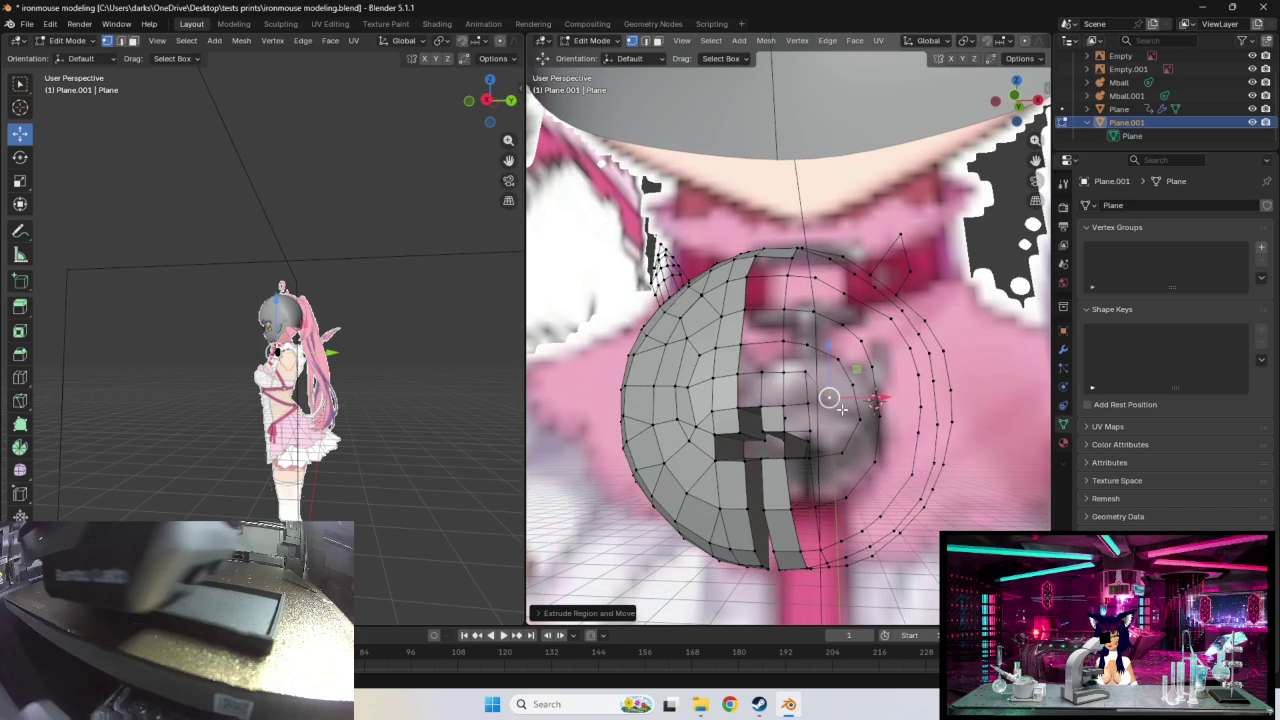
Step: Nudge the new extrusion and raise a single inner vertex onto the chest
left_click_drag(829, 398, 820, 401)
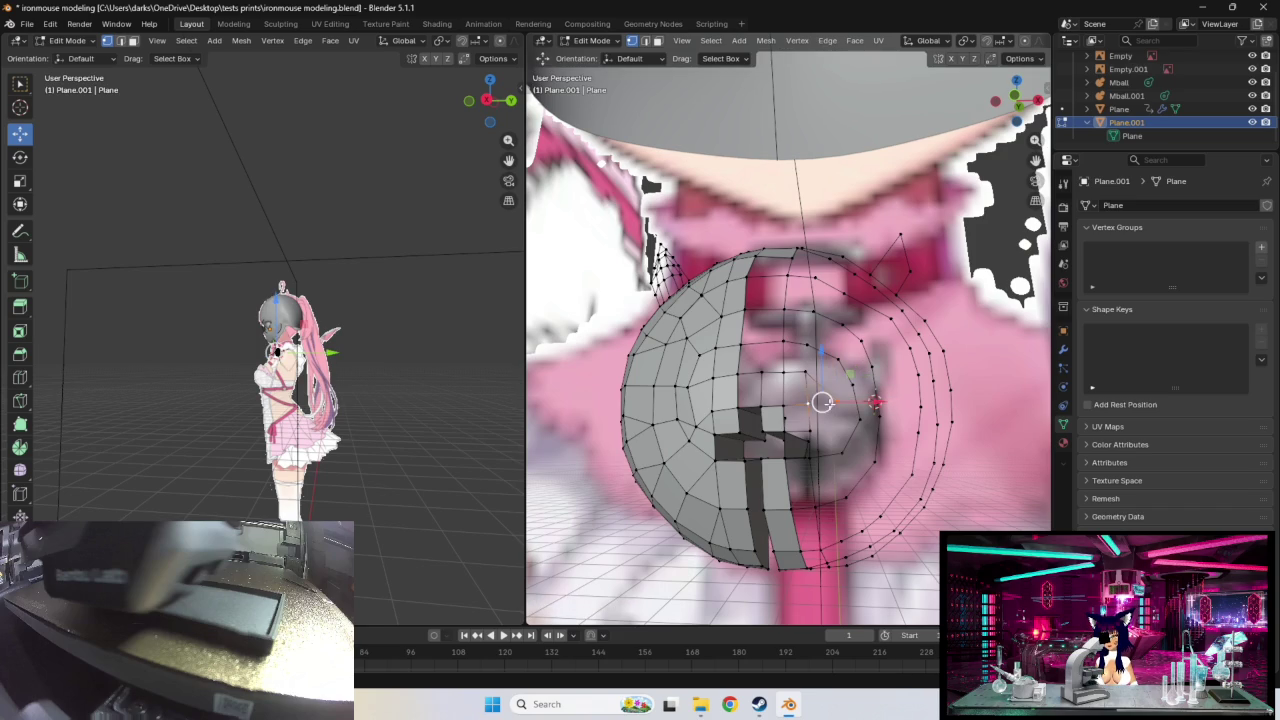
left_click(808, 432, "shift")
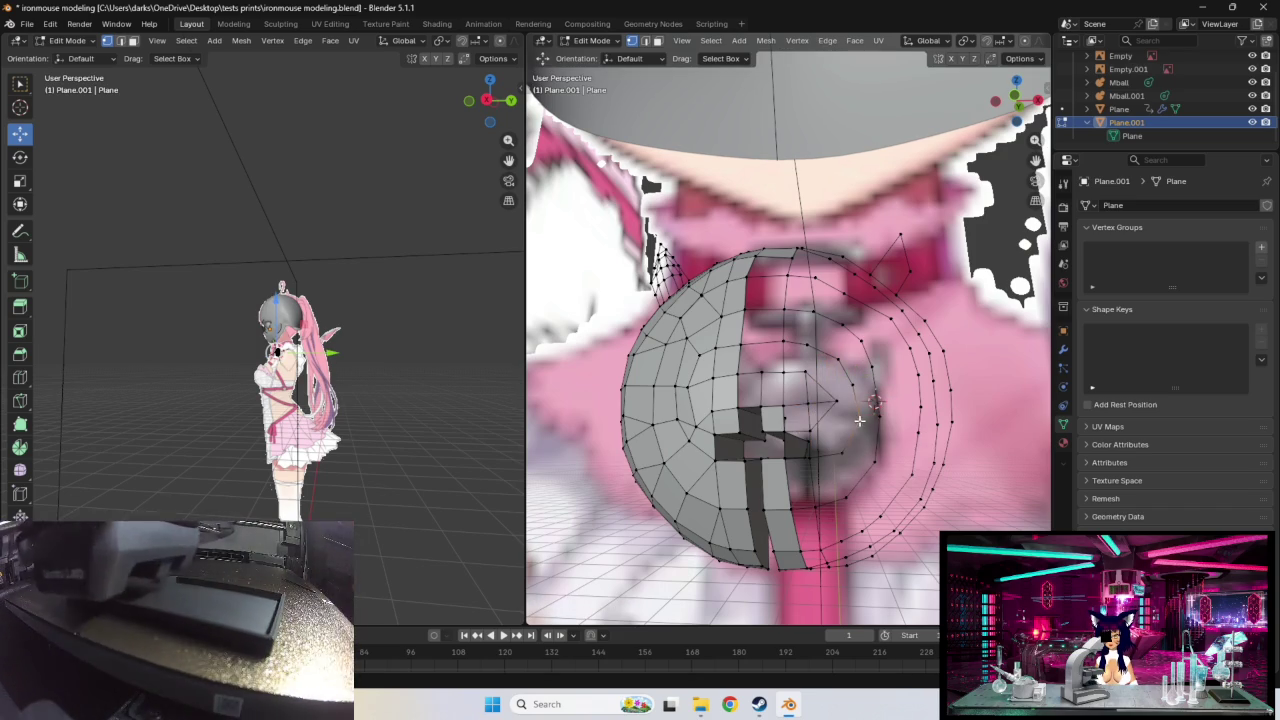
key("g")
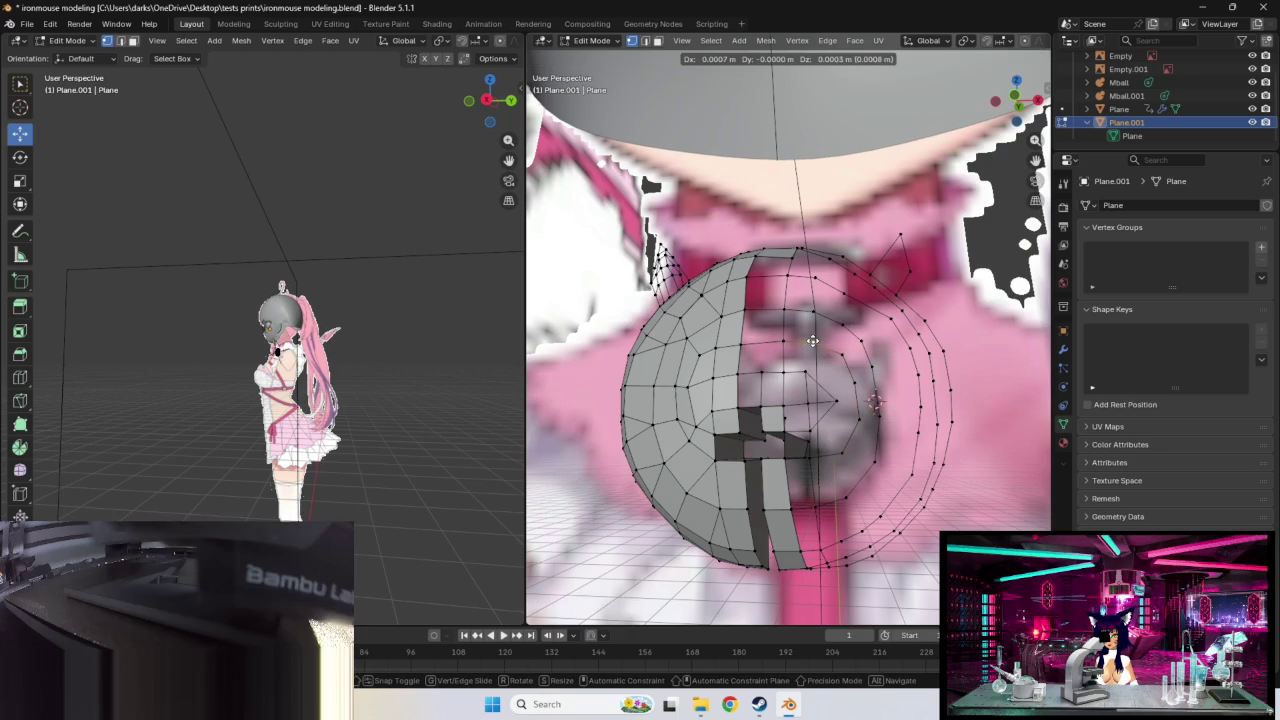
left_click(809, 342)
middle_click_drag(812, 341, 815, 357)
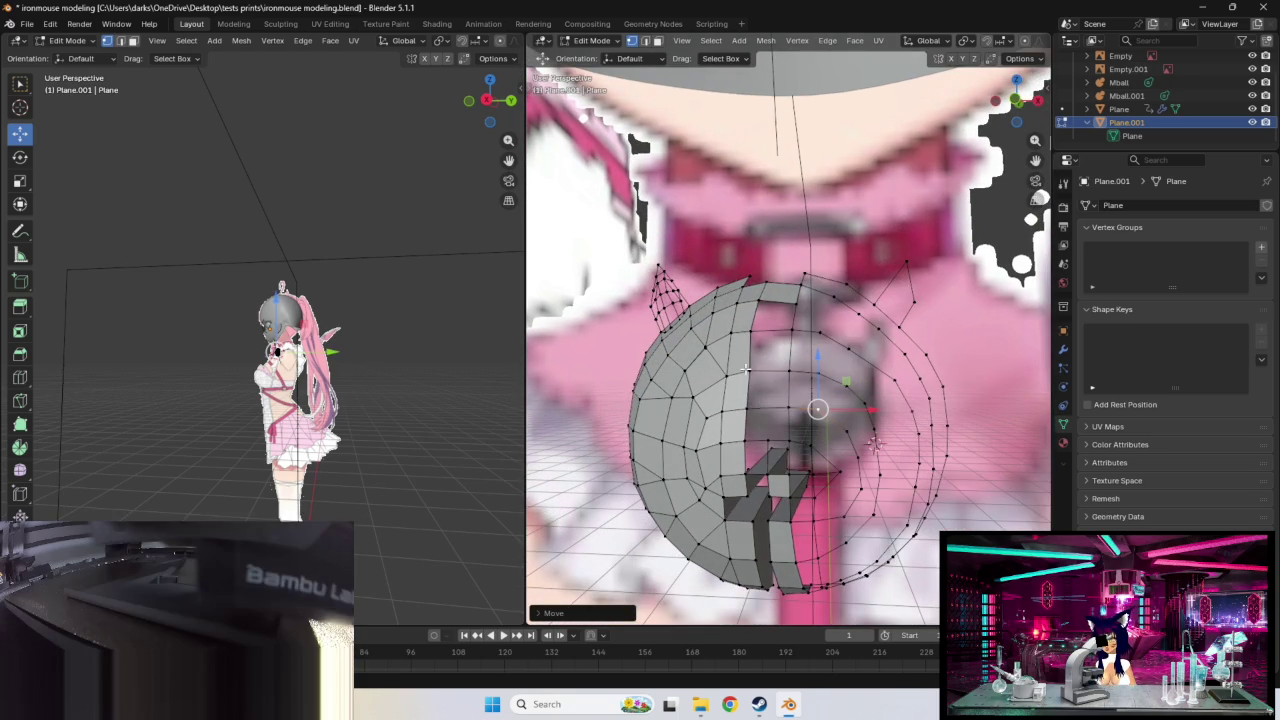
left_click(727, 333)
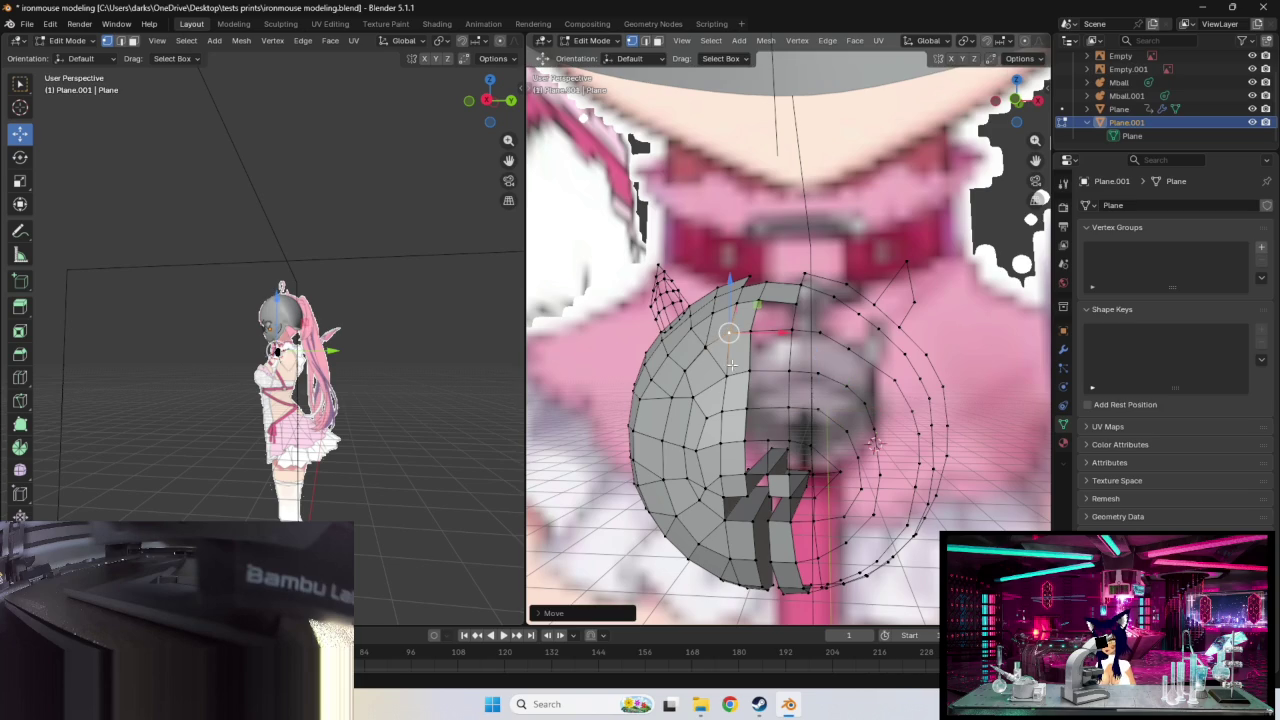
mouse_move(727, 377)
middle_mouse_down()
mouse_move(802, 460)
mouse_move(855, 438)
mouse_move(769, 436)
mouse_move(797, 410)
middle_mouse_up()
Step: Reposition another inner-ring vertex and the selected vertices to follow the chest contour
left_click(724, 402)
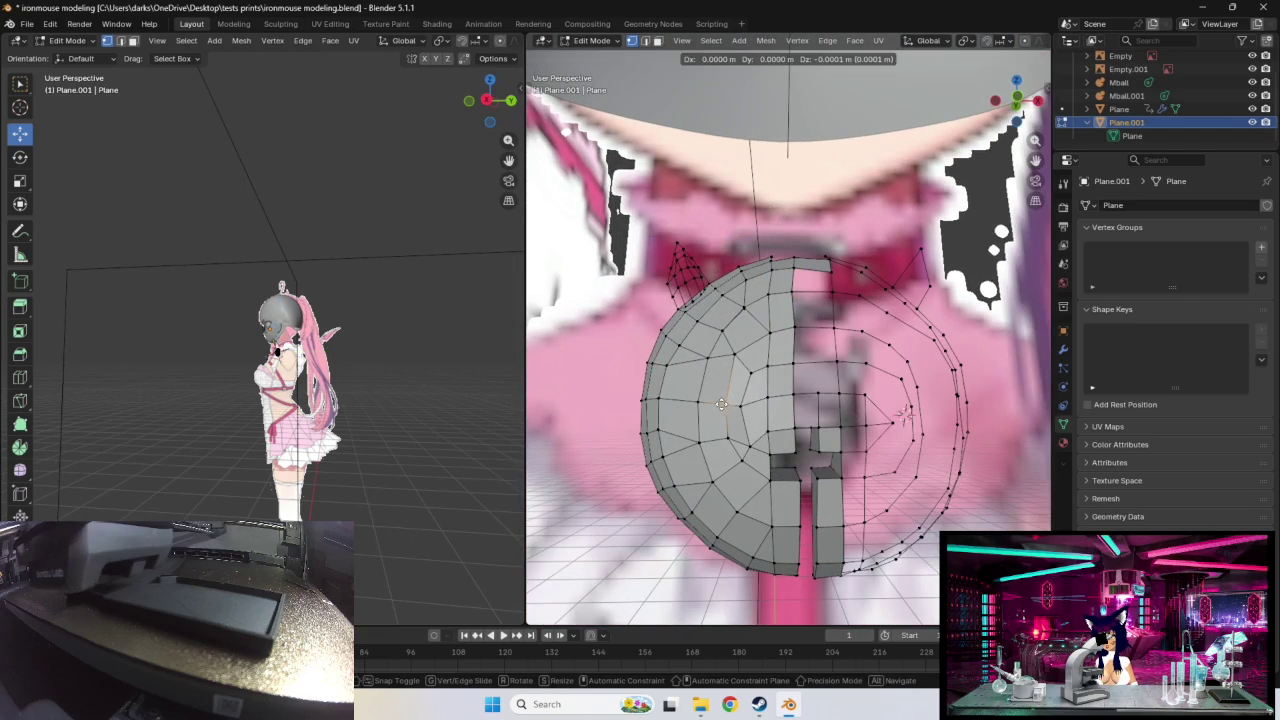
key("g")
right_click(743, 400)
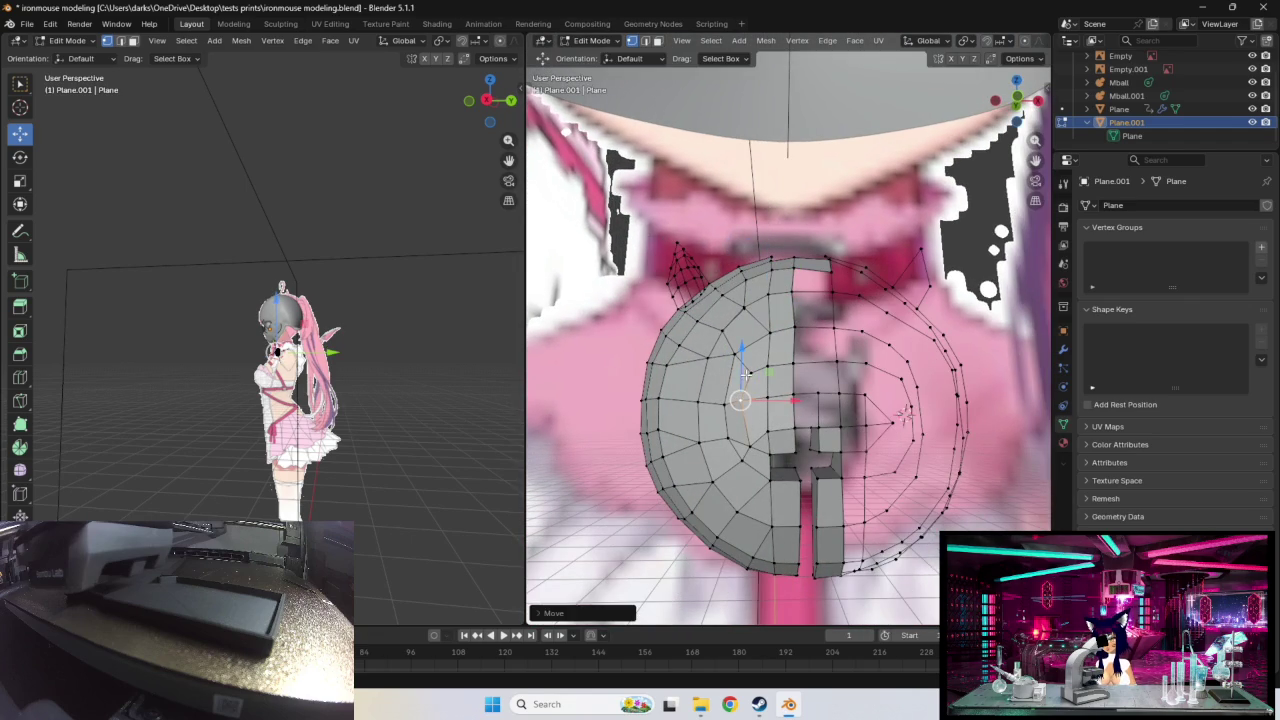
key("g")
left_click(747, 371)
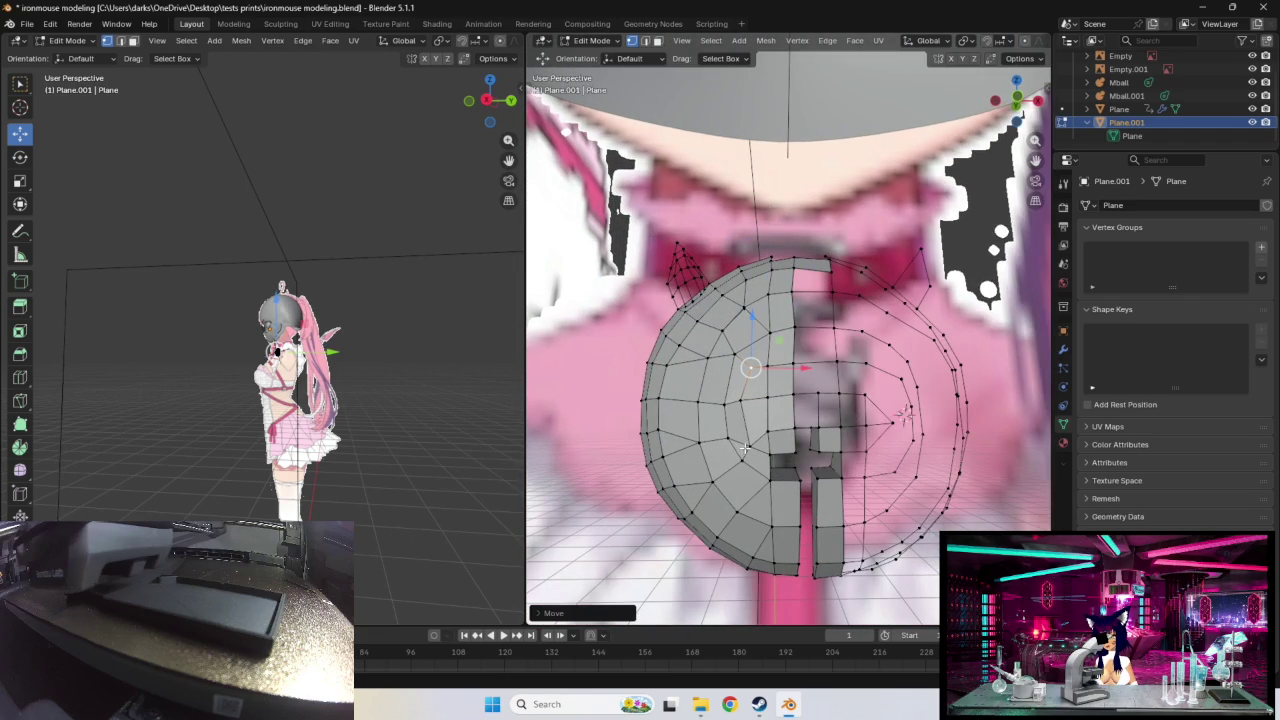
mouse_move(774, 452)
middle_mouse_down()
mouse_move(763, 250)
mouse_move(799, 287)
mouse_move(716, 372)
mouse_move(786, 400)
middle_mouse_up()
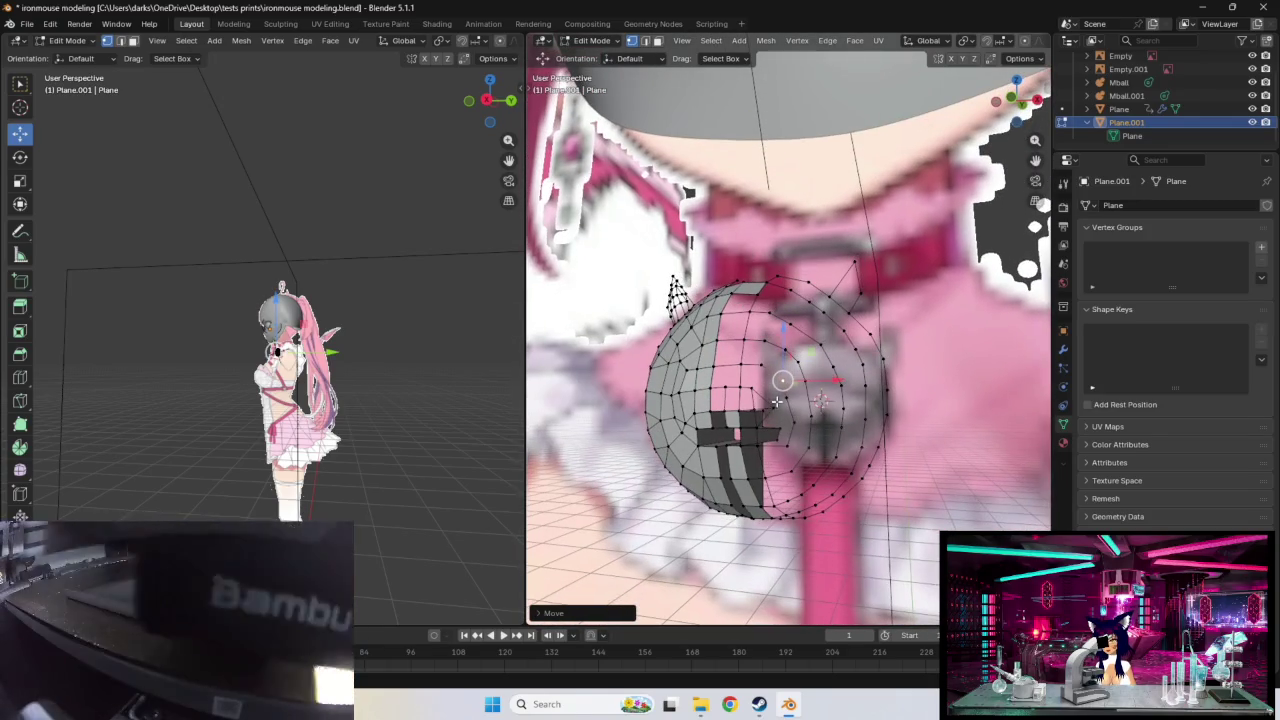
key("g")
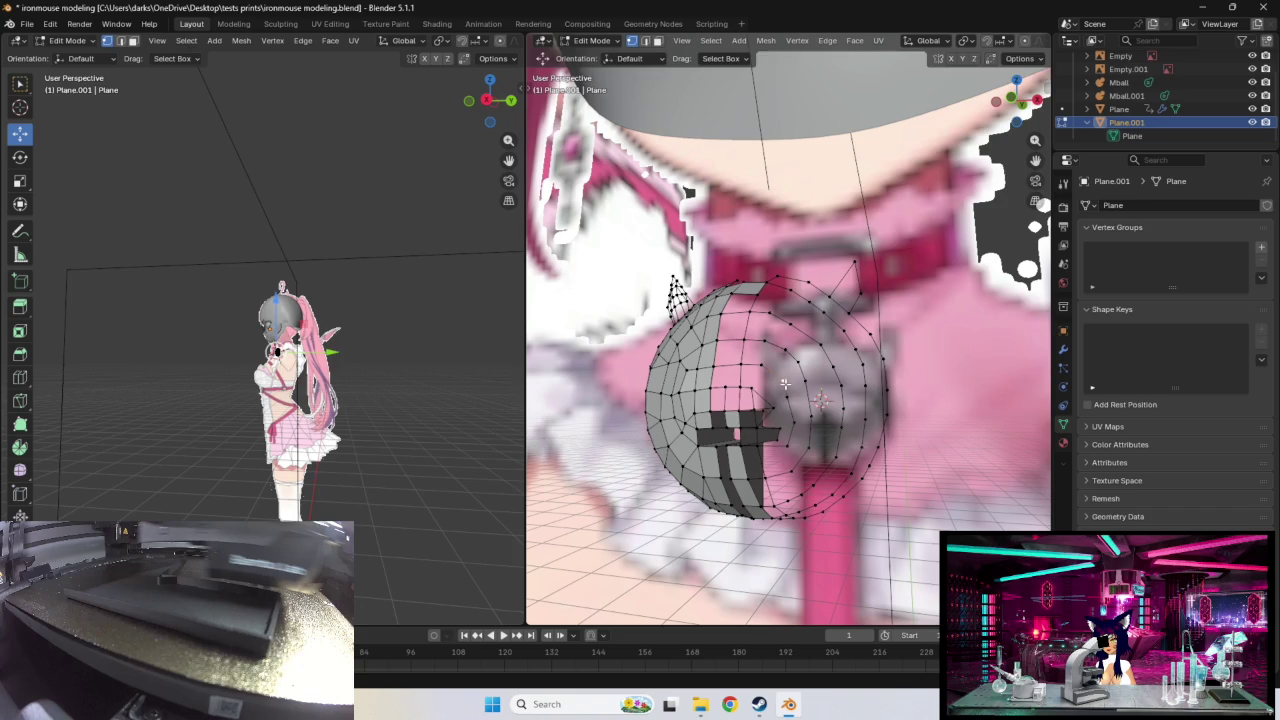
left_click(793, 400)
Step: Shift the selected vertices right and upward, checking the fit from side and front
middle_click_drag(793, 400, 708, 330)
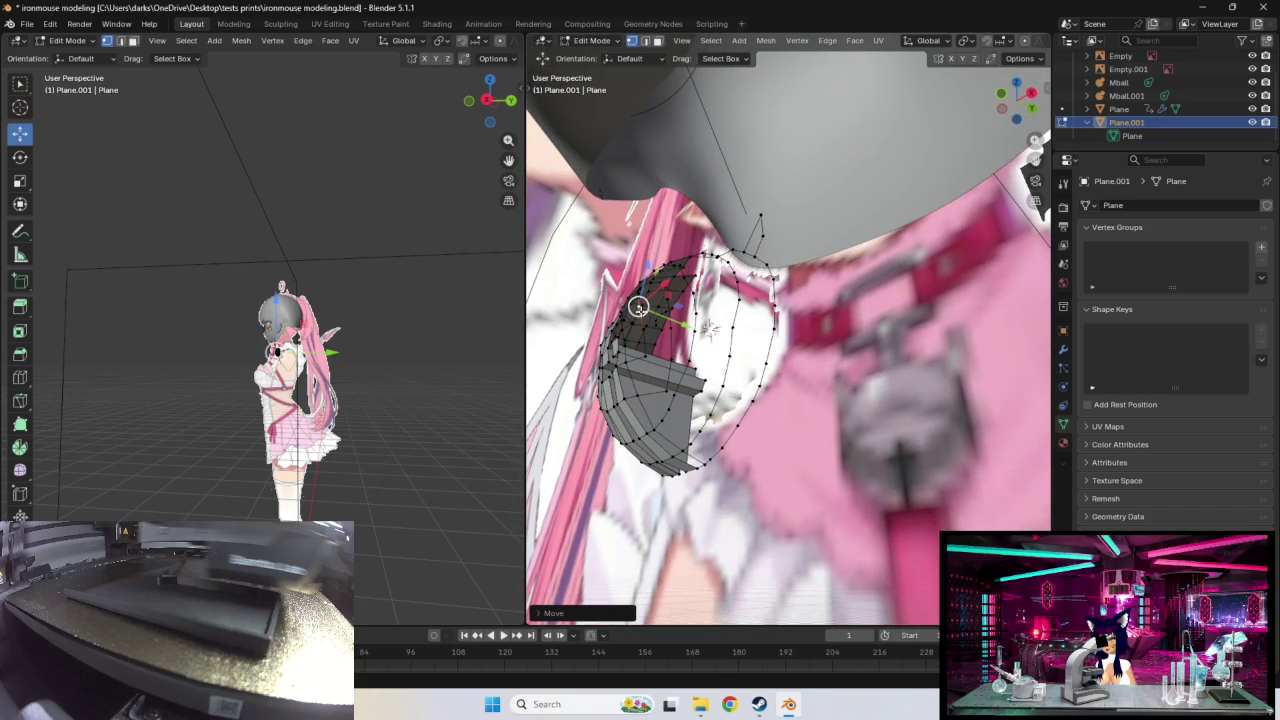
left_click_drag(637, 307, 669, 300)
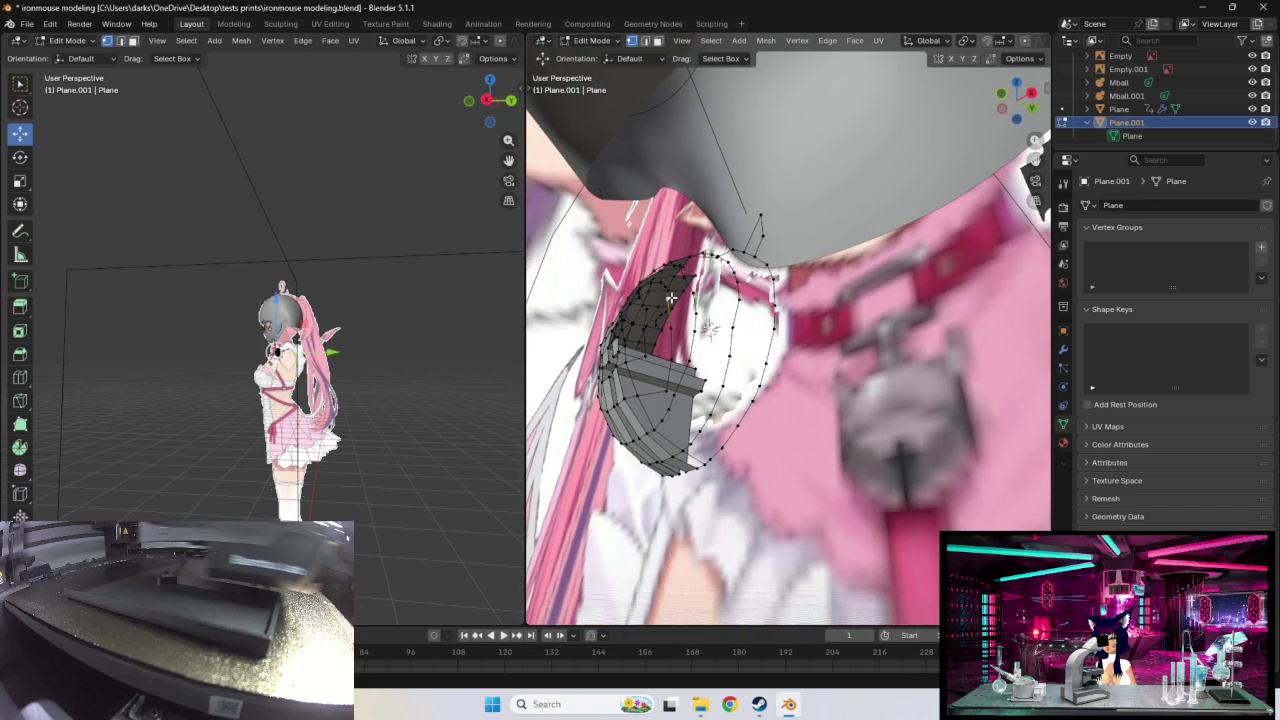
mouse_move(666, 384)
middle_mouse_down()
mouse_move(720, 376)
mouse_move(740, 422)
mouse_move(795, 334)
mouse_move(688, 357)
middle_mouse_up()
key("g")
left_click(740, 422)
right_click(644, 398, "shift")
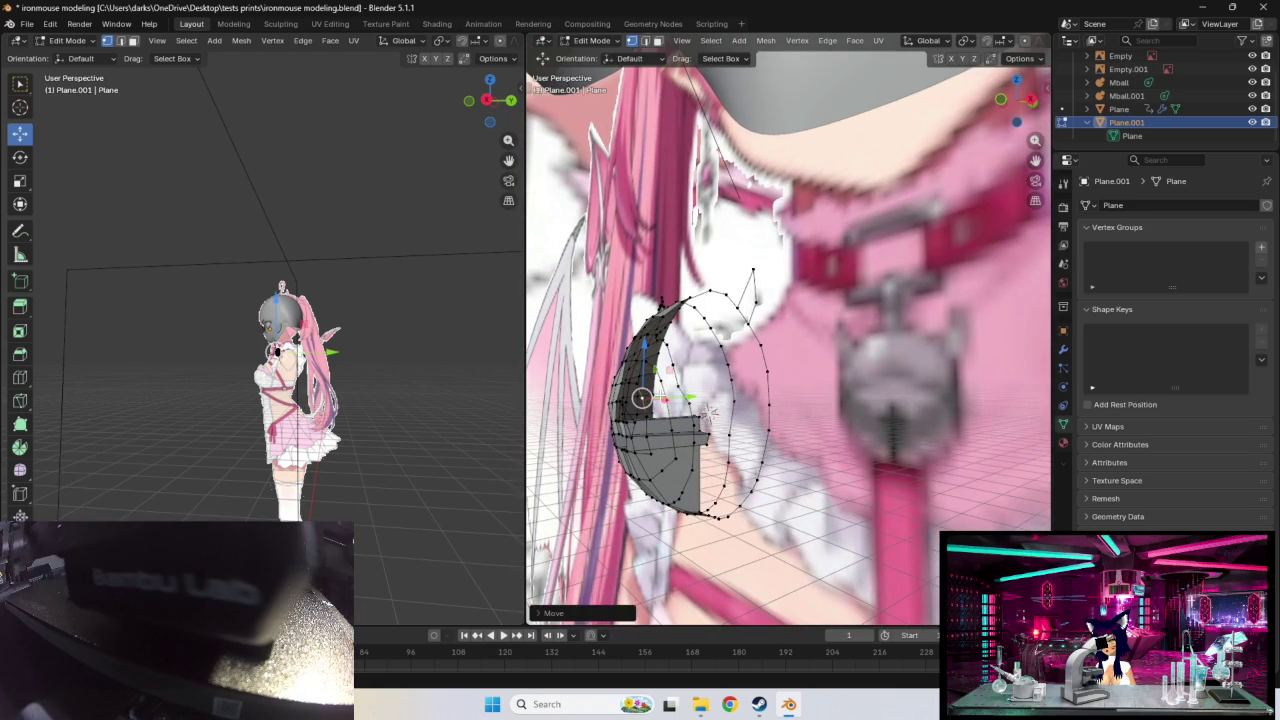
key("g")
left_click(685, 379)
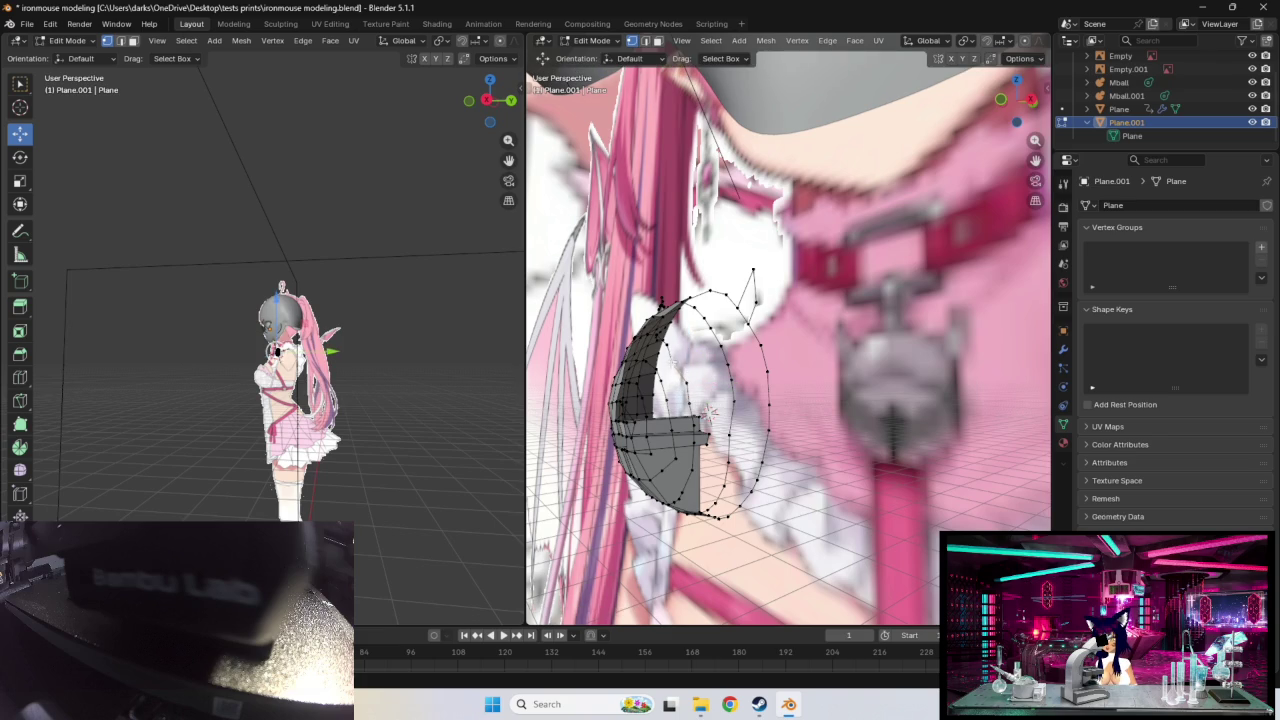
mouse_move(684, 340)
middle_mouse_down()
mouse_move(708, 350)
mouse_move(742, 411)
mouse_move(691, 380)
mouse_move(781, 402)
middle_mouse_up()
Step: Lower the selected vertices step by step toward the chest's curvature
key("g")
left_click(691, 380)
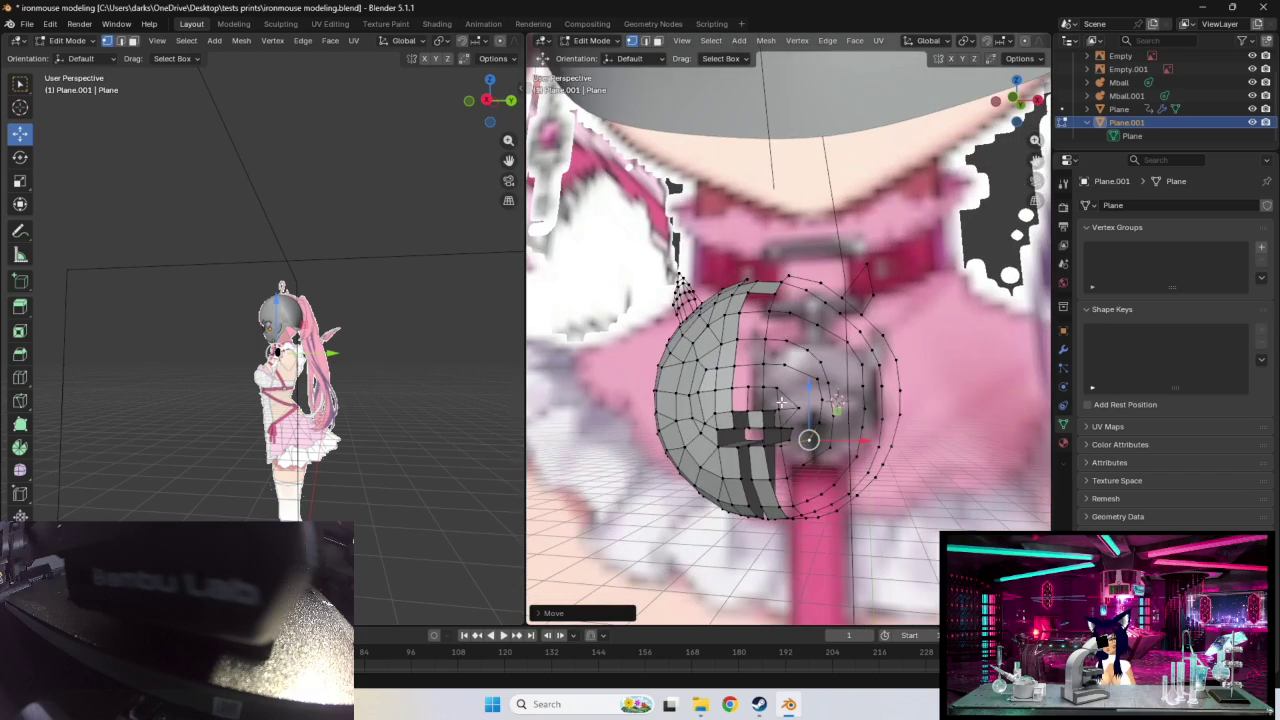
key("g")
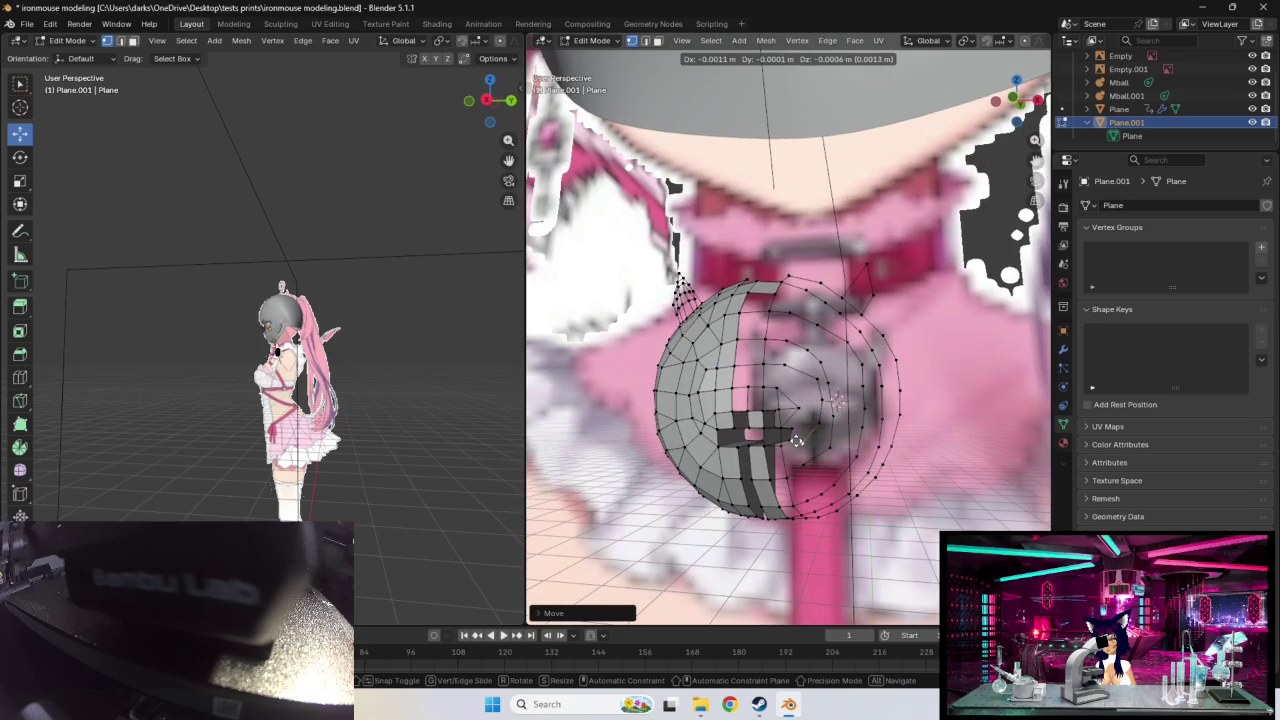
left_click(797, 440)
key("g")
left_click(822, 401)
key("g")
left_click(818, 422)
key("g")
left_click(870, 424)
middle_click_drag(870, 424, 807, 419)
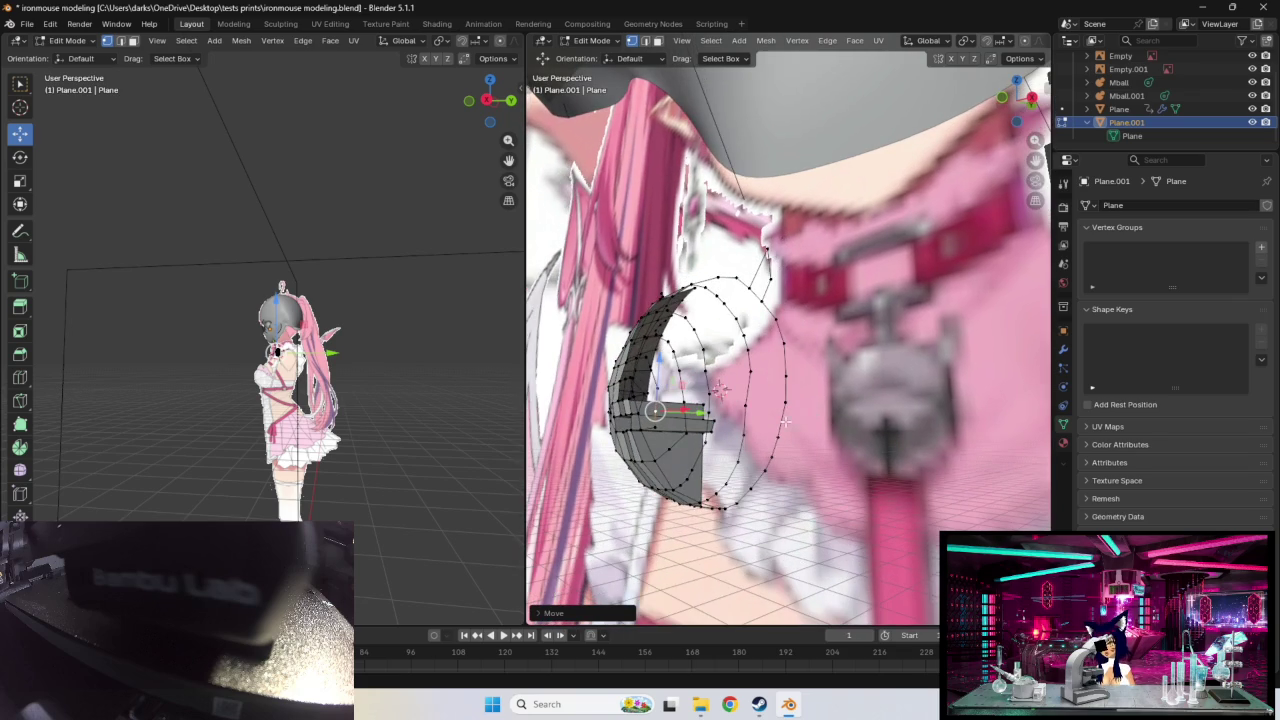
Step: Drag a vertex near the shell's lower edge down onto the chest
left_click(714, 386)
key("g")
left_click(718, 388)
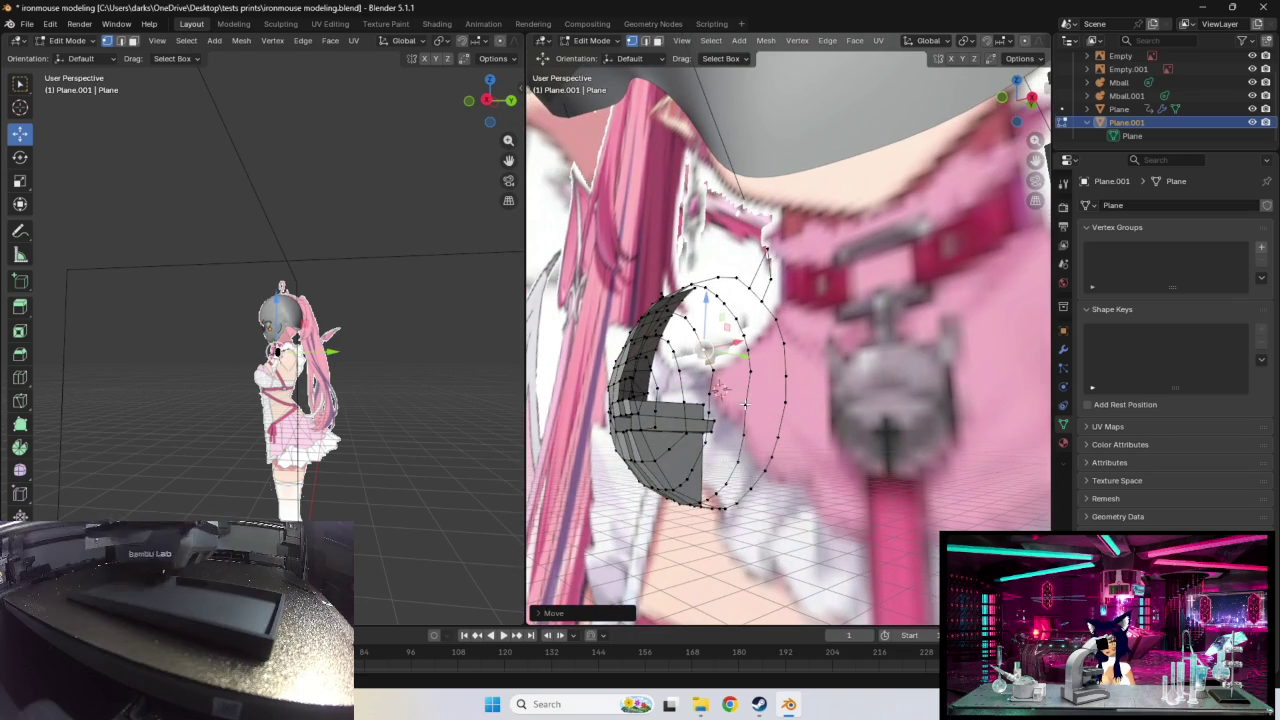
key("g")
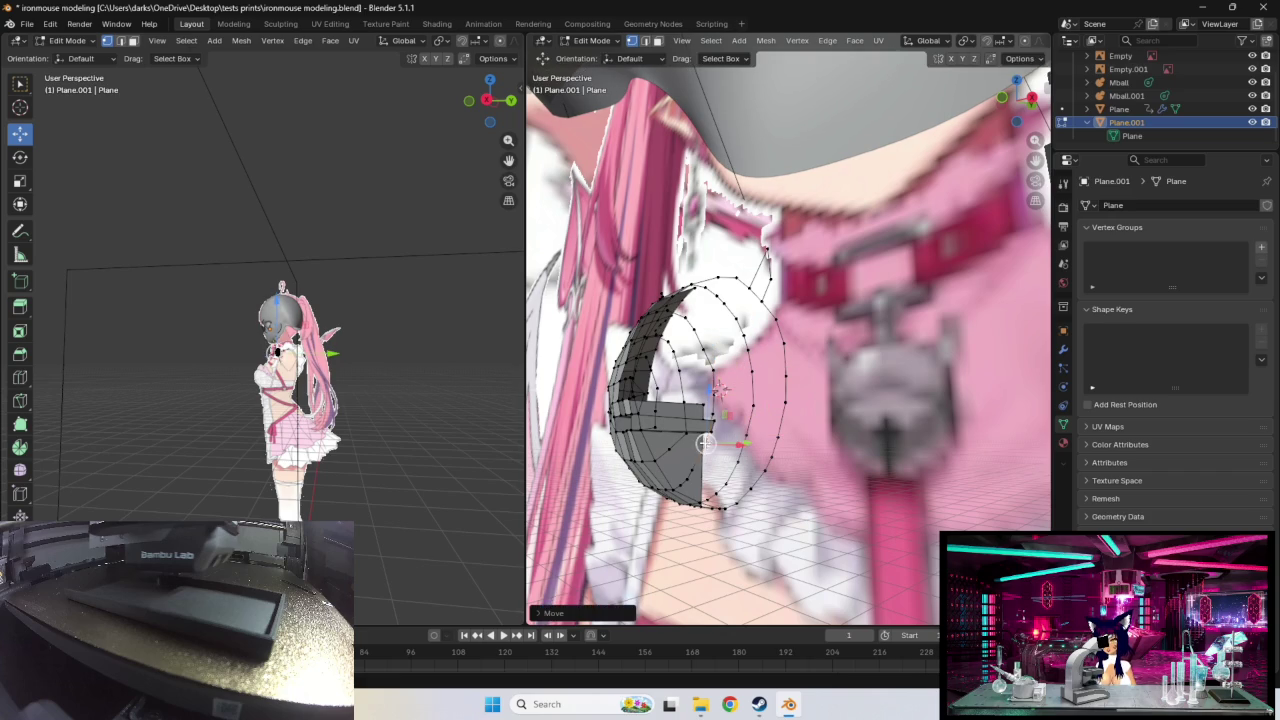
left_click(693, 473)
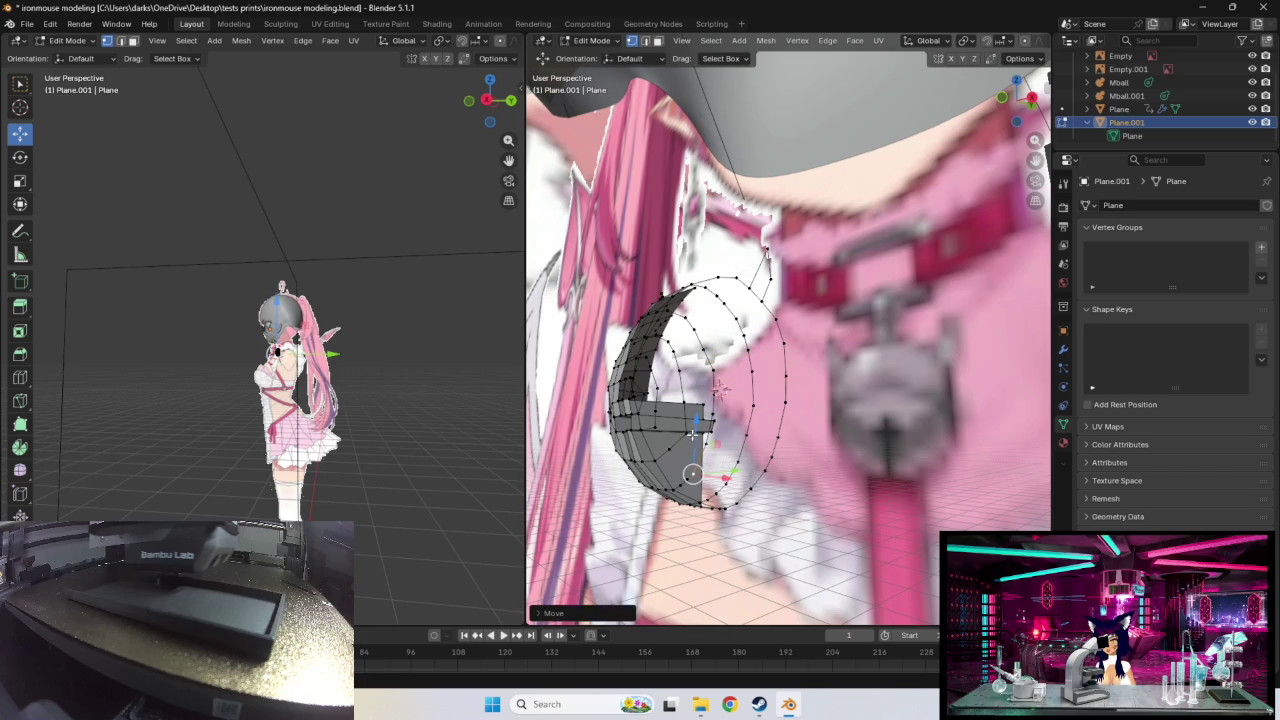
middle_click_drag(740, 418, 803, 431)
Step: Nudge the selected innermost vertices closer to the chest centre, then zoom in on the chest
key("g")
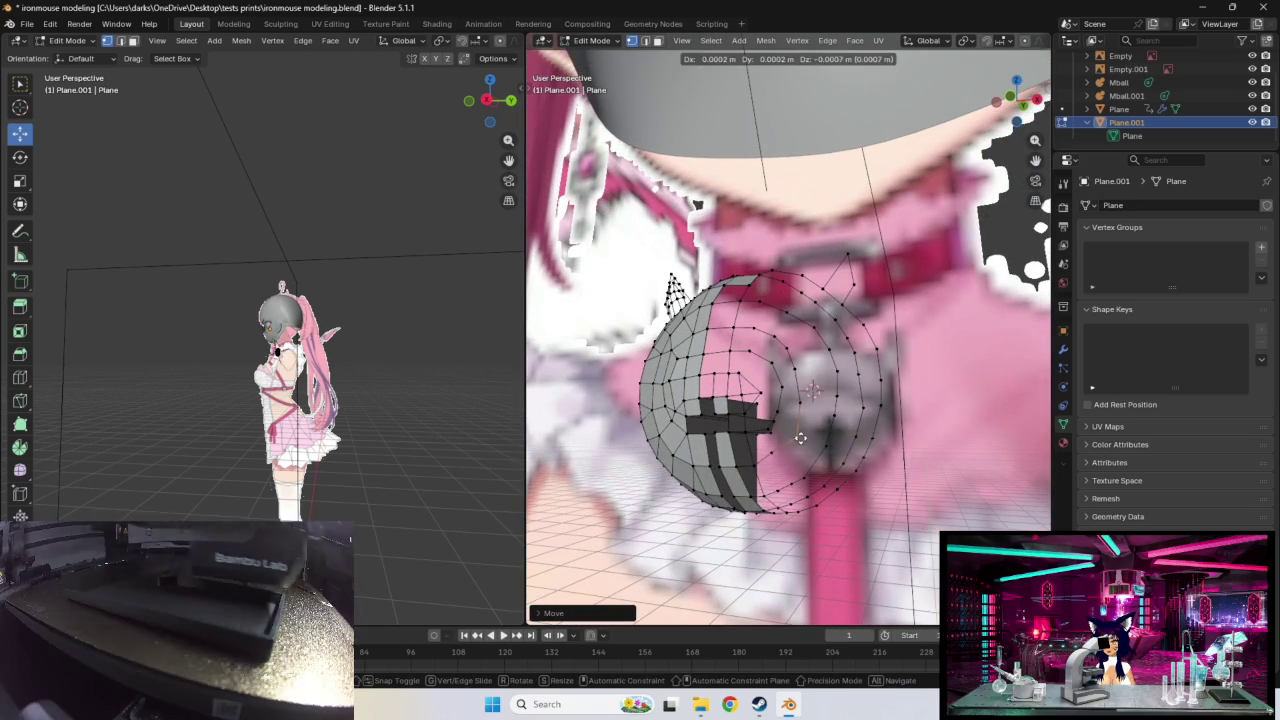
left_click(800, 437)
mouse_move(800, 437)
middle_mouse_down()
mouse_move(782, 418)
mouse_move(804, 400)
mouse_move(808, 412)
middle_mouse_up()
key("g")
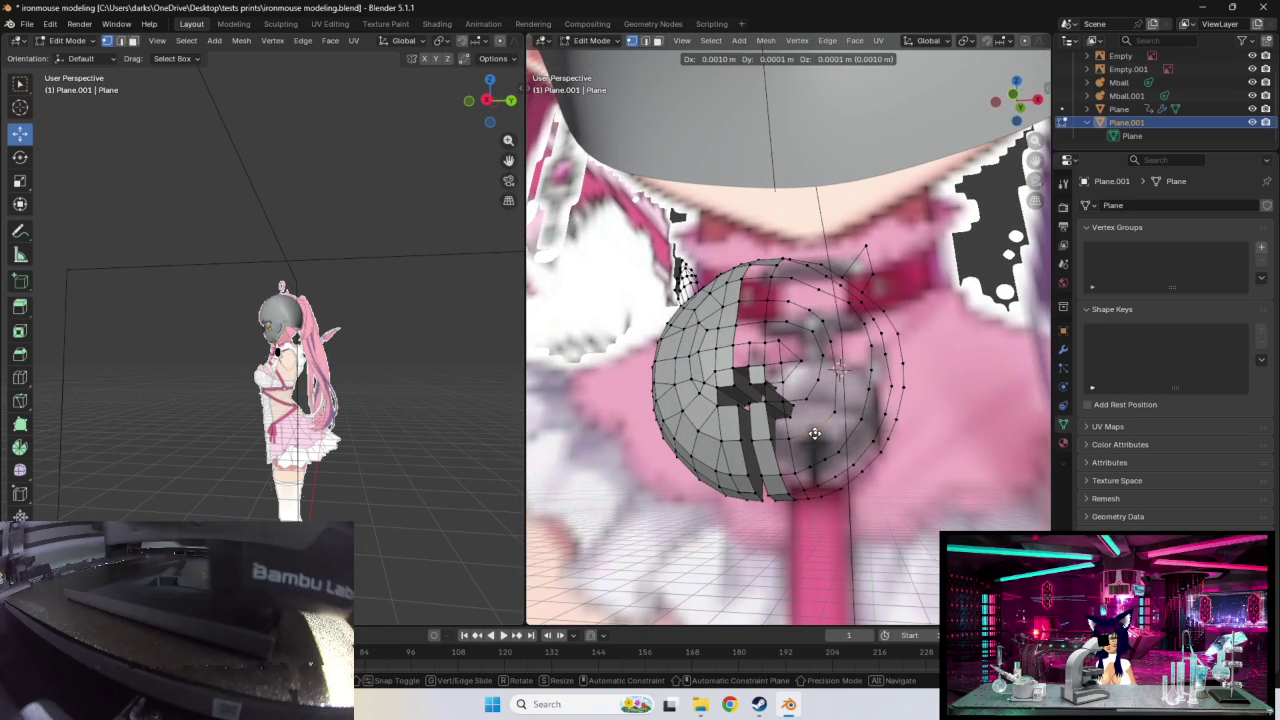
left_click(815, 432)
middle_click_drag(810, 430, 808, 444)
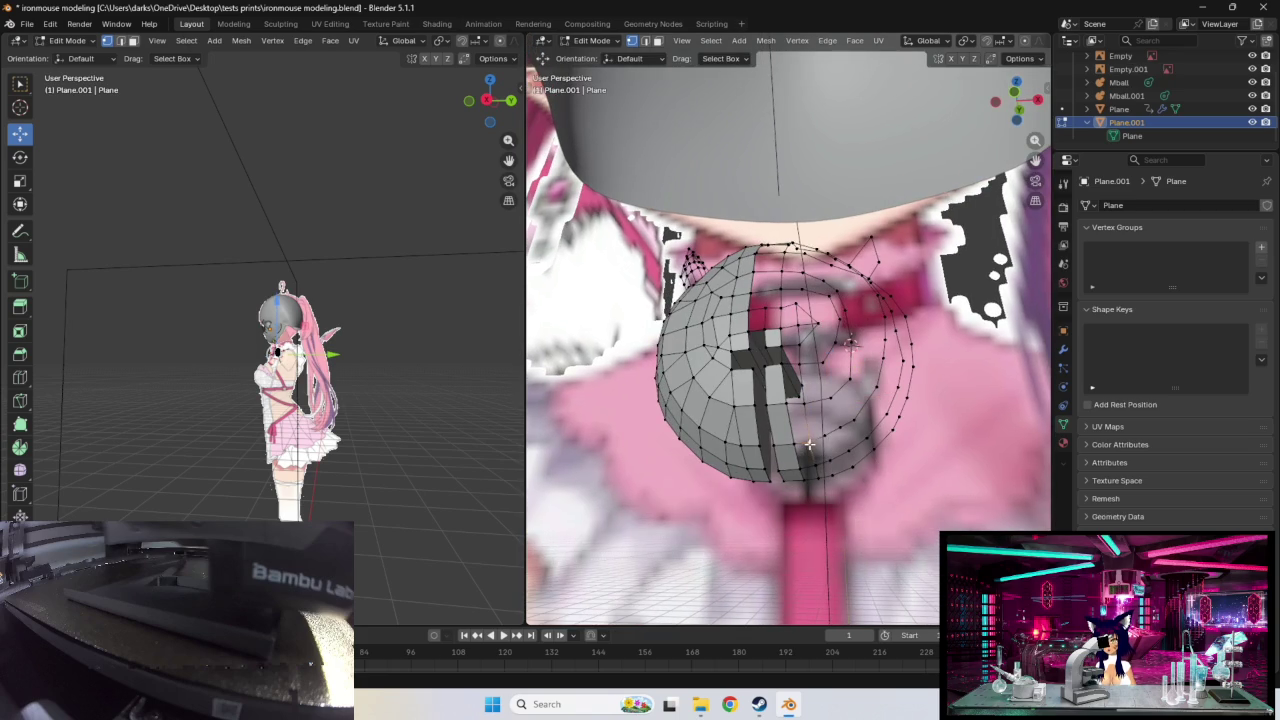
left_click_drag(822, 438, 826, 436)
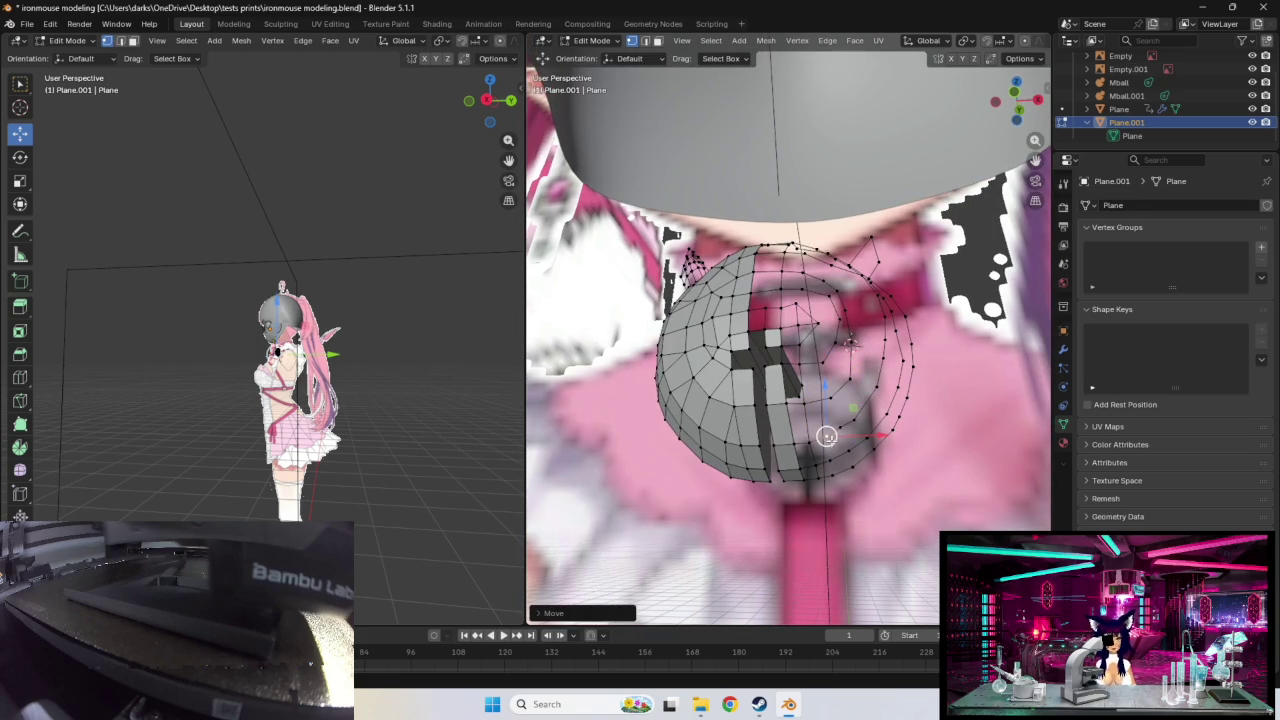
middle_click_drag(771, 350, 823, 452)
scroll(804, 433, "up", 3)
scroll(804, 433, "up", 2)
left_click(807, 452)
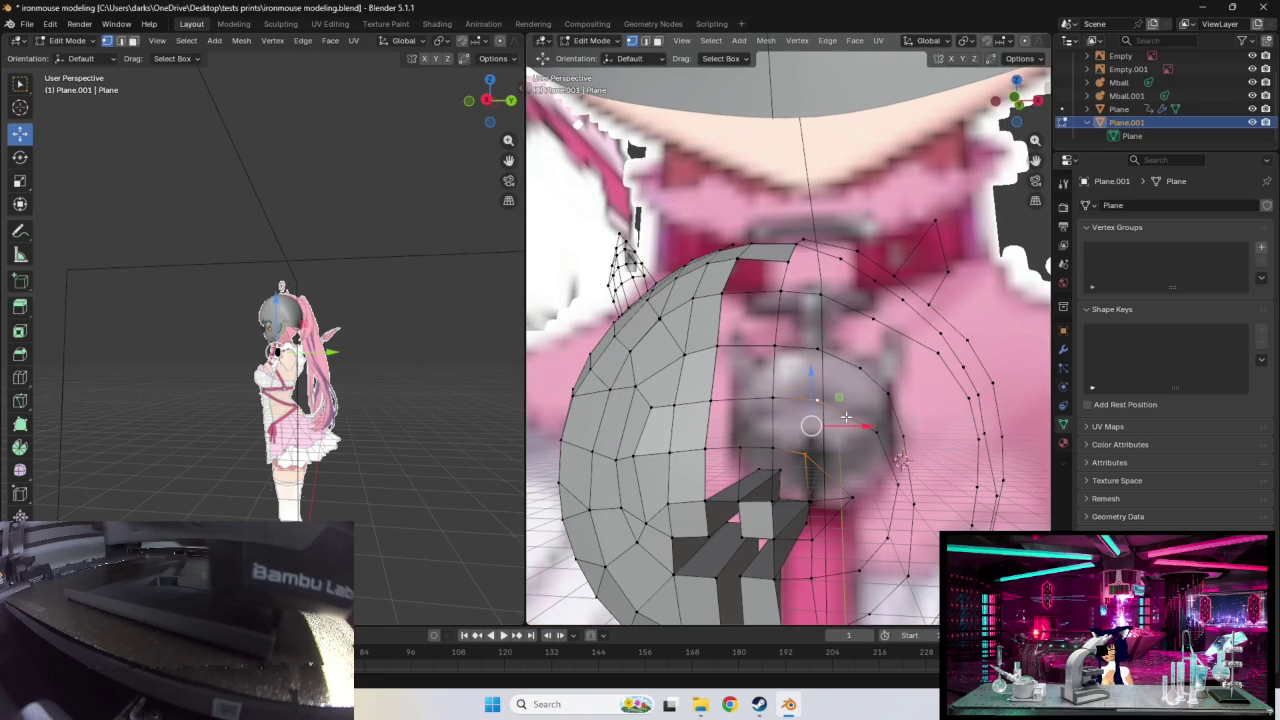
Step: Place a new vertex from the inner ring toward the chest centre, then lower its neighbour
key("g")
left_click(844, 456)
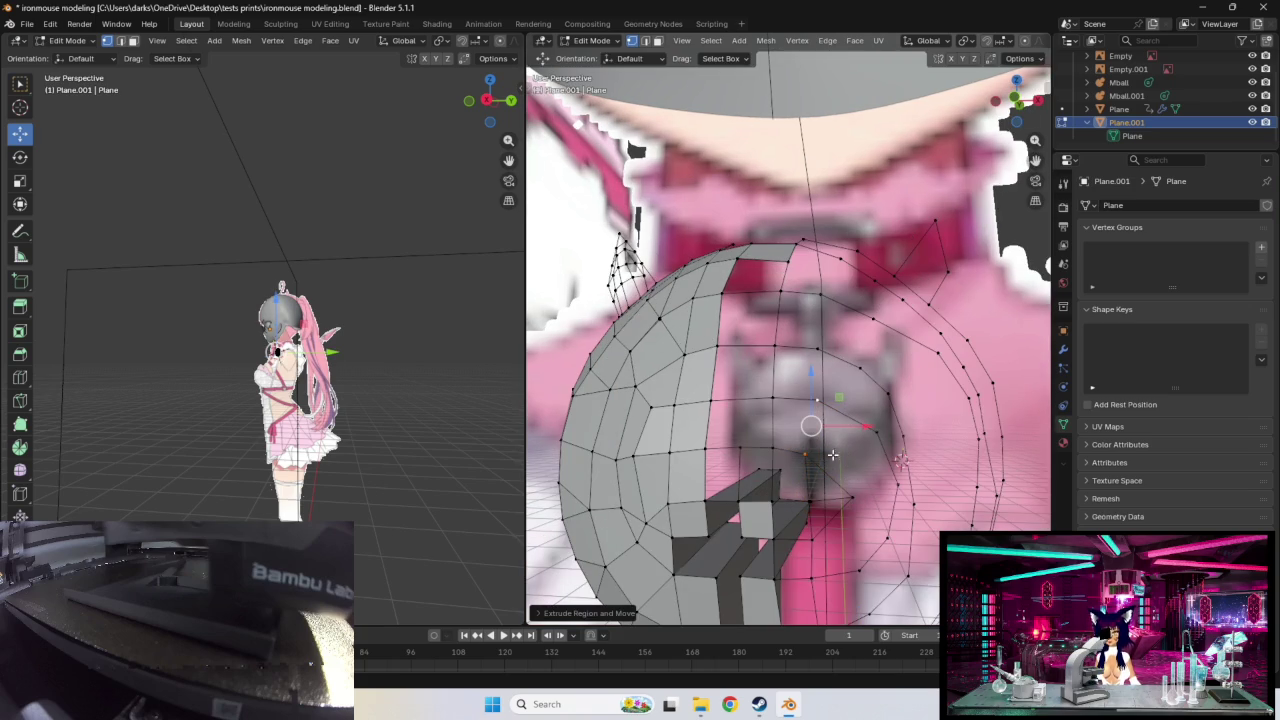
left_click(838, 453)
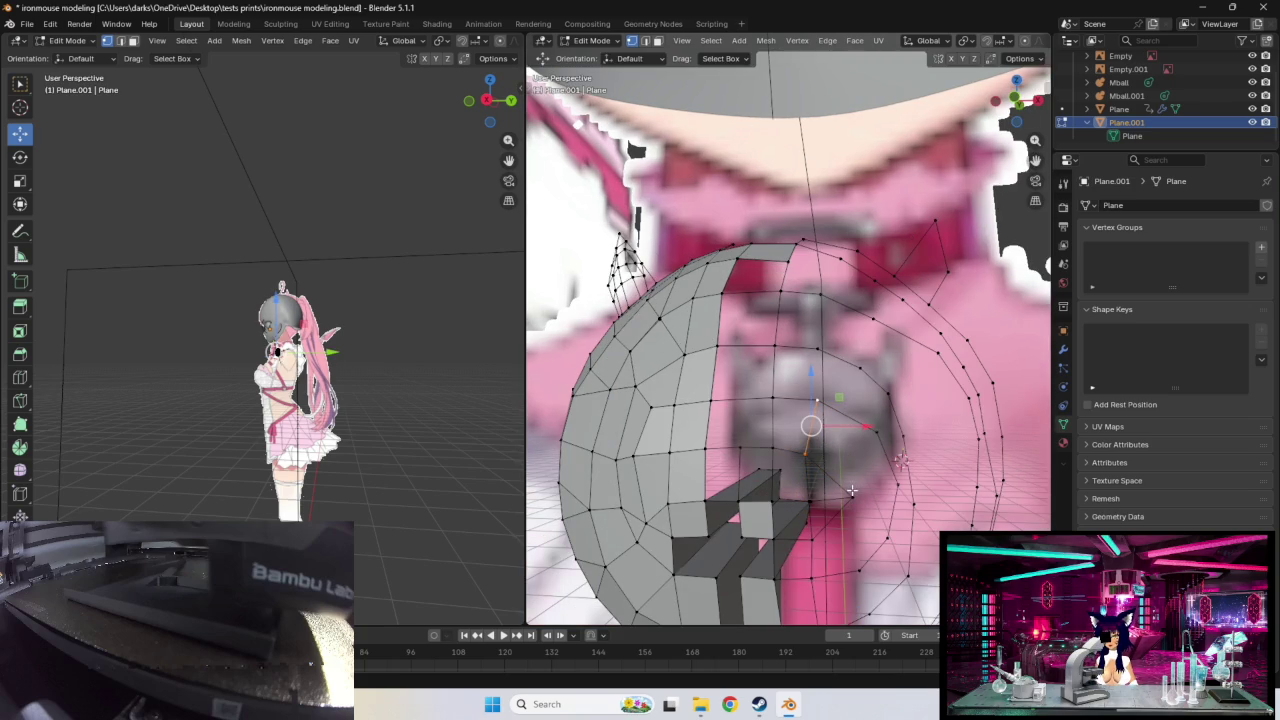
left_click_drag(851, 490, 860, 466)
Step: Nudge the next inner-ring vertices into place, orbiting around the chest to check the fit
left_click(863, 470)
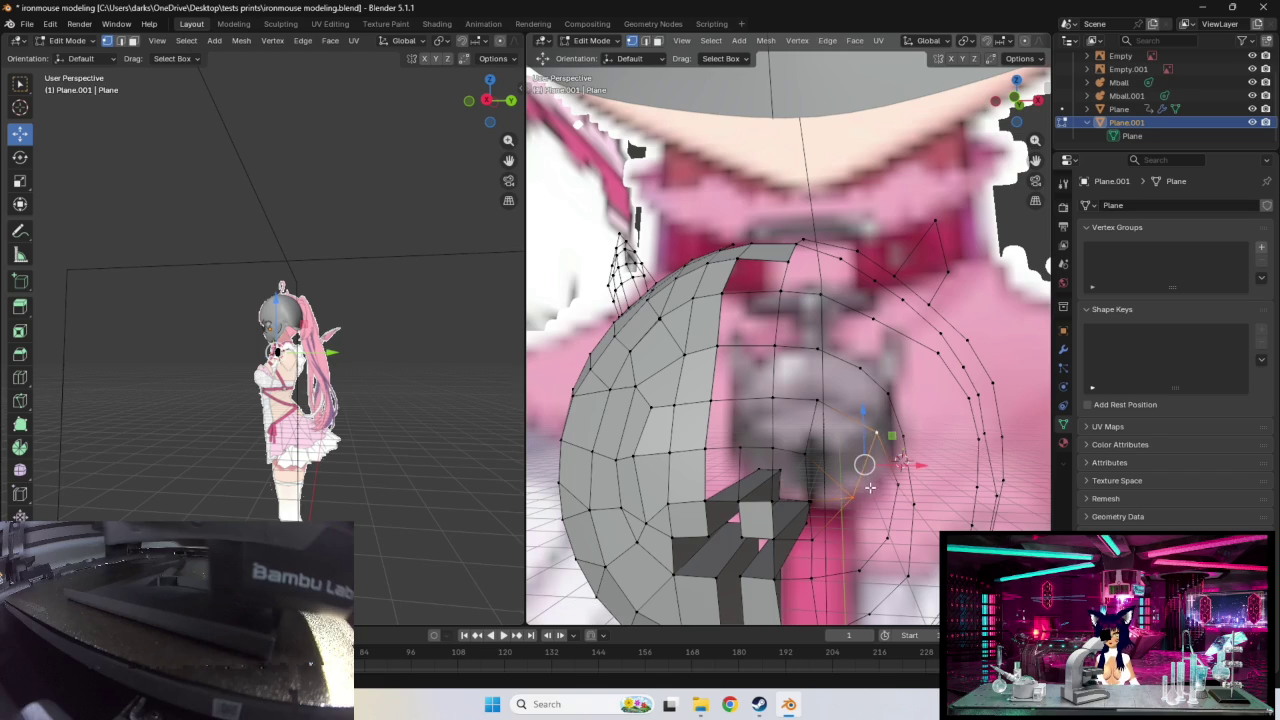
middle_click_drag(870, 487, 872, 469)
left_click_drag(891, 398, 887, 432)
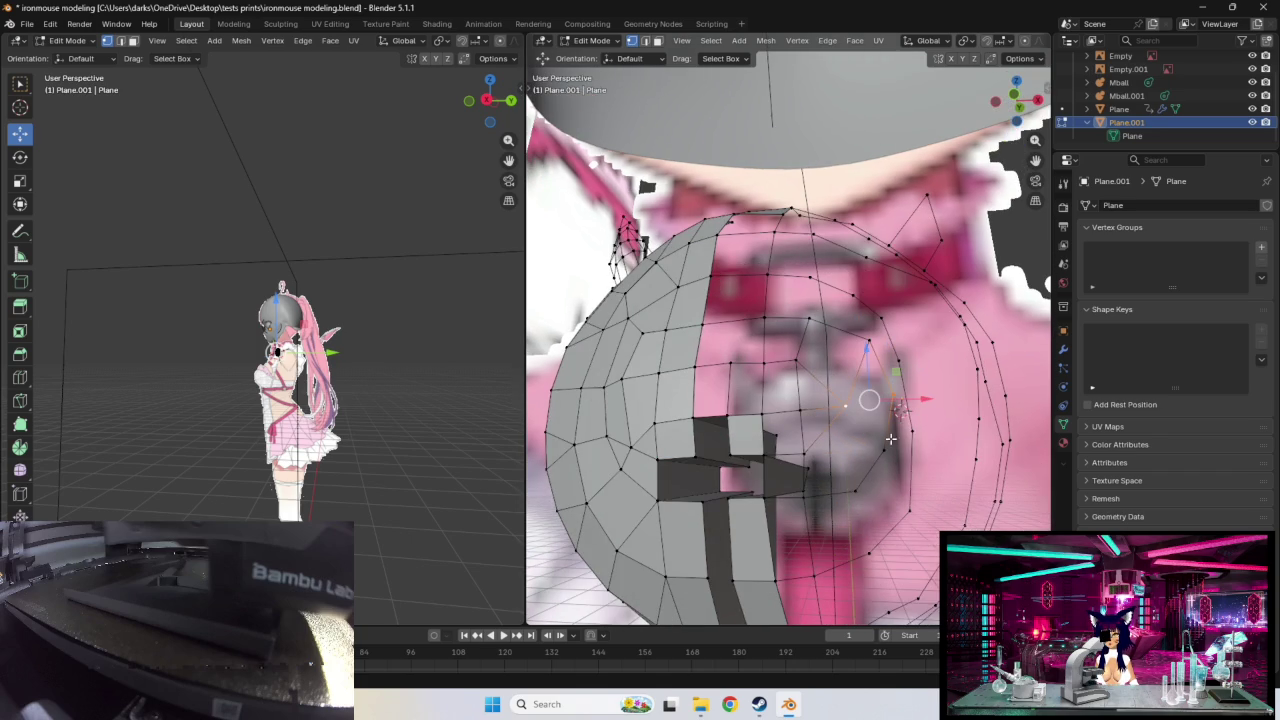
left_click(864, 428)
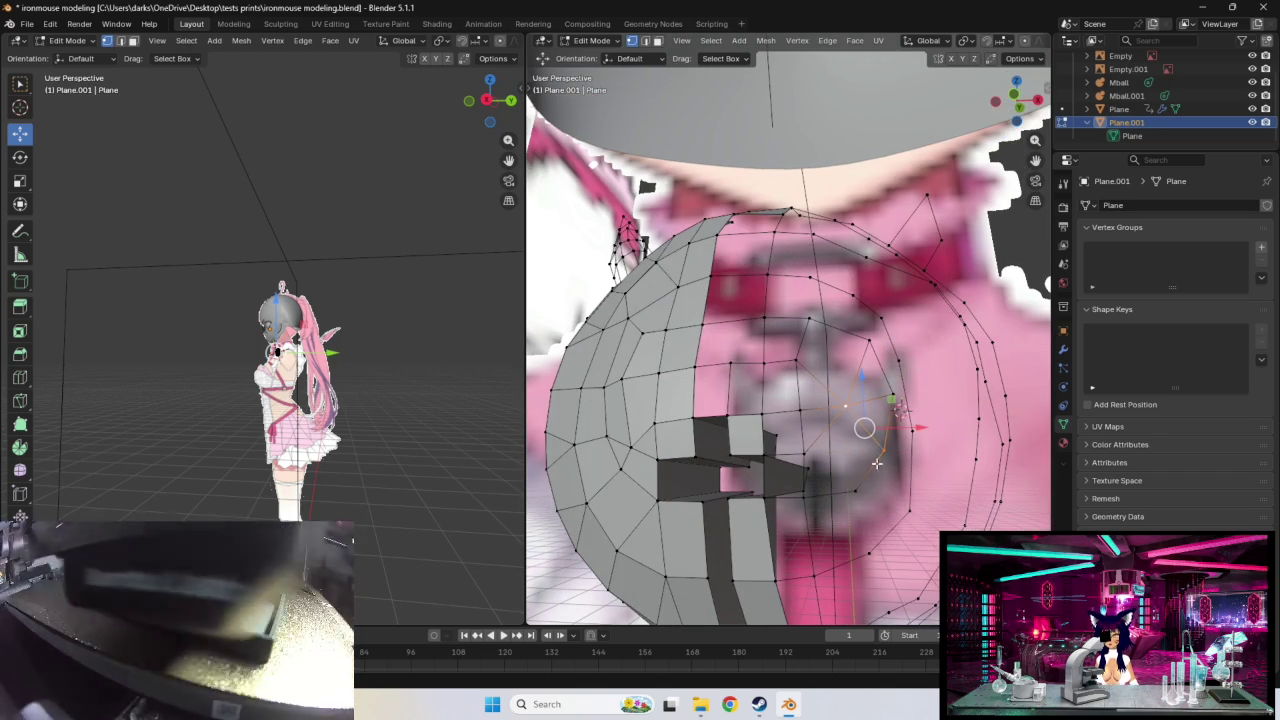
mouse_move(851, 491)
middle_mouse_down()
mouse_move(823, 457)
mouse_move(846, 446)
mouse_move(808, 424)
middle_mouse_up()
right_click_drag(771, 414, 805, 351, "shift")
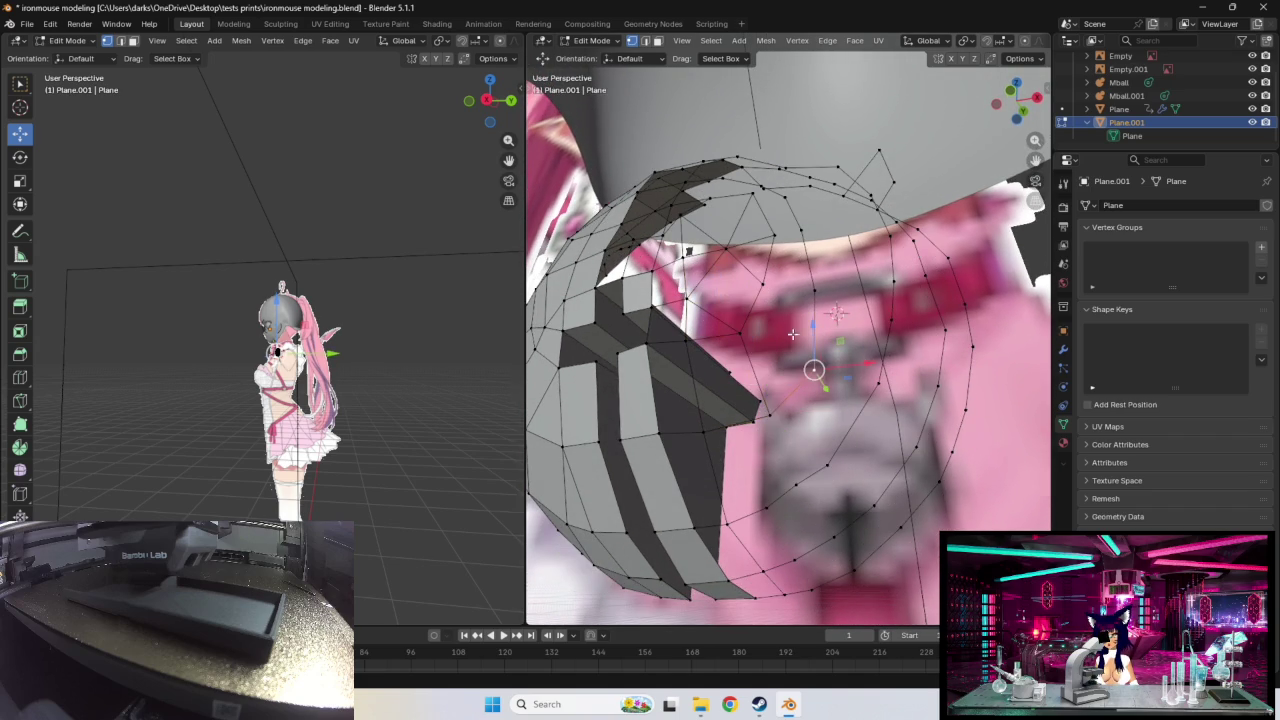
right_click(765, 285, "shift")
Step: Move two neighbouring inner-ring vertices up and to the right toward the chest centre
middle_click_drag(835, 317, 846, 369)
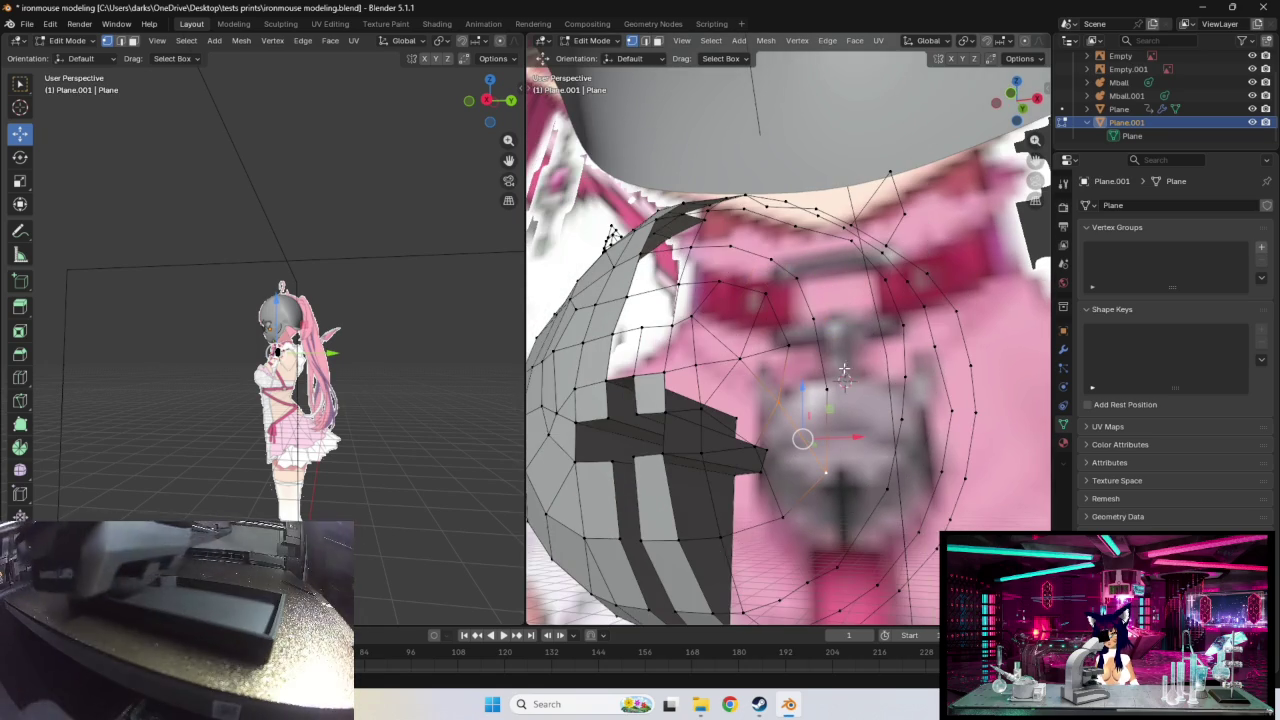
right_click(778, 401, "shift")
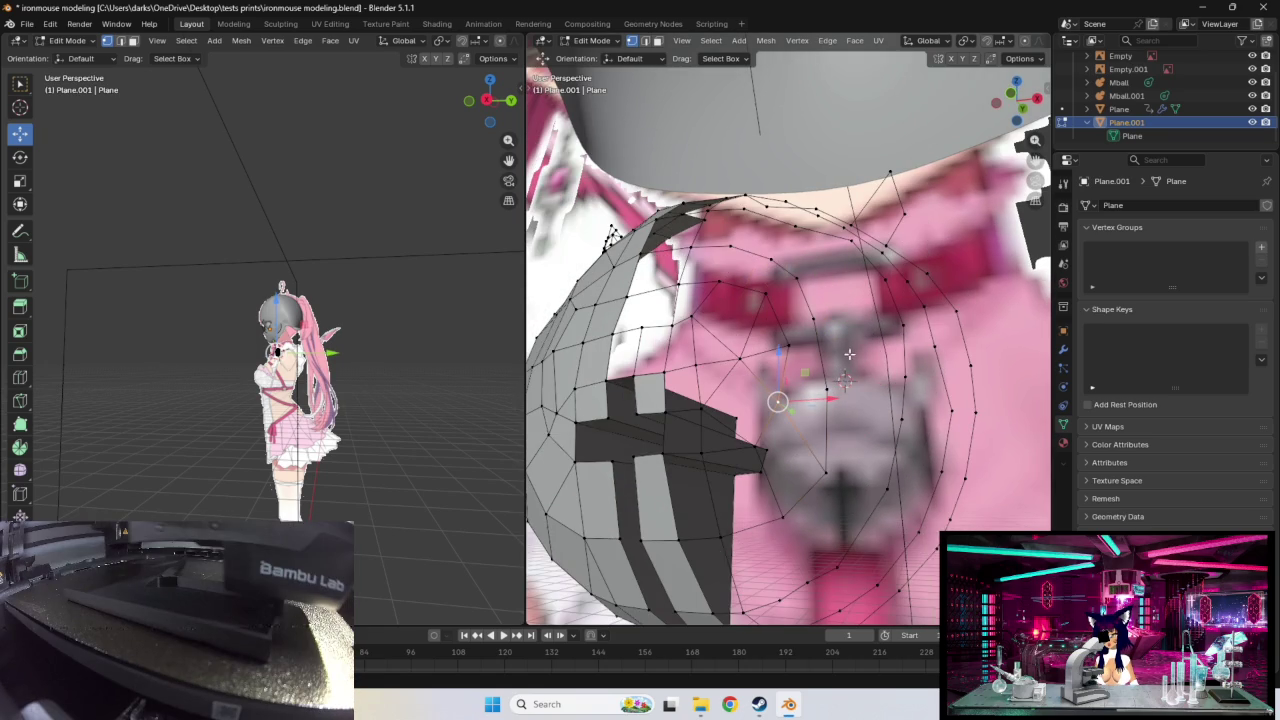
right_click(803, 395, "shift")
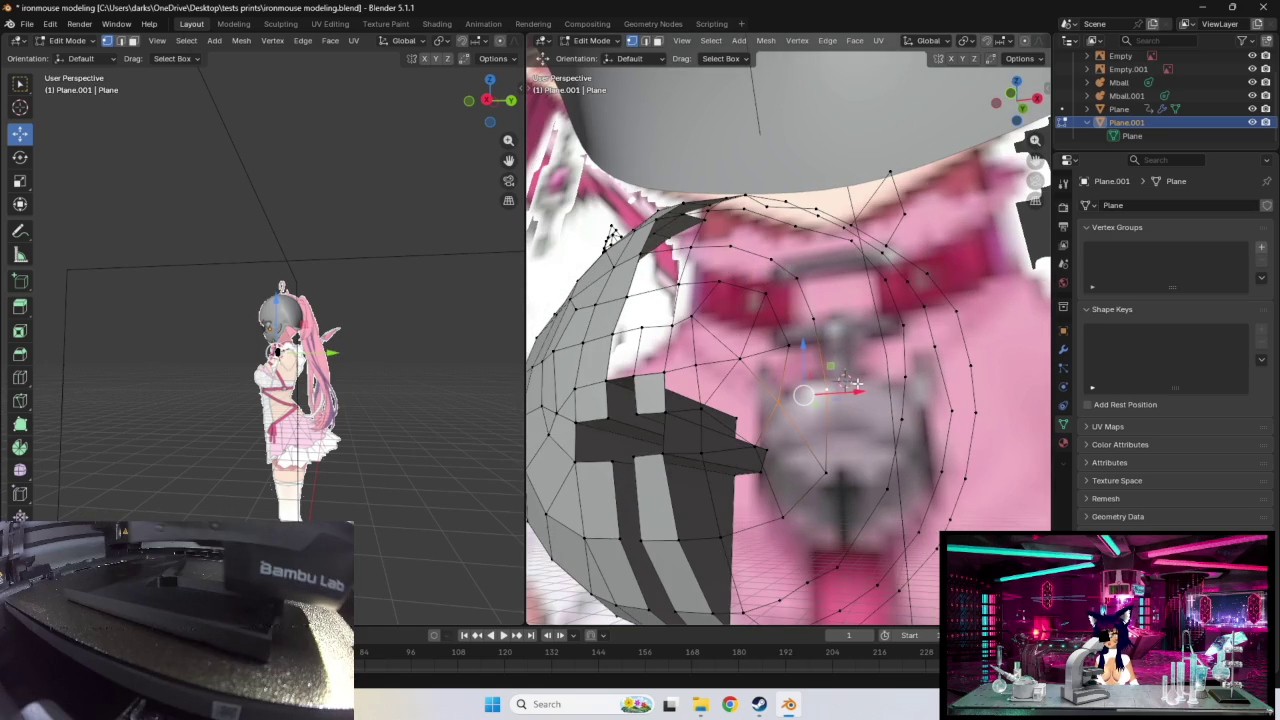
key("g")
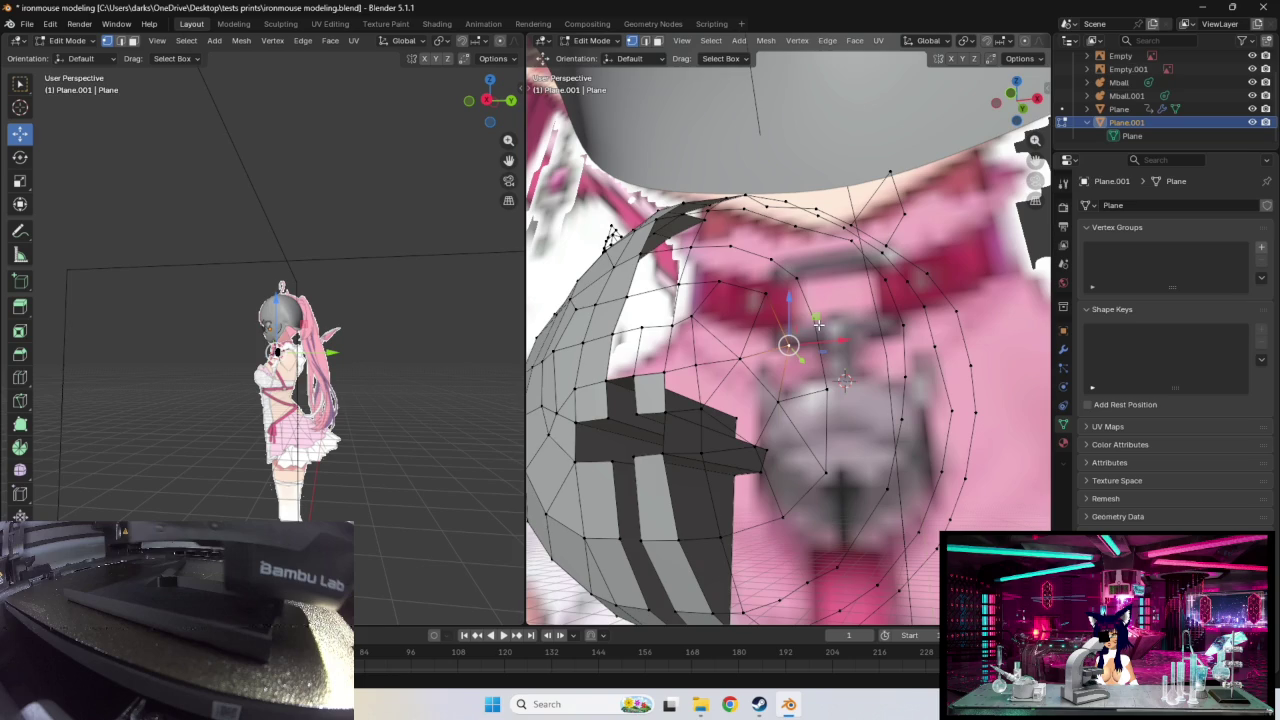
left_click(853, 374)
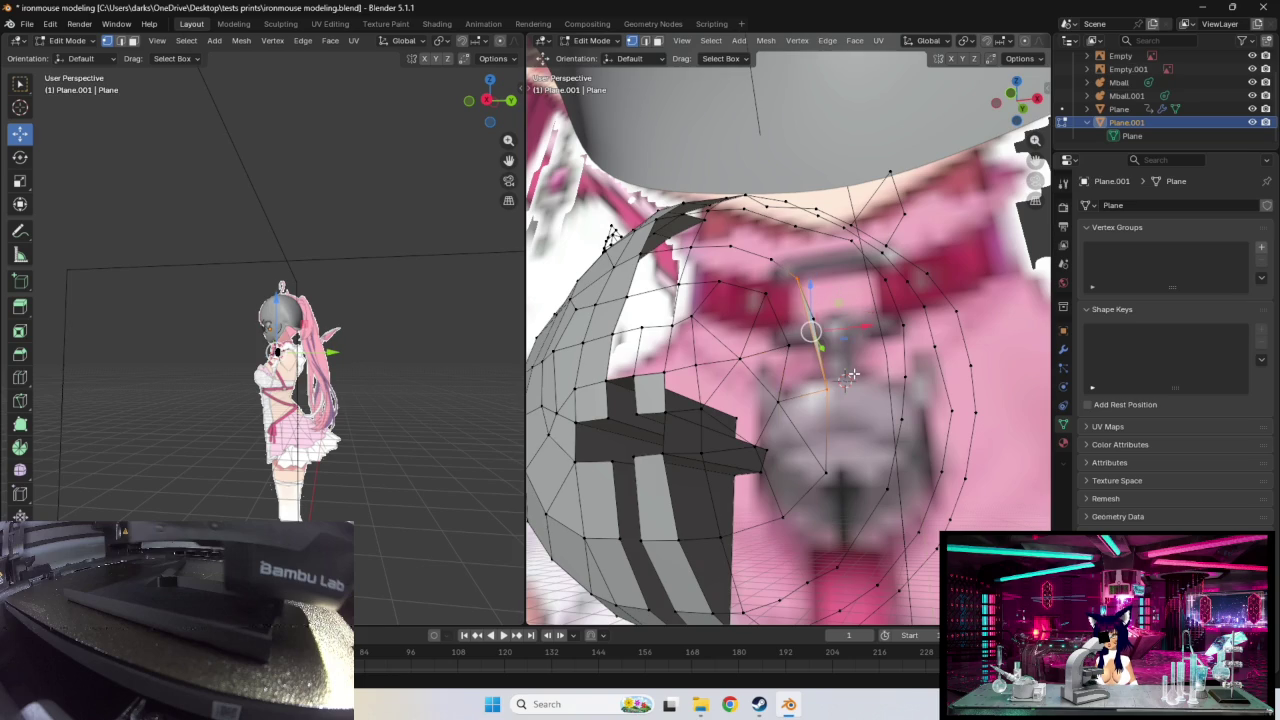
Step: Select nearby inner-ring edges and the vertices higher up the ring for adjustment
left_click(856, 371)
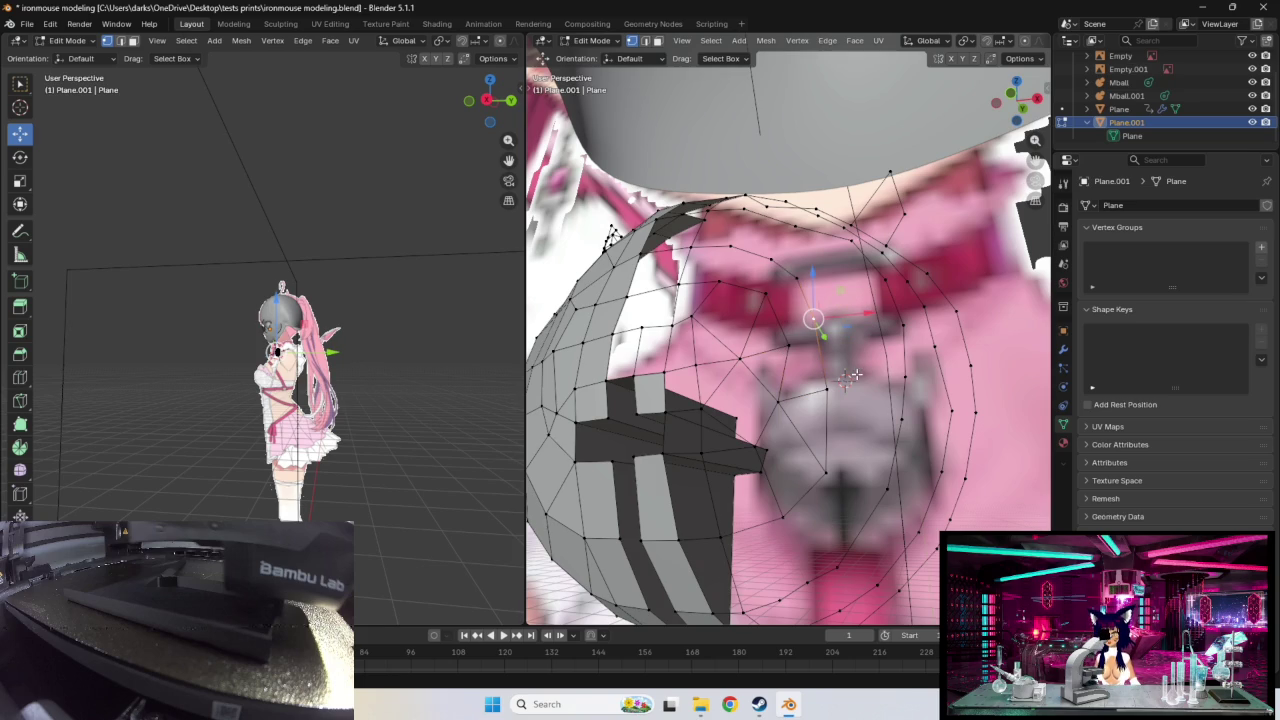
left_click(845, 378)
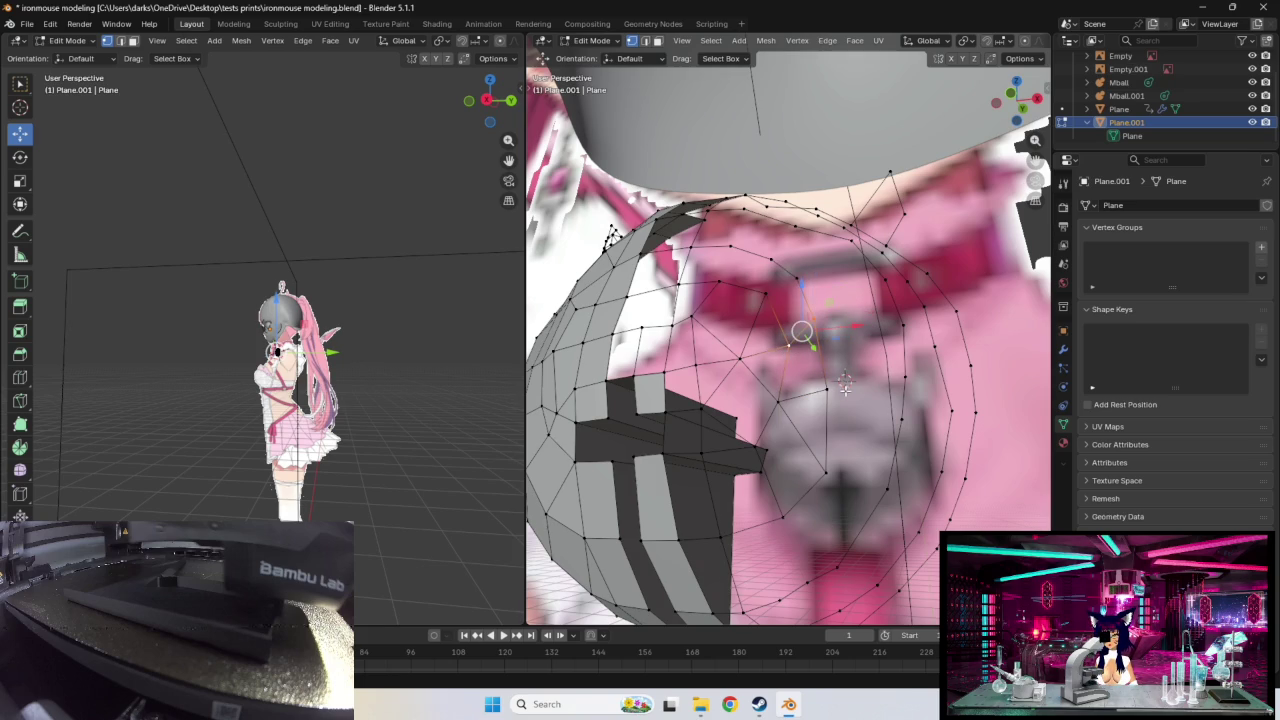
left_click(843, 372)
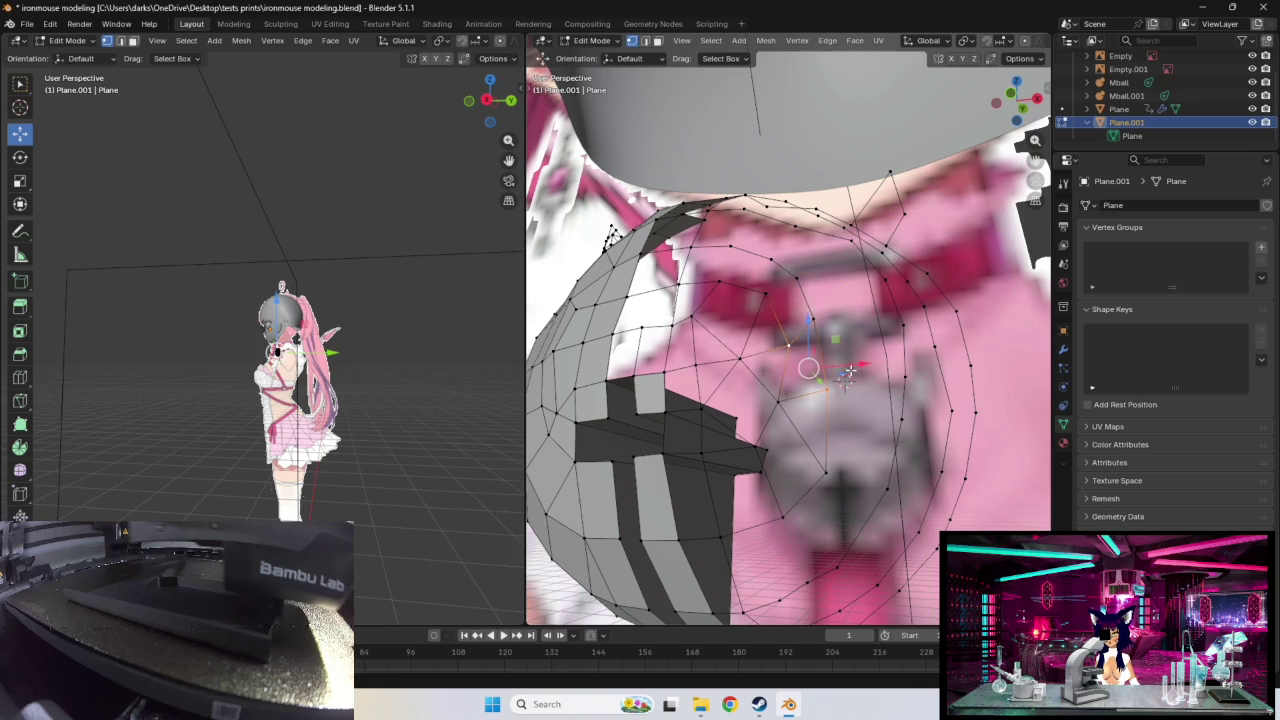
middle_click_drag(845, 378, 869, 381)
left_click(819, 385)
left_click(850, 362)
left_click(826, 385)
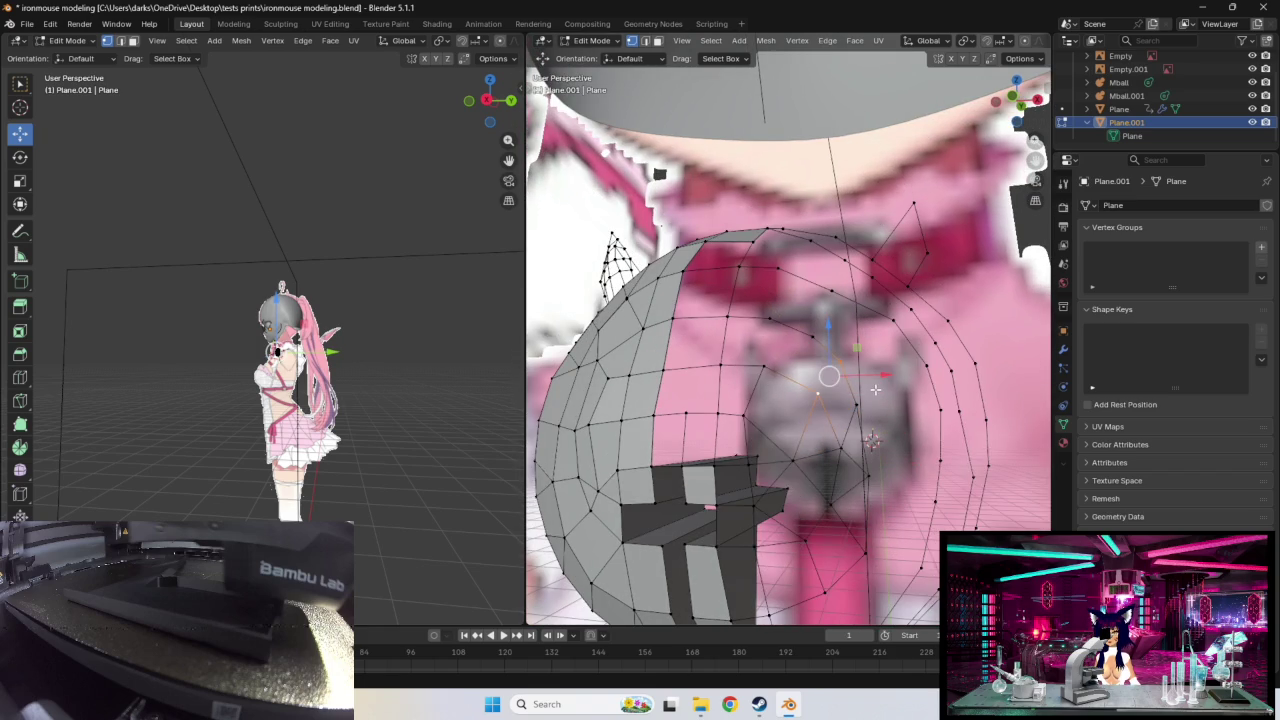
Step: Try selecting inner vertices on the left and top of the ring while orbiting the chest
left_click(763, 366)
left_click(813, 340)
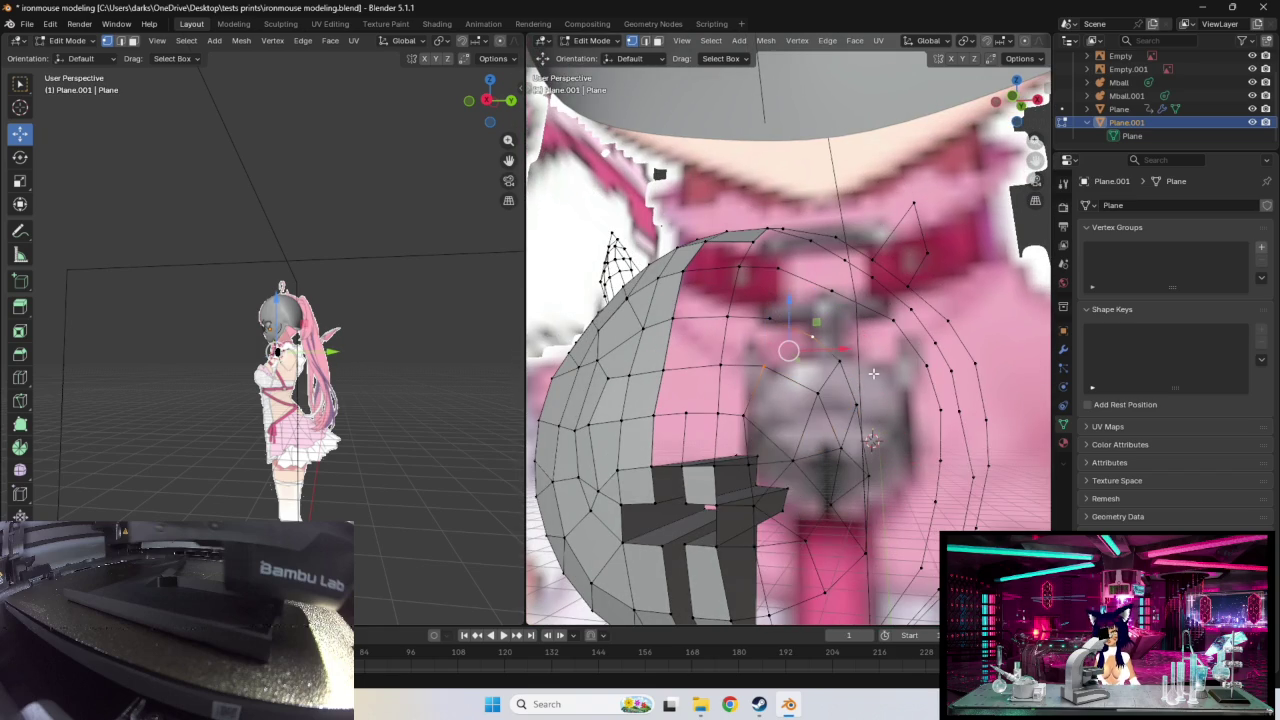
middle_click_drag(885, 373, 894, 374)
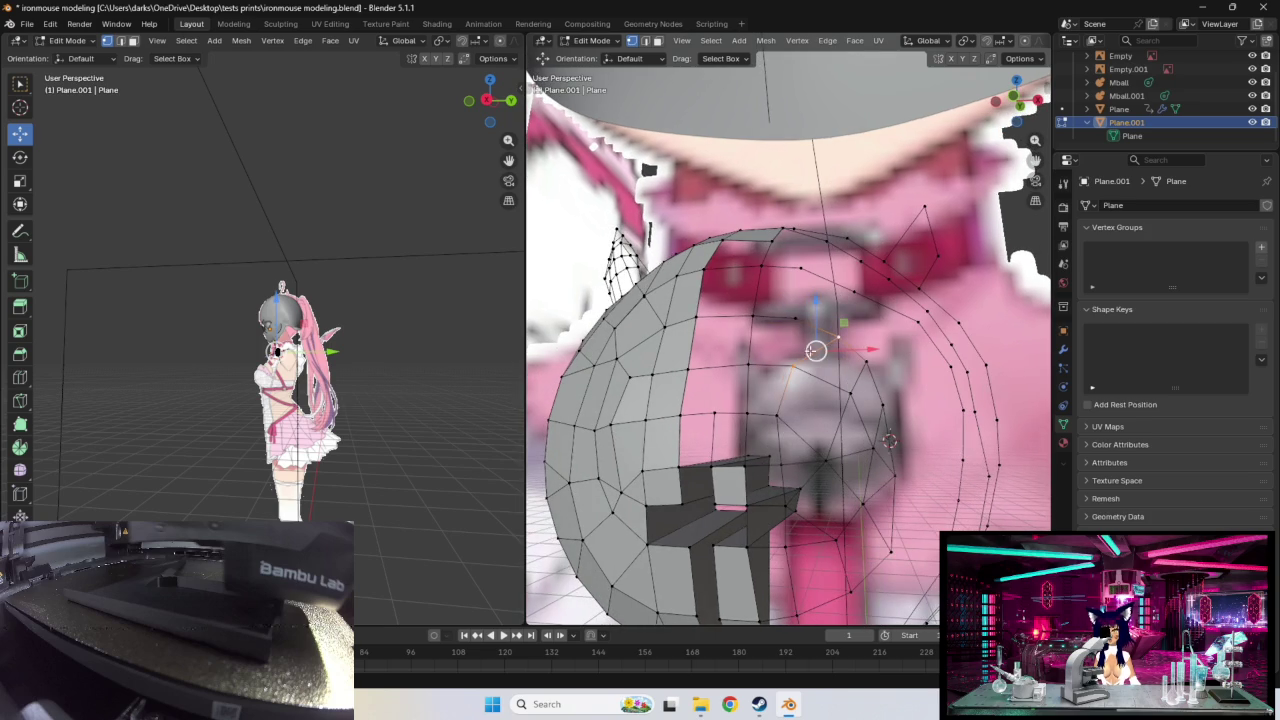
left_click(796, 320)
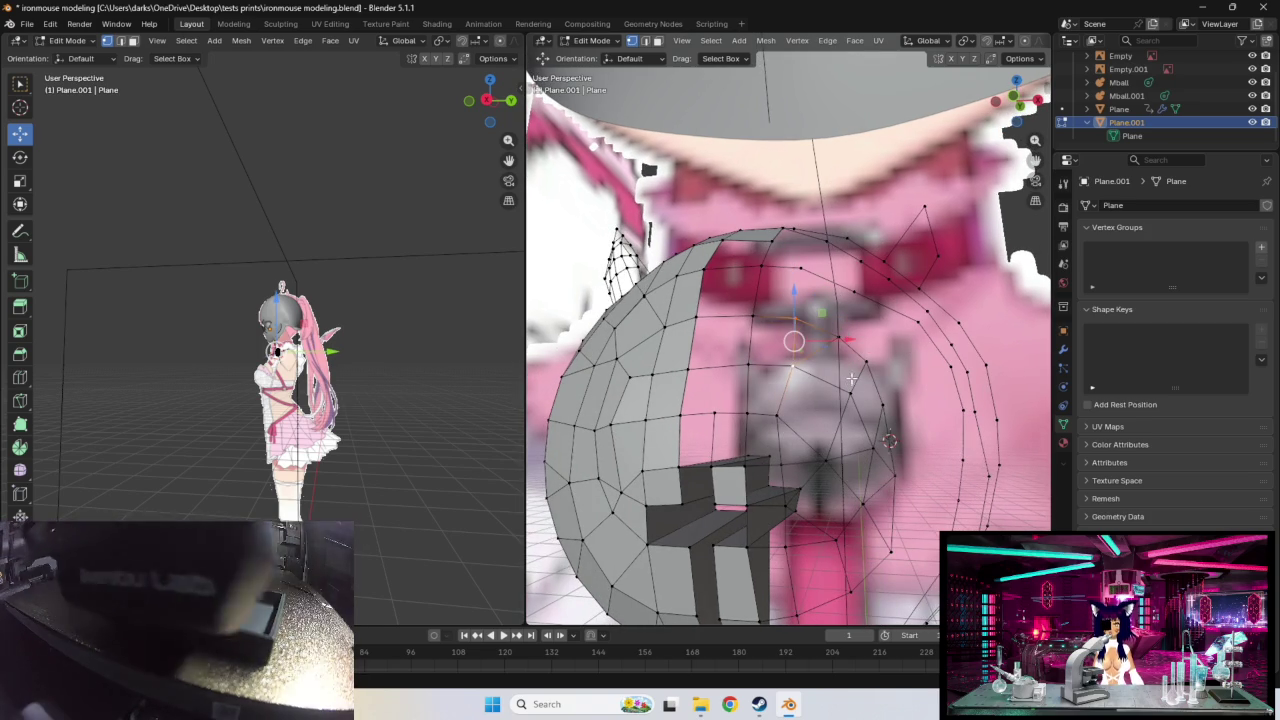
middle_click_drag(826, 346, 843, 386)
Step: Clear the selection, select a pair of stacked inner-ring vertices, and move them together
left_click(786, 310)
left_click(753, 366, "shift")
key("alt+a")
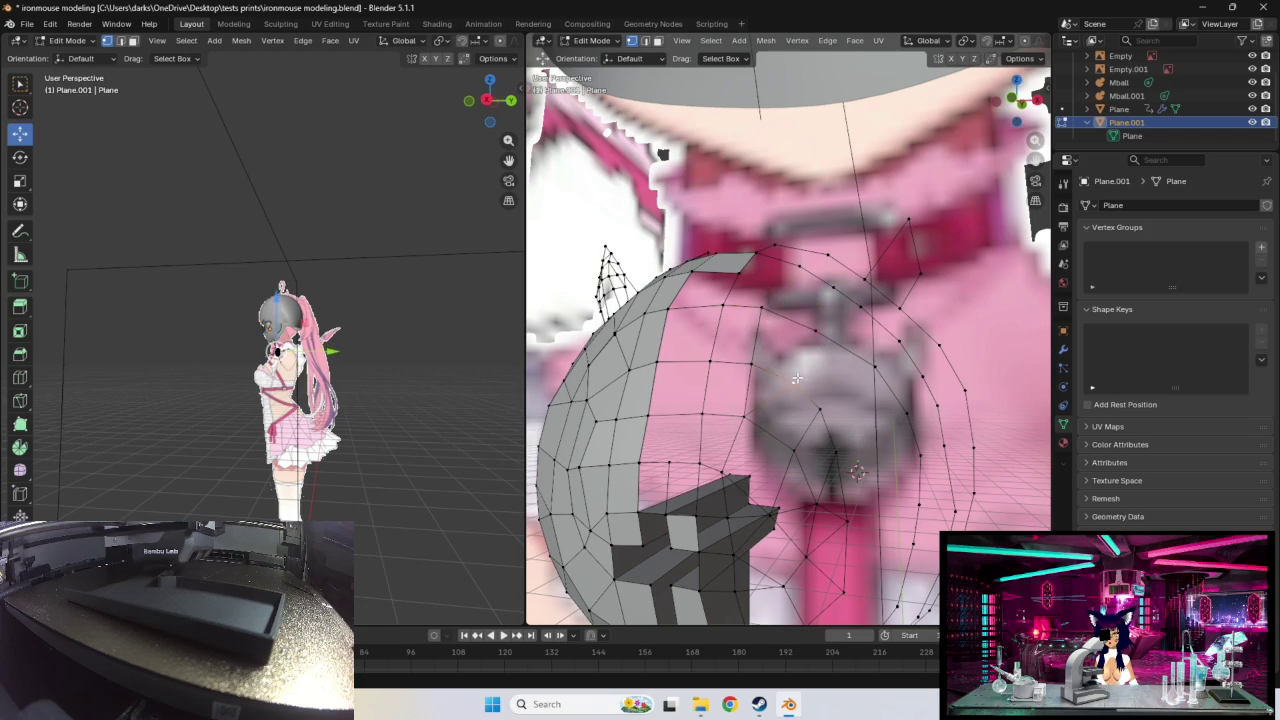
left_click(818, 327)
left_click(794, 382, "shift")
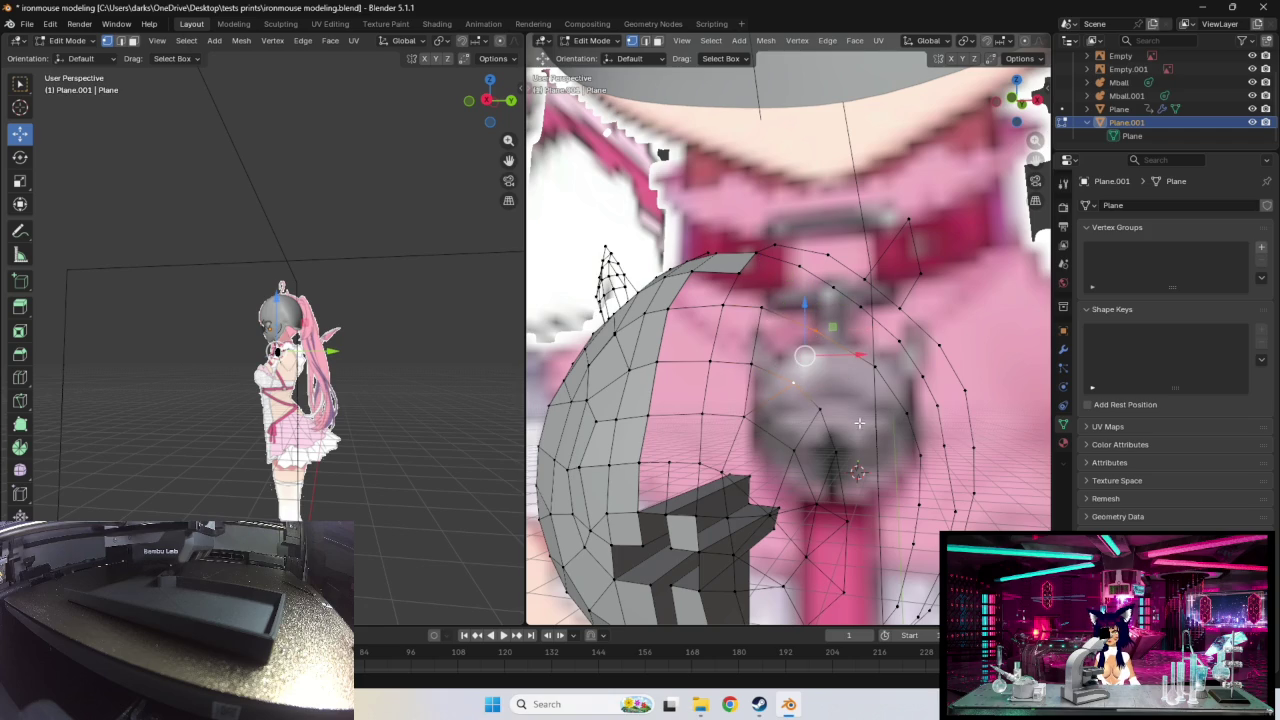
key("g")
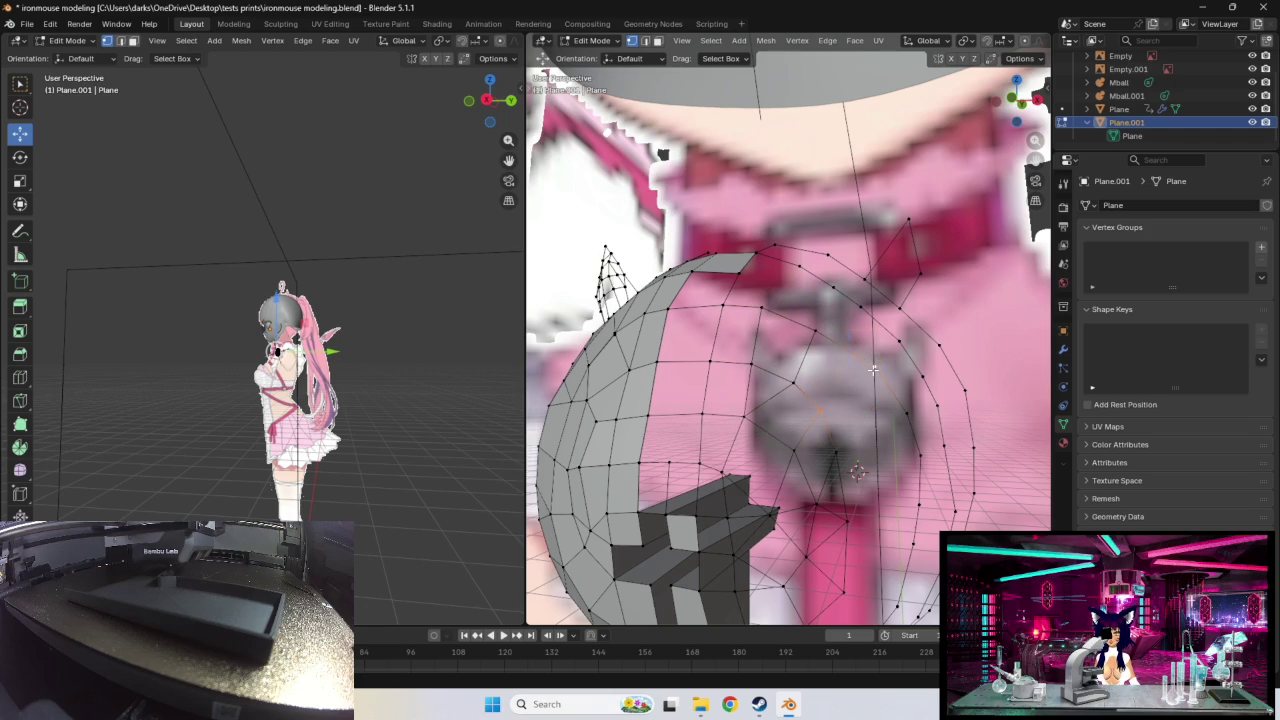
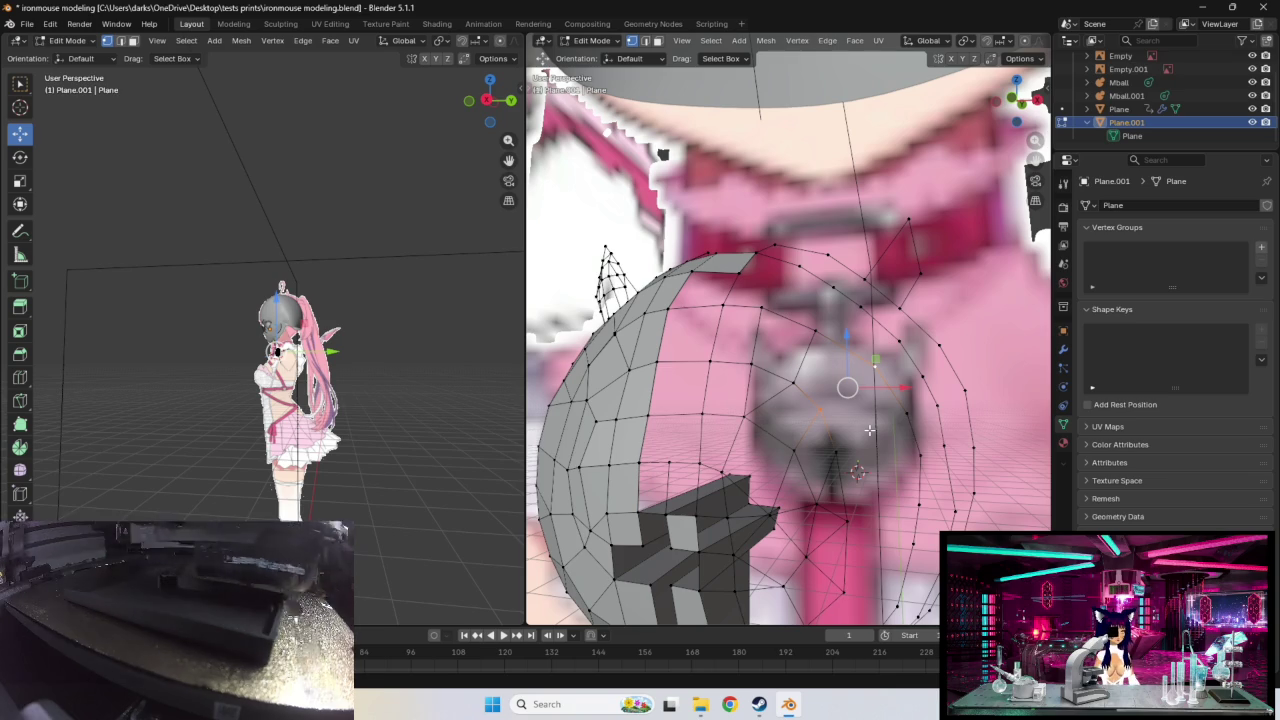
Step: Move chest vertices outward so the mesh edges follow the rounded chest
mouse_move(869, 430)
middle_mouse_down()
mouse_move(856, 396)
mouse_move(722, 343)
middle_mouse_up()
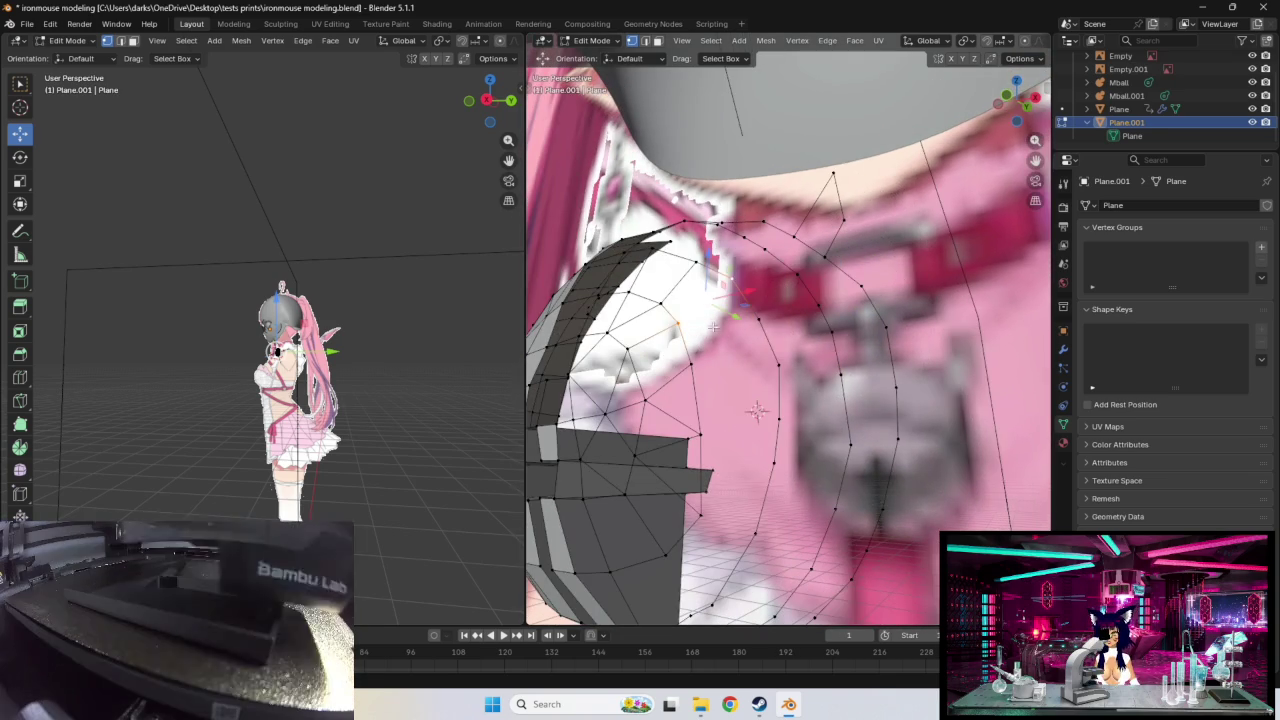
left_click(700, 366)
key("g")
left_click(766, 347)
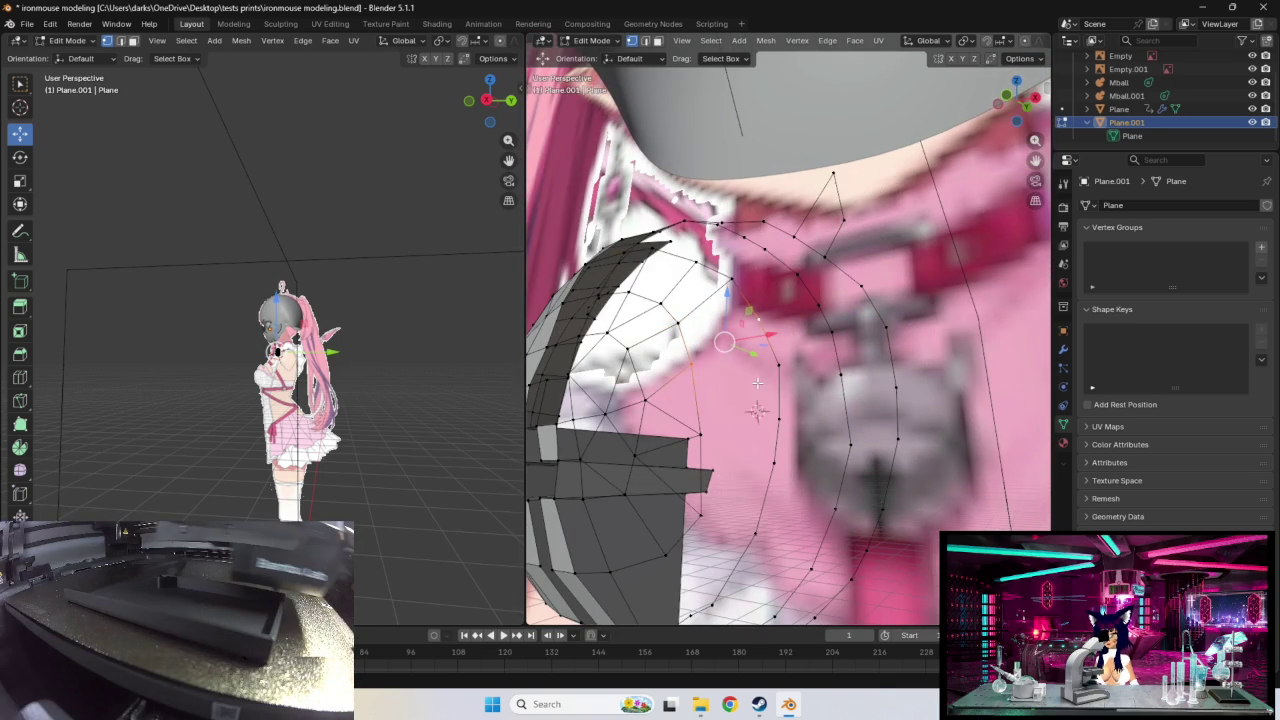
left_click(777, 357)
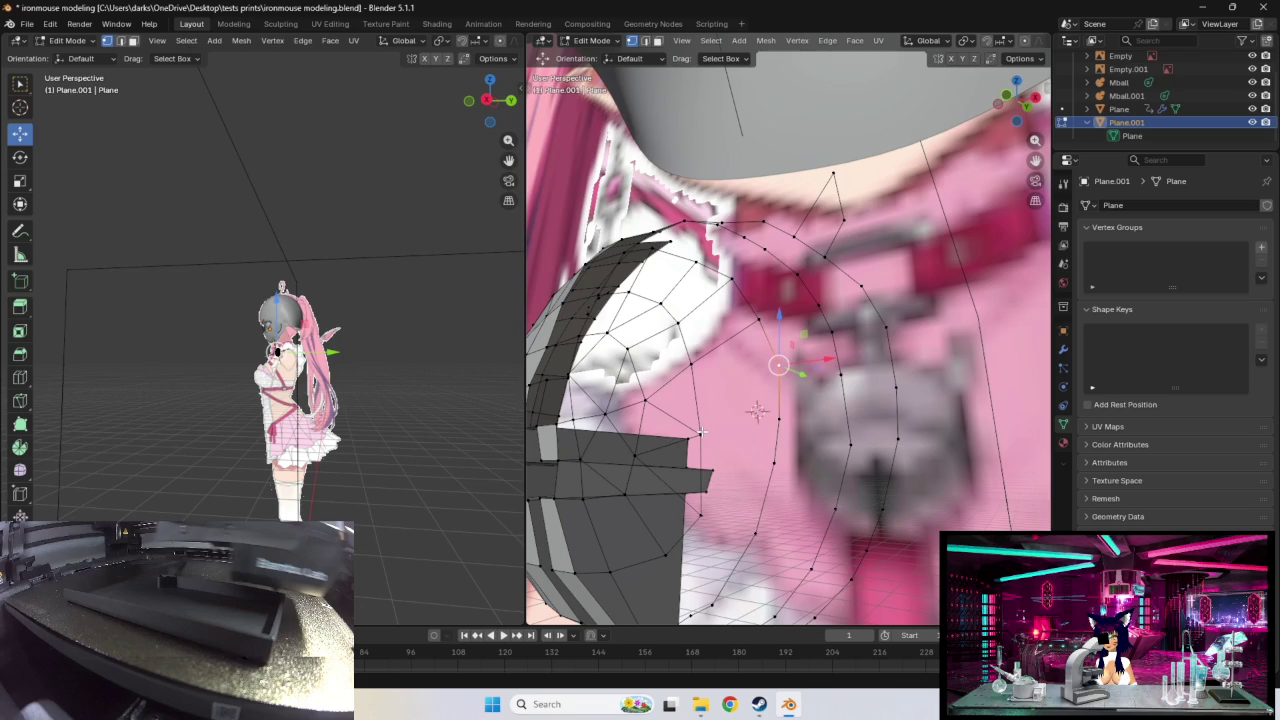
left_click(695, 366)
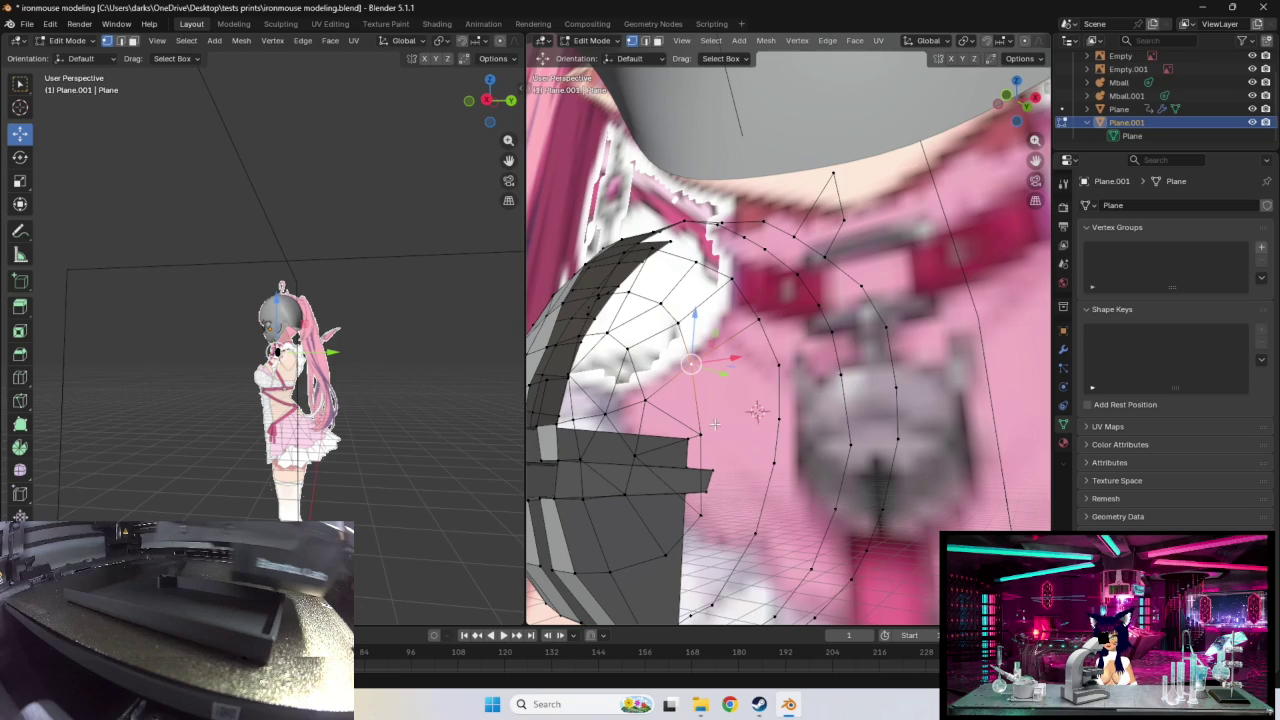
key("g")
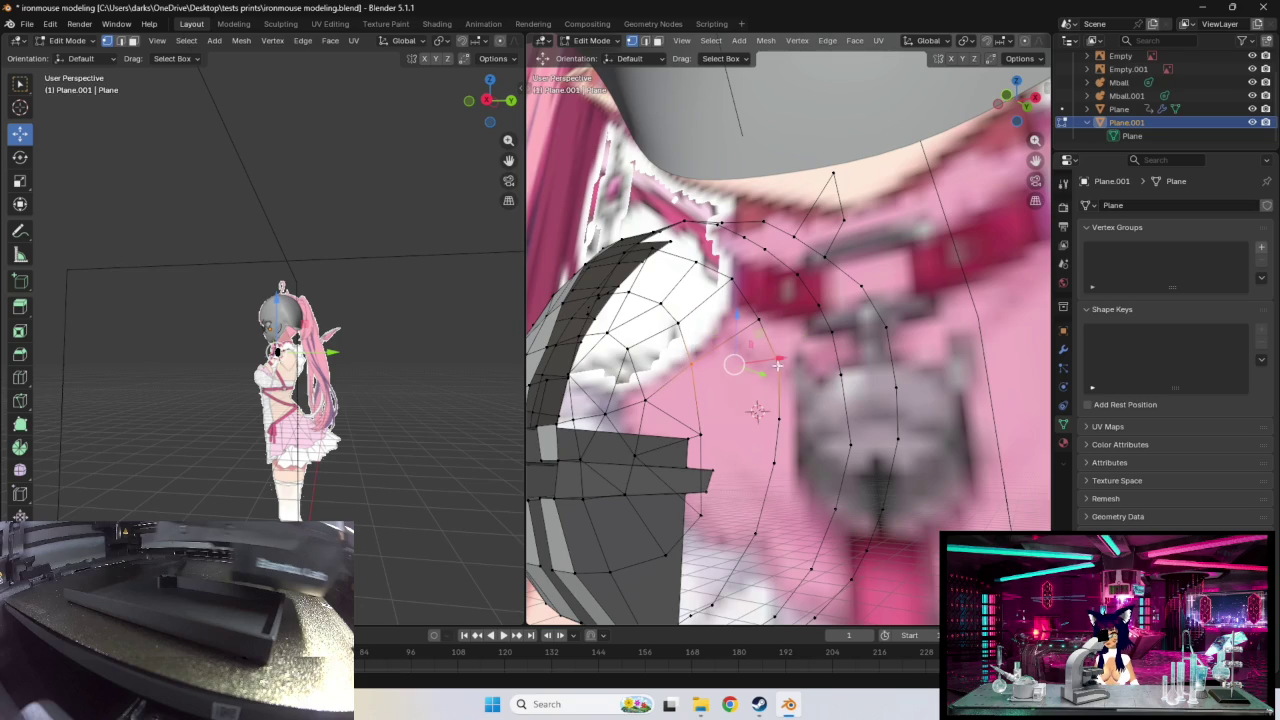
Step: Select lower shoulder vertices and snap one onto the dark mesh corner
left_click(726, 440)
left_click(781, 421, "shift")
left_click(773, 465)
left_click(698, 434, "shift")
middle_click_drag(740, 479, 754, 454)
left_click(781, 383)
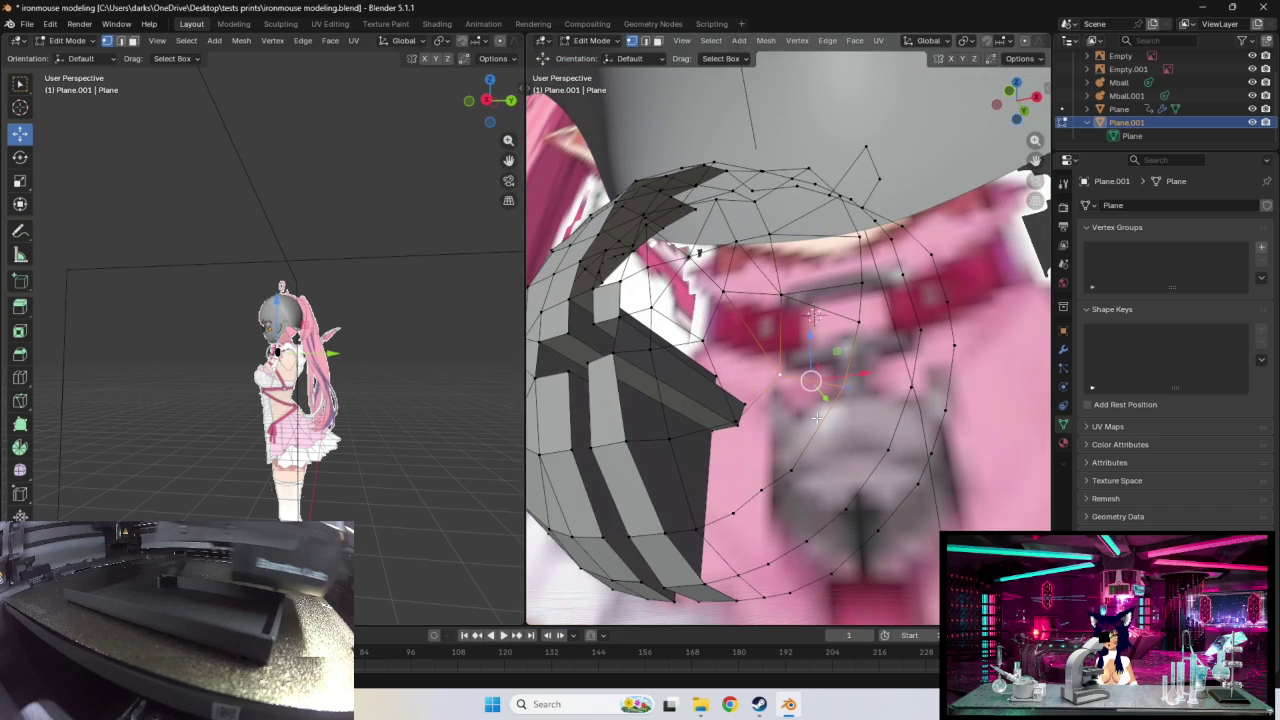
key("g")
left_click(736, 424)
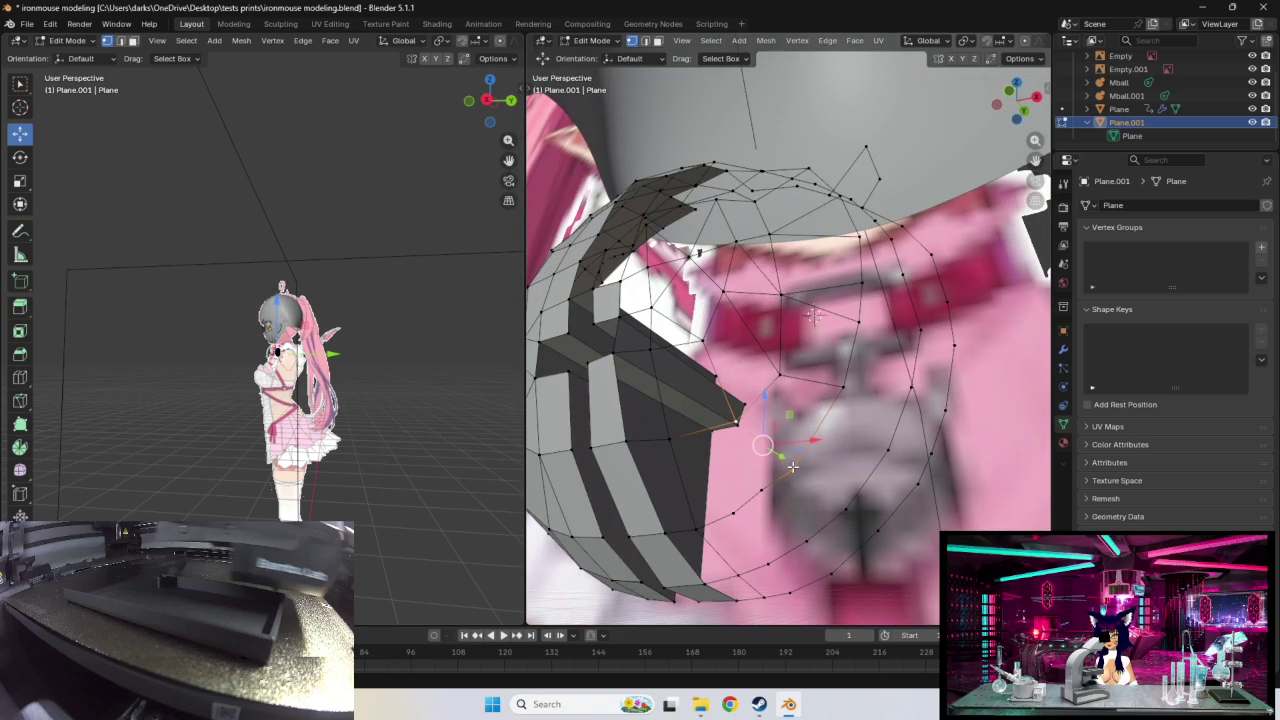
Step: Select the stray vertex near the collar and bring up the delete menu
middle_click_drag(763, 467, 770, 455)
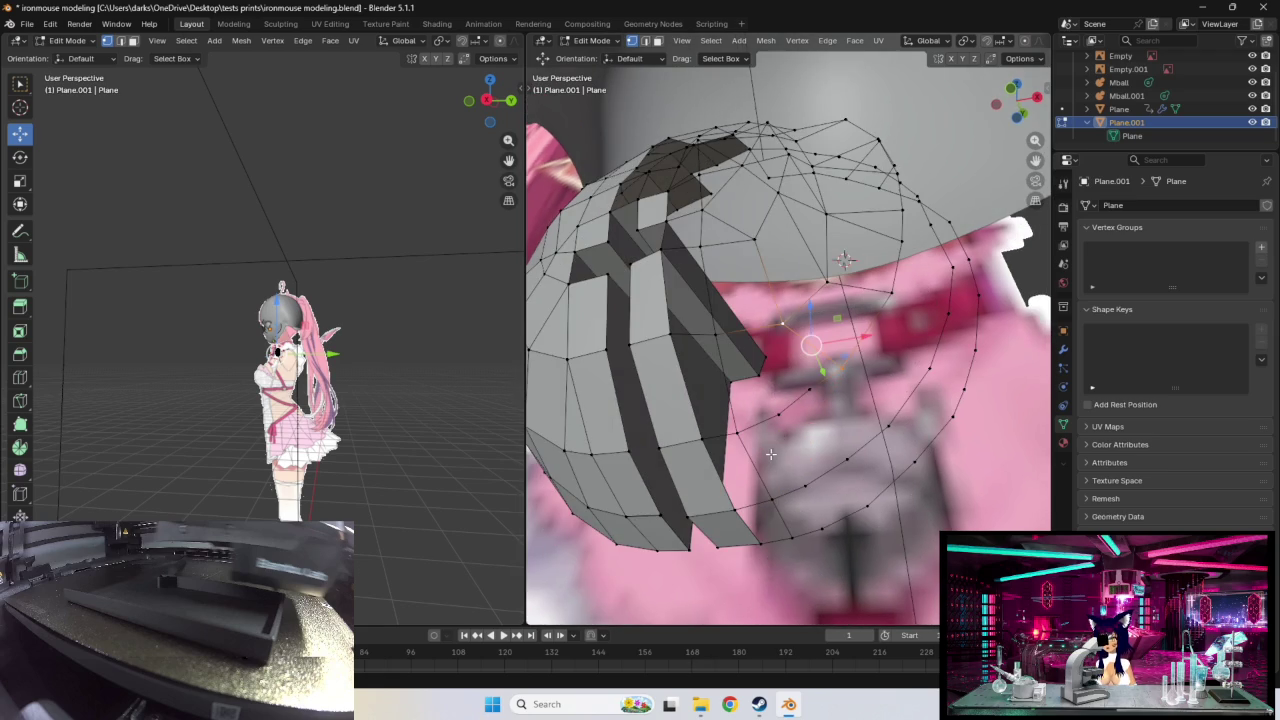
left_click(808, 395)
key("x")
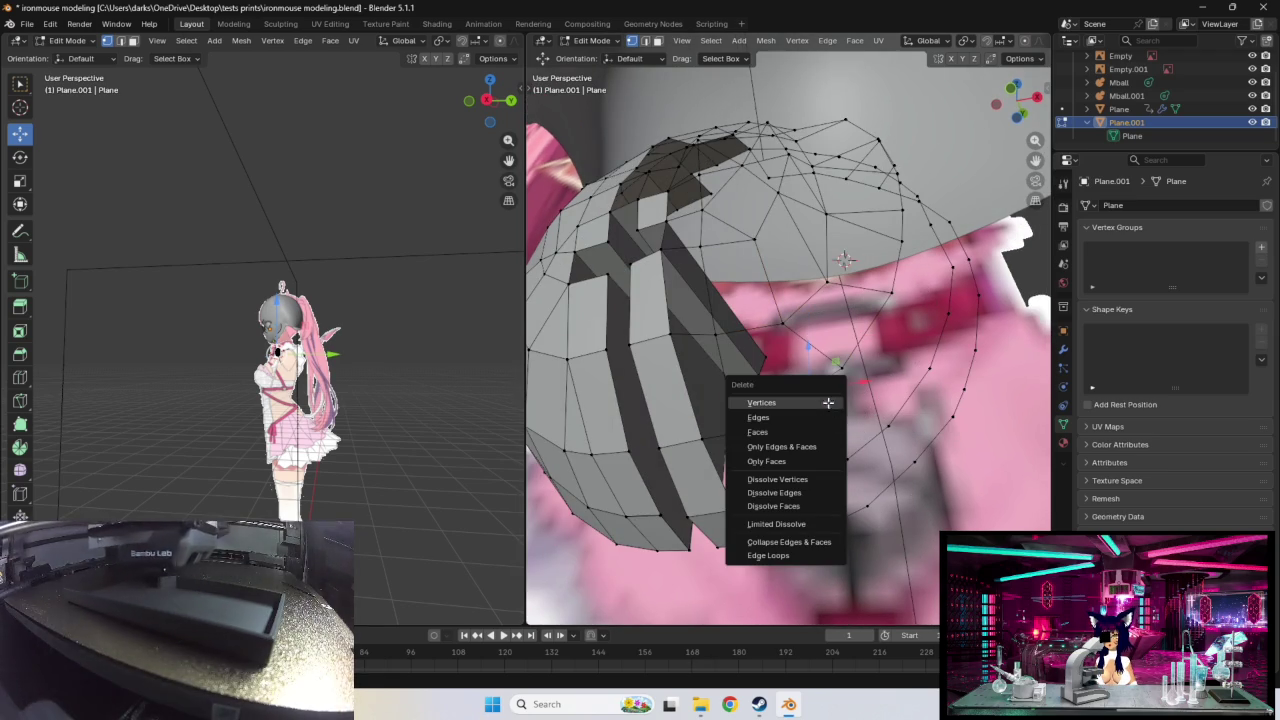
Step: Delete the stray vertex and fill the resulting hole with a triangular face
left_click(824, 403)
left_click(842, 370)
key("f")
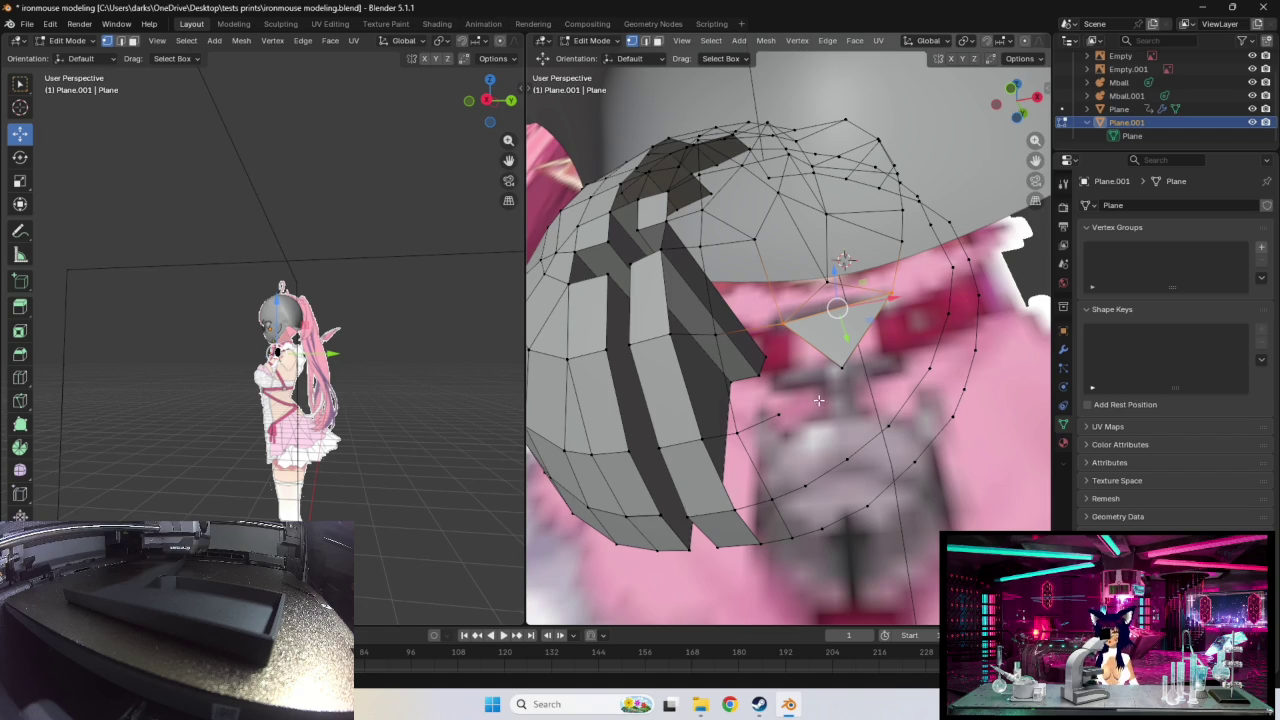
left_click(779, 414)
left_click(842, 368, "shift")
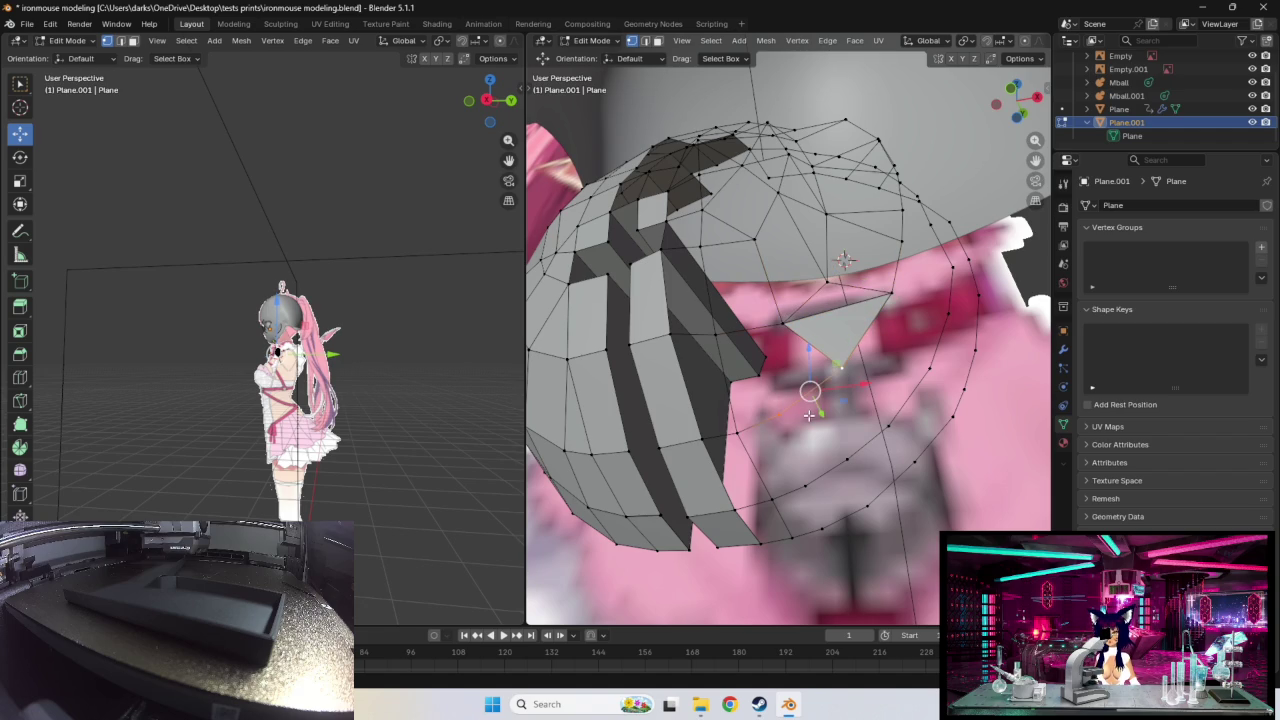
left_click(785, 410)
left_click(789, 328, "shift")
Step: Select vertex pairs along the chest outline and delete another single vertex
mouse_move(832, 395)
middle_mouse_down()
mouse_move(762, 325)
mouse_move(790, 390)
mouse_move(741, 411)
middle_mouse_up()
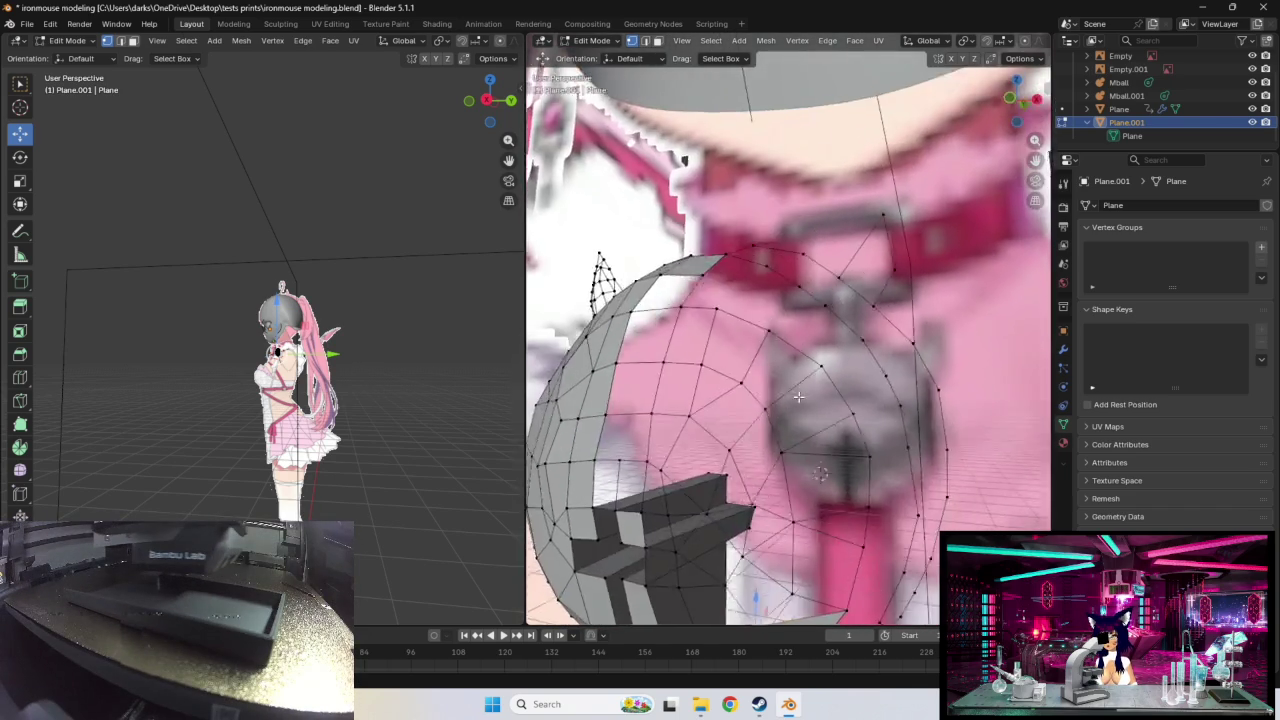
left_click(707, 406)
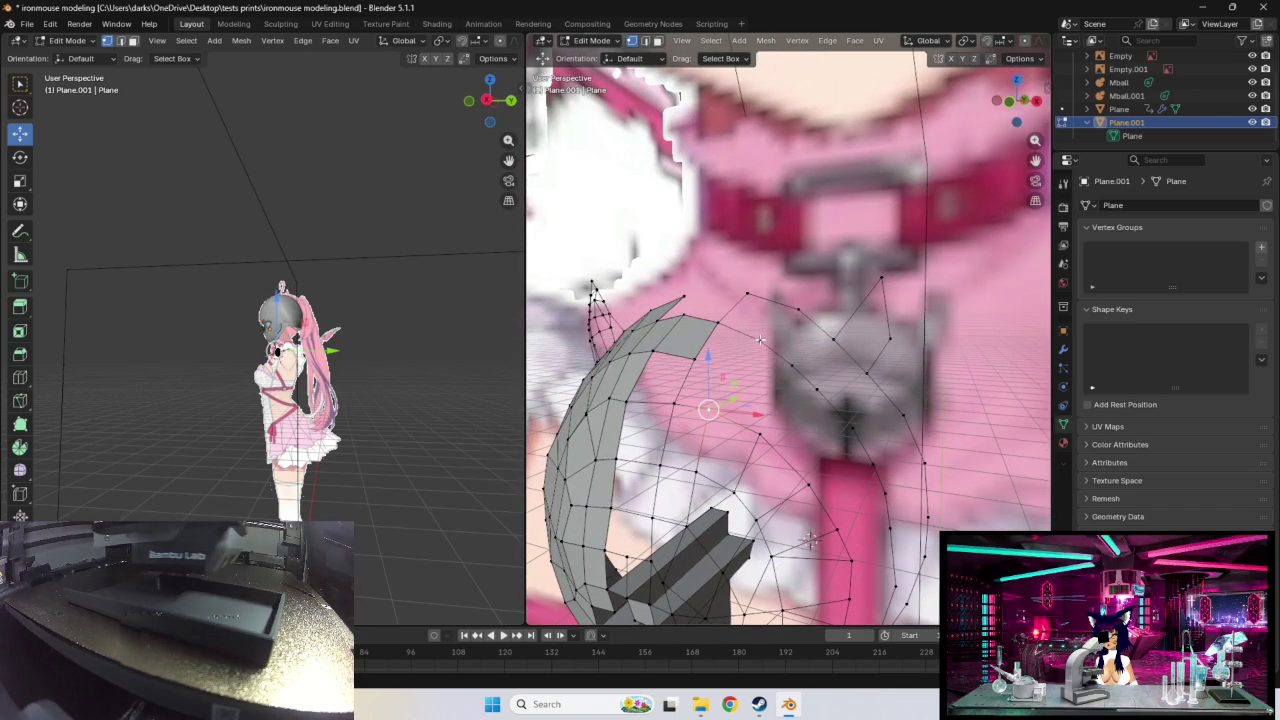
left_click(760, 343, "shift")
left_click(763, 428)
left_click(797, 362, "shift")
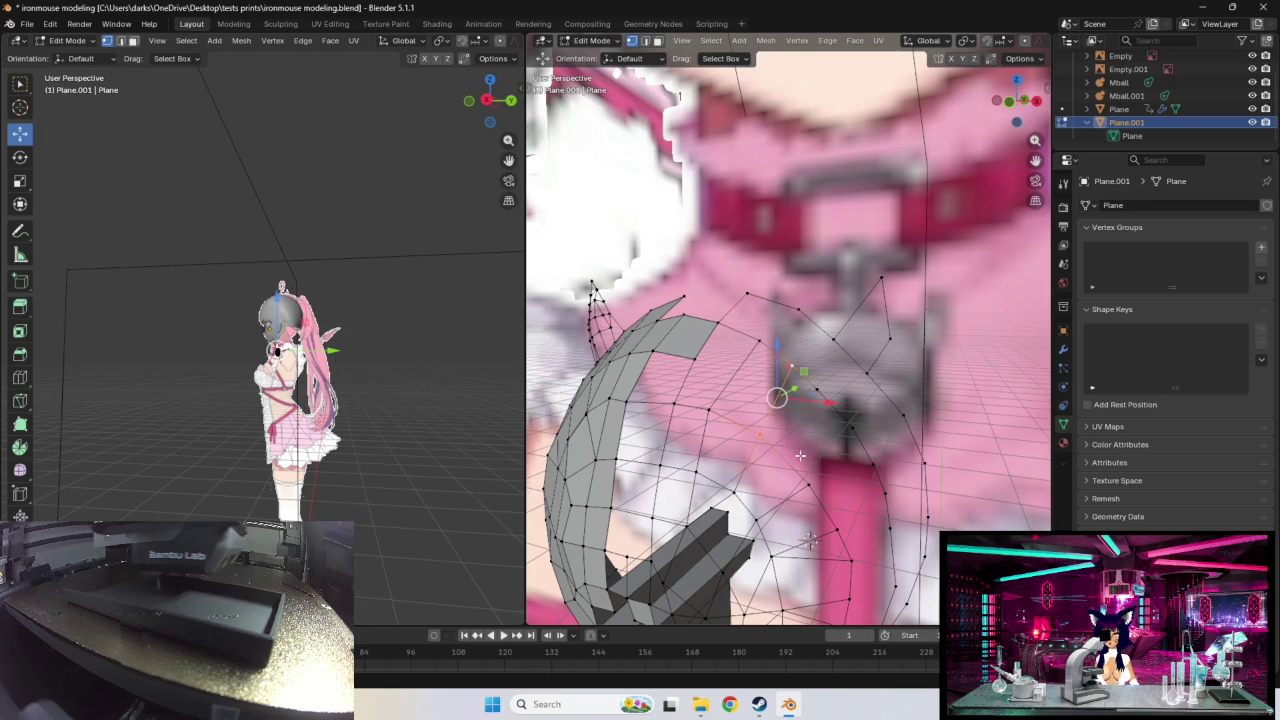
left_click(816, 389)
key("x")
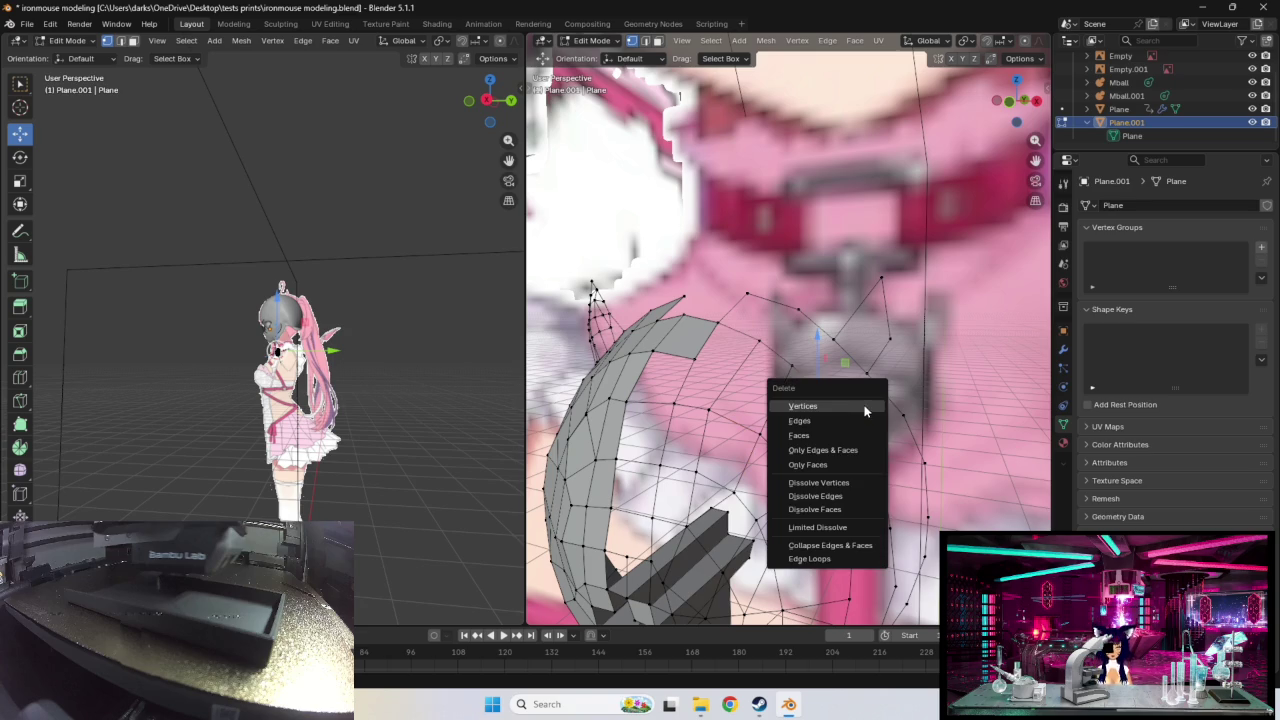
left_click(866, 411)
Step: Delete one more vertex, undo that deletion, and drag a vertex down along the chest
left_click(817, 389)
key("x")
left_click(818, 397)
left_click(789, 366)
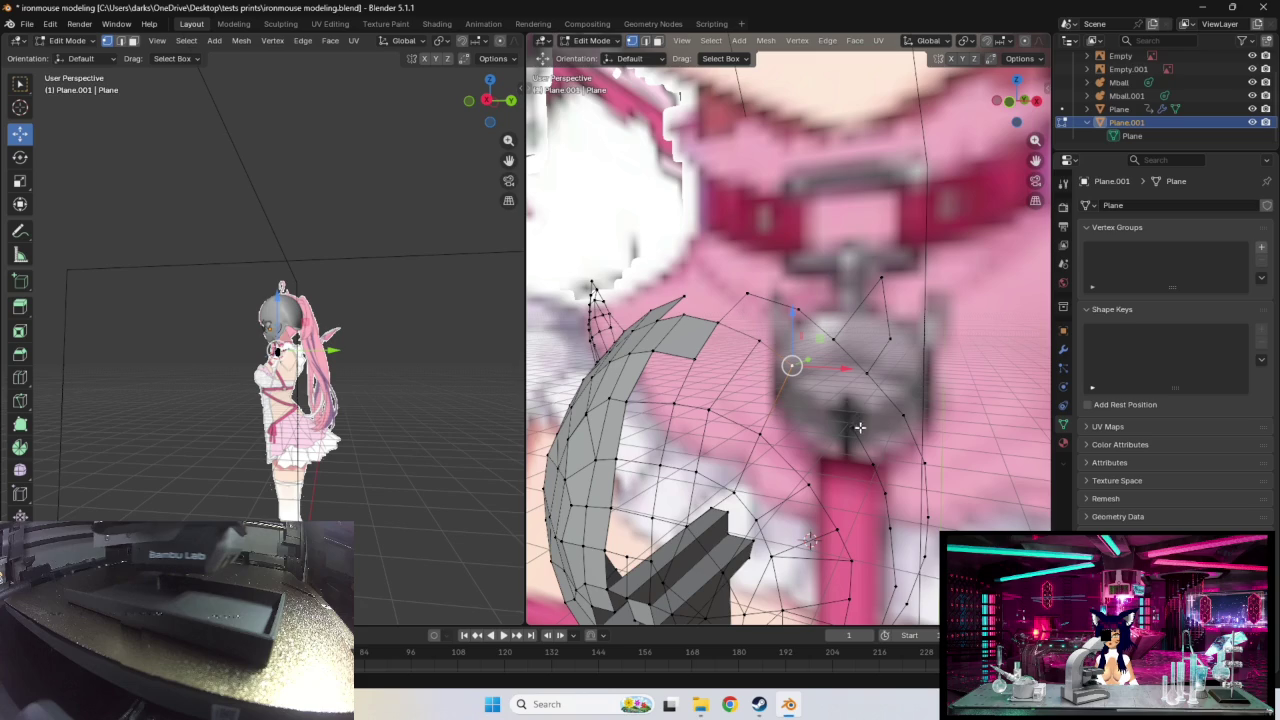
key("ctrl+z")
key("ctrl+z")
left_click_drag(850, 371, 873, 432)
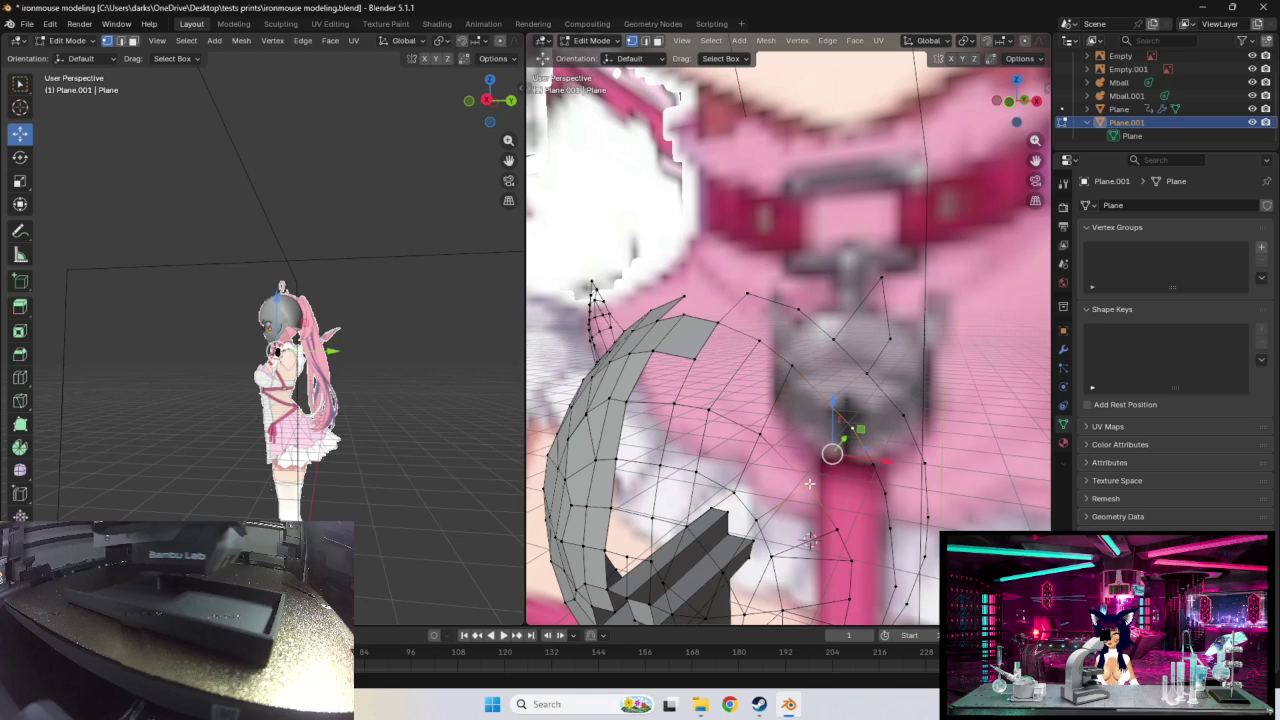
middle_click_drag(857, 483, 697, 370)
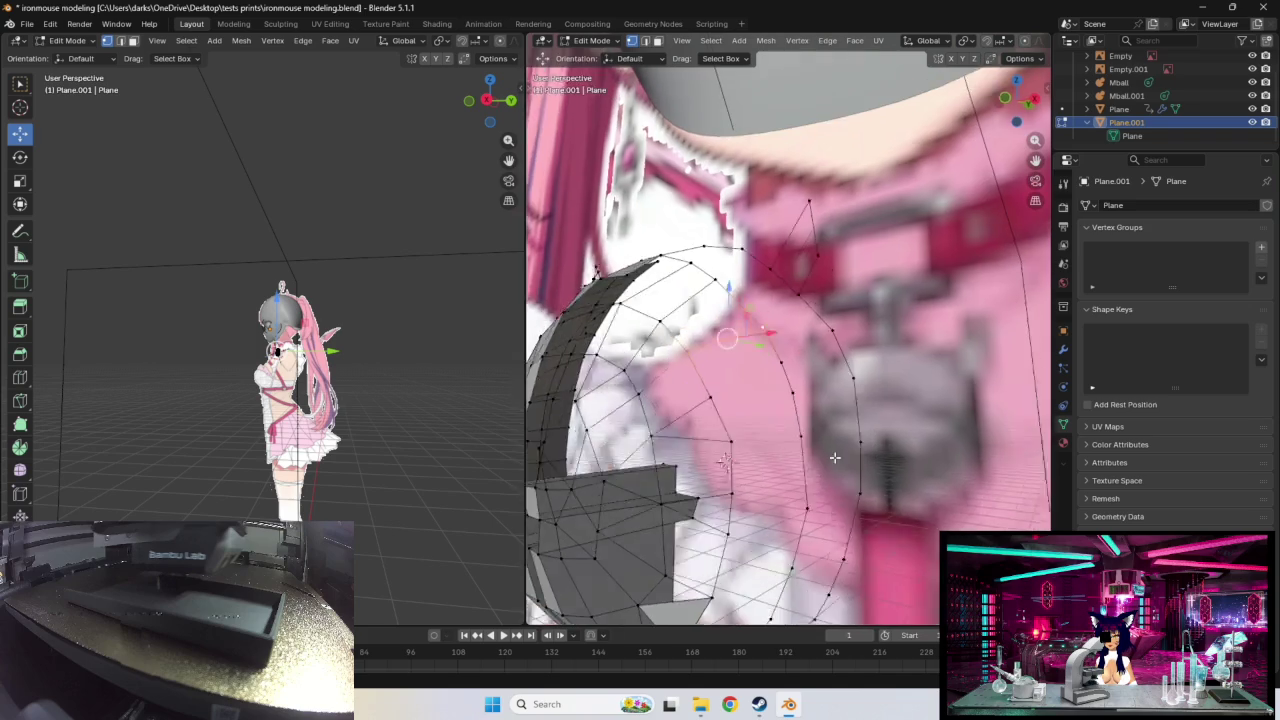
Step: Pull a vertex slightly down toward the collar and select vertices around the gap
left_click_drag(768, 340, 779, 370)
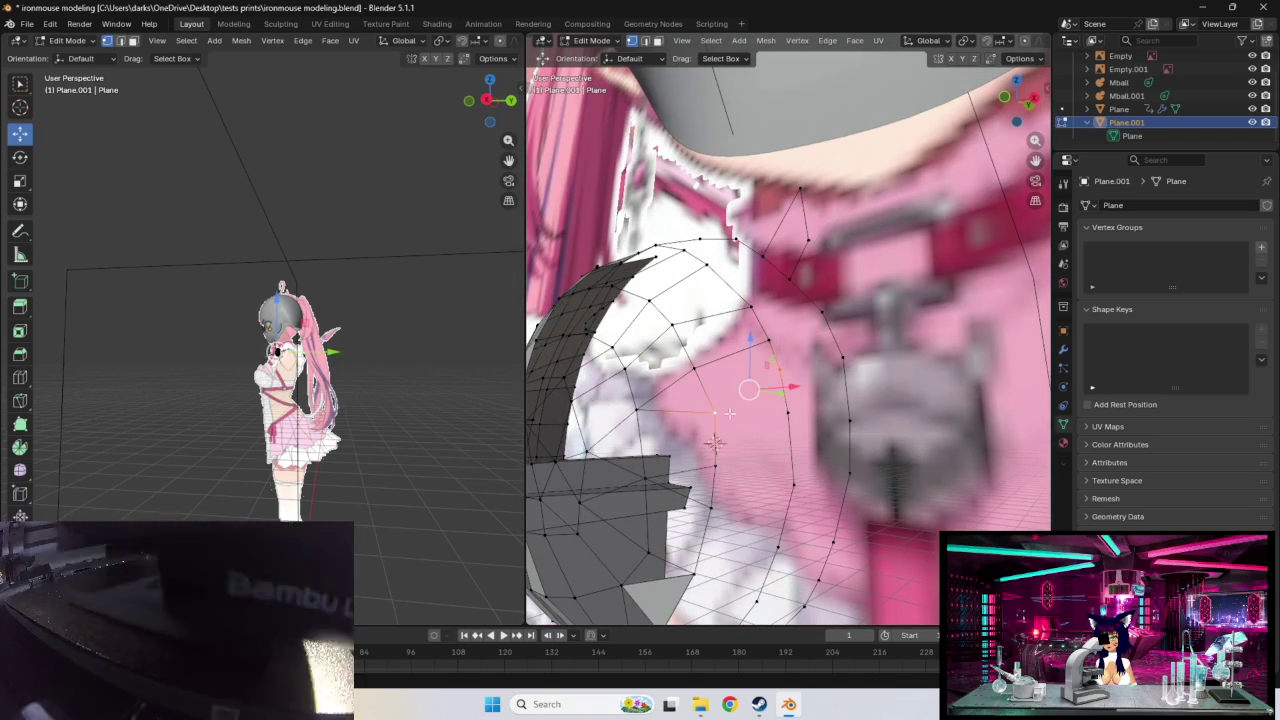
left_click(787, 413)
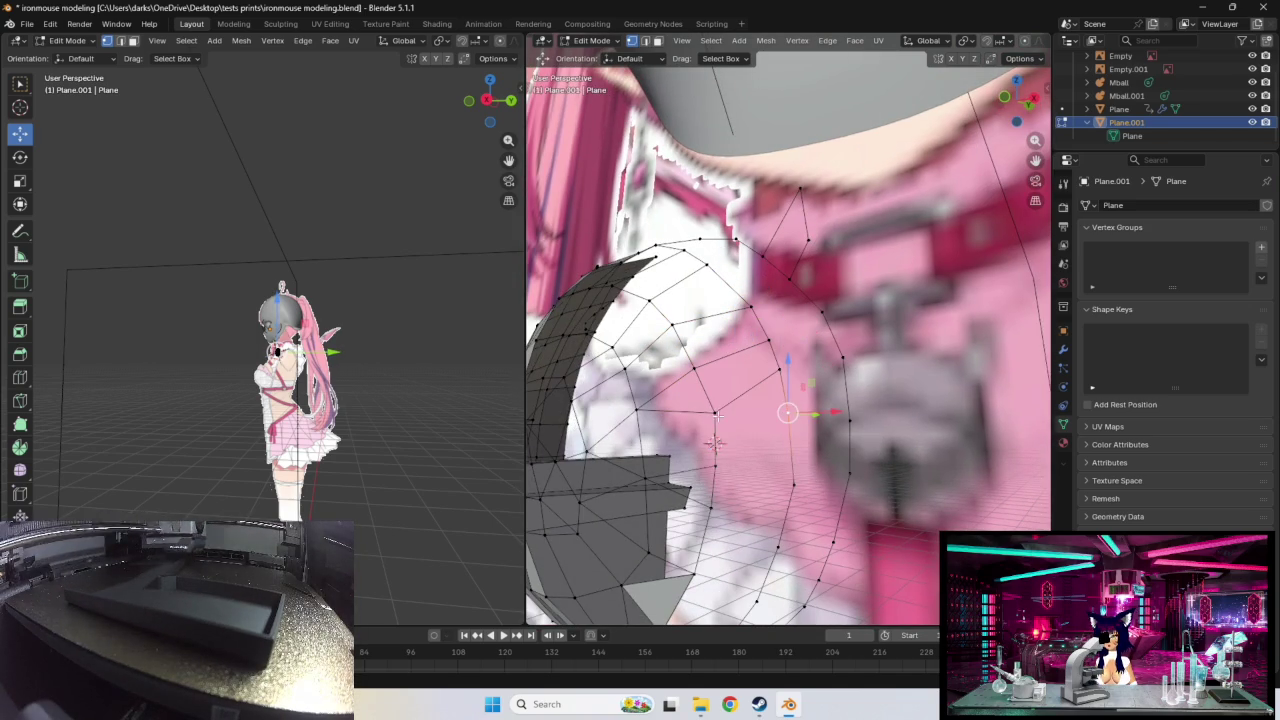
mouse_move(787, 413)
middle_mouse_down()
mouse_move(780, 430)
mouse_move(822, 385)
middle_mouse_up()
left_click(826, 382)
left_click(740, 358)
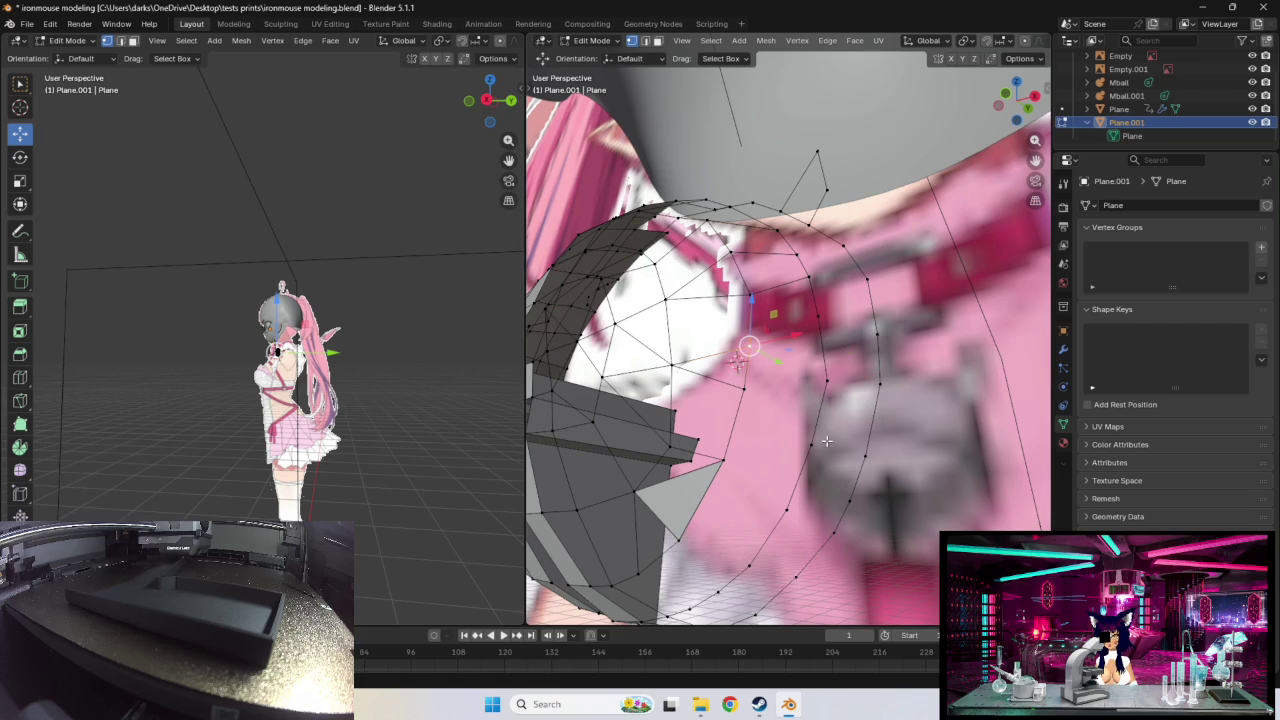
left_click(827, 384, "shift")
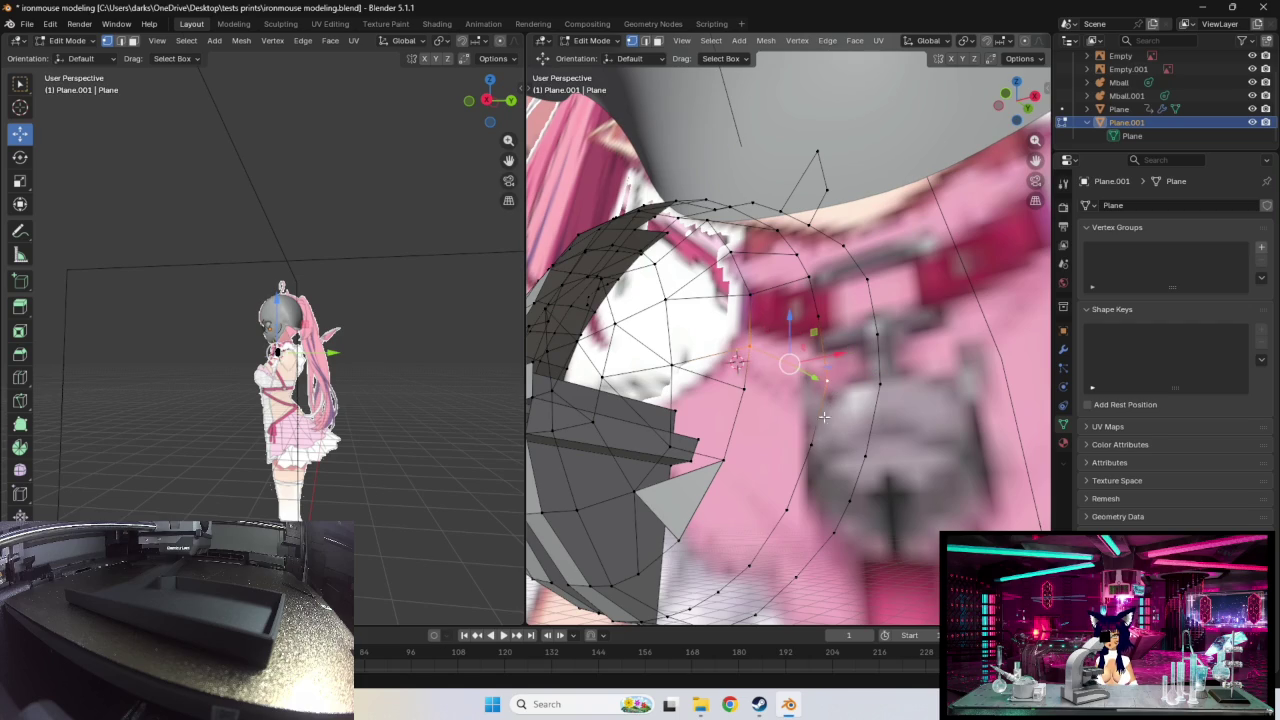
middle_click_drag(834, 421, 793, 426)
Step: Select vertex pairs on the chest outline, collar and lower curved loop
left_click(774, 391)
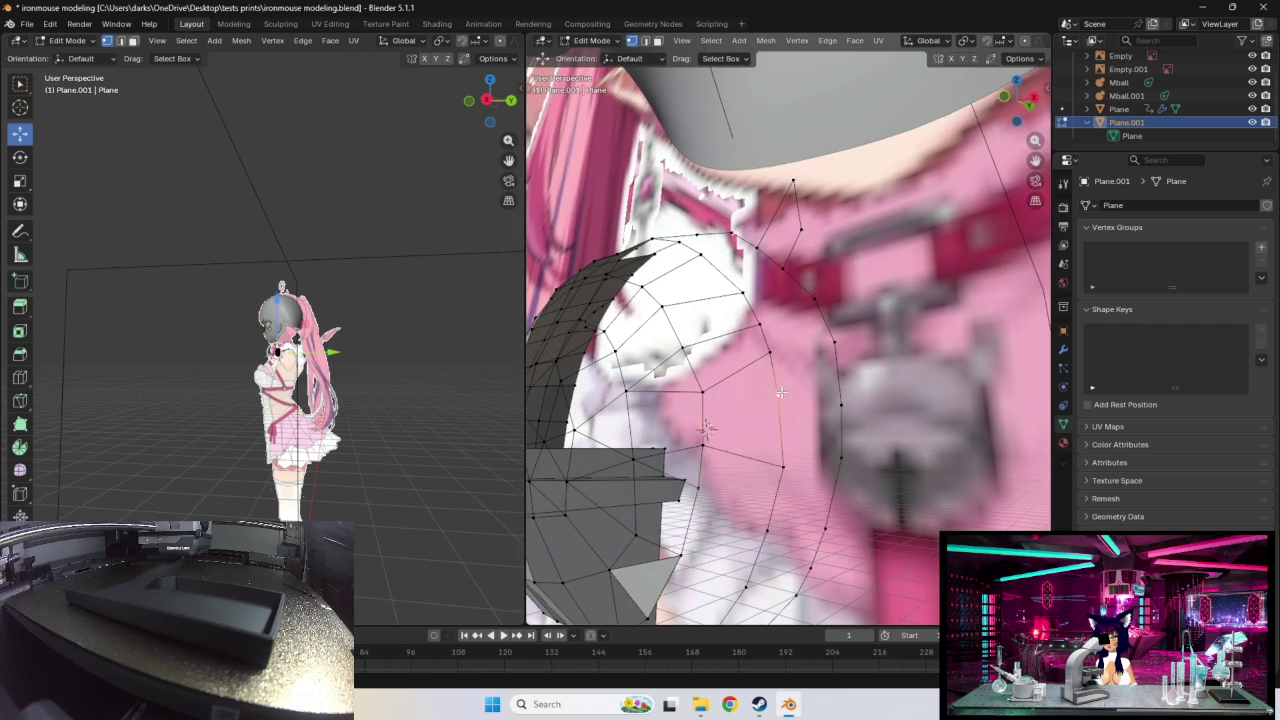
left_click(722, 450)
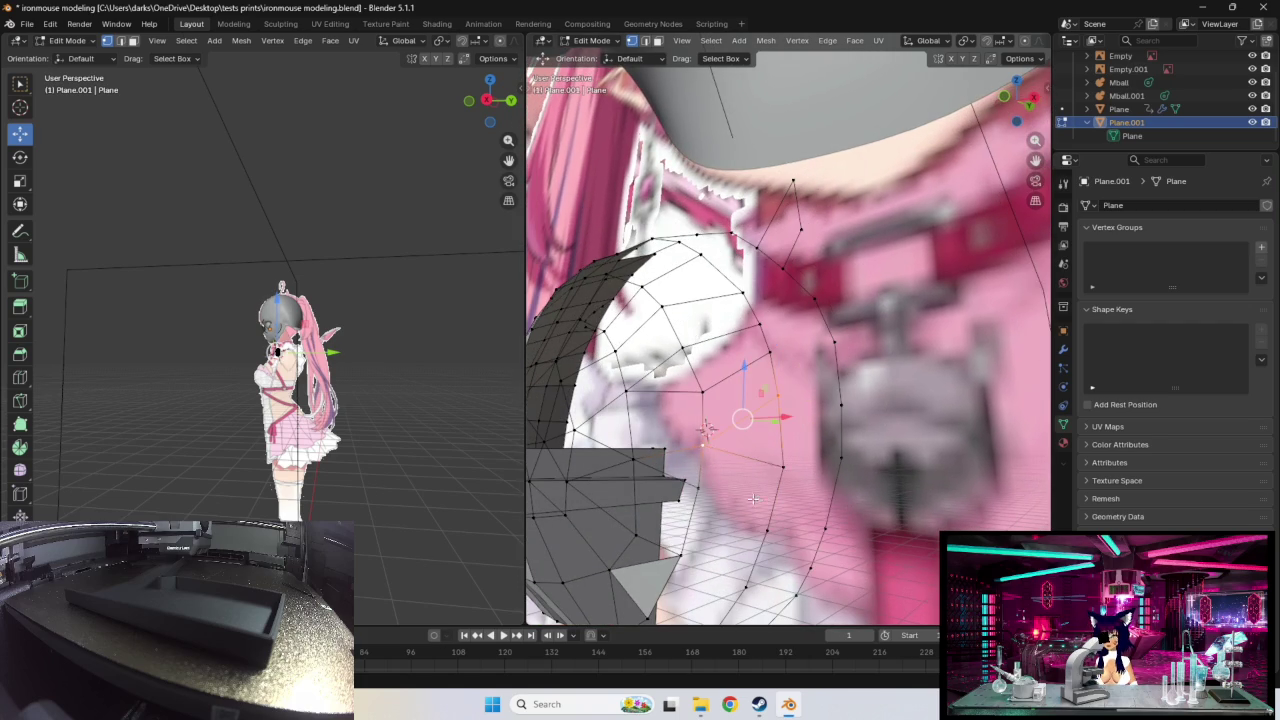
middle_click_drag(754, 500, 804, 433)
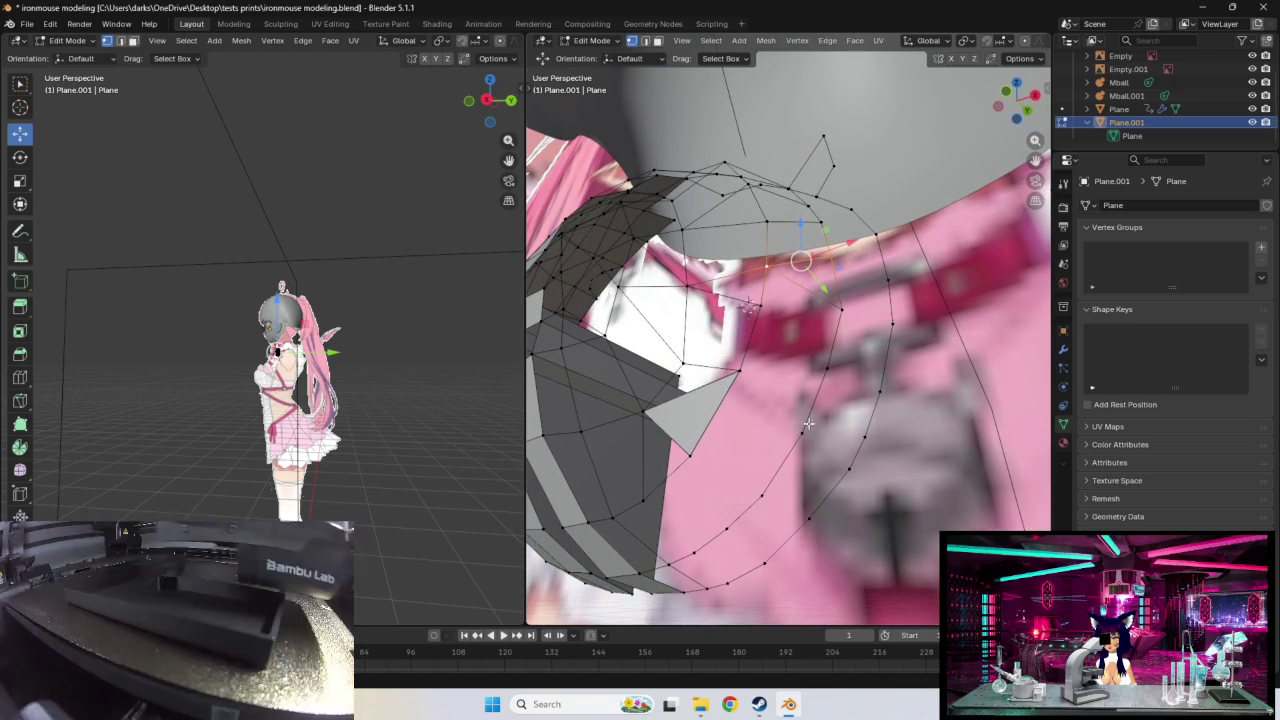
left_click(811, 350)
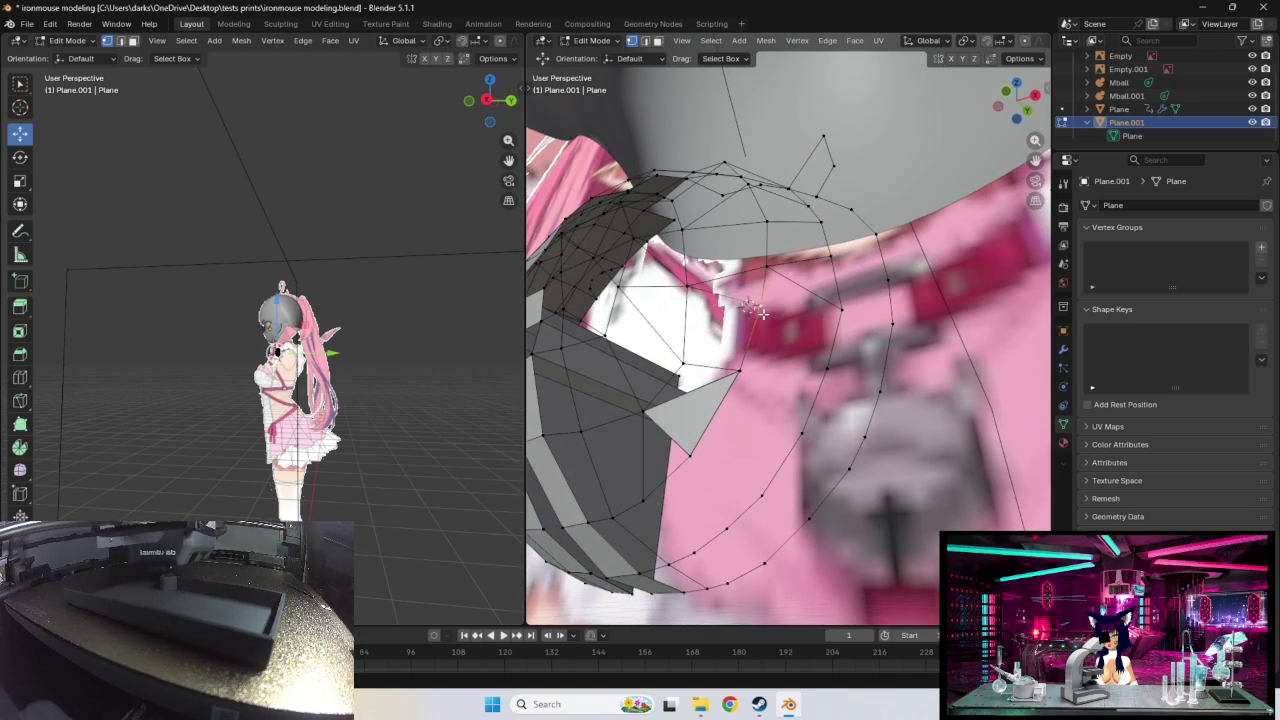
left_click(826, 366, "shift")
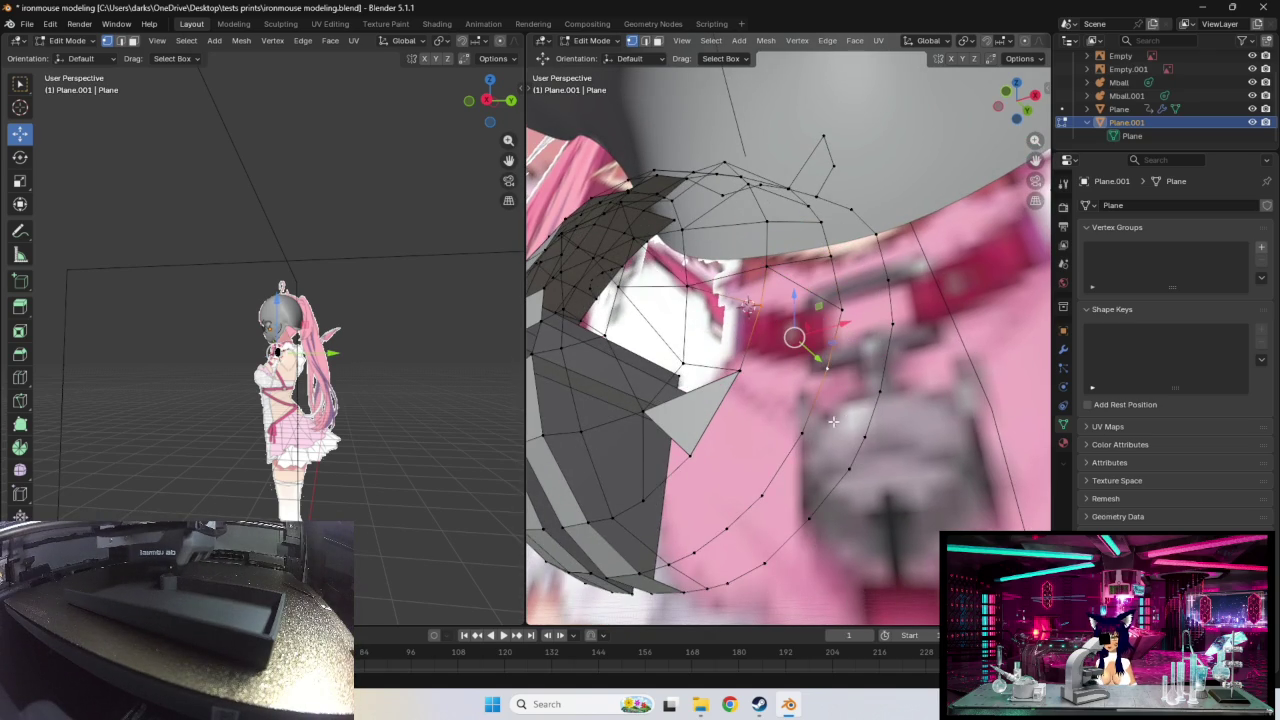
left_click(805, 432)
left_click(736, 367, "shift")
left_click(755, 496)
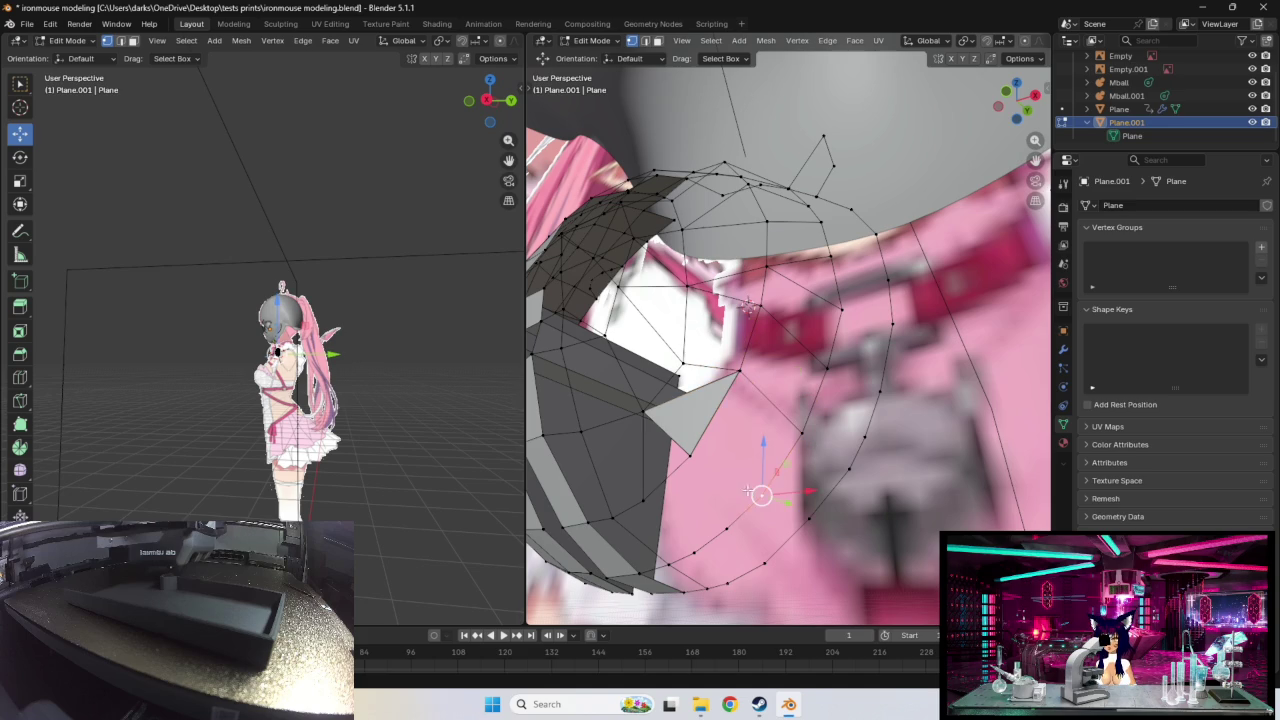
left_click(692, 457, "shift")
Step: Fill a triangular face from the rim to the dome's top vertex and toggle see-through display
middle_click_drag(748, 441, 763, 412)
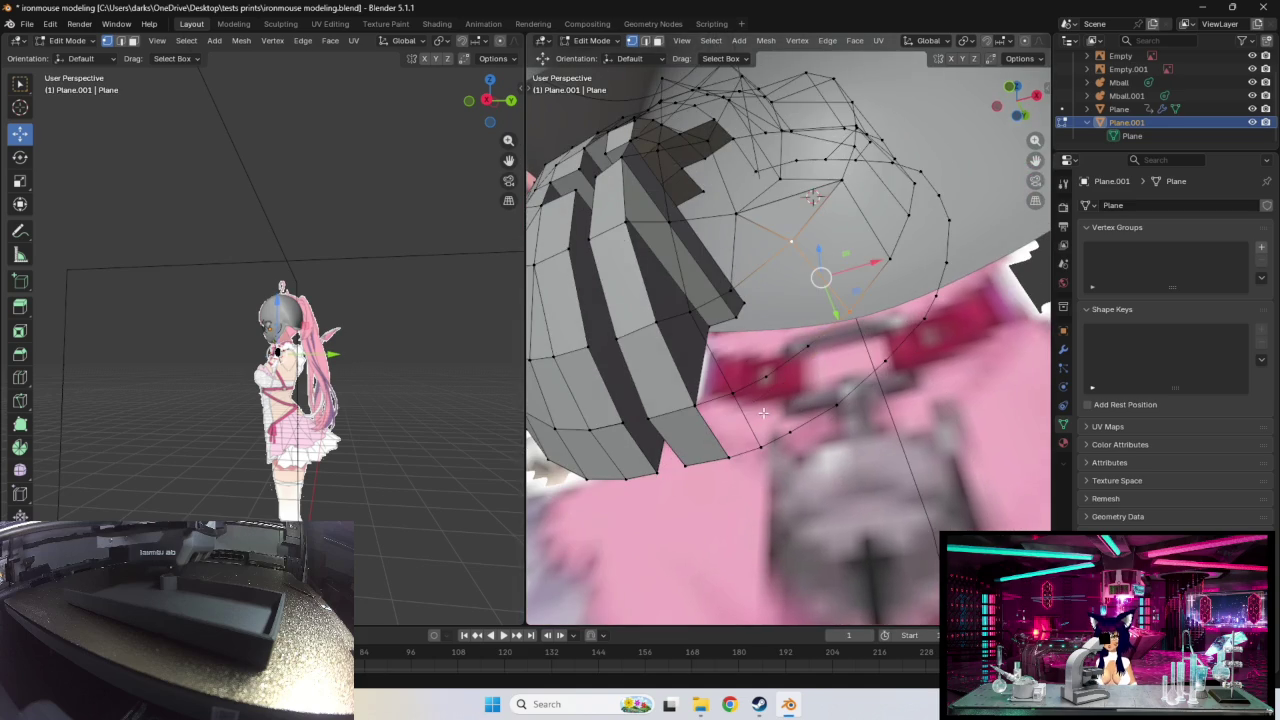
left_click(807, 347)
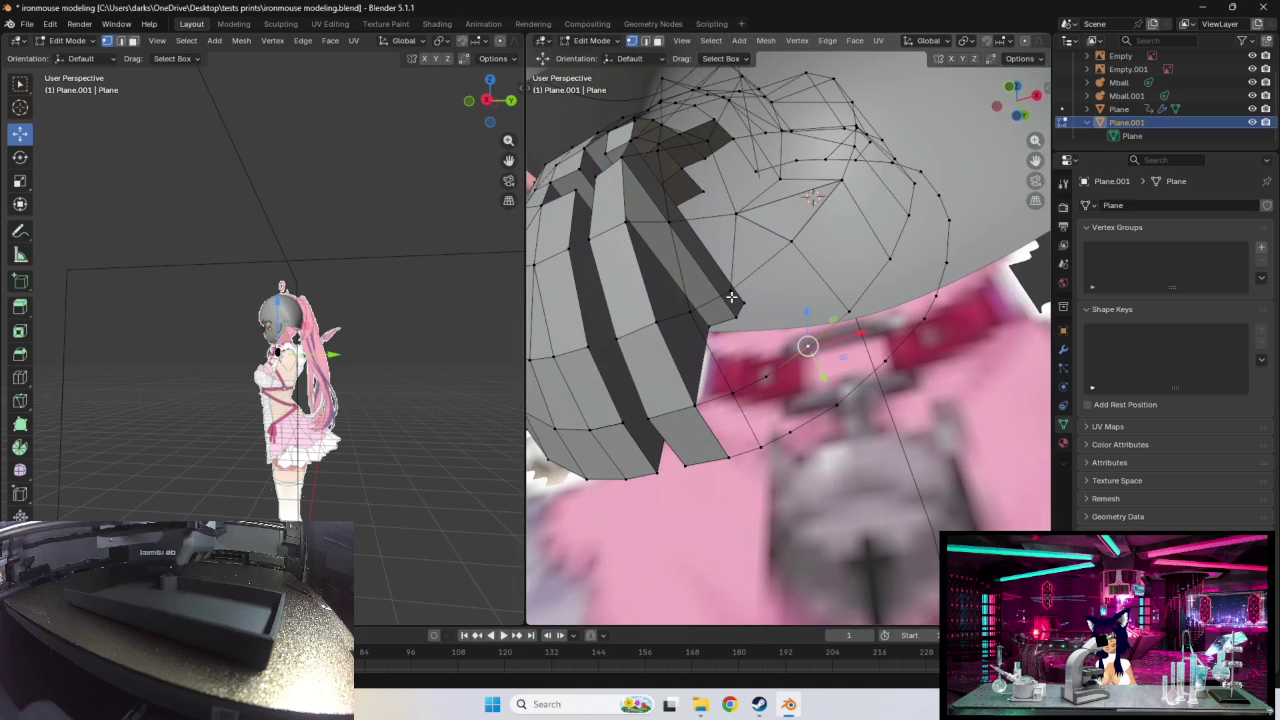
left_click(796, 247)
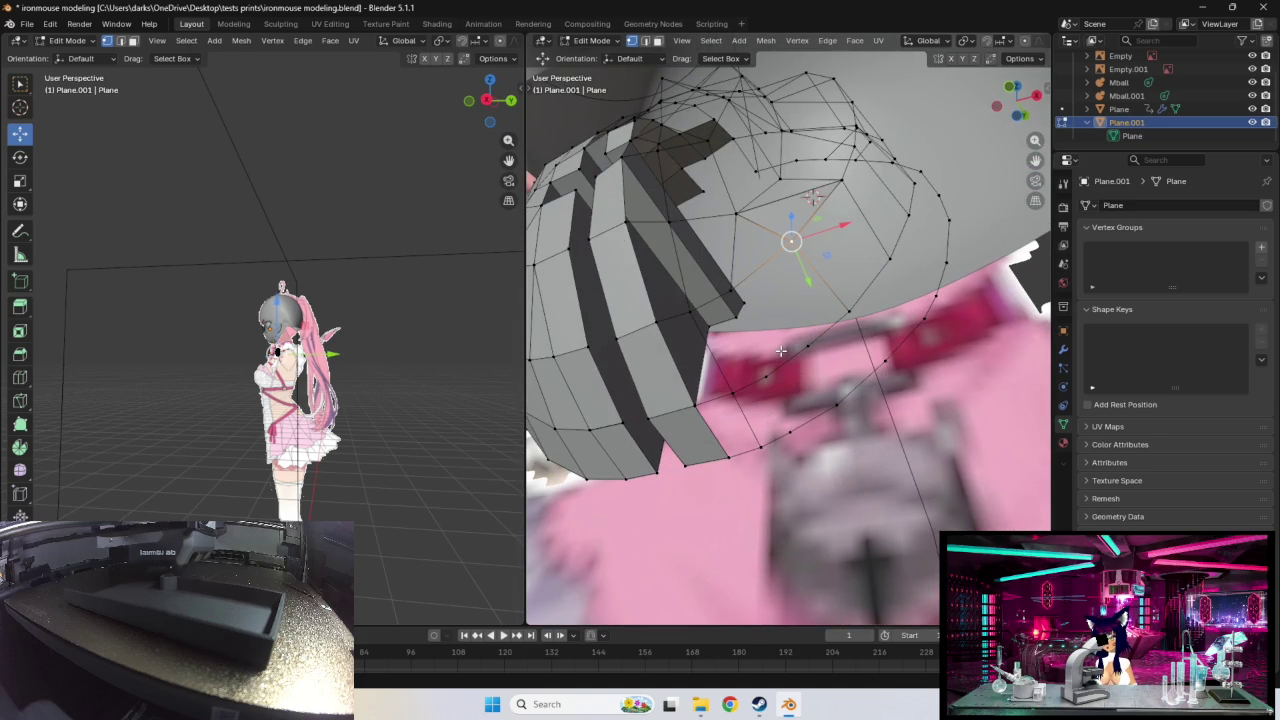
key("f")
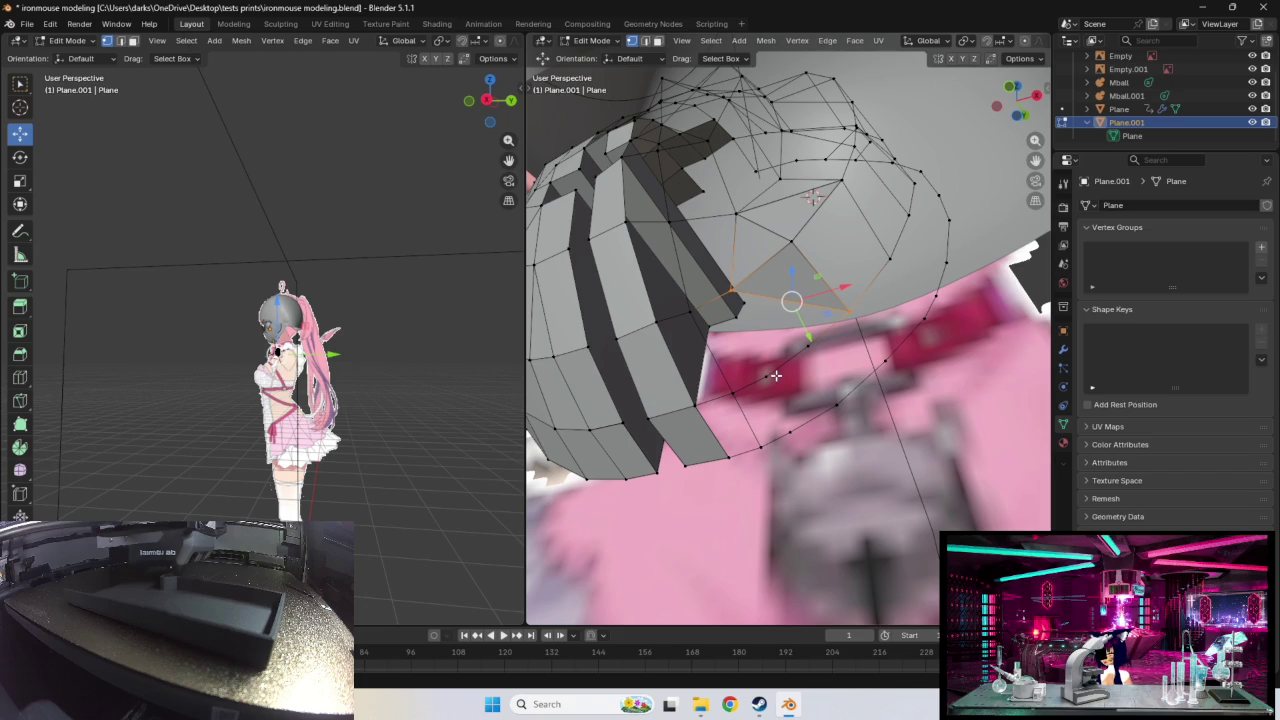
key("shift+z")
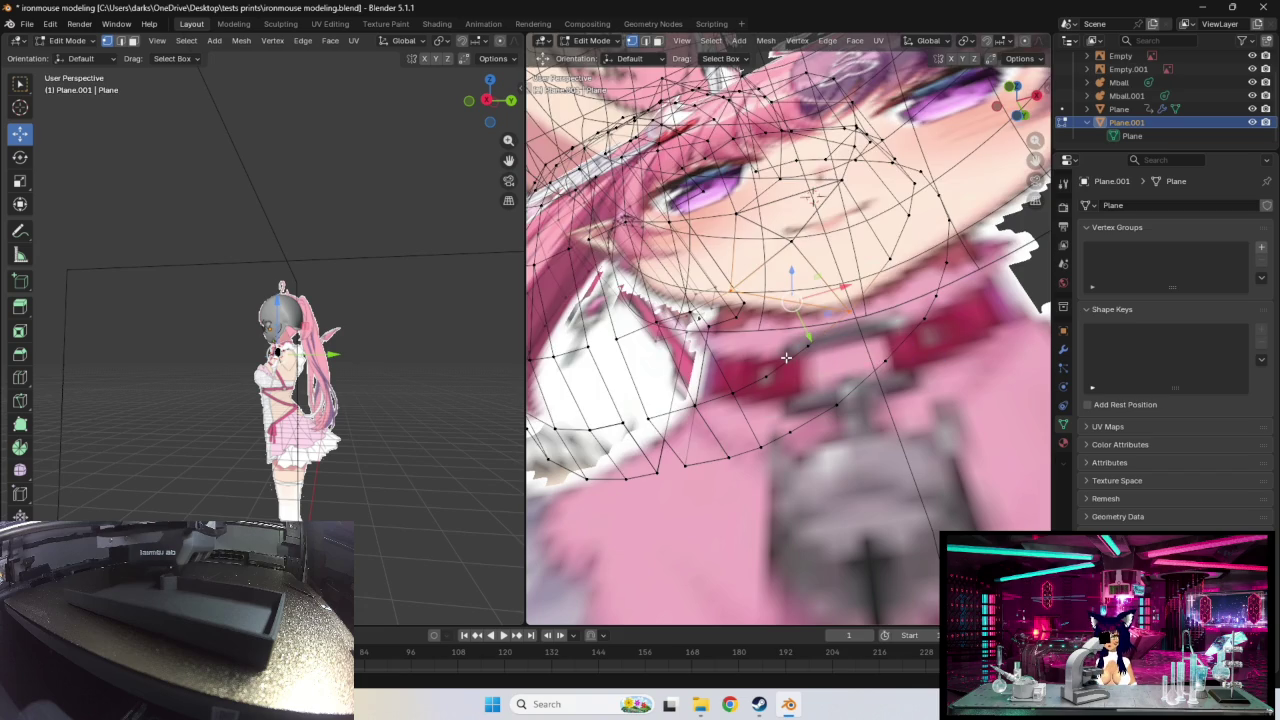
Step: Switch the viewport to solid shading and undo the unwanted triangular face
key("z")
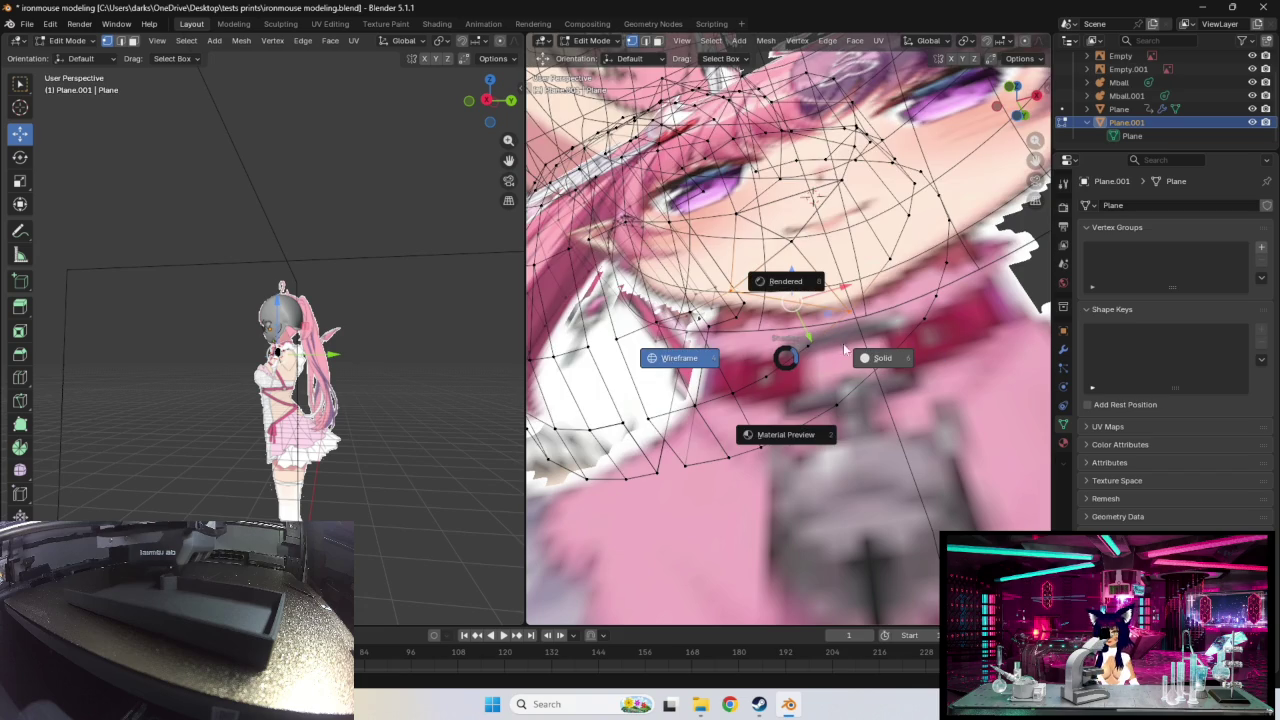
left_click(840, 352)
key("z")
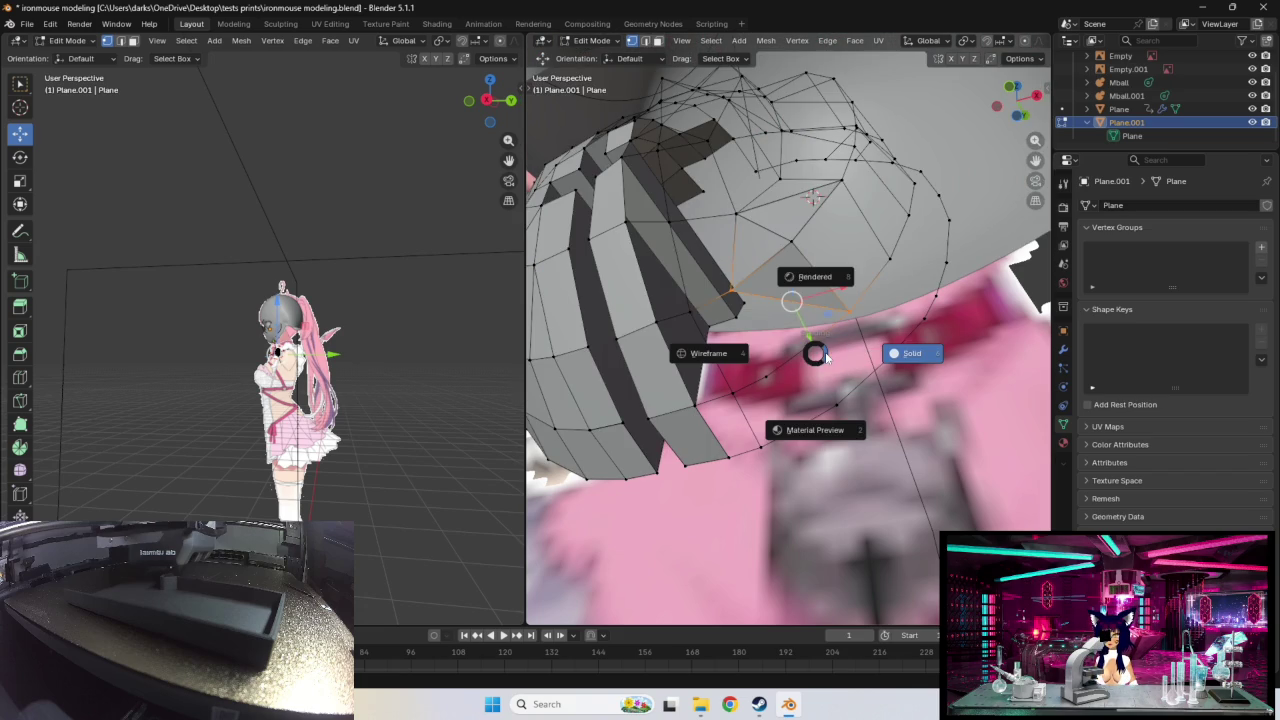
left_click(828, 363)
key("ctrl+z")
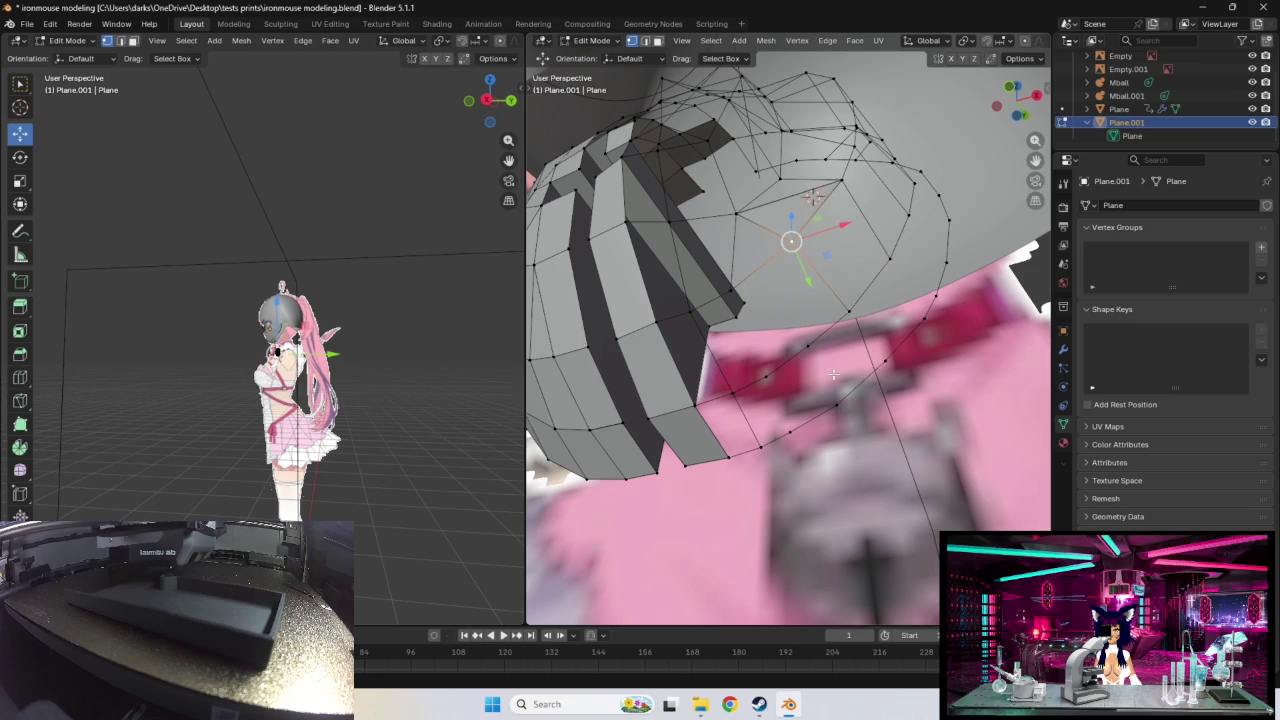
Step: Try vertex pairs on the rim, top and collar to choose where to extend
left_click(808, 345)
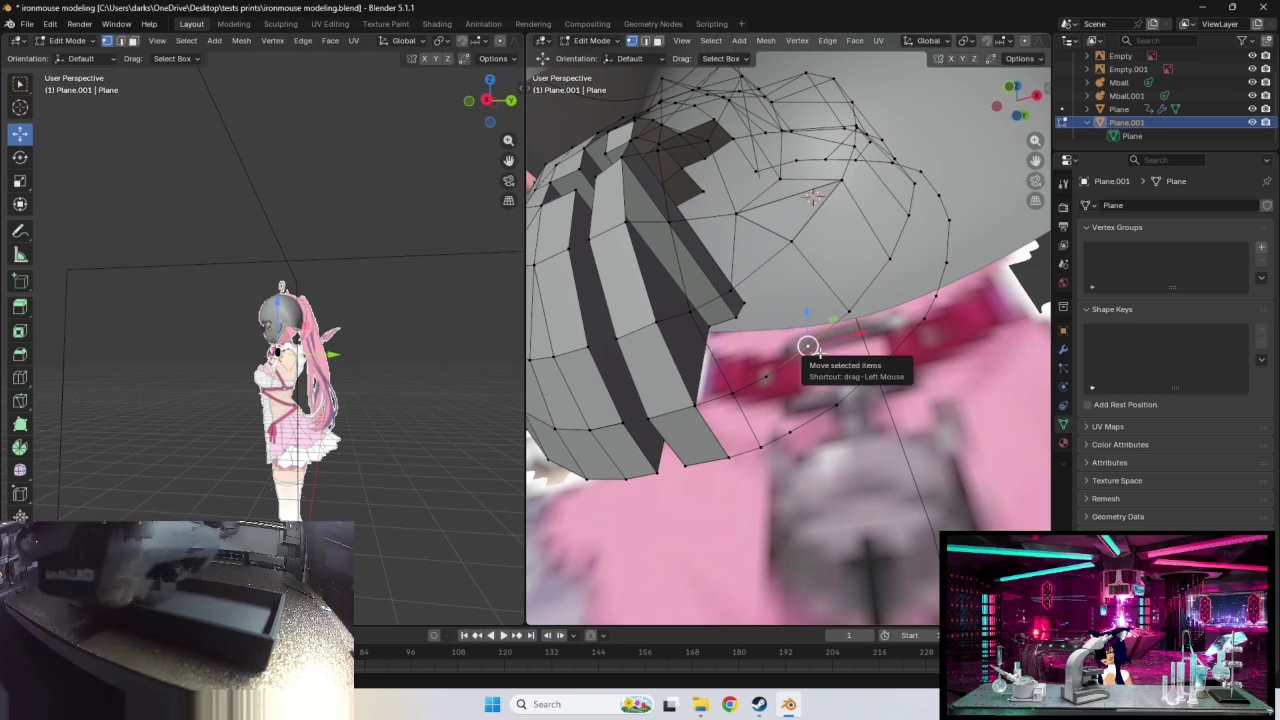
left_click(790, 241, "shift")
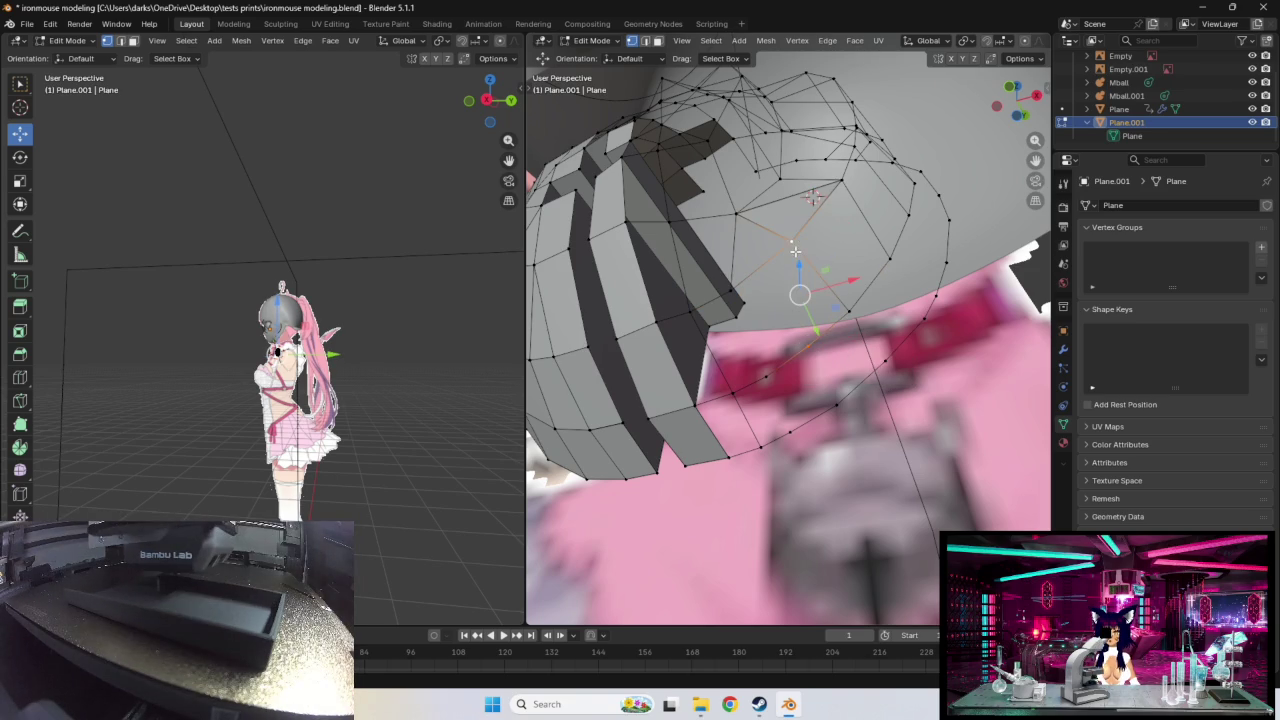
left_click(806, 345)
left_click(731, 291, "shift")
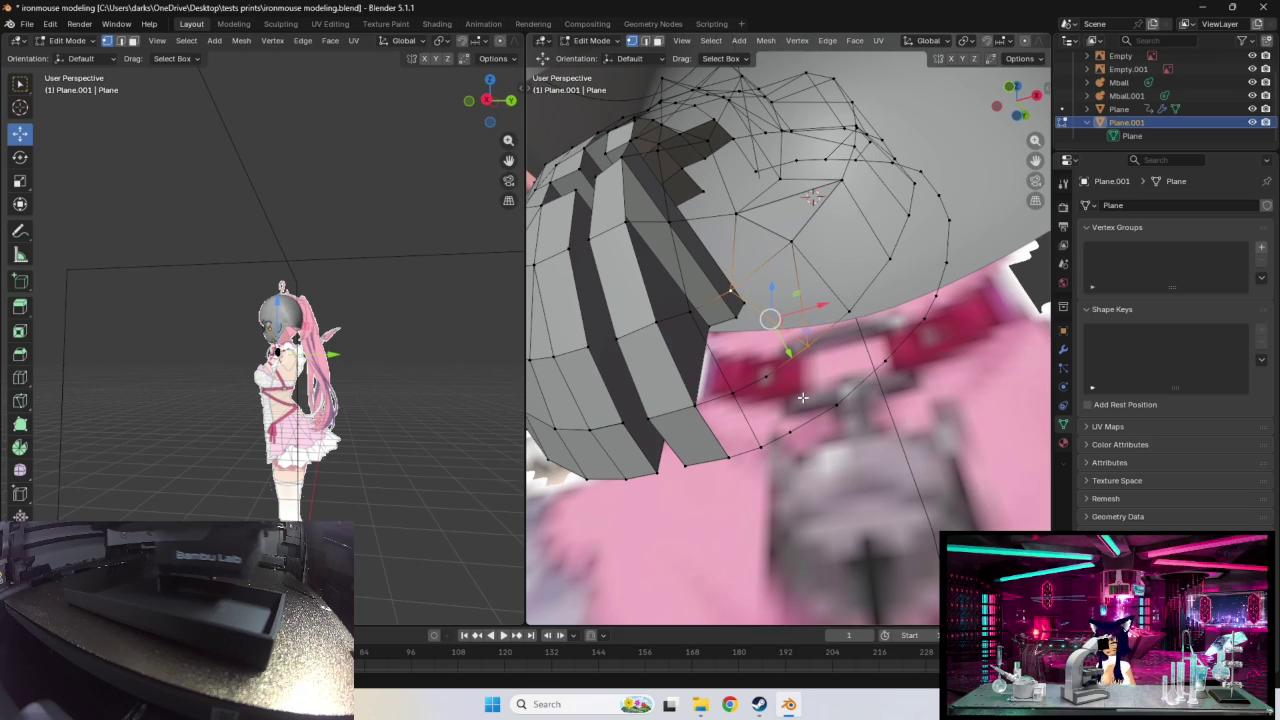
left_click(760, 384)
left_click(733, 289, "shift")
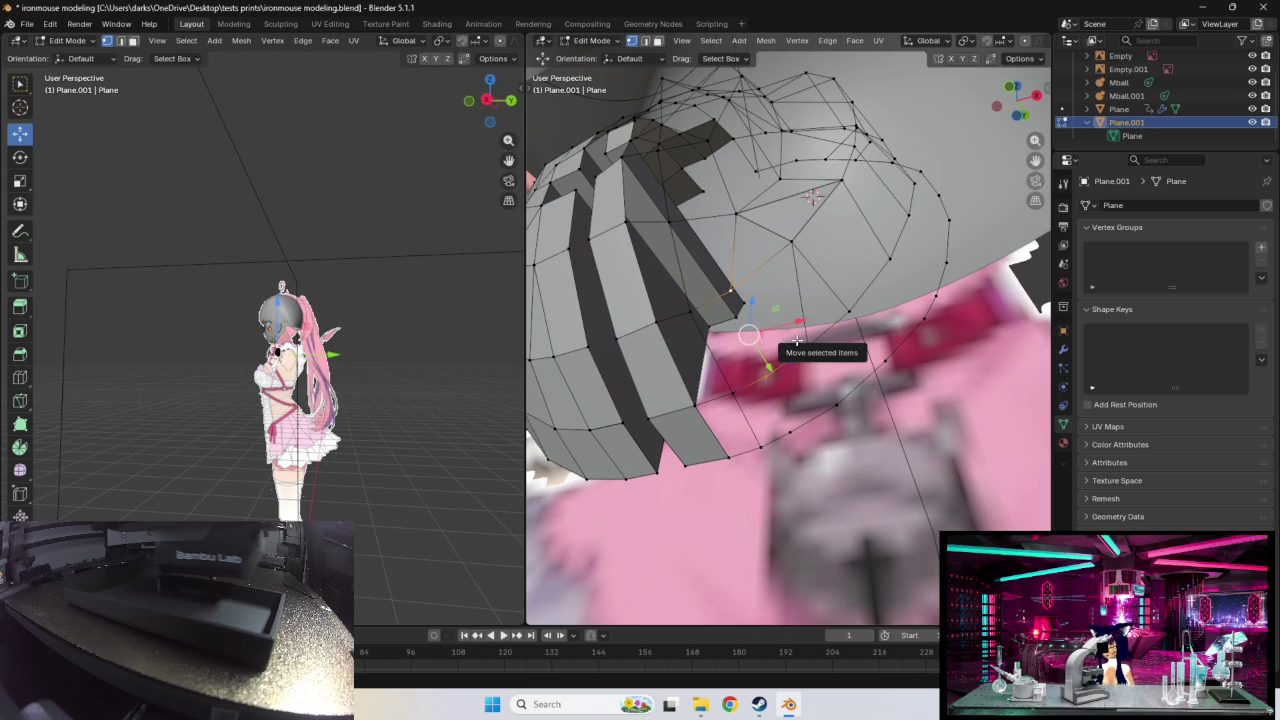
left_click(792, 387)
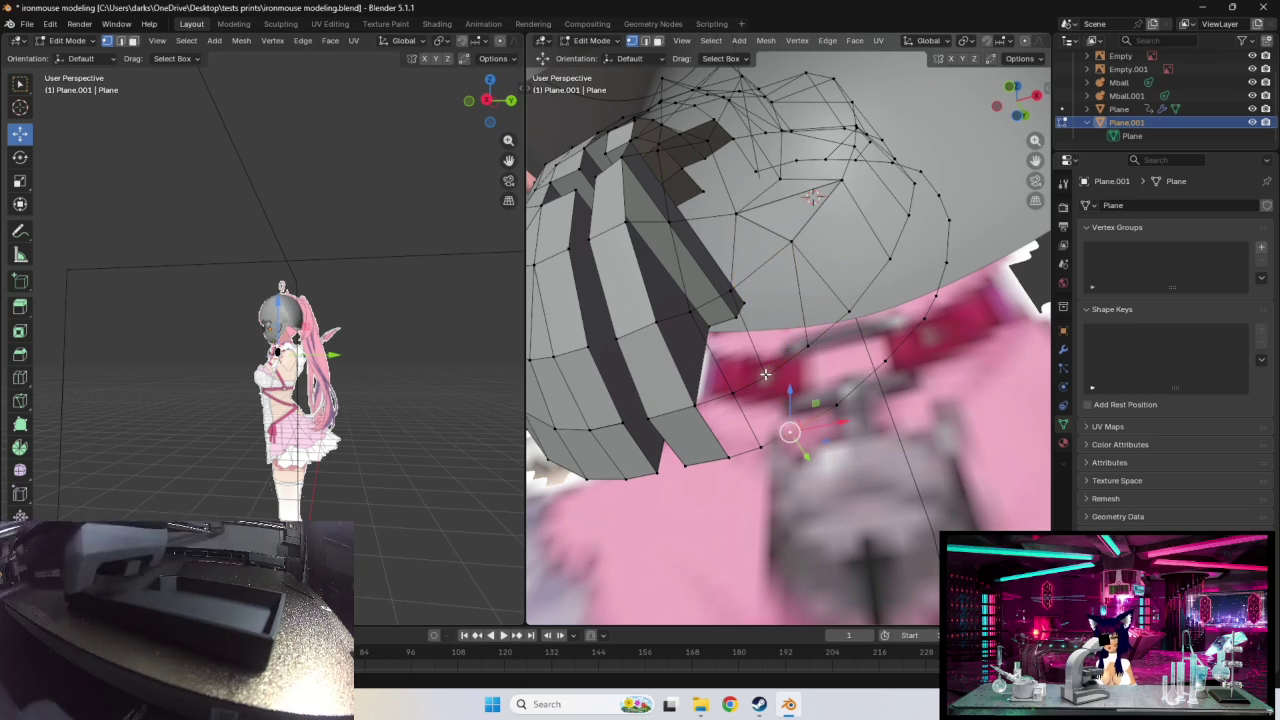
left_click(840, 408)
left_click(838, 406)
left_click(852, 318)
Step: Select vertices on the curved loop and pull one up toward the collar line
middle_click_drag(935, 343, 777, 438)
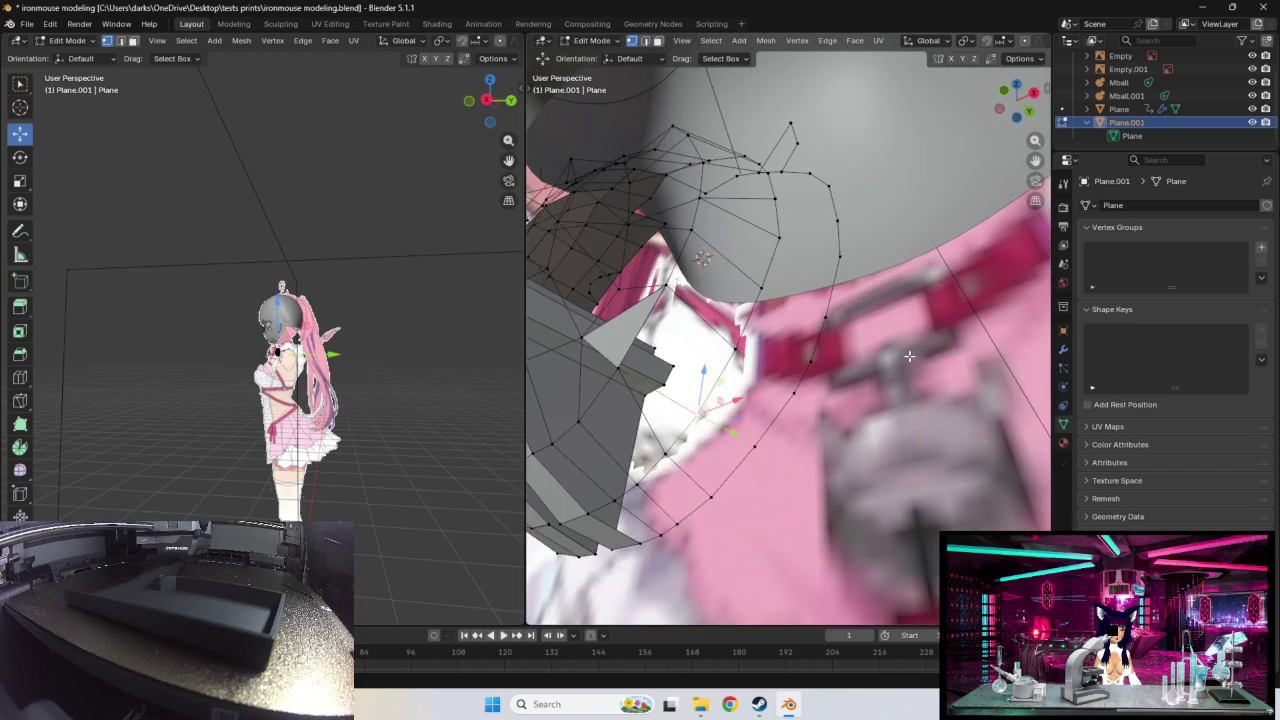
left_click(749, 461)
left_click(786, 410)
left_click(758, 387)
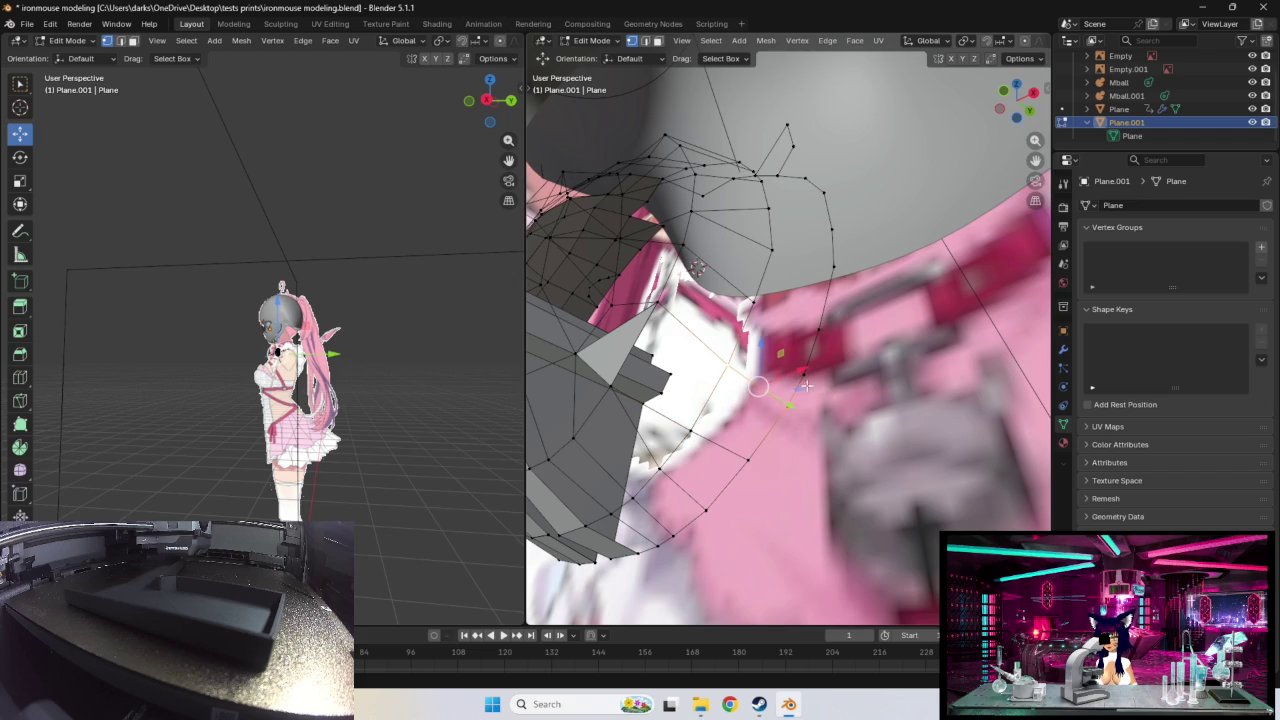
left_click(805, 373)
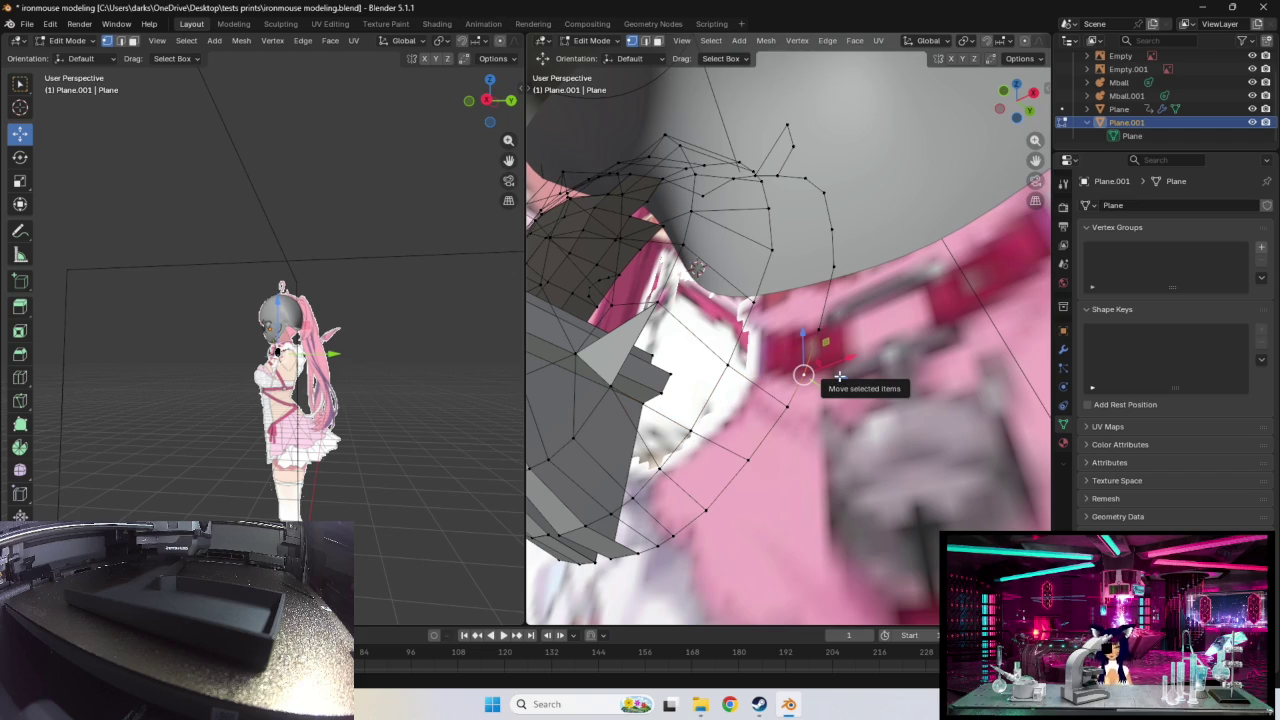
right_click(839, 375)
left_click(832, 376)
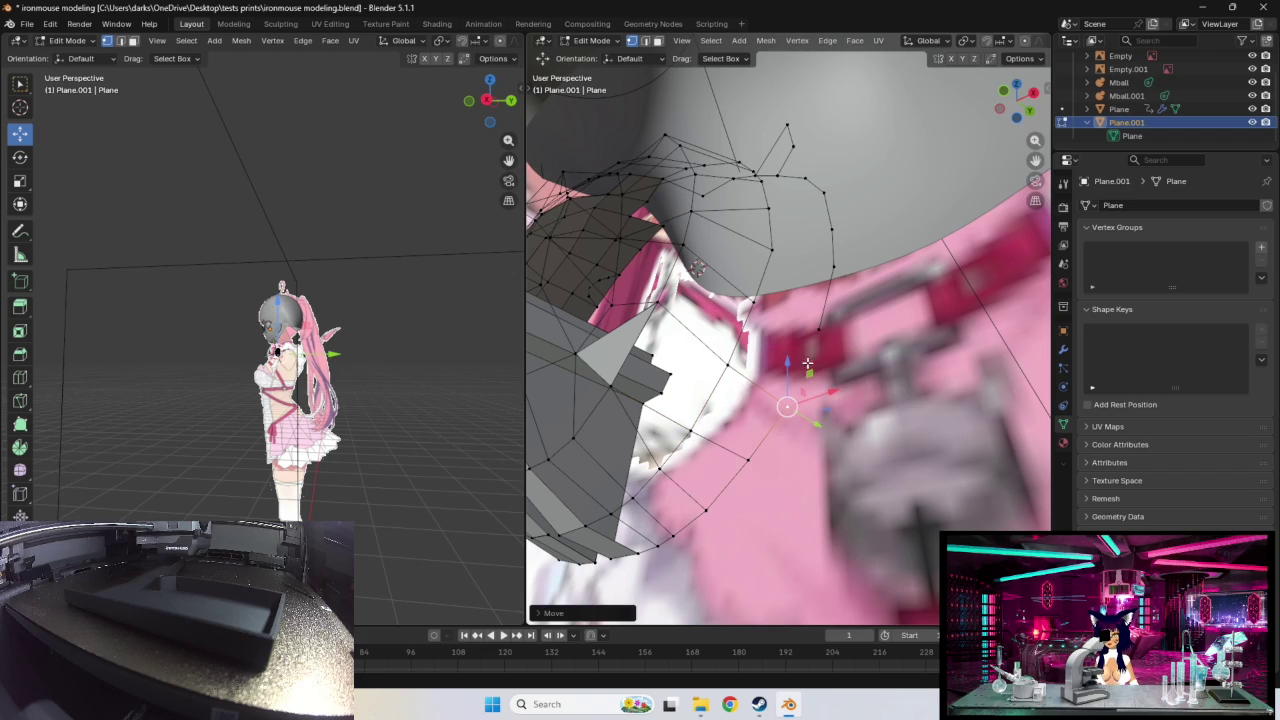
left_click(818, 335)
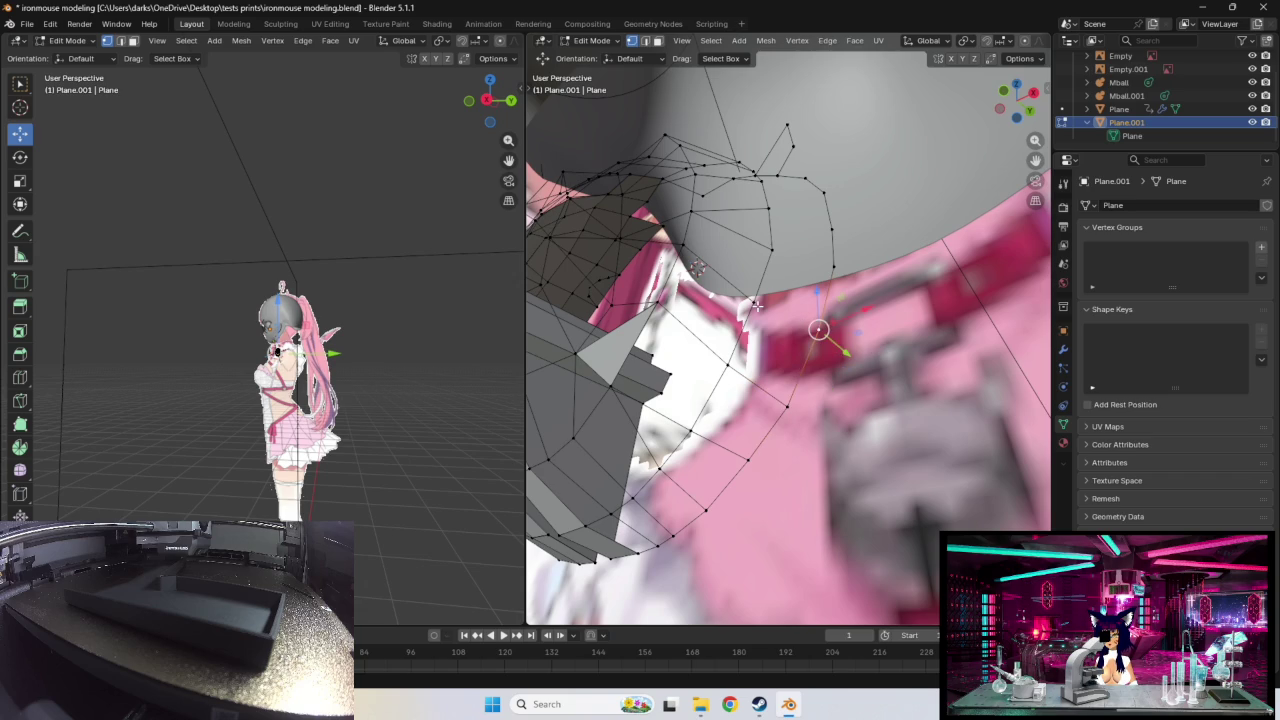
left_click_drag(818, 331, 787, 316)
Step: Raise two selected vertices along the chest, then undo a stray selection
middle_click_drag(863, 331, 771, 418)
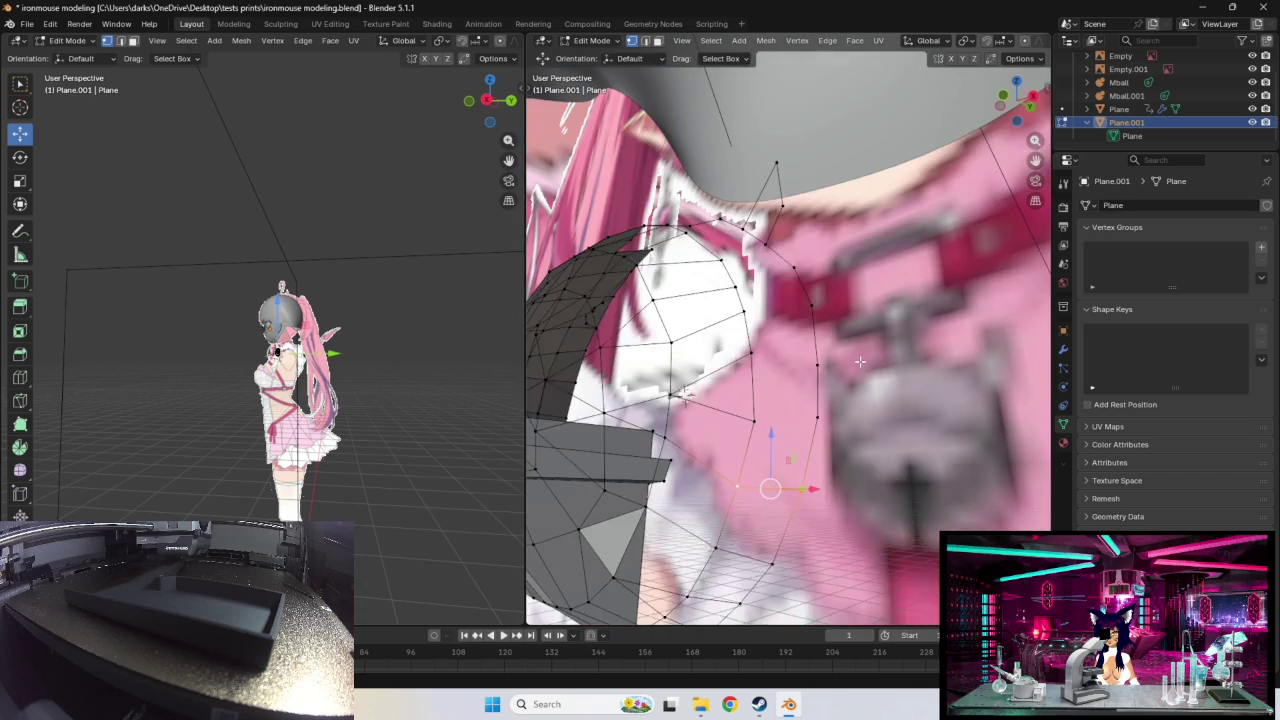
left_click(755, 426, "shift")
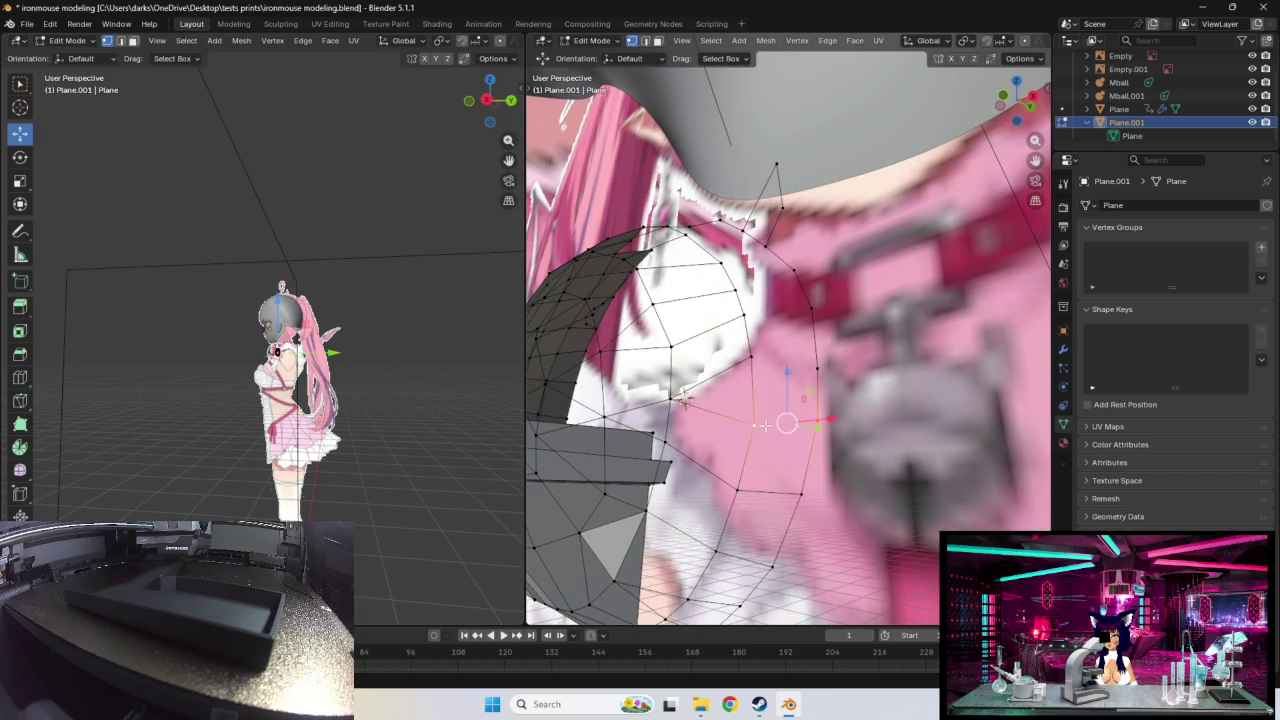
mouse_move(817, 370)
left_mouse_down()
mouse_move(813, 320)
mouse_move(748, 314)
left_mouse_up()
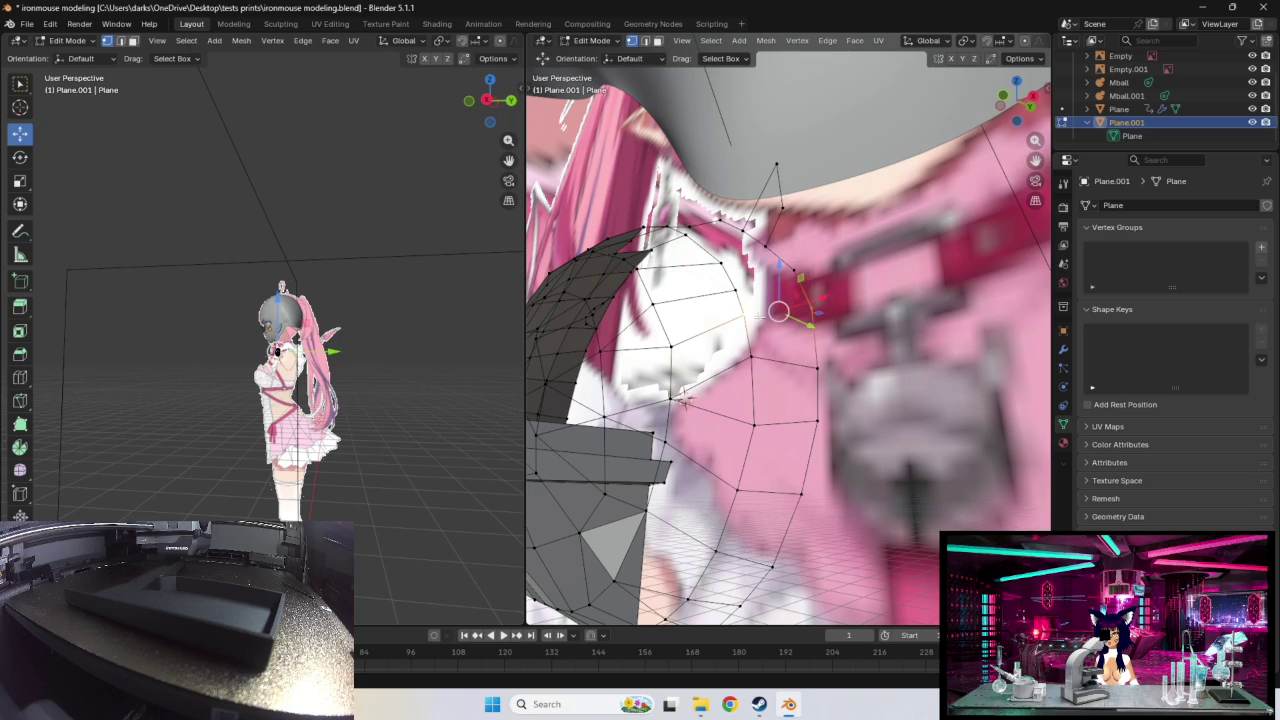
middle_click_drag(805, 325, 825, 385)
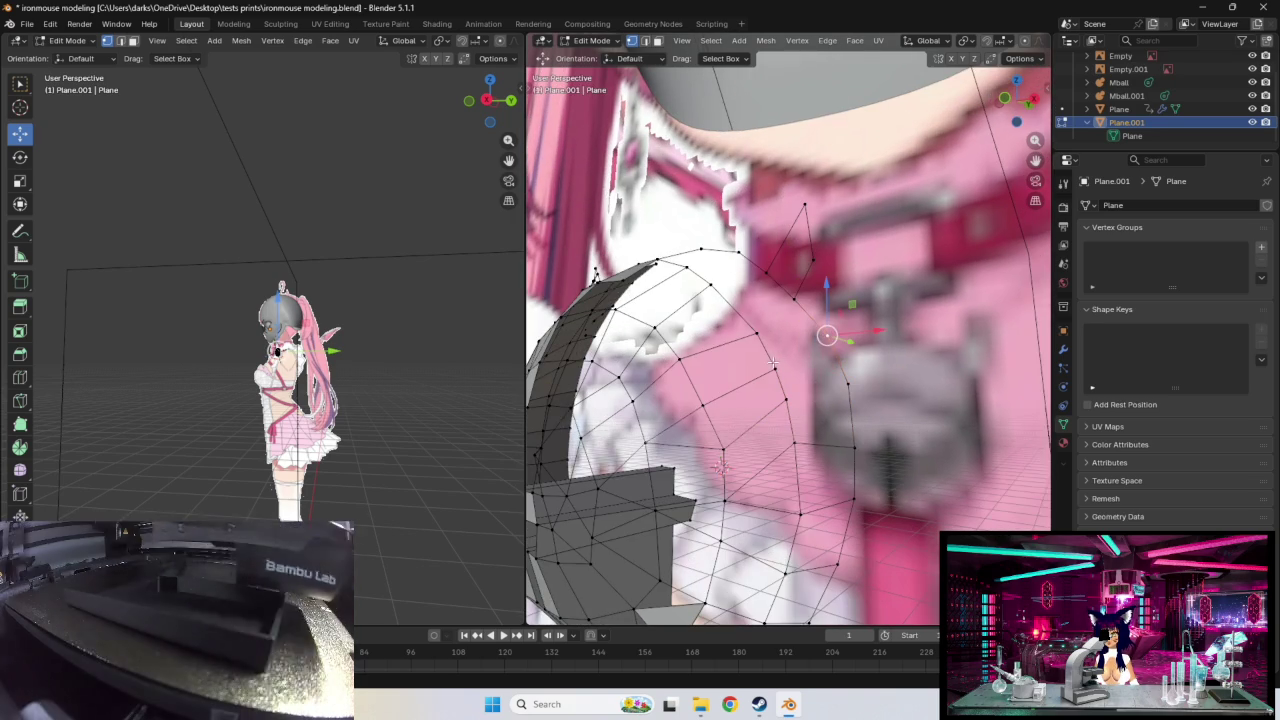
left_click(822, 386)
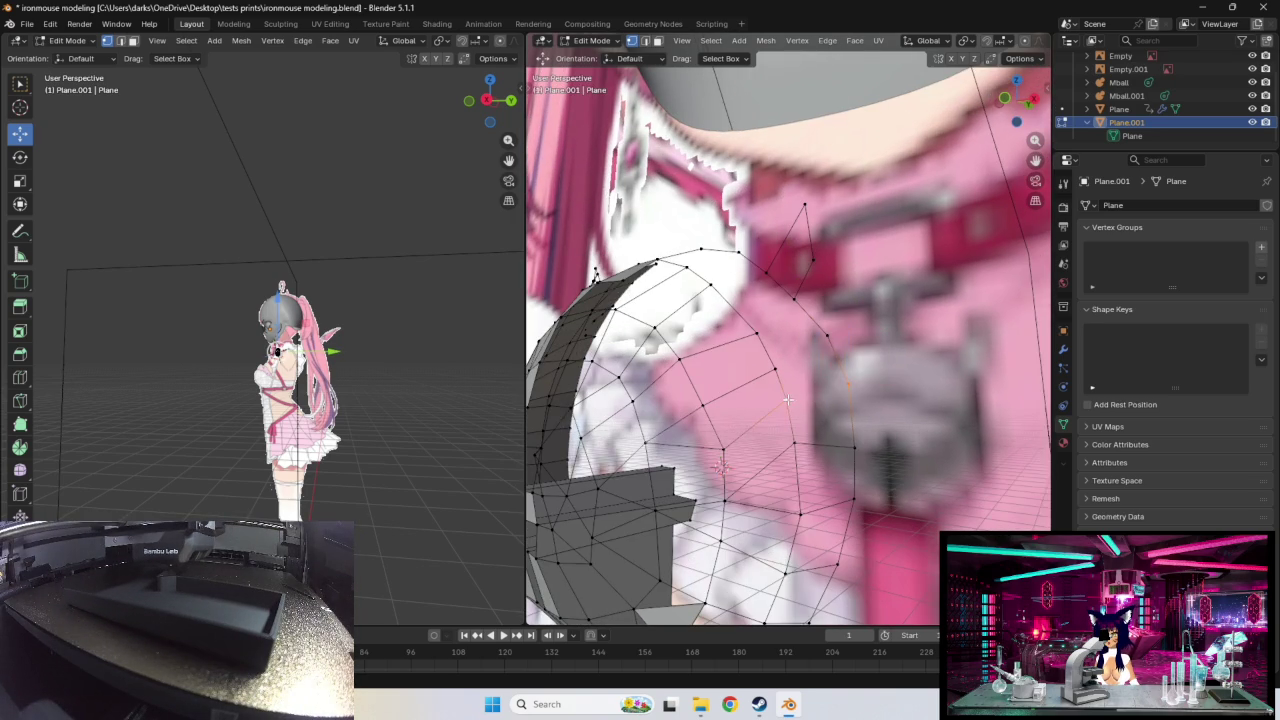
key("ctrl+z")
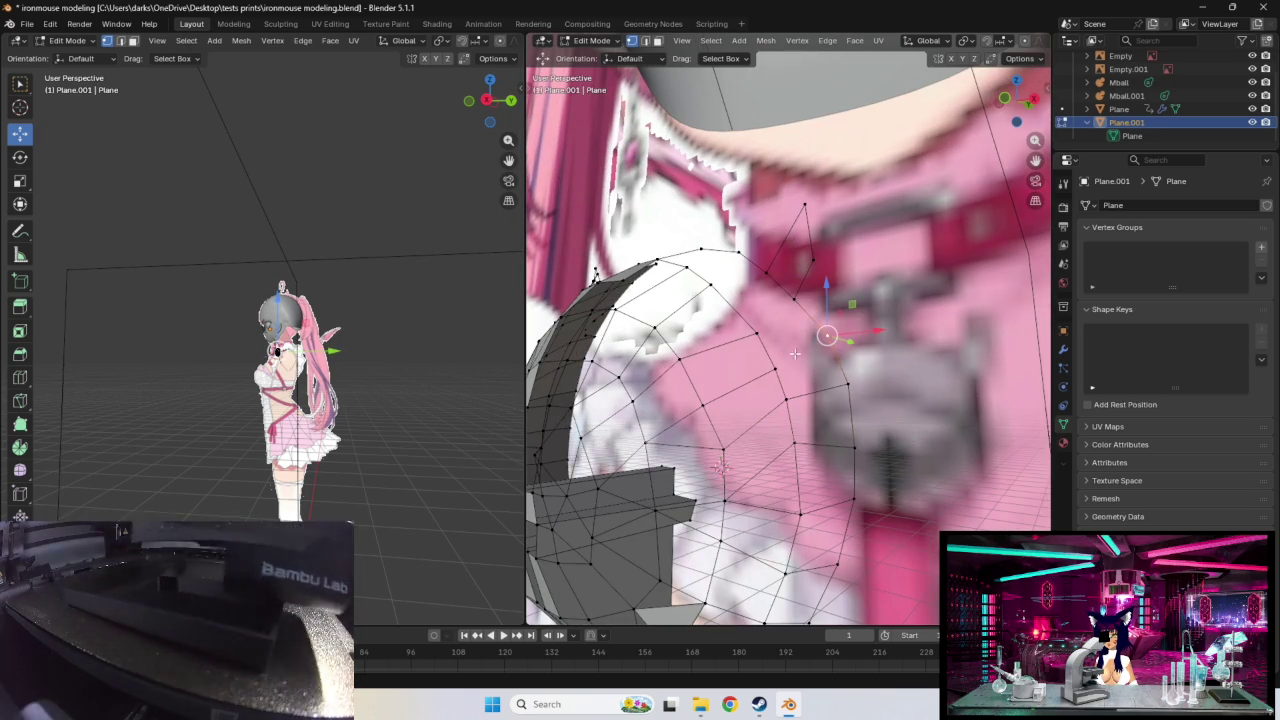
Step: Select chest-curve vertices near the collar and zoom out to see the whole mesh
left_click(777, 370)
left_click(753, 333)
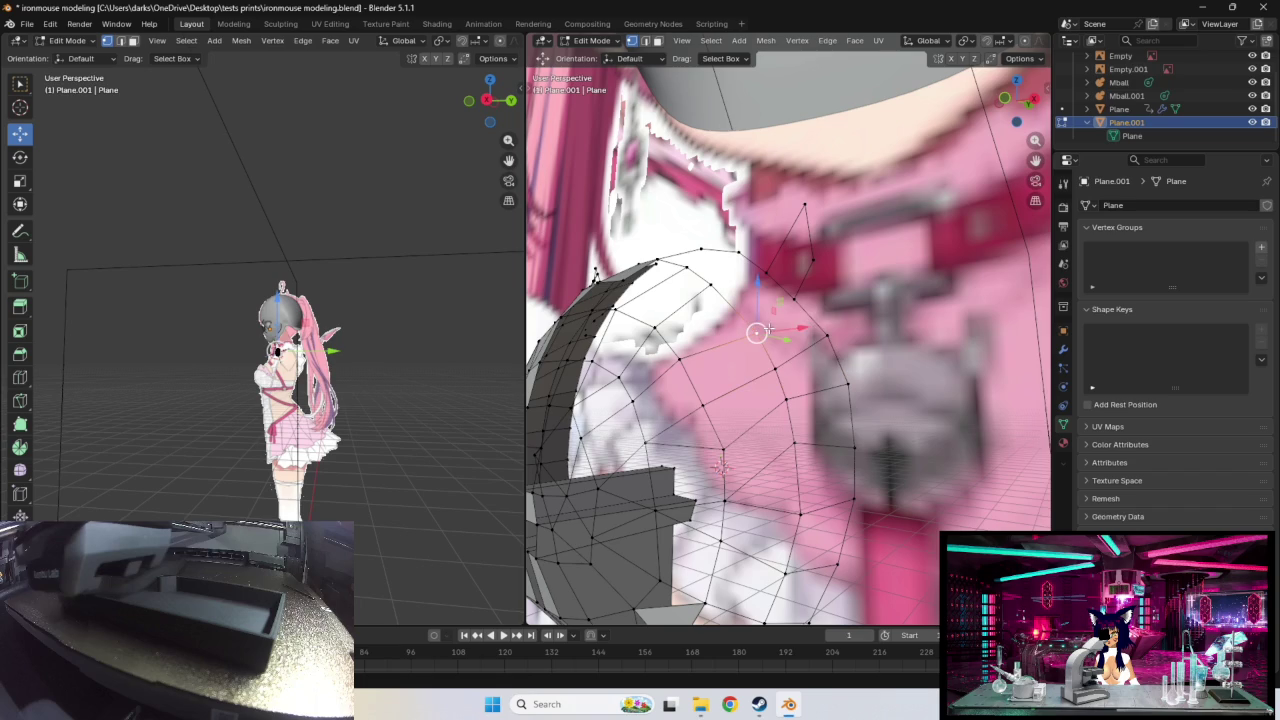
left_click(796, 302, "shift")
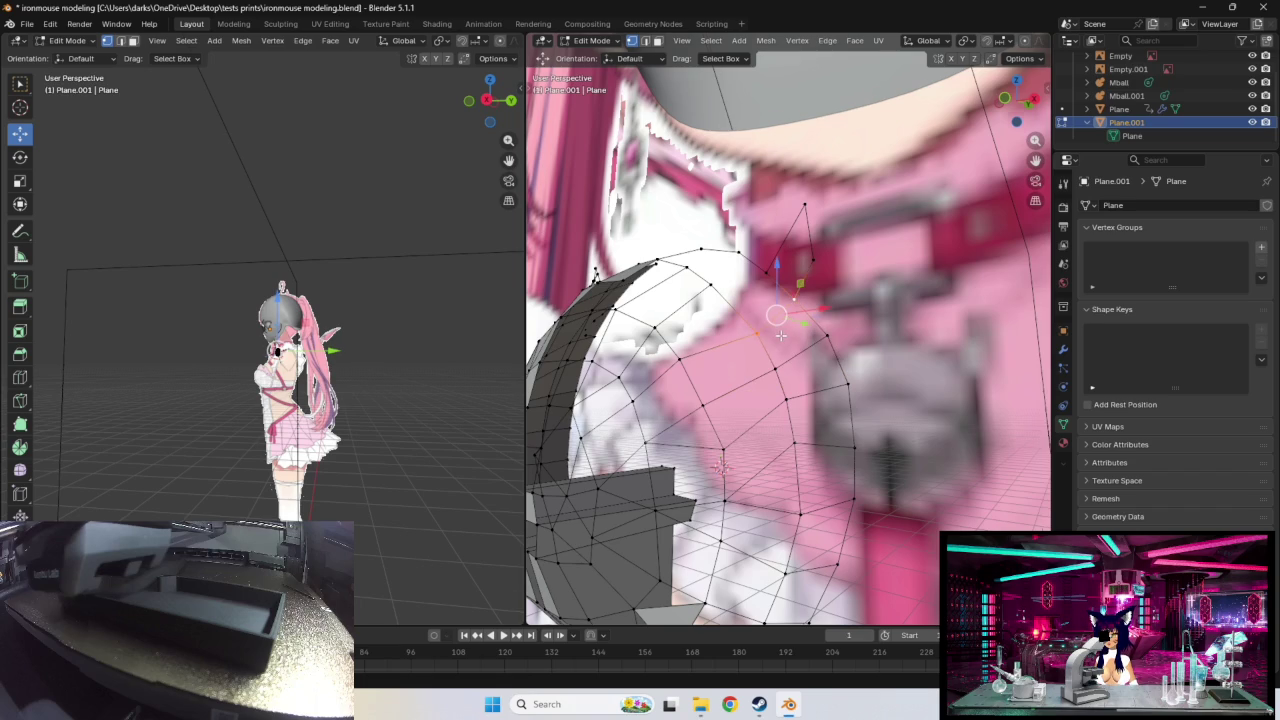
middle_click_drag(779, 335, 830, 330)
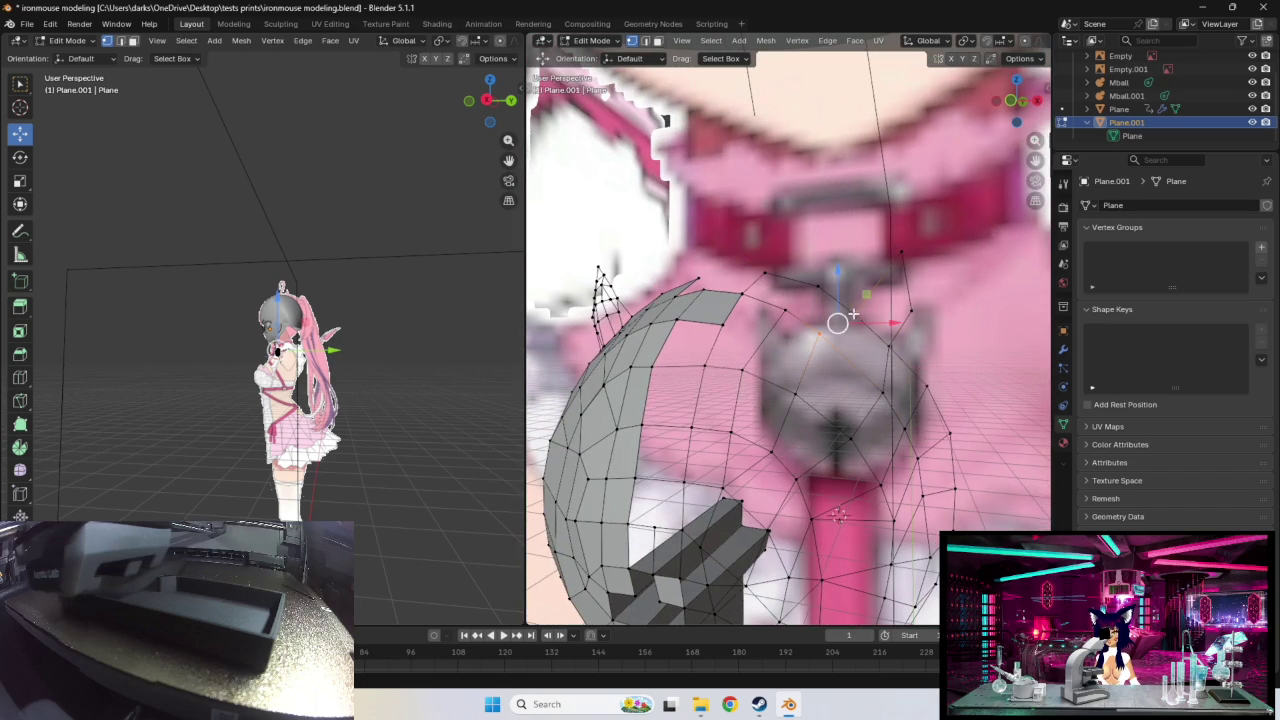
left_click(821, 289)
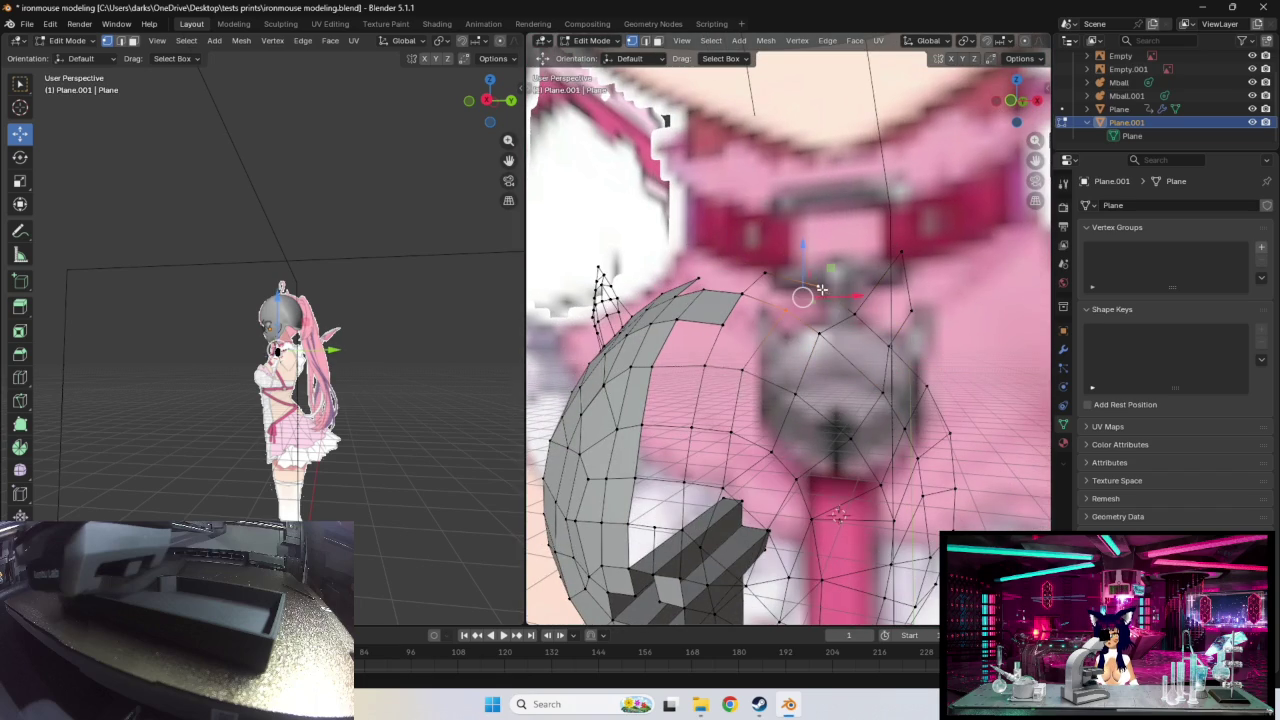
middle_click_drag(837, 323, 858, 365)
scroll(858, 365, "down", 2)
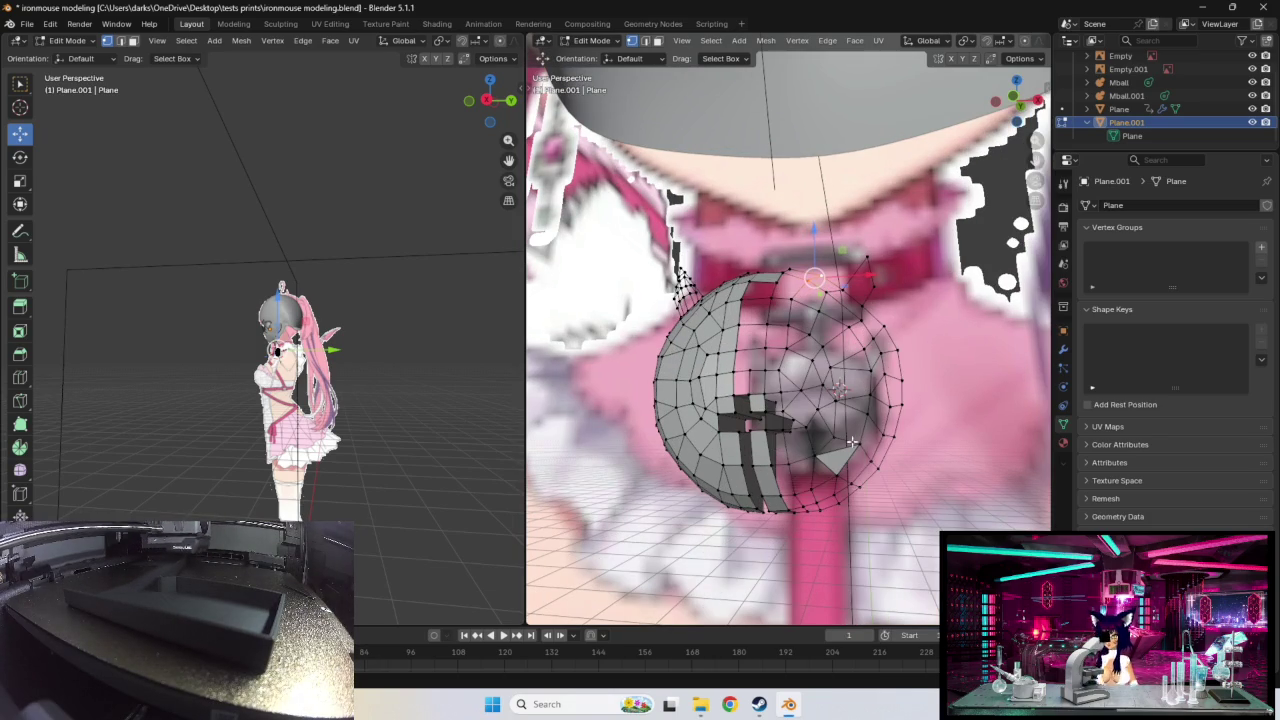
Step: Box-select the front-half and right-side vertices and turn off see-through display
scroll(820, 509, "up", 1)
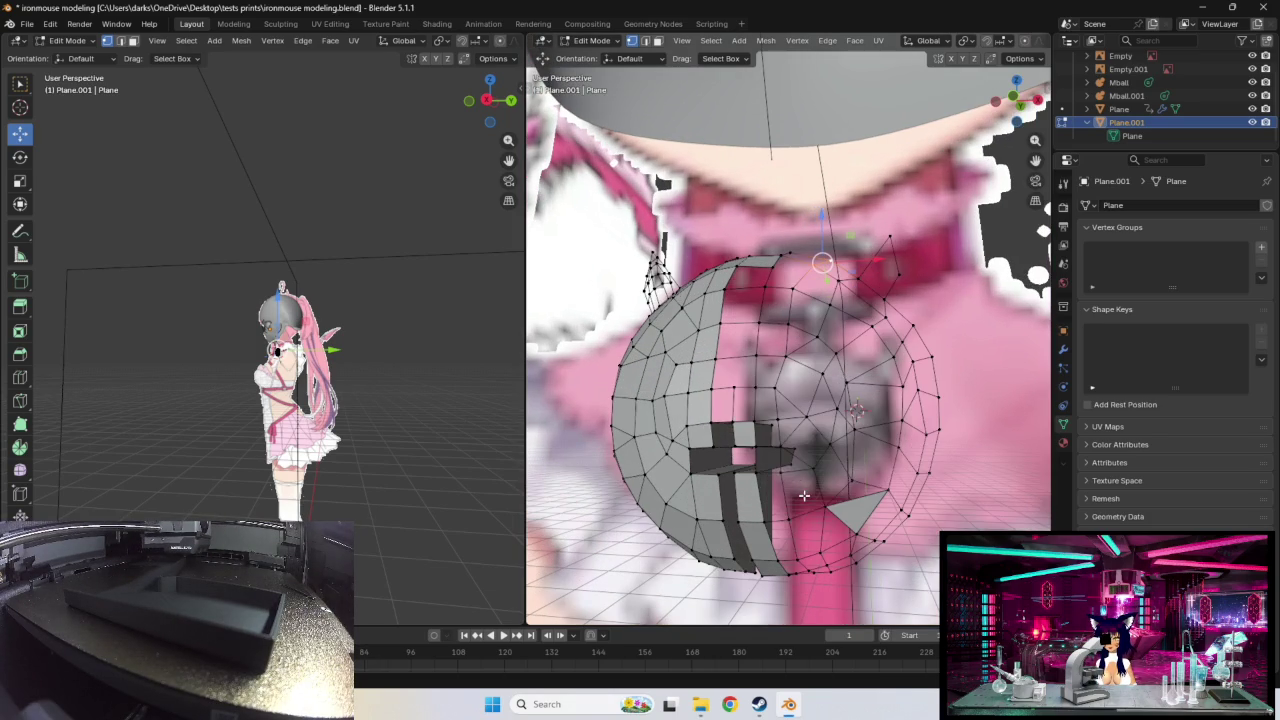
scroll(783, 510, "down", 1)
scroll(783, 510, "down", 1)
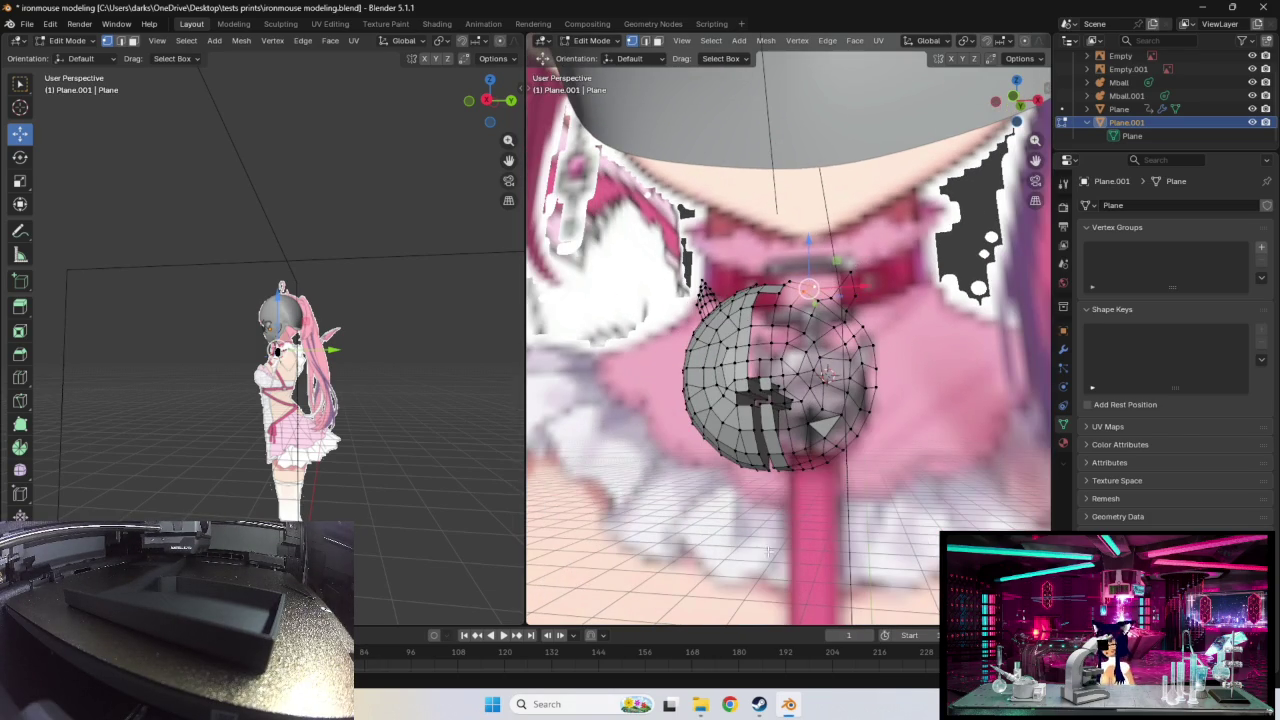
left_click_drag(742, 478, 826, 290)
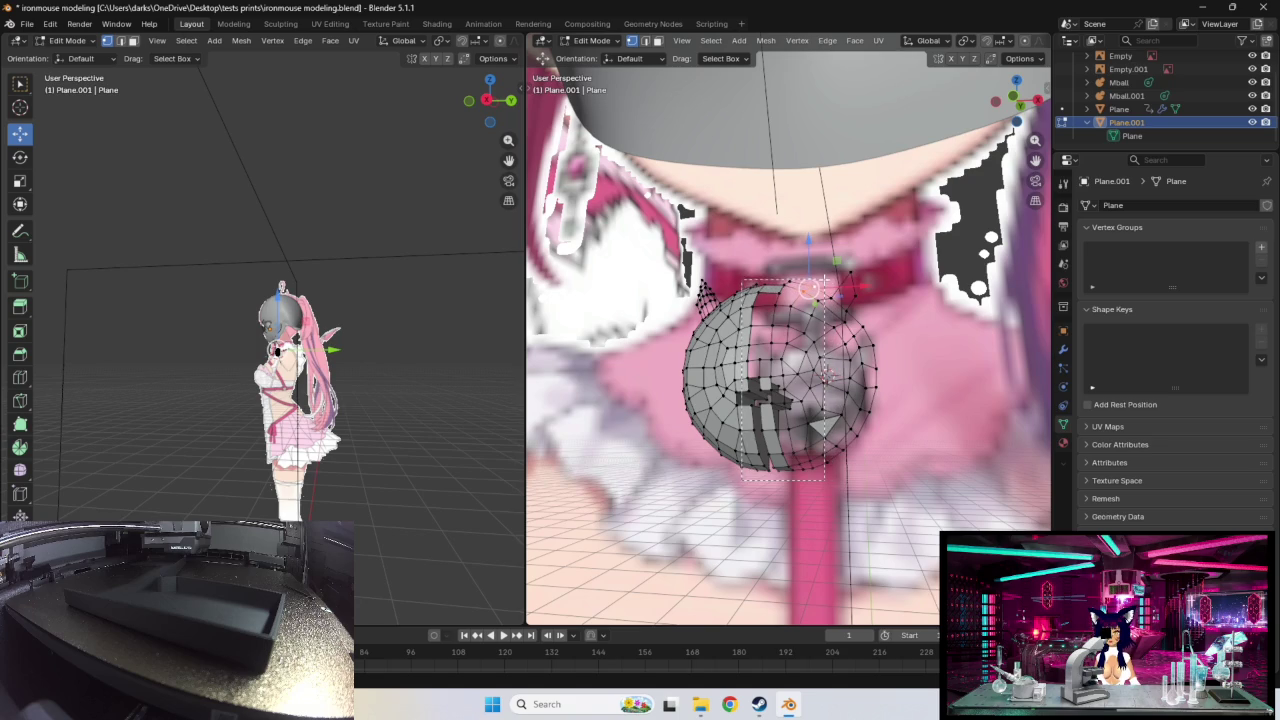
left_click_drag(826, 290, 822, 287)
left_click_drag(796, 488, 893, 320)
middle_click_drag(914, 419, 918, 421)
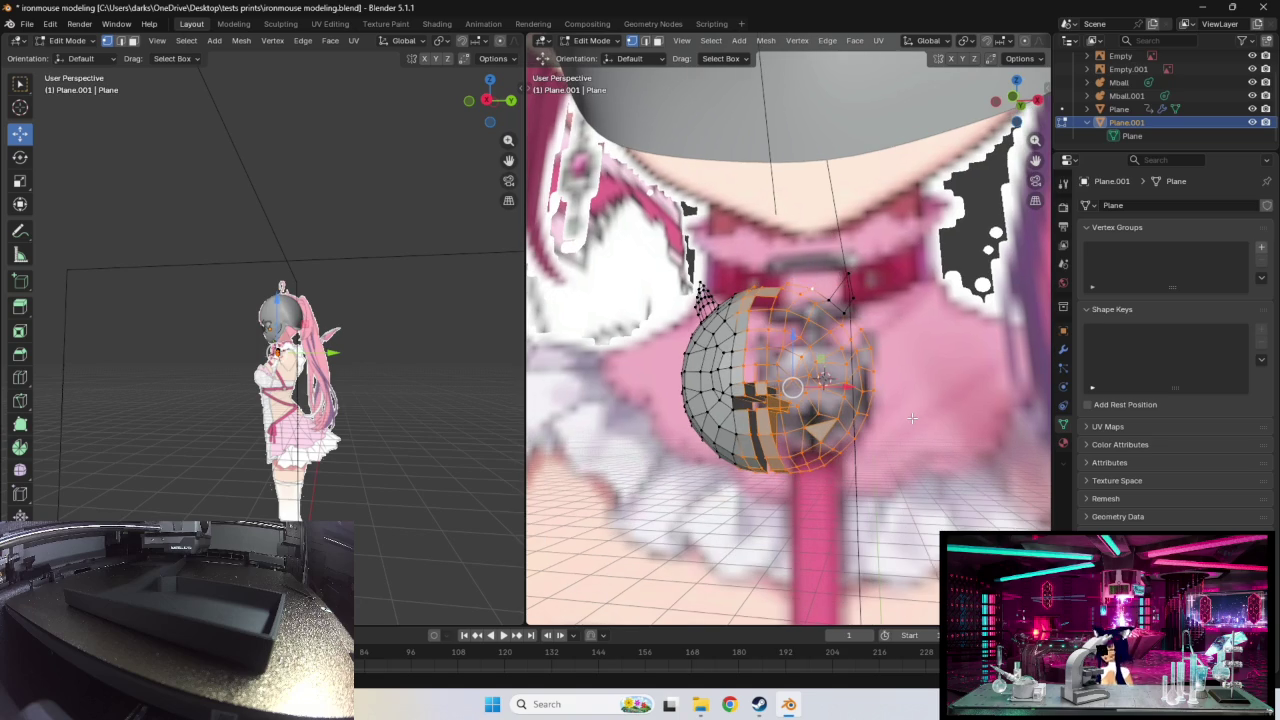
key("shift+n")
Step: Fill the open front with faces joining the flap edge to the selected vertices
middle_click_drag(853, 386, 821, 423)
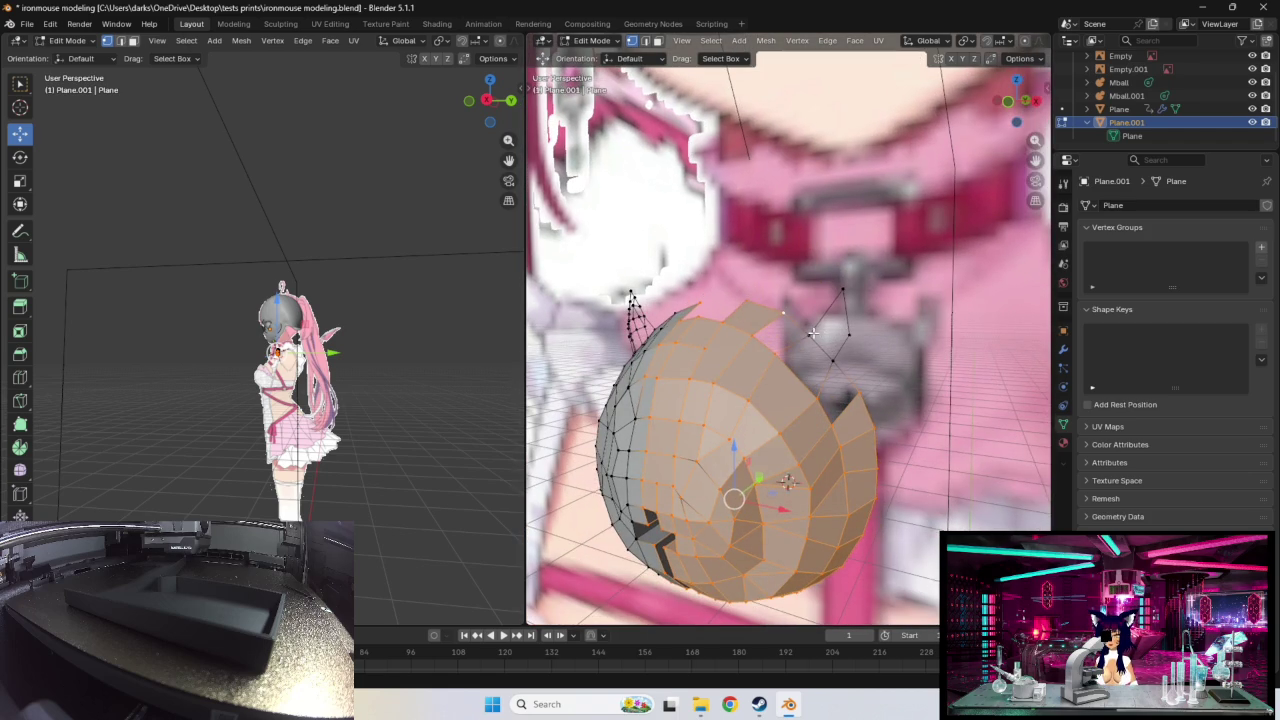
left_click(832, 360, "shift")
key("f")
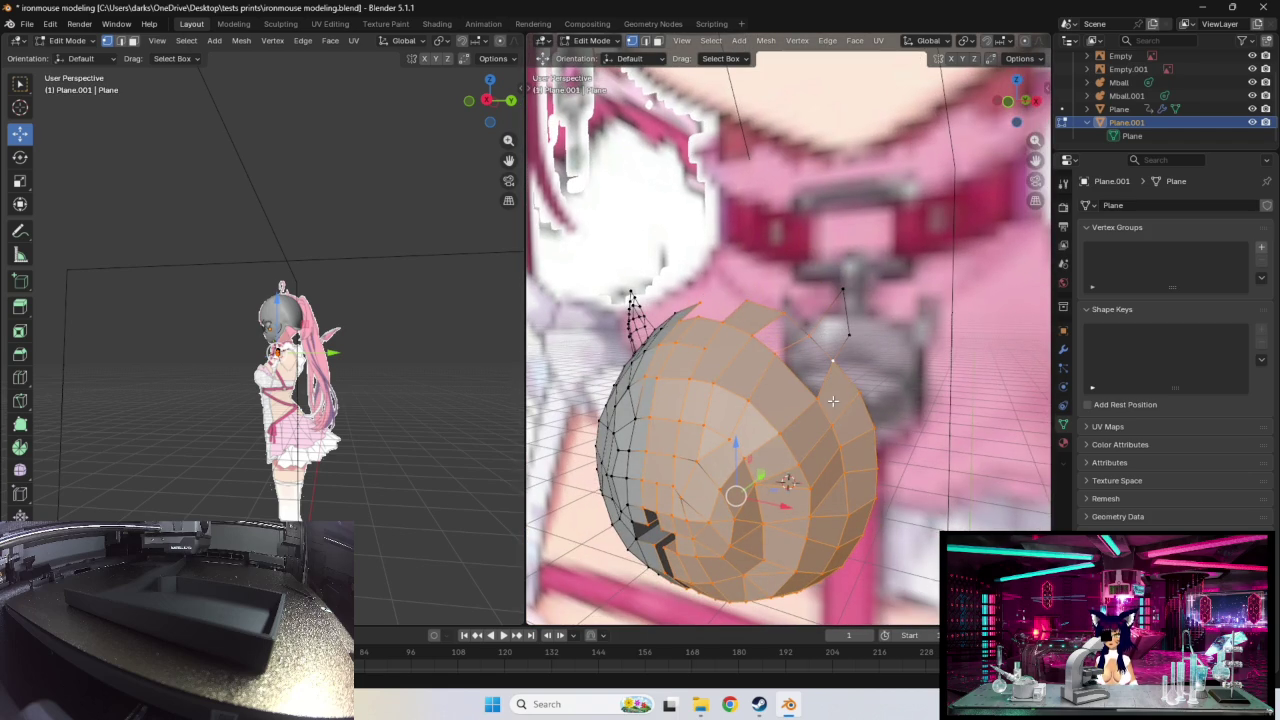
key("f")
middle_click_drag(816, 390, 829, 353)
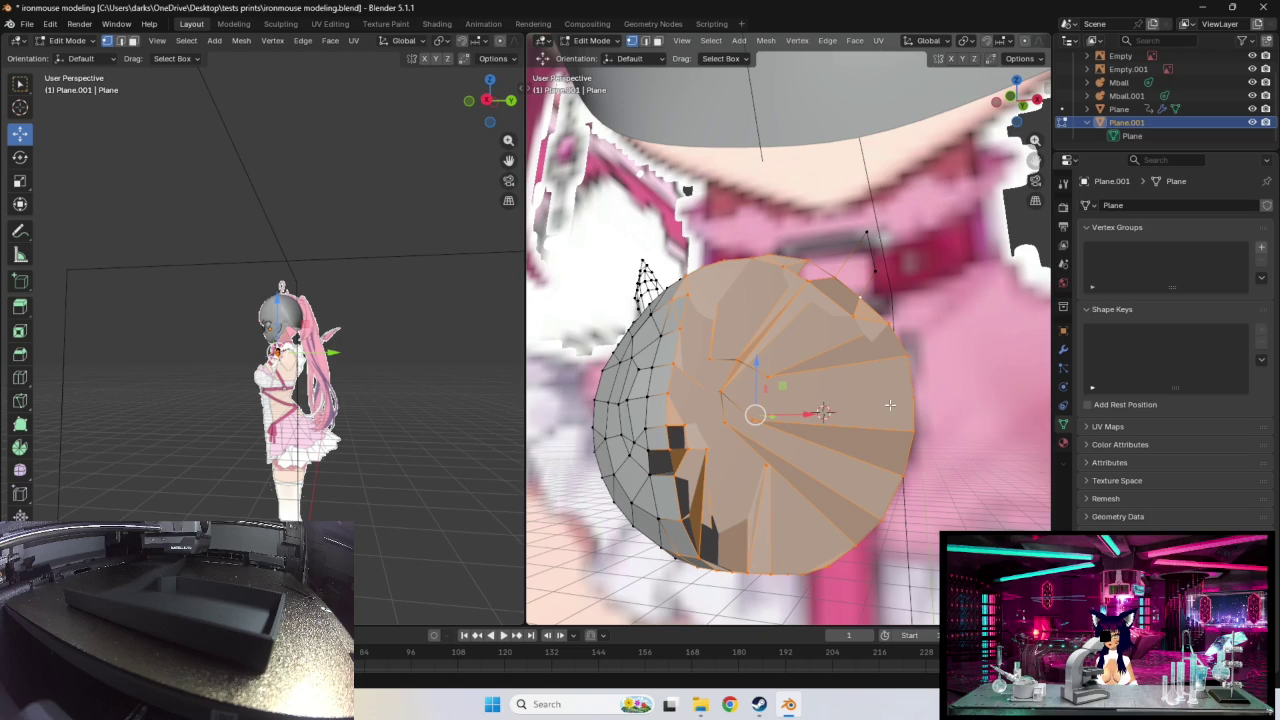
key("f")
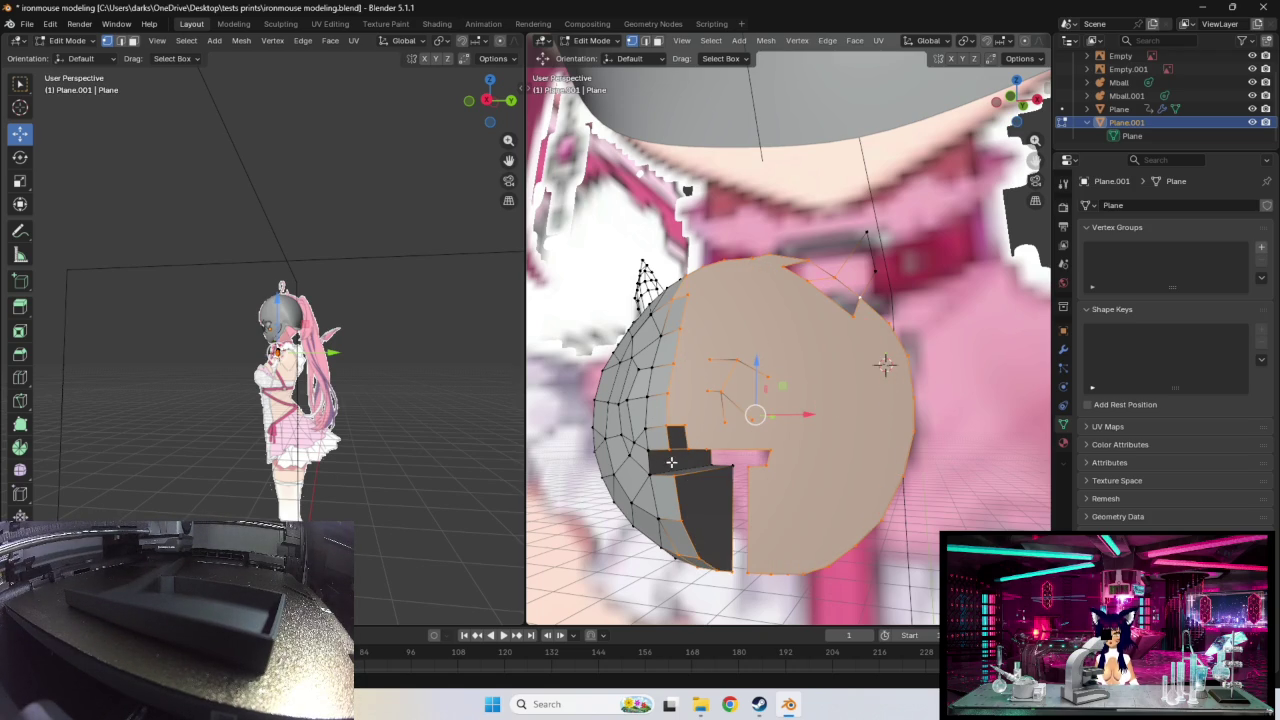
Step: Select the linked front region, deselect all, then pick two vertices near the collar
mouse_move(885, 364)
middle_mouse_down()
mouse_move(820, 336)
mouse_move(861, 297)
middle_mouse_up()
left_click(820, 336)
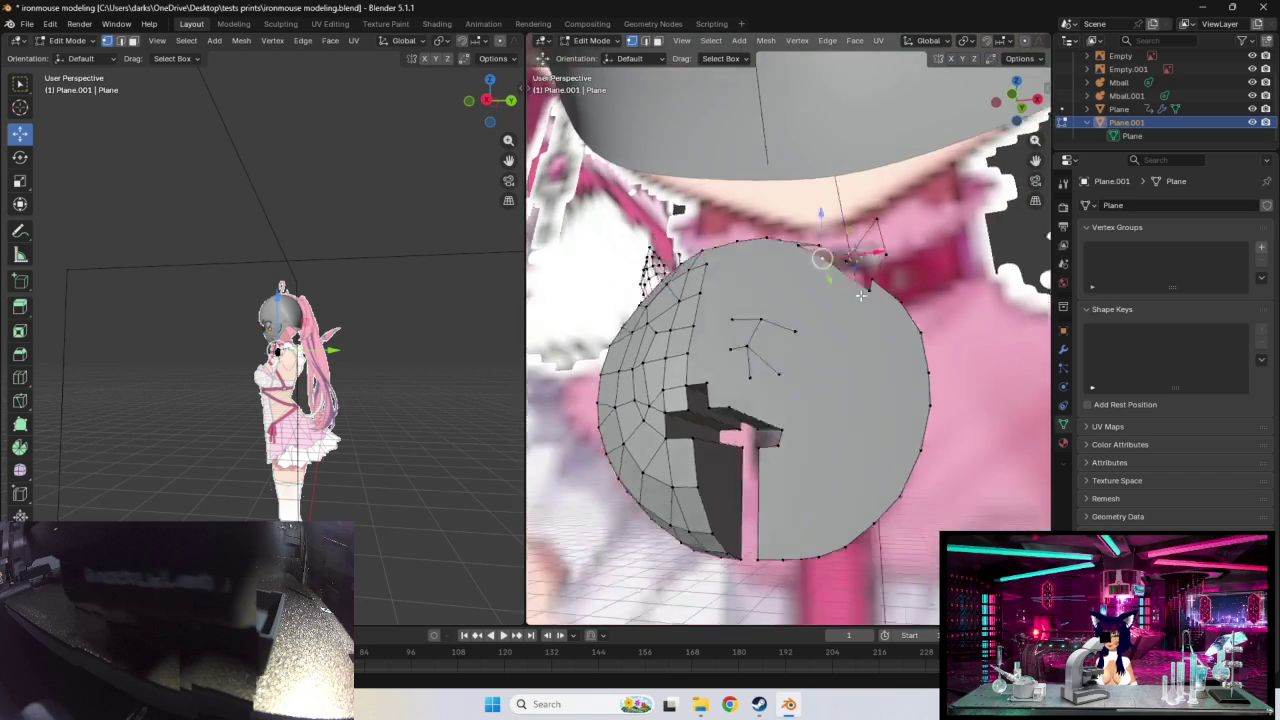
key("l")
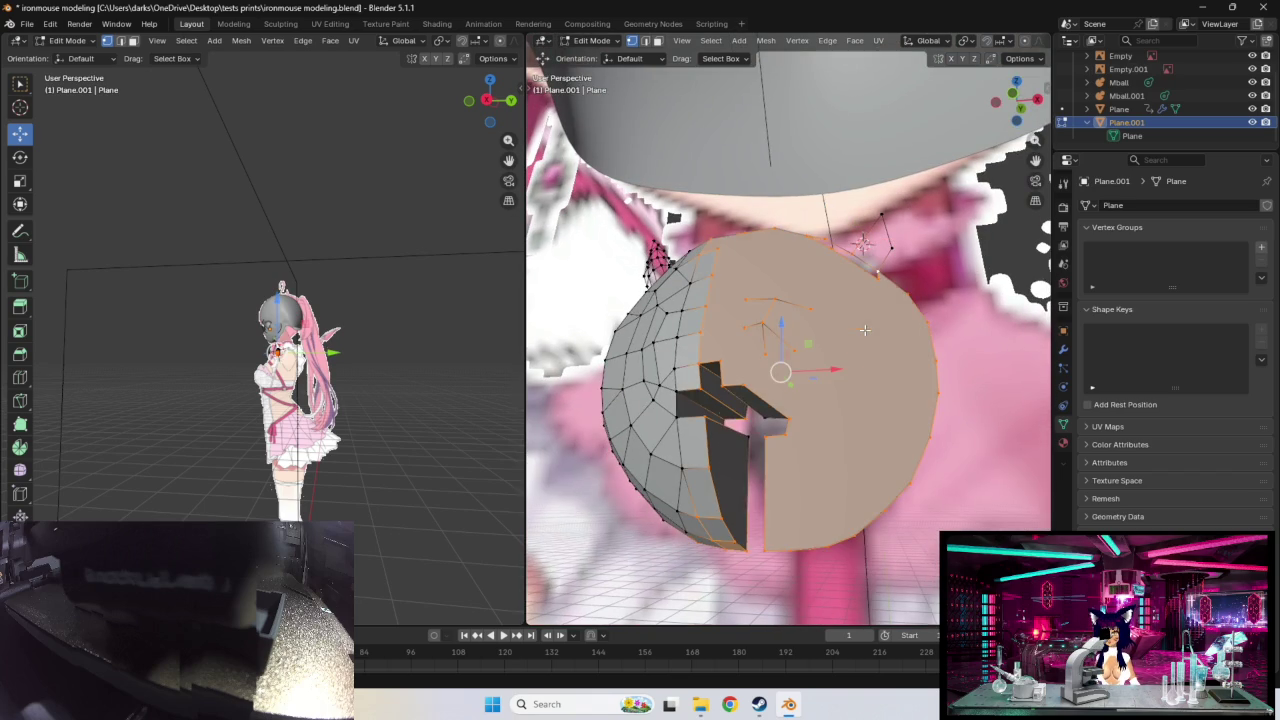
middle_click_drag(865, 329, 826, 318)
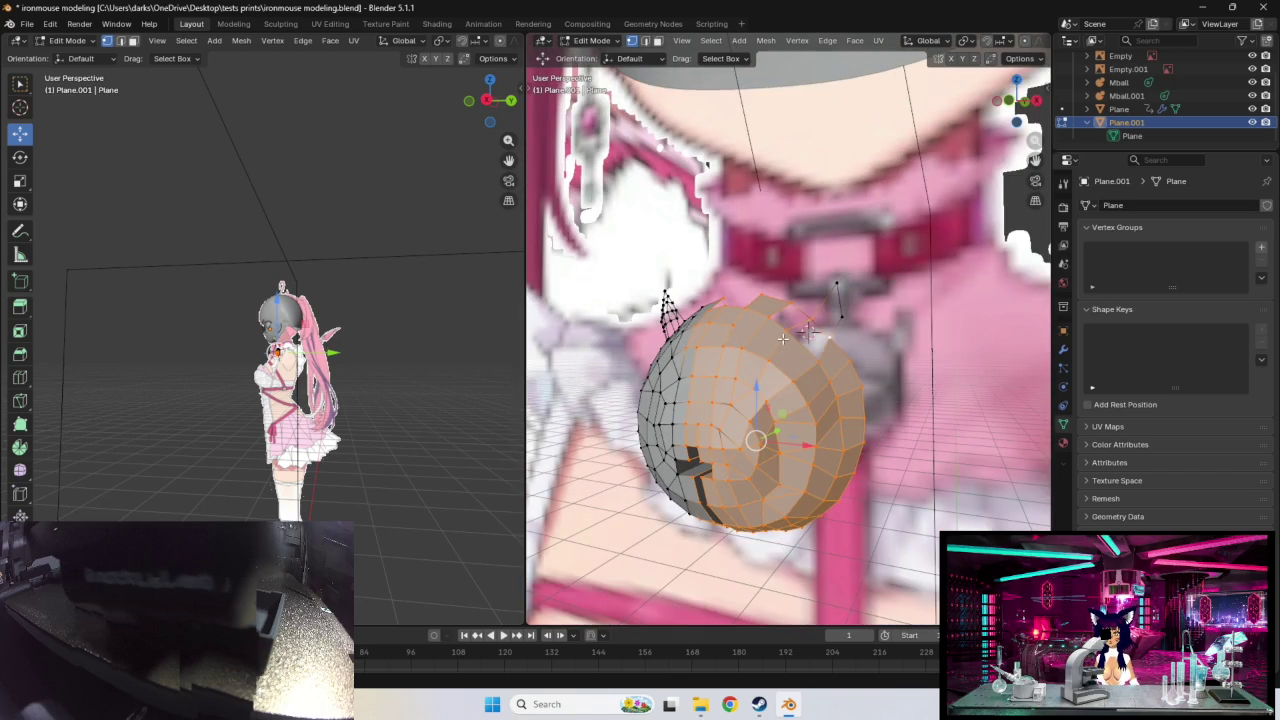
key("alt+a")
left_click(808, 328)
left_click(800, 335)
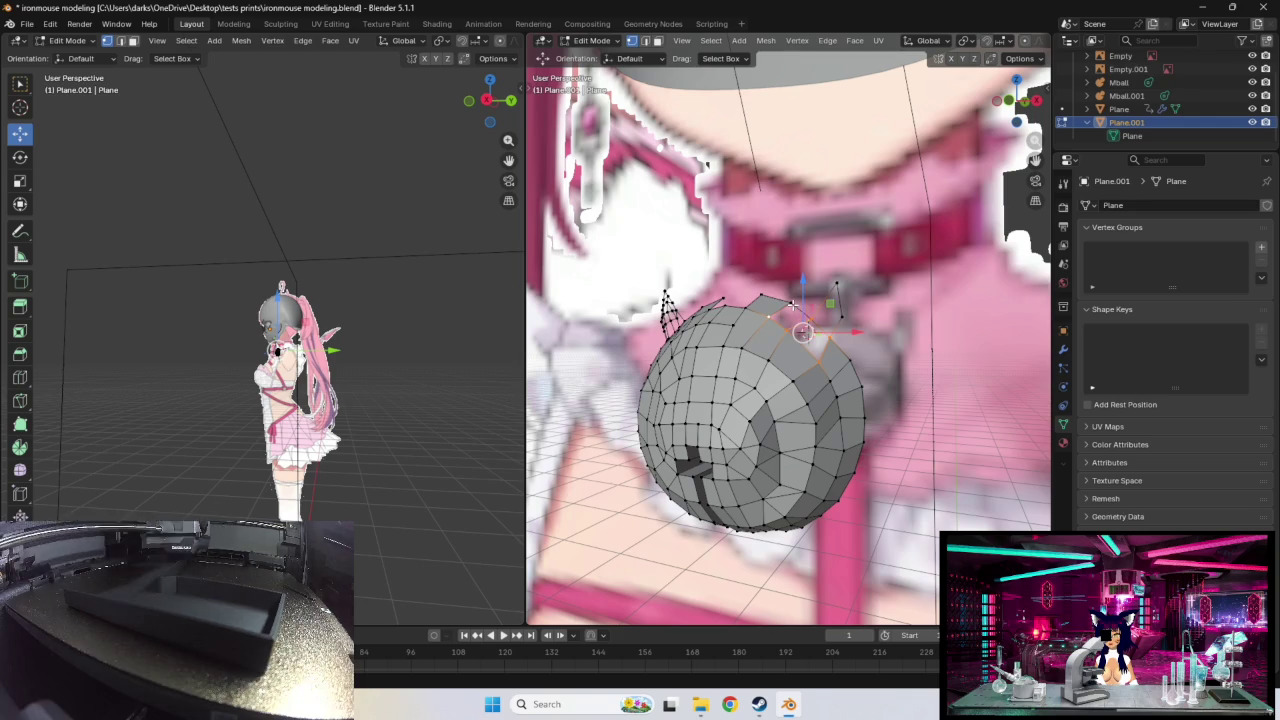
mouse_move(817, 343)
middle_mouse_down()
mouse_move(842, 366)
mouse_move(807, 382)
middle_mouse_up()
Step: Move vertices on the chest mesh's right side so they hug the chest surface
scroll(807, 382, "up", 3)
middle_click_drag(741, 474, 909, 407)
left_click(917, 382)
left_click_drag(917, 379, 913, 340)
middle_click_drag(913, 340, 868, 384)
mouse_move(850, 392)
left_mouse_down()
mouse_move(874, 372)
mouse_move(839, 325)
left_mouse_up()
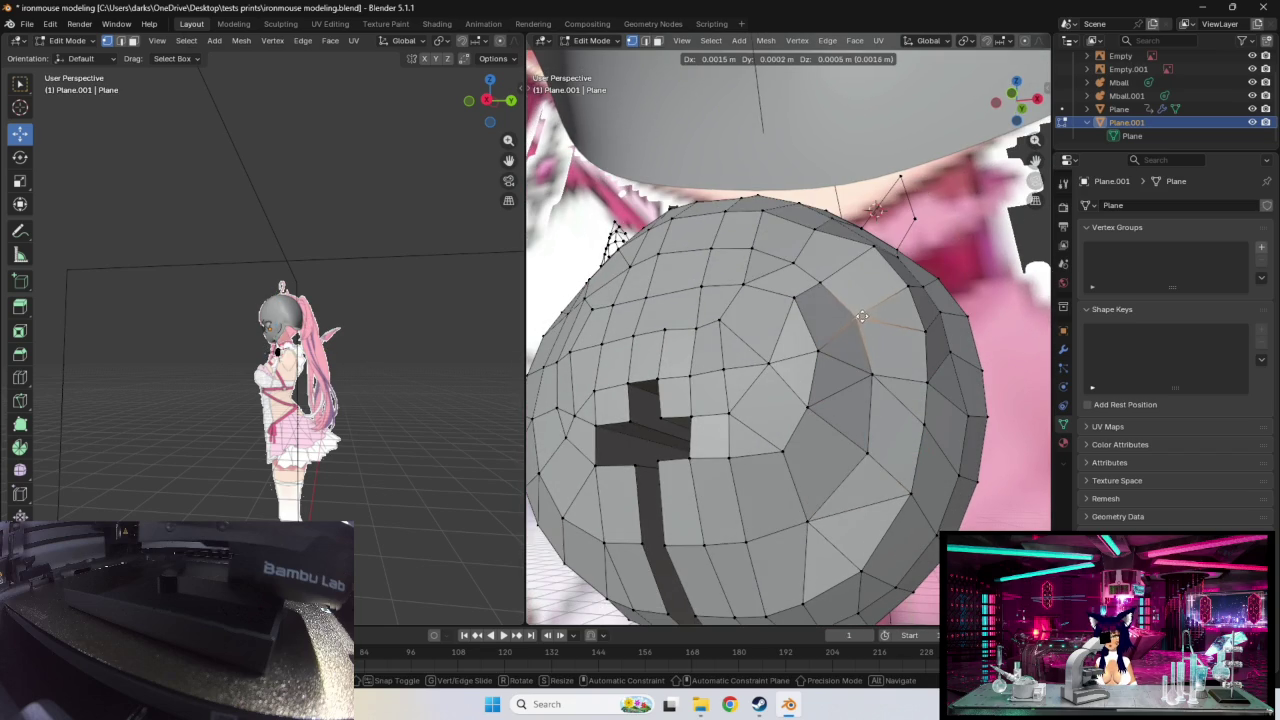
left_click(861, 318)
Step: Check the shell from a side view and reposition vertices from the front
mouse_move(861, 318)
middle_mouse_down()
mouse_move(884, 350)
mouse_move(836, 367)
mouse_move(905, 438)
middle_mouse_up()
mouse_move(896, 379)
middle_mouse_down()
mouse_move(700, 450)
mouse_move(604, 409)
middle_mouse_up()
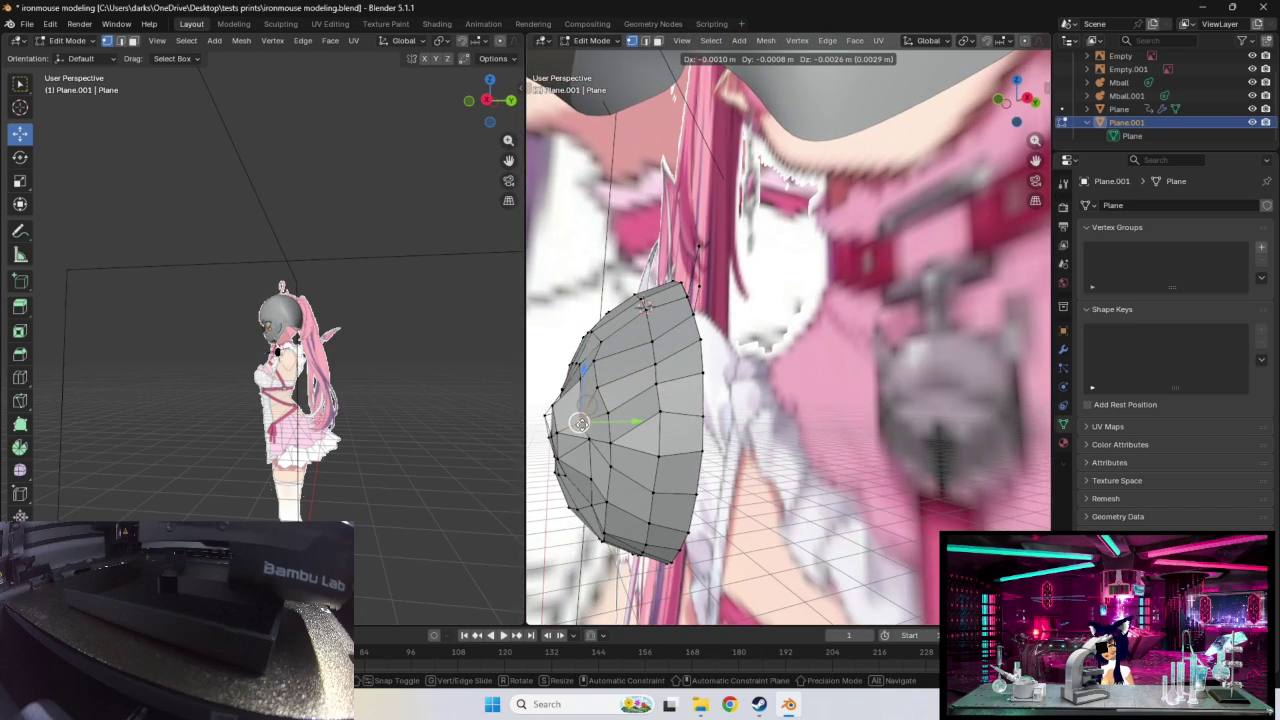
left_click(580, 422)
left_click(576, 453)
middle_click_drag(576, 453, 697, 400)
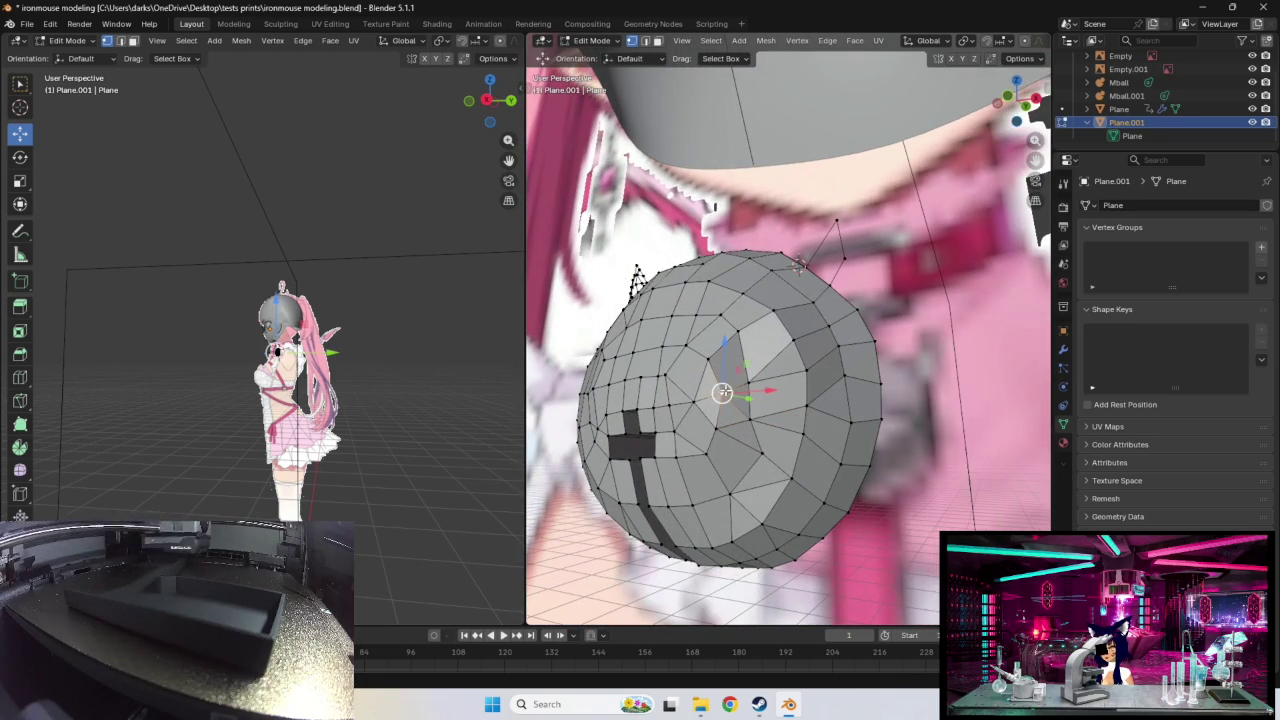
key("g")
left_click(732, 395)
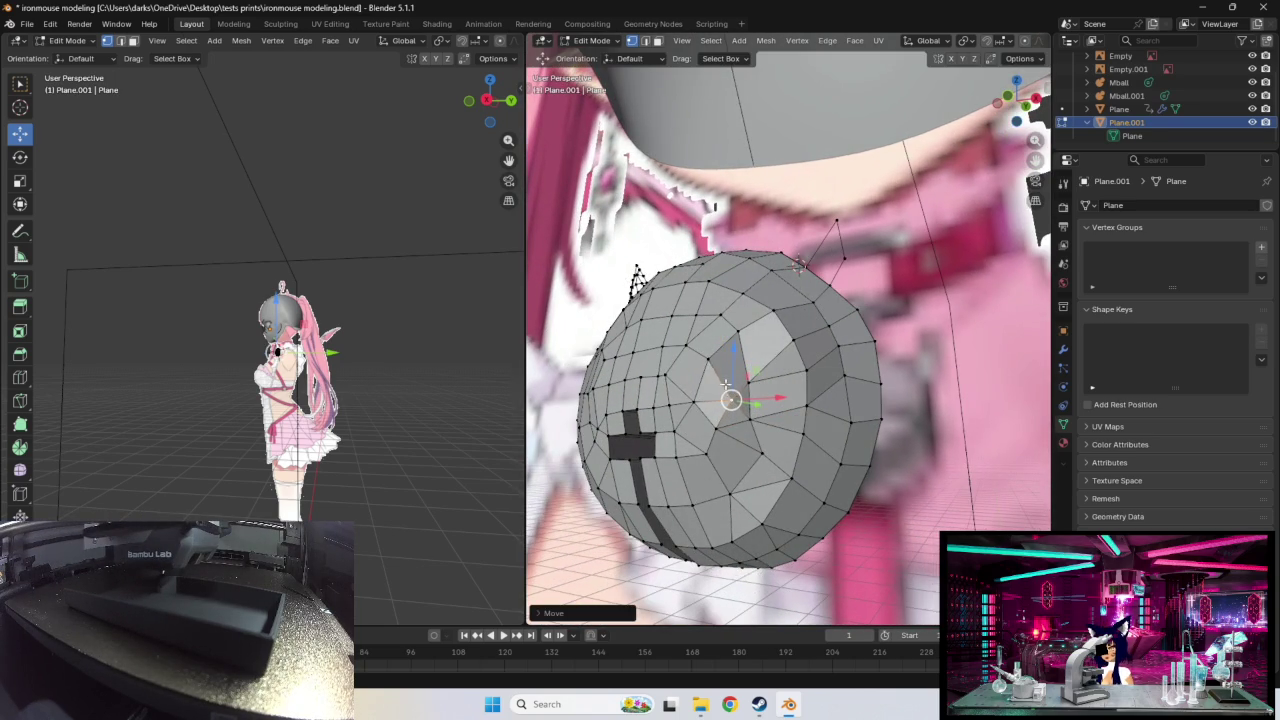
Step: Move the next vertices along the right edge lower to follow the chest
left_click(716, 370)
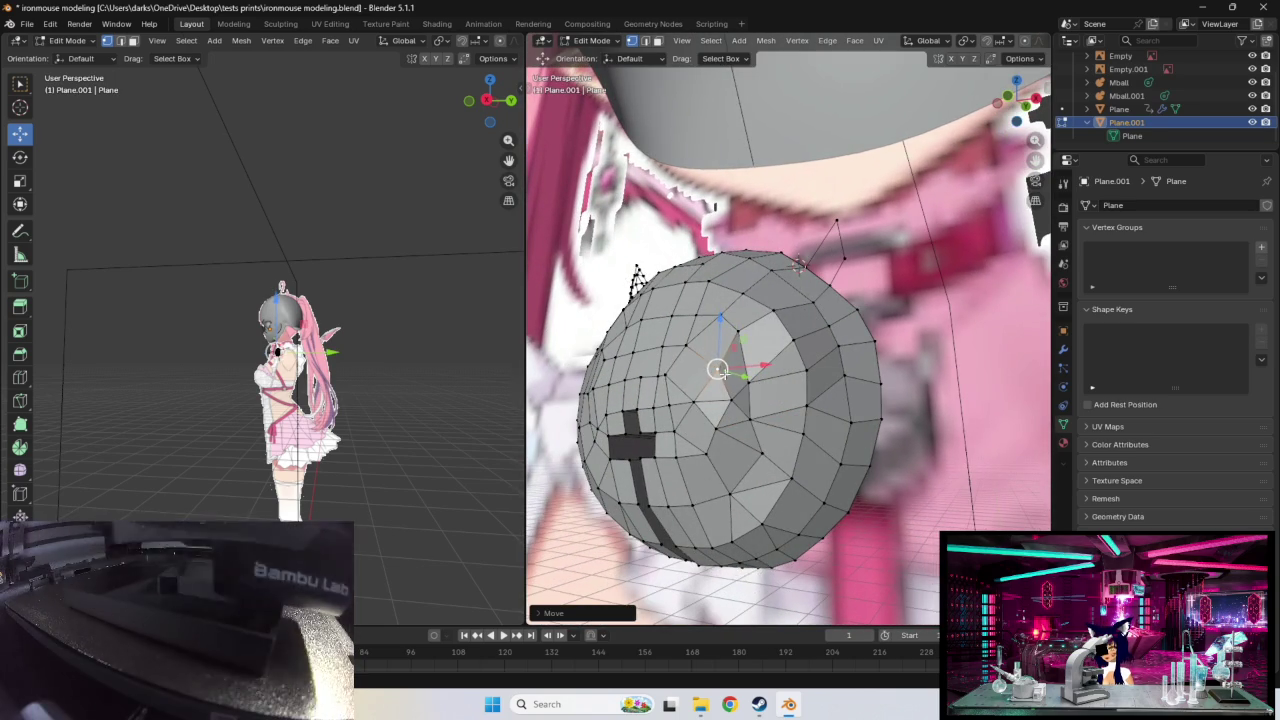
key("g")
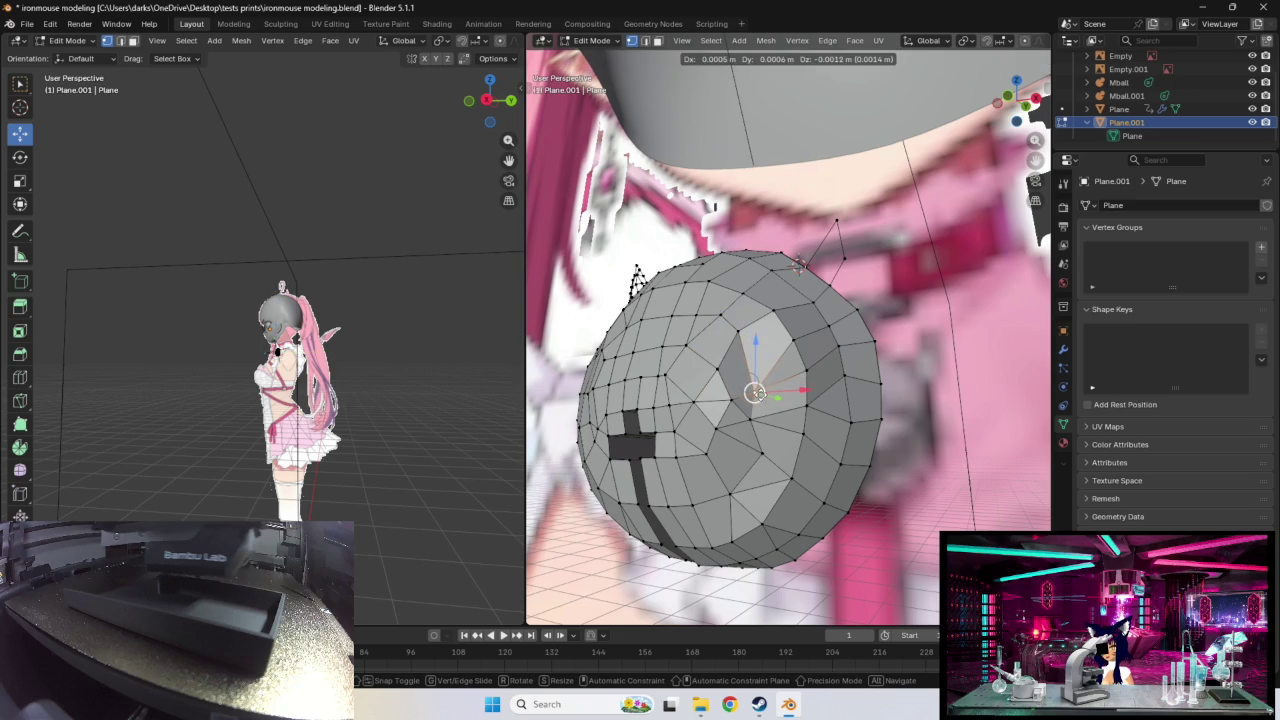
left_click(760, 372)
middle_click_drag(760, 372, 895, 483)
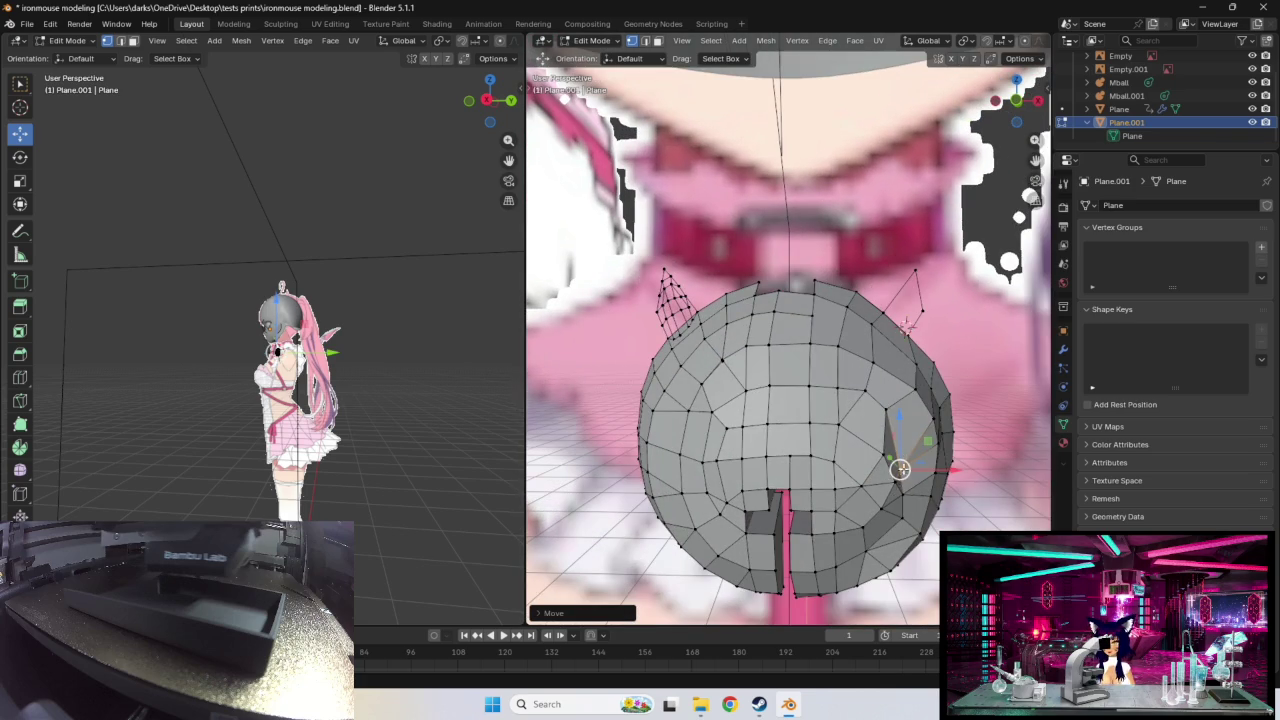
key("g")
left_click(909, 525)
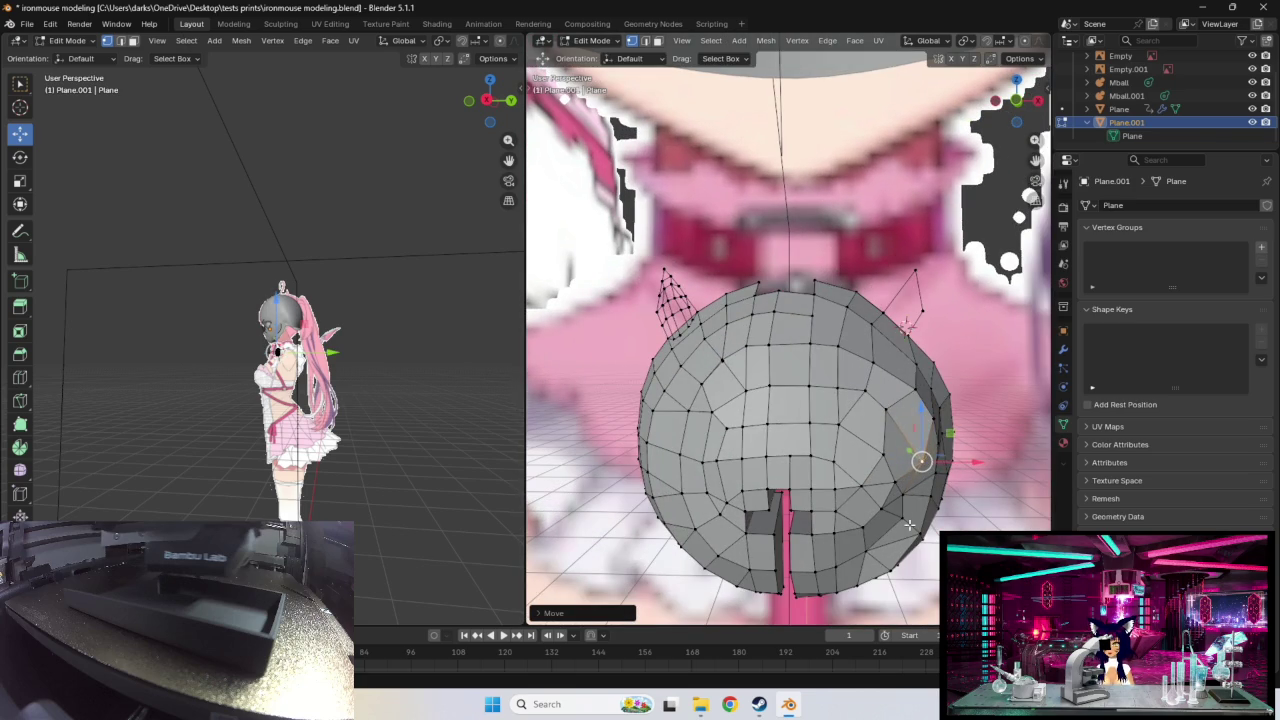
key("g")
left_click(910, 532)
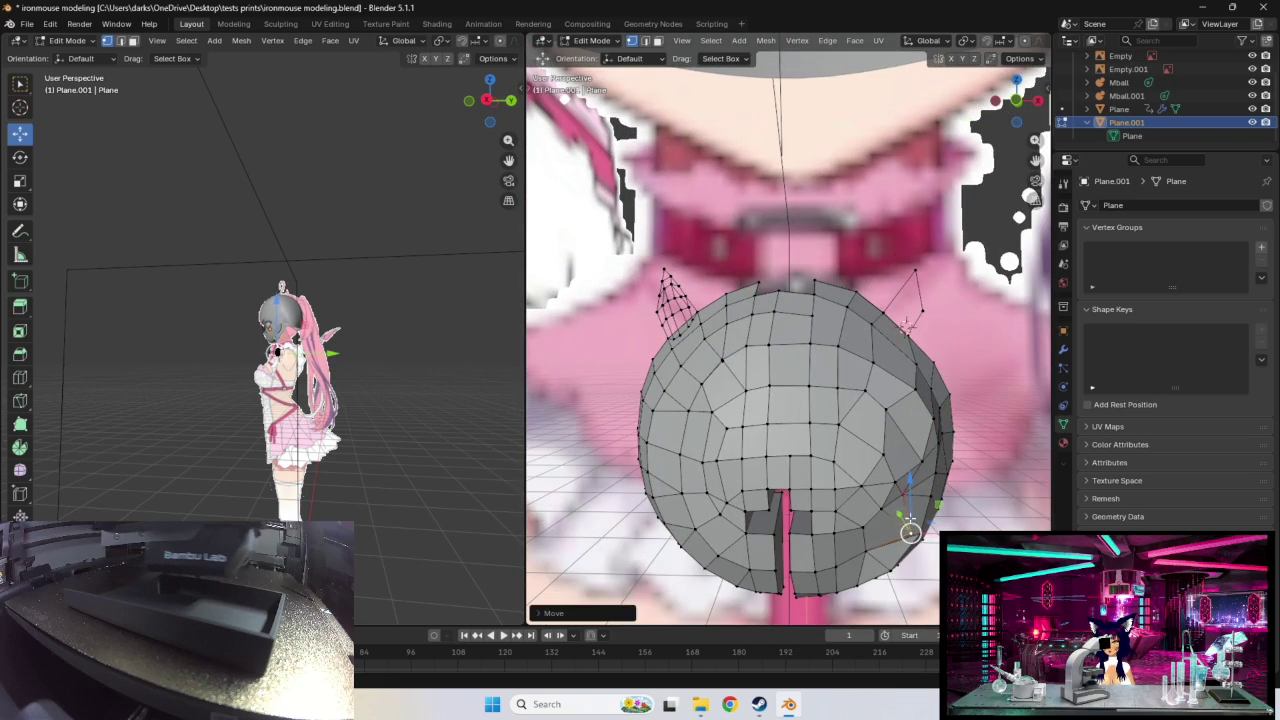
key("g")
left_click(881, 508)
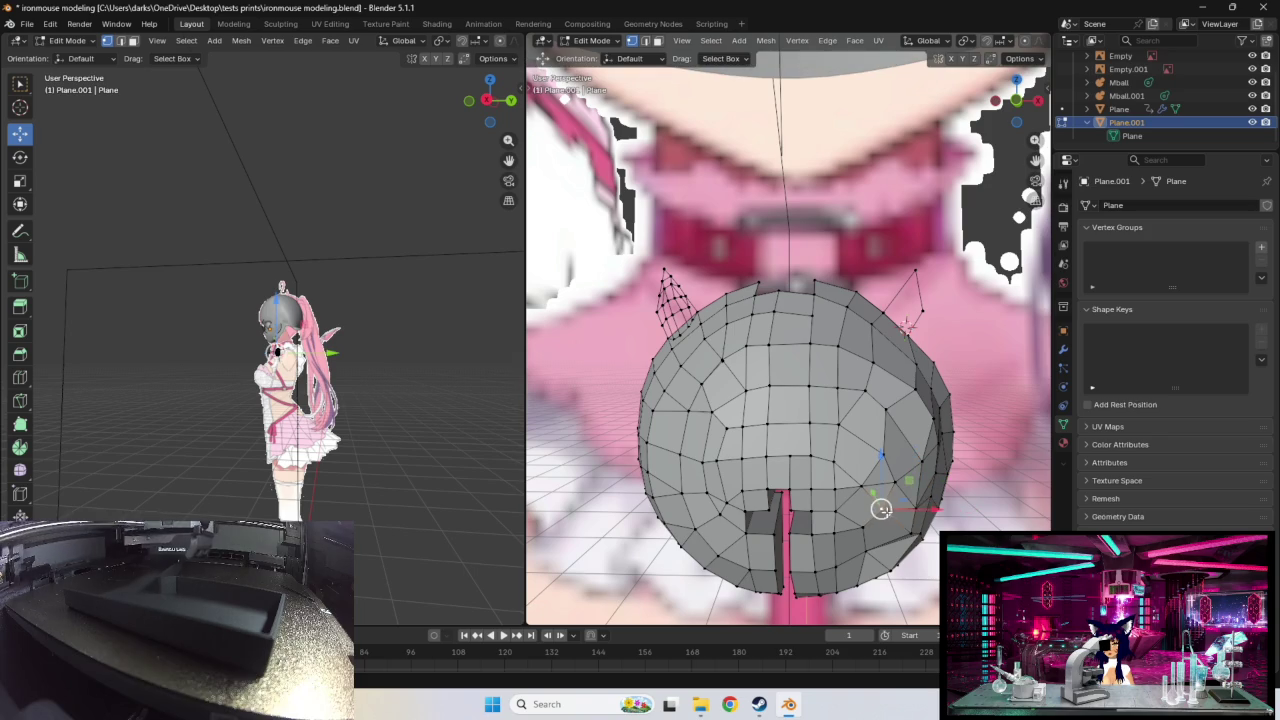
Step: From a lower angle, pull a chest vertex down and to the left
middle_click_drag(925, 520, 858, 440)
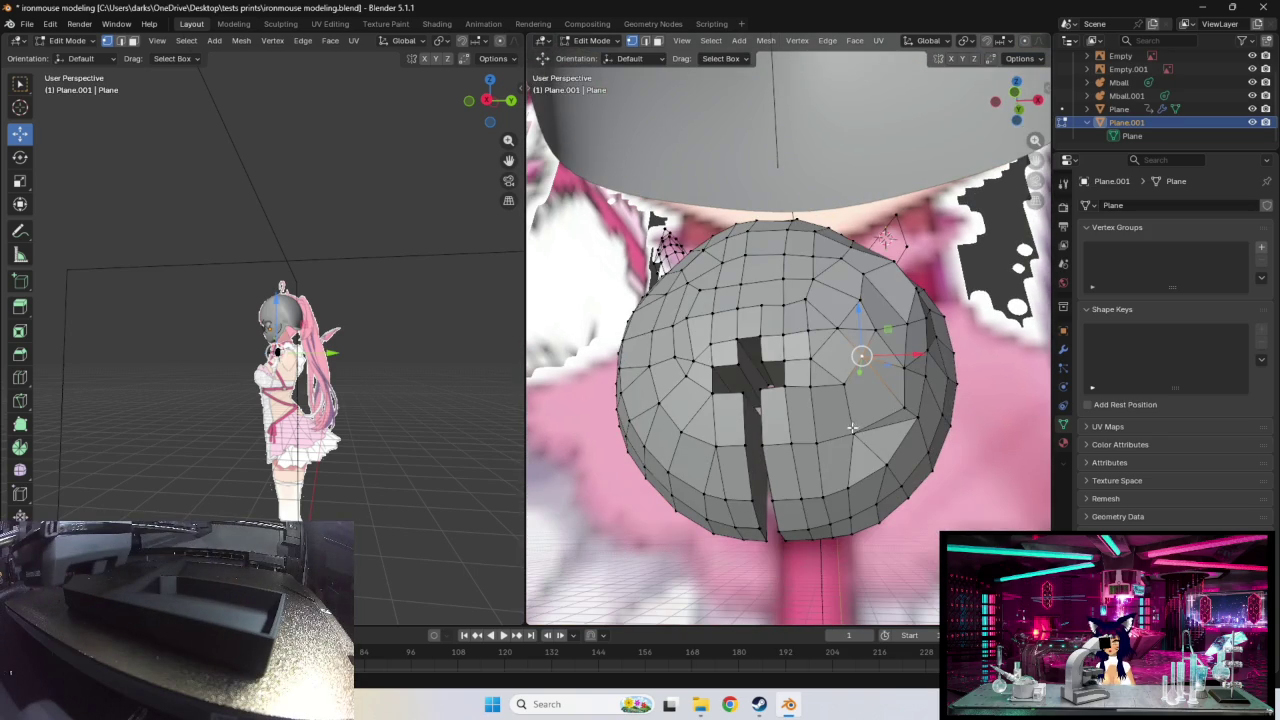
key("g")
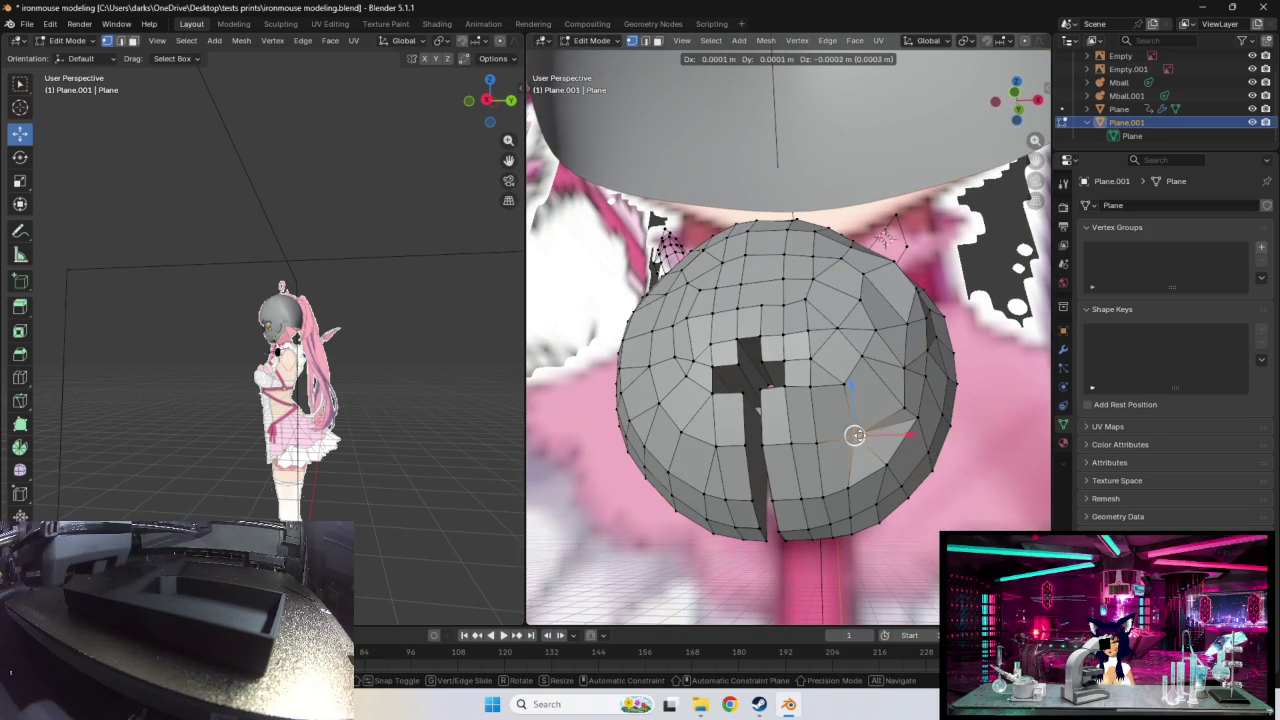
left_click(860, 435)
middle_click_drag(862, 399, 859, 425)
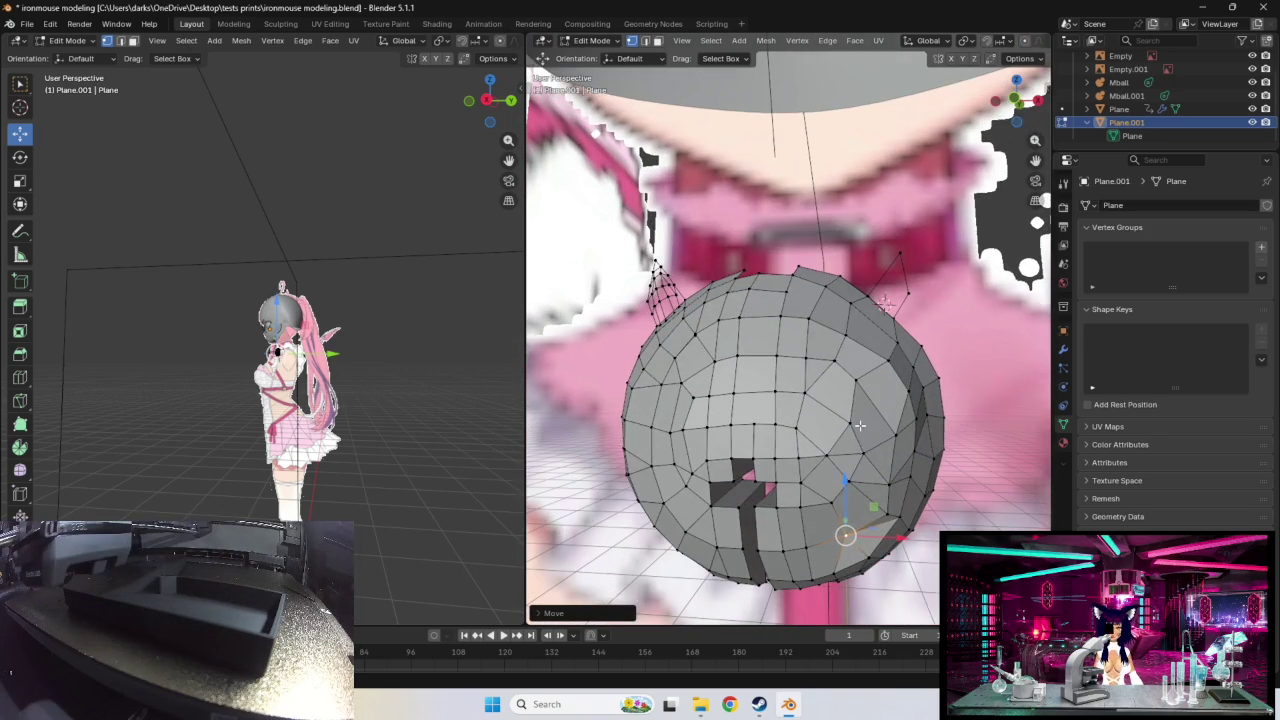
left_click(842, 482)
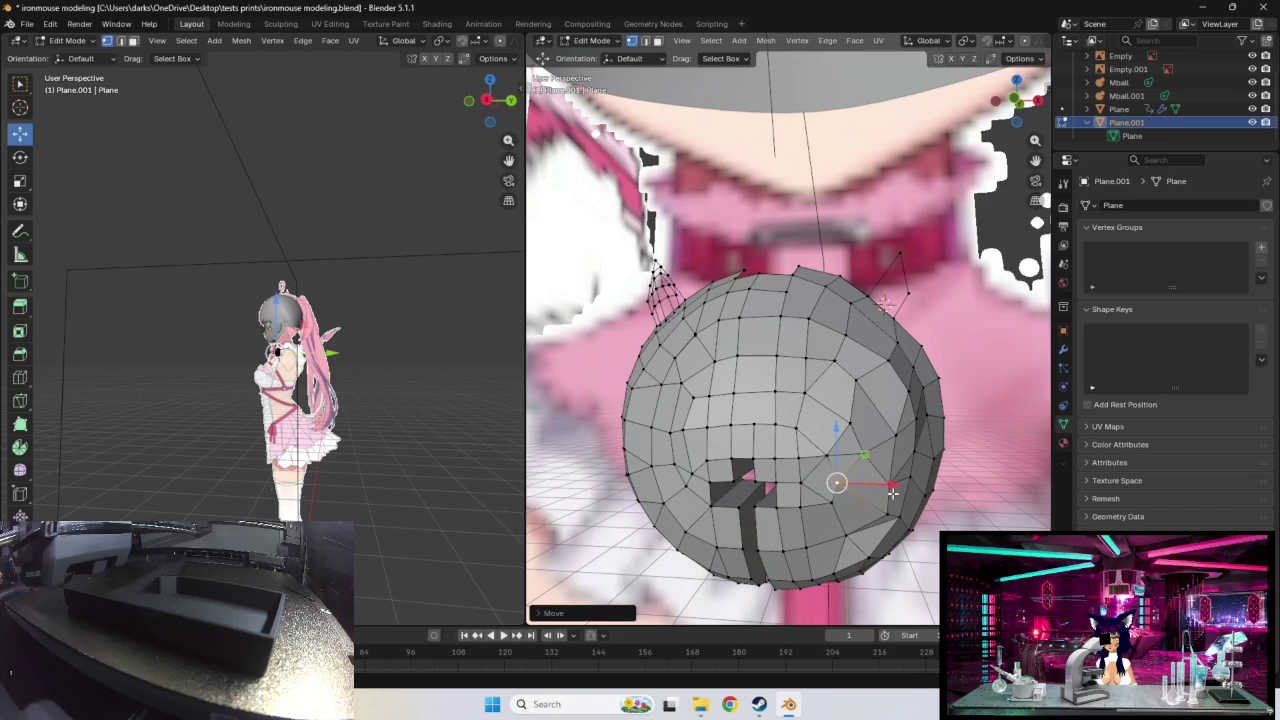
mouse_move(889, 484)
left_mouse_down()
mouse_move(877, 481)
mouse_move(846, 540)
mouse_move(871, 479)
mouse_move(862, 503)
left_mouse_up()
mouse_move(862, 503)
middle_mouse_down()
mouse_move(874, 468)
mouse_move(824, 461)
middle_mouse_up()
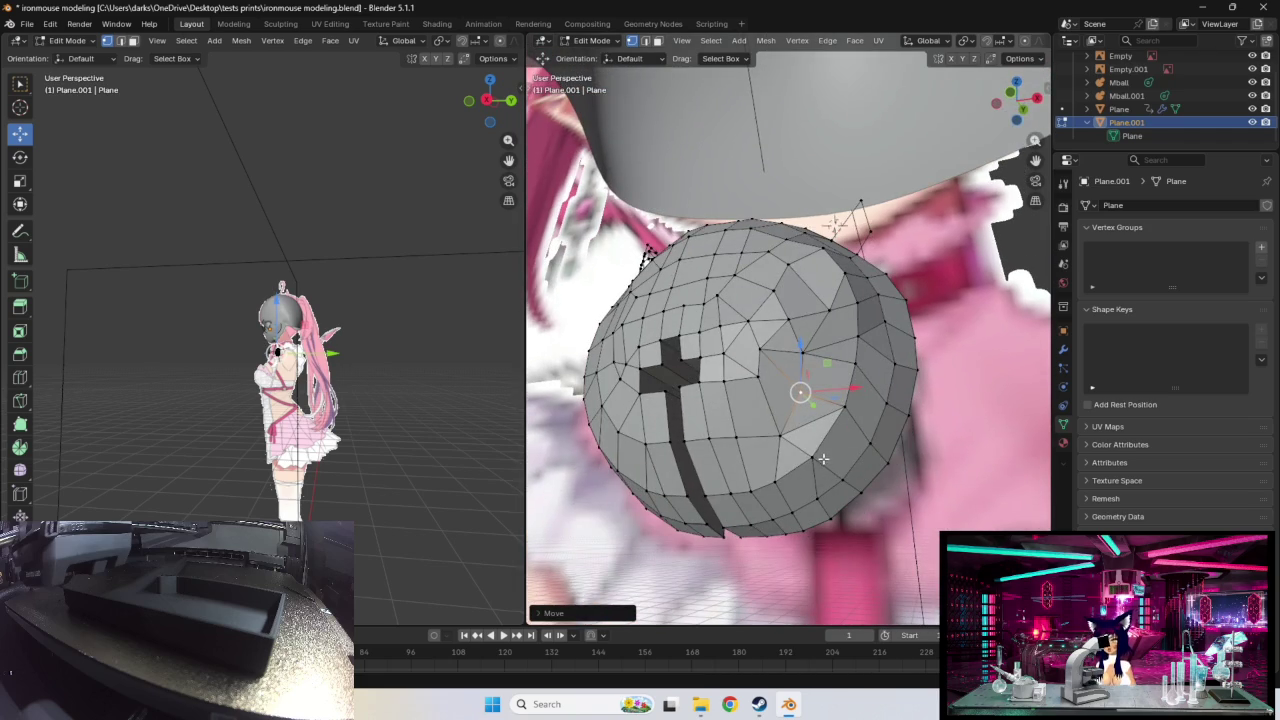
Step: Reposition vertices on the sphere's surface from front and side views
left_click_drag(800, 393, 801, 395)
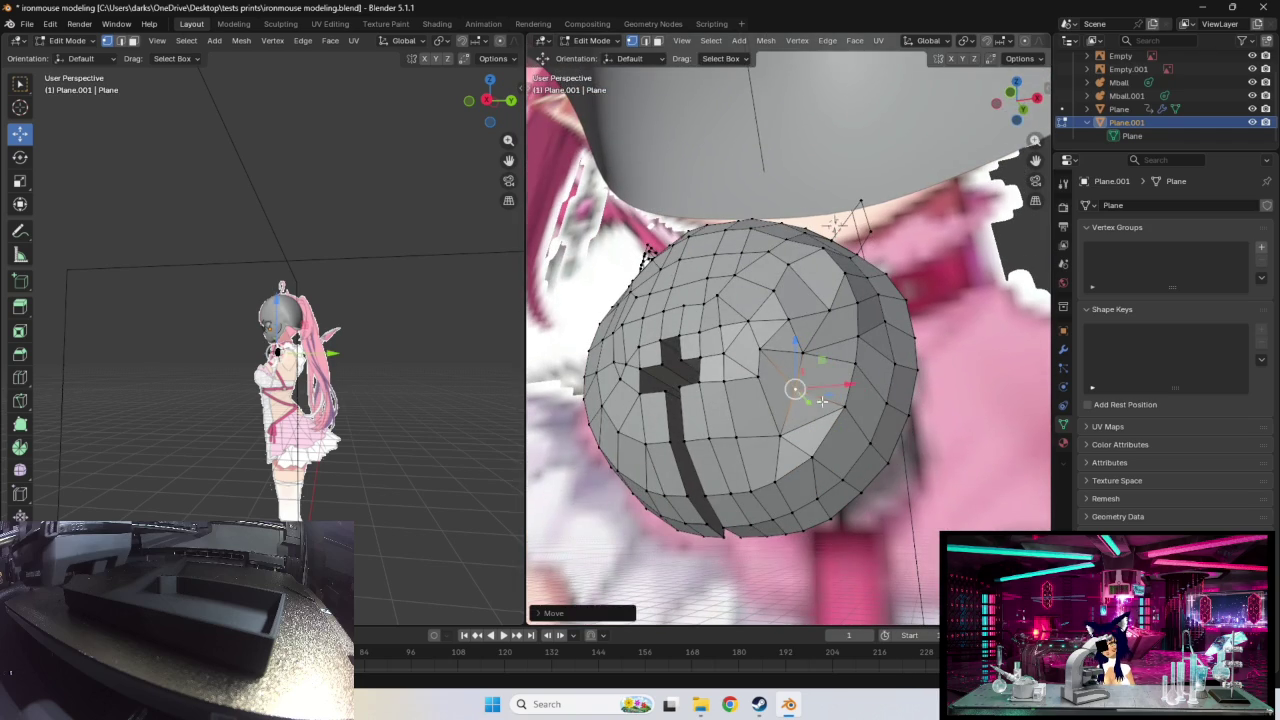
middle_click_drag(801, 395, 860, 585)
left_click_drag(864, 582, 866, 591)
middle_click_drag(866, 591, 892, 523)
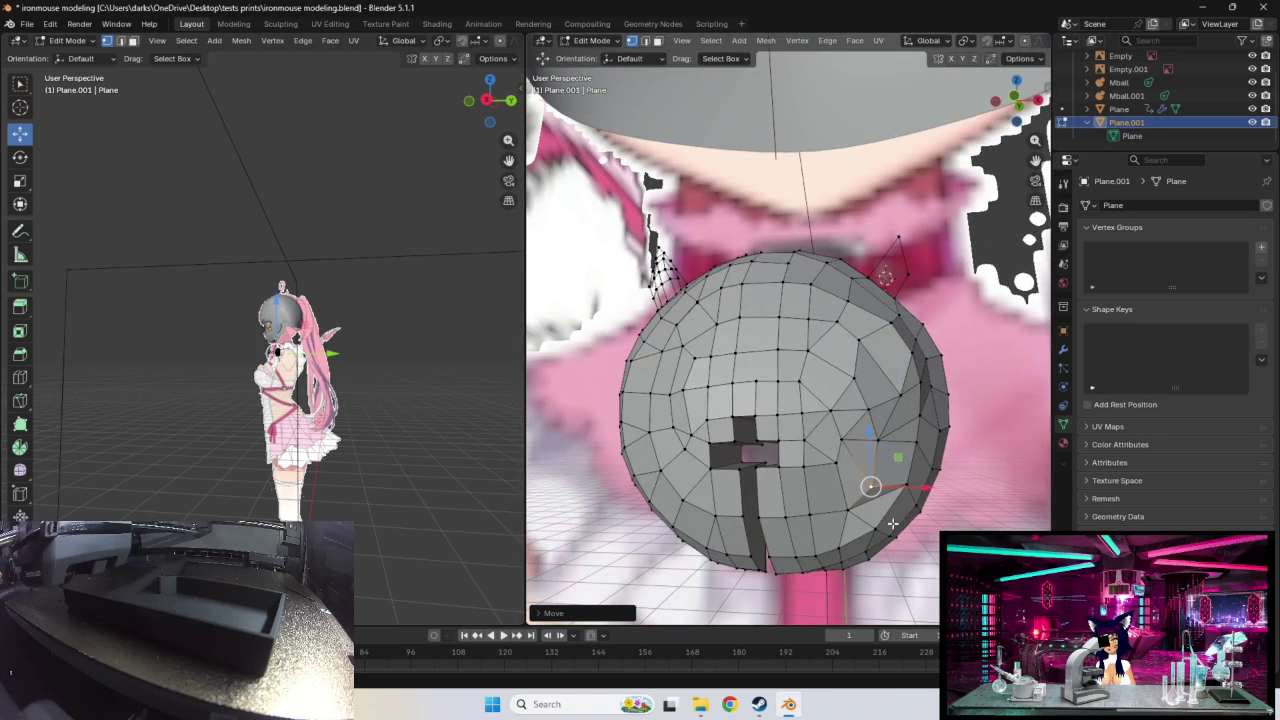
left_click_drag(852, 513, 866, 478)
mouse_move(889, 466)
middle_mouse_down()
mouse_move(755, 513)
mouse_move(717, 500)
middle_mouse_up()
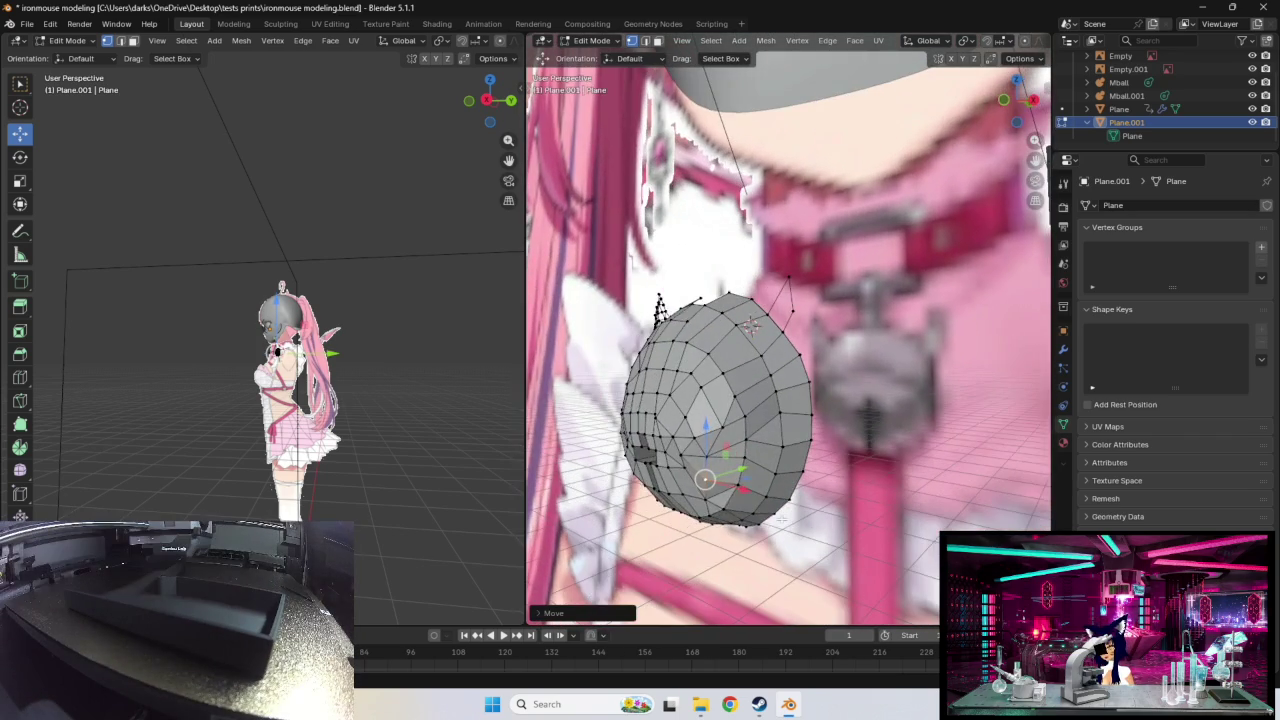
left_click_drag(705, 500, 705, 501)
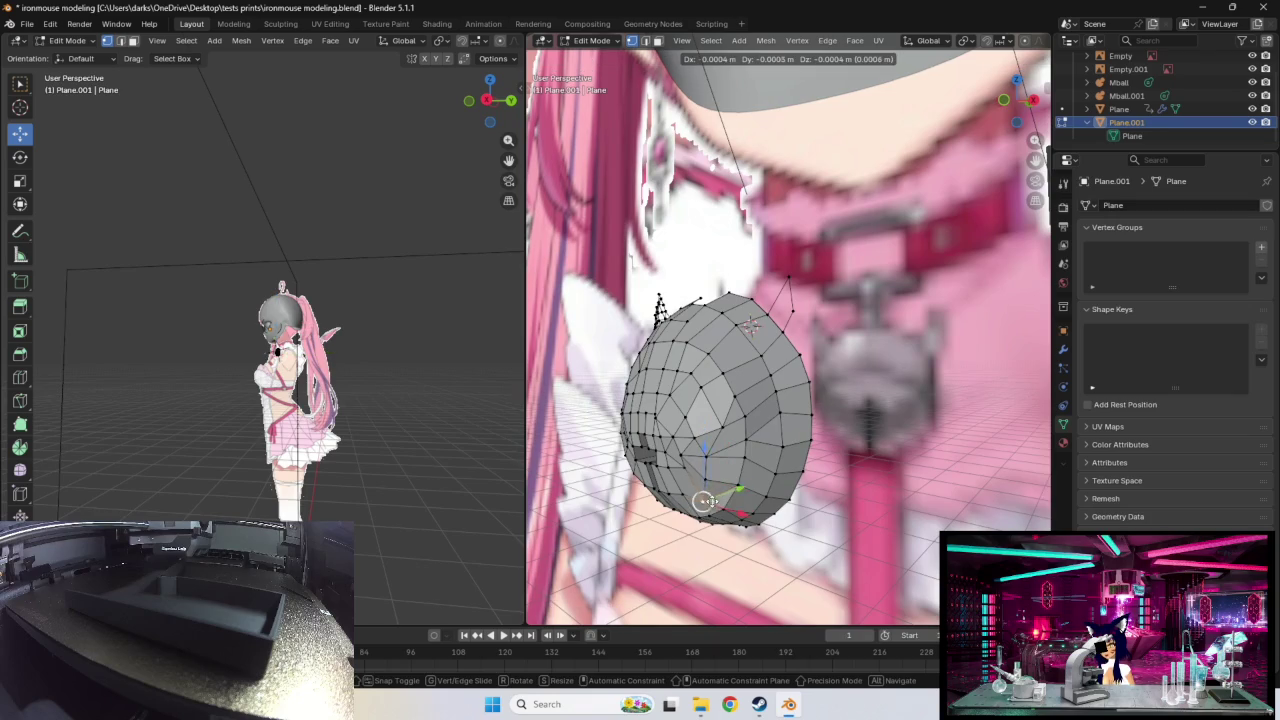
left_click(752, 324)
Step: Nudge the chosen sphere vertices slightly upward with small adjustments
mouse_move(752, 470)
middle_mouse_down()
mouse_move(857, 472)
mouse_move(884, 499)
middle_mouse_up()
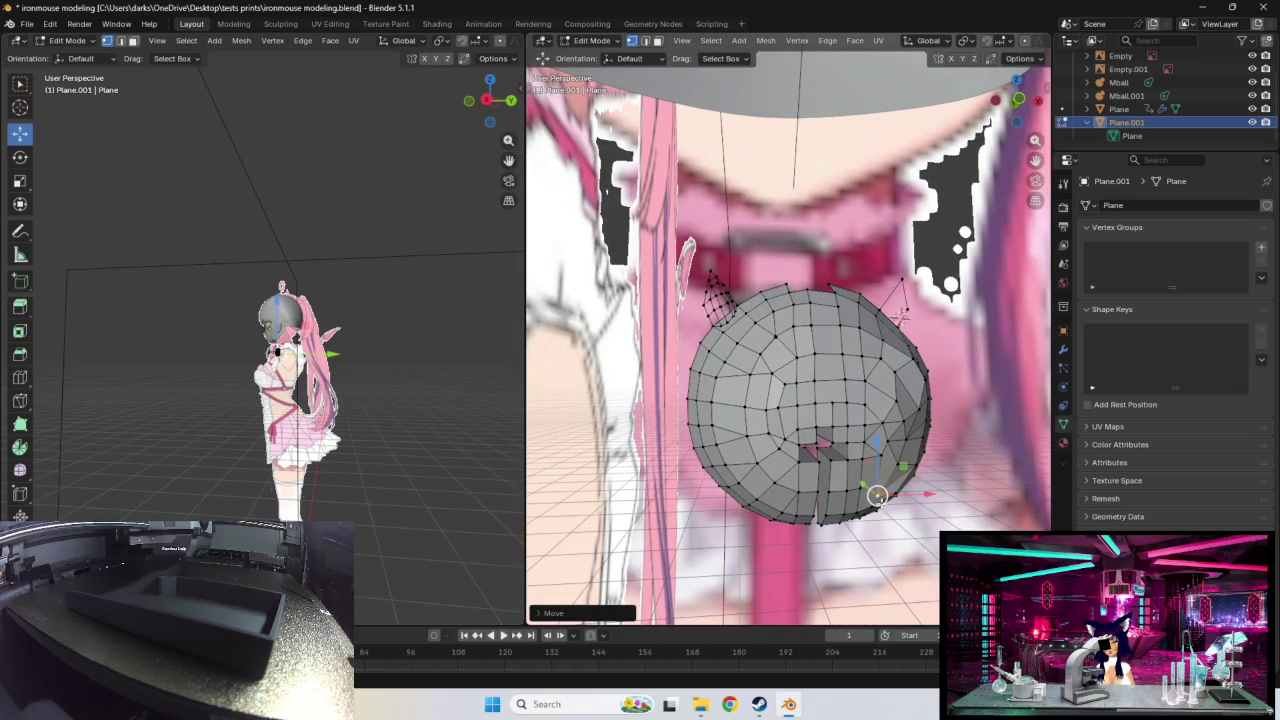
left_click_drag(877, 495, 884, 490)
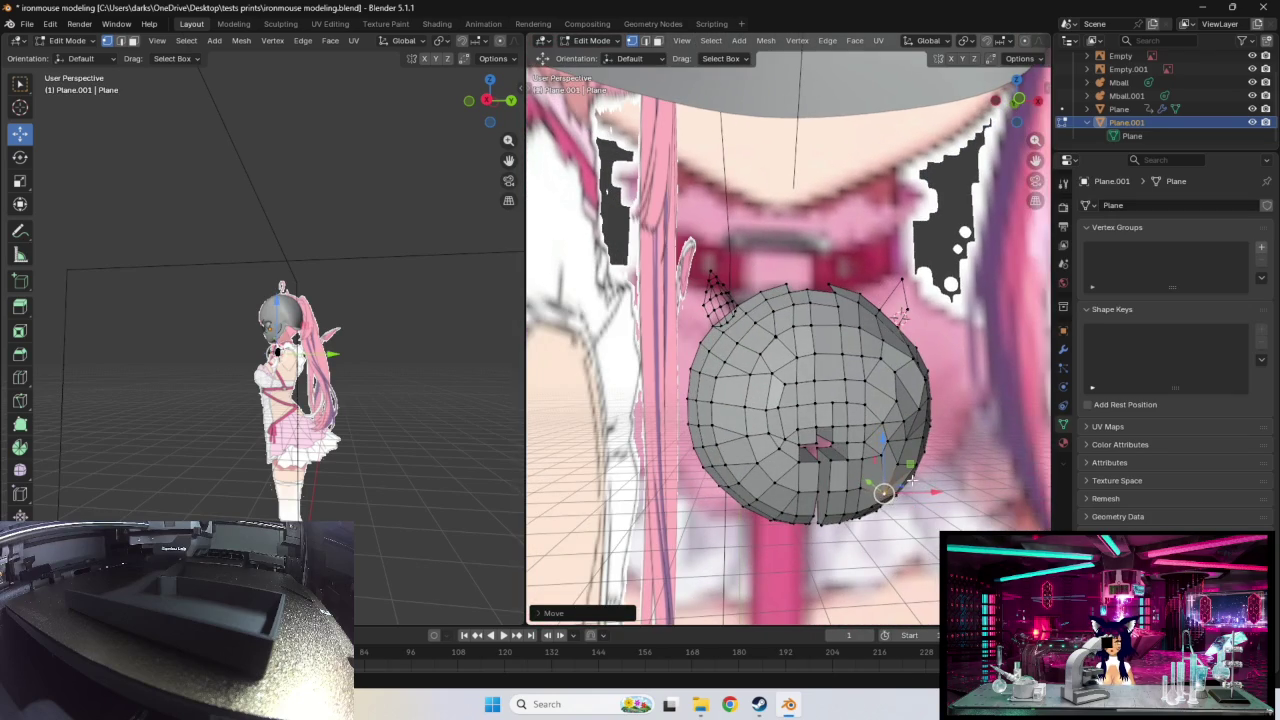
middle_click_drag(884, 490, 878, 400)
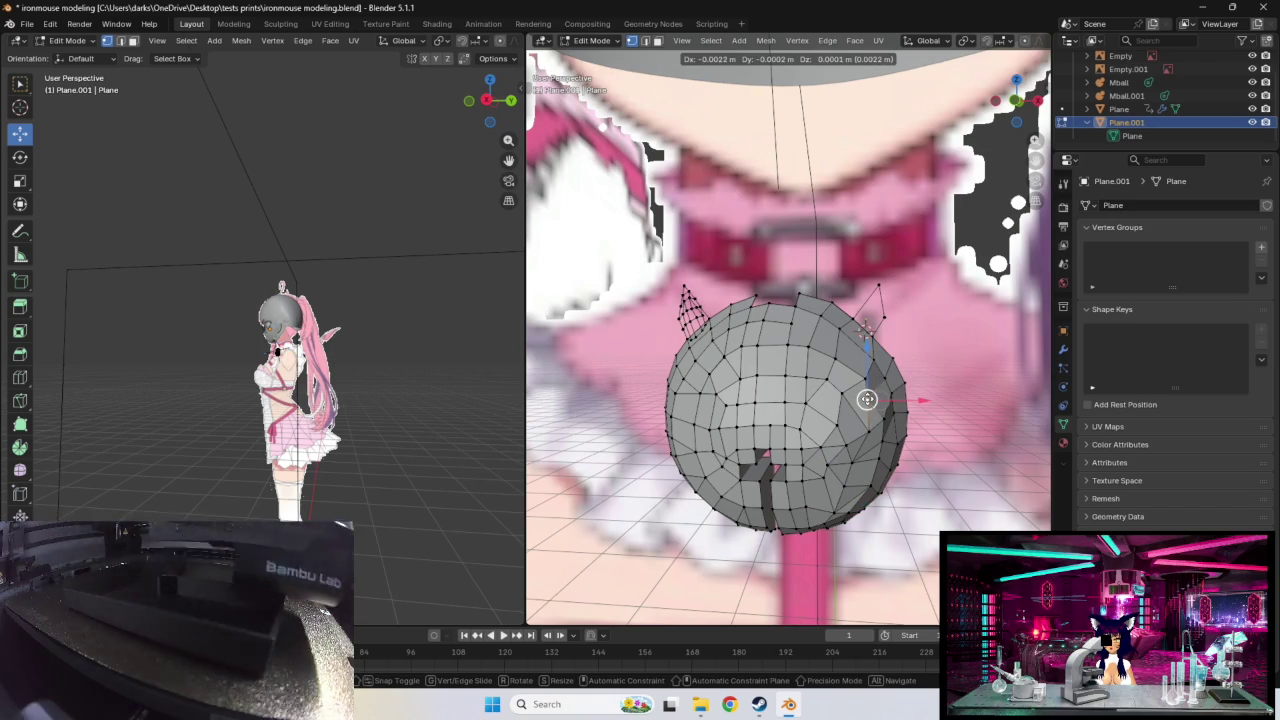
left_click_drag(878, 400, 858, 372)
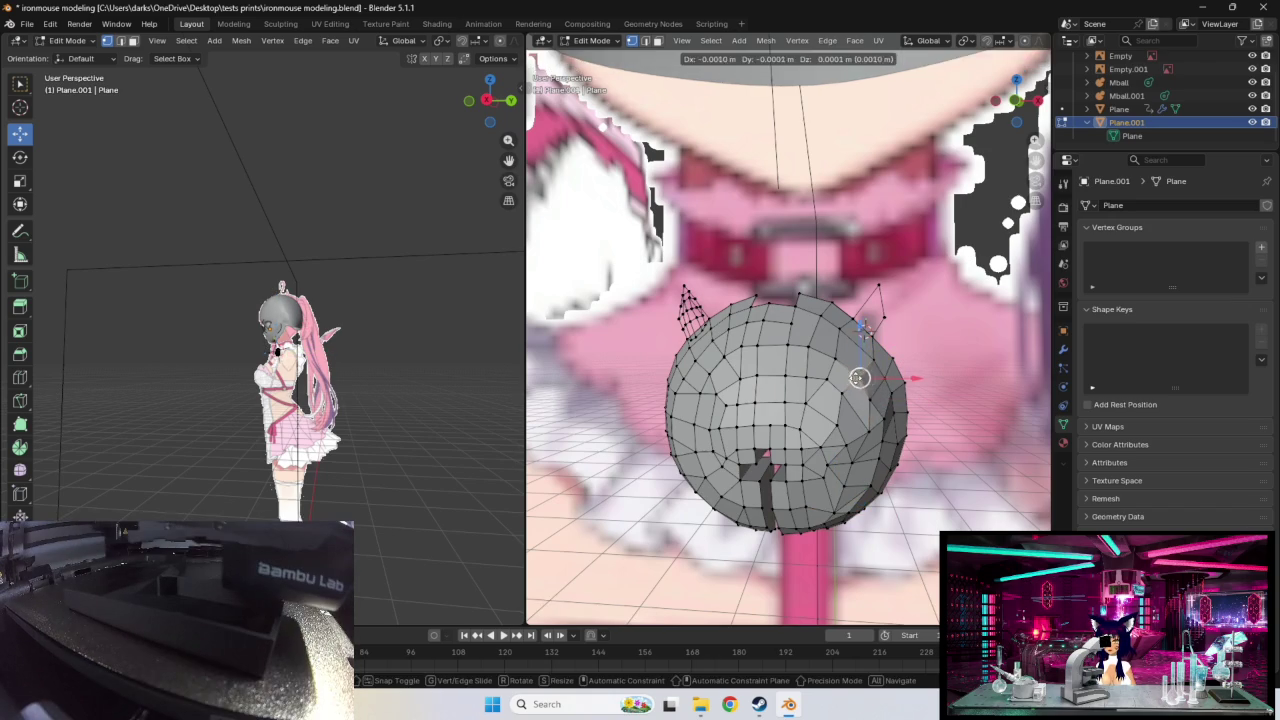
mouse_move(858, 372)
middle_mouse_down()
mouse_move(877, 357)
mouse_move(860, 420)
middle_mouse_up()
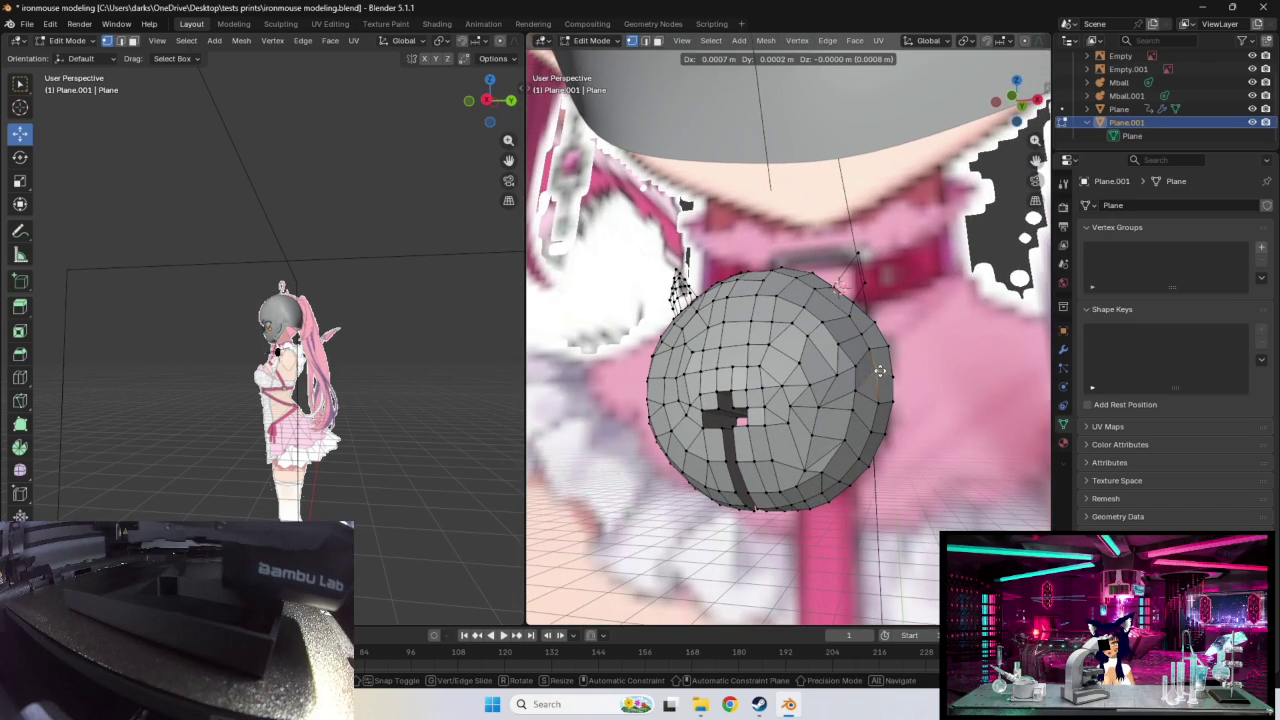
left_click_drag(880, 371, 881, 371)
mouse_move(881, 371)
middle_mouse_down()
mouse_move(886, 380)
mouse_move(915, 334)
mouse_move(890, 252)
mouse_move(830, 280)
middle_mouse_up()
Step: Inspect the reshaped chest shell from low, high and collar-side angles
middle_click_drag(774, 372, 805, 461)
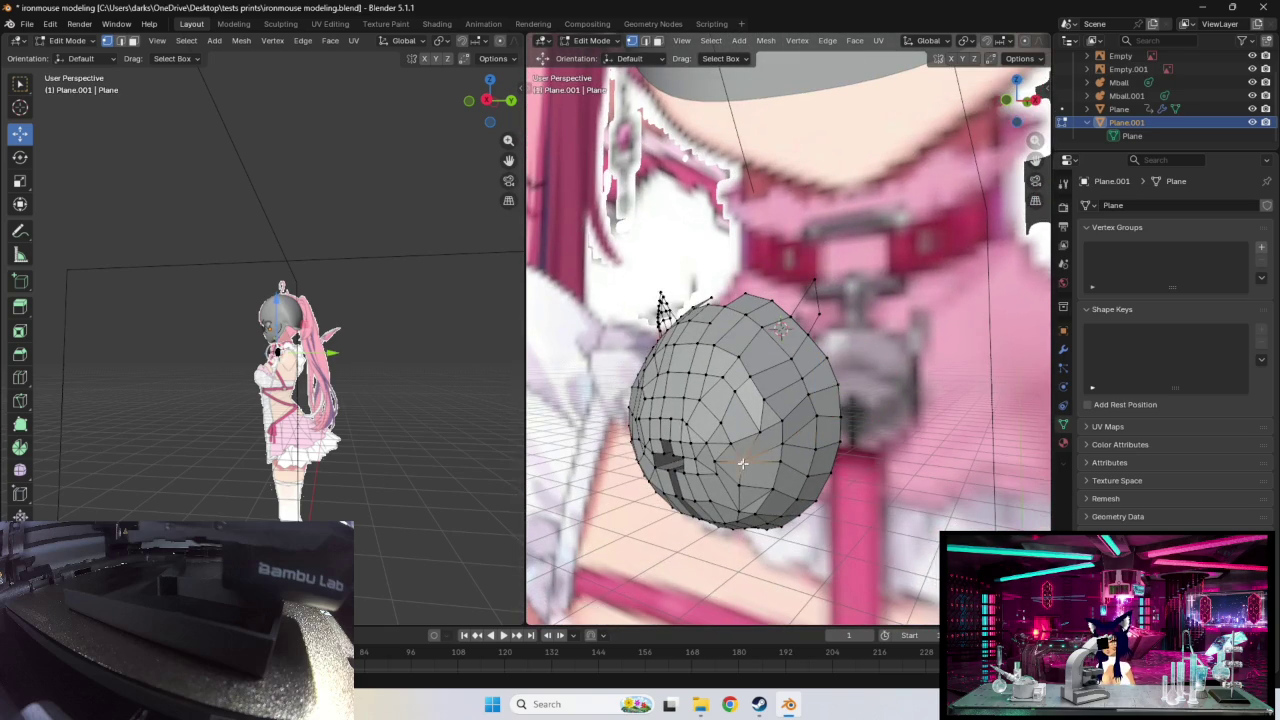
left_click_drag(743, 462, 757, 470)
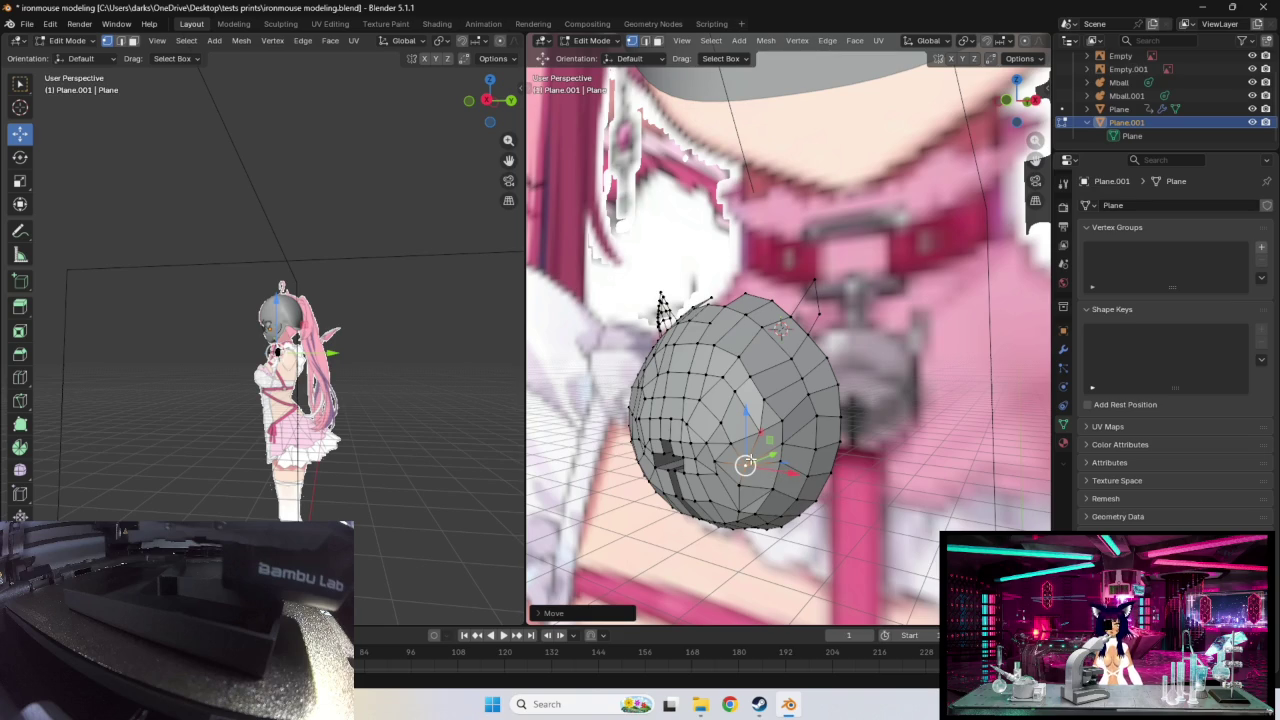
mouse_move(760, 435)
middle_mouse_down()
mouse_move(671, 294)
mouse_move(769, 344)
mouse_move(826, 413)
mouse_move(791, 418)
mouse_move(842, 379)
mouse_move(928, 368)
mouse_move(818, 414)
mouse_move(804, 375)
middle_mouse_up()
middle_click_drag(817, 330, 852, 412)
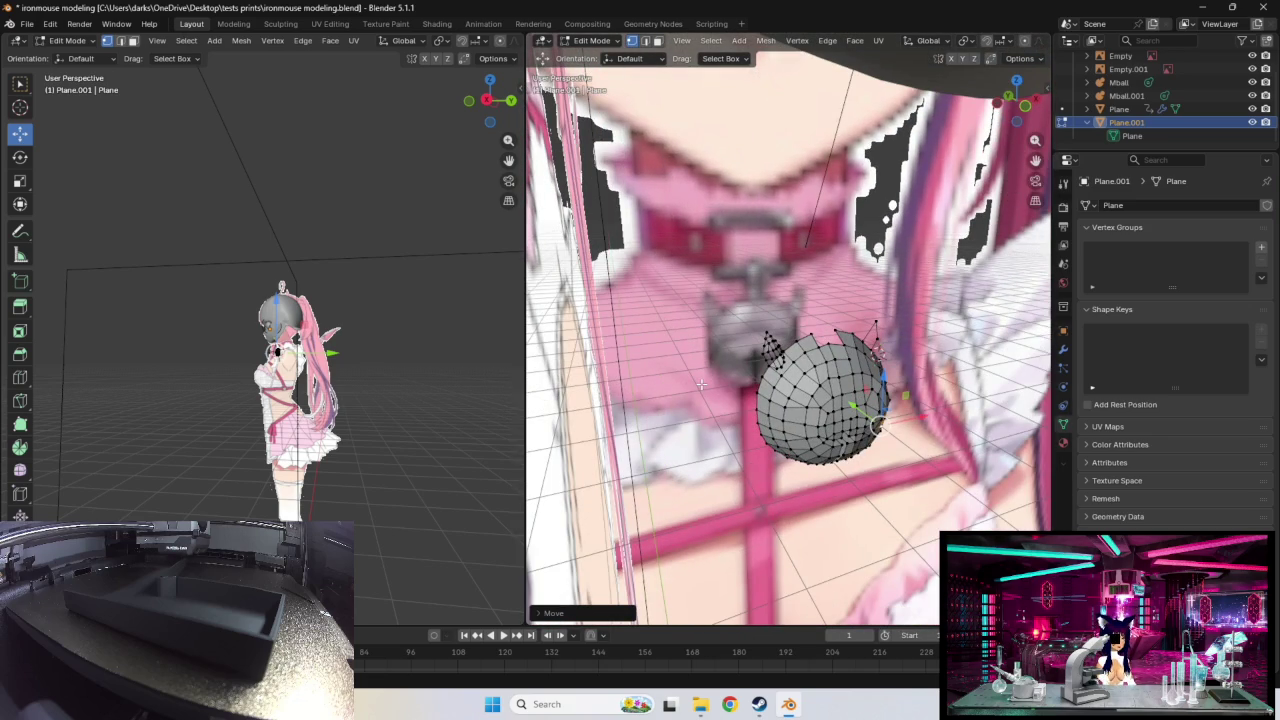
middle_click_drag(822, 386, 752, 391)
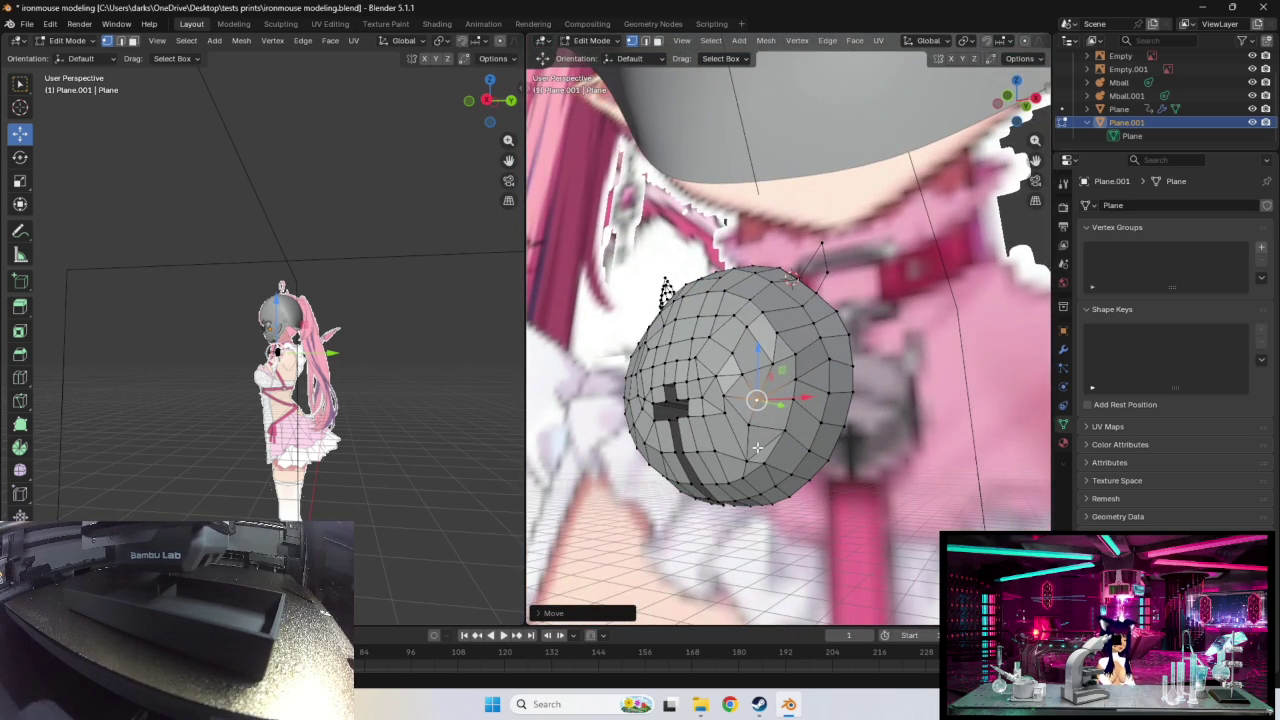
mouse_move(765, 430)
middle_mouse_down()
mouse_move(733, 432)
mouse_move(814, 232)
mouse_move(826, 259)
mouse_move(850, 260)
mouse_move(867, 325)
mouse_move(884, 295)
mouse_move(929, 289)
mouse_move(843, 291)
mouse_move(889, 405)
middle_mouse_up()
scroll(680, 445, "down", 2)
scroll(814, 232, "down", 1)
scroll(862, 335, "up", 3)
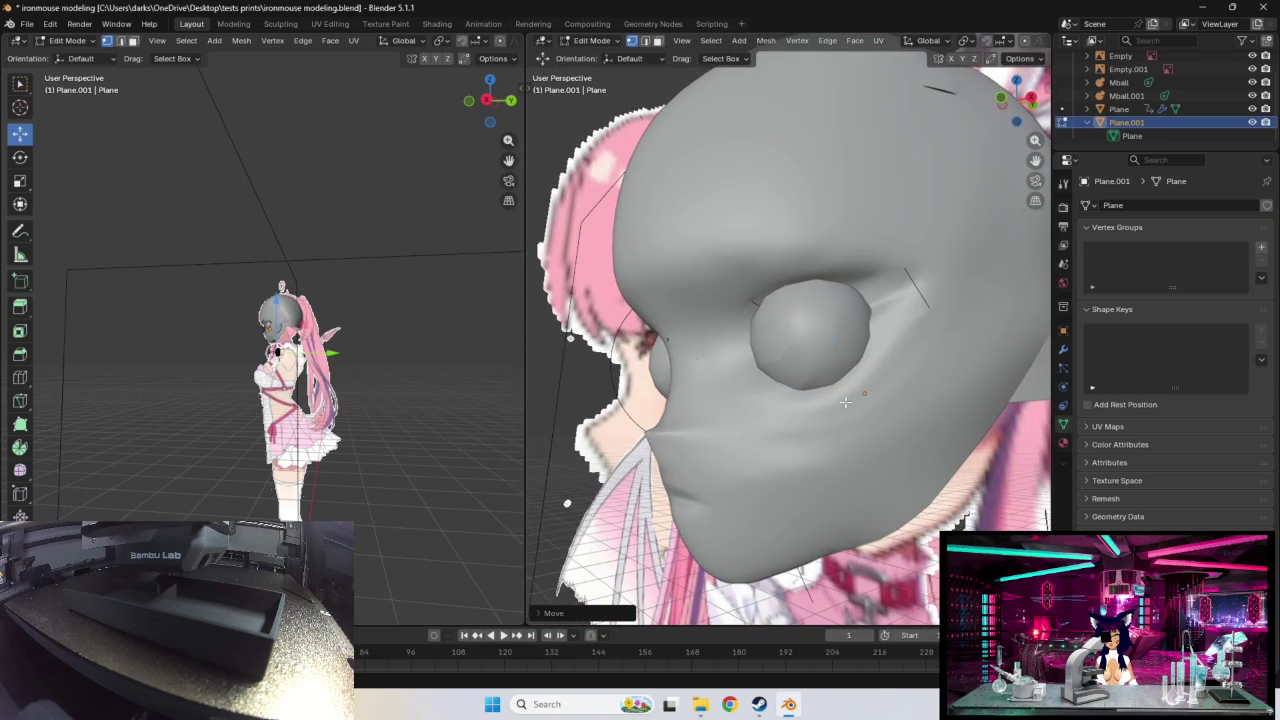
mouse_move(704, 413)
middle_mouse_down()
mouse_move(760, 410)
mouse_move(640, 405)
mouse_move(711, 405)
mouse_move(762, 432)
mouse_move(745, 405)
middle_mouse_up()
scroll(762, 432, "down", 3)
scroll(723, 433, "up", 2)
scroll(723, 433, "up", 2)
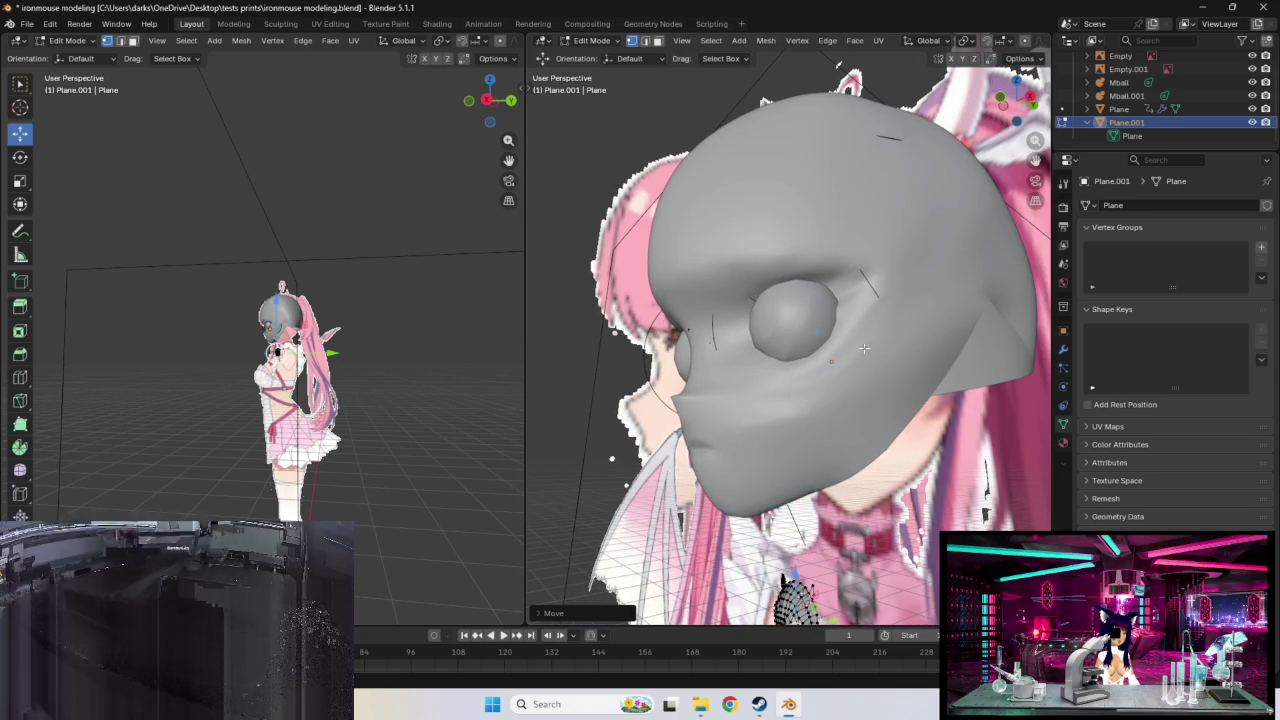
mouse_move(853, 317)
middle_mouse_down()
mouse_move(797, 332)
mouse_move(846, 348)
mouse_move(895, 321)
middle_mouse_up()
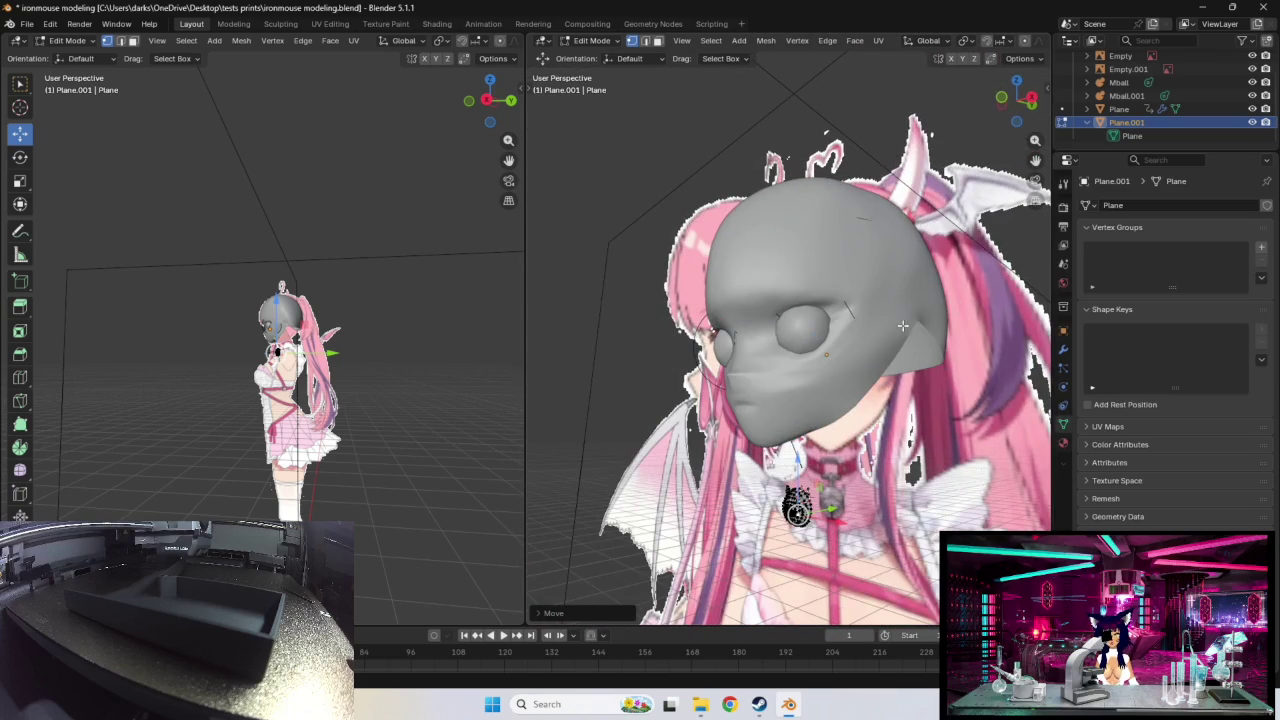
mouse_move(927, 274)
middle_mouse_down()
mouse_move(780, 385)
mouse_move(865, 375)
middle_mouse_up()
scroll(865, 375, "up", 2)
mouse_move(930, 339)
middle_mouse_down()
mouse_move(898, 405)
mouse_move(859, 387)
middle_mouse_up()
scroll(910, 370, "up", 4)
scroll(900, 390, "down", 4)
scroll(898, 405, "down", 3)
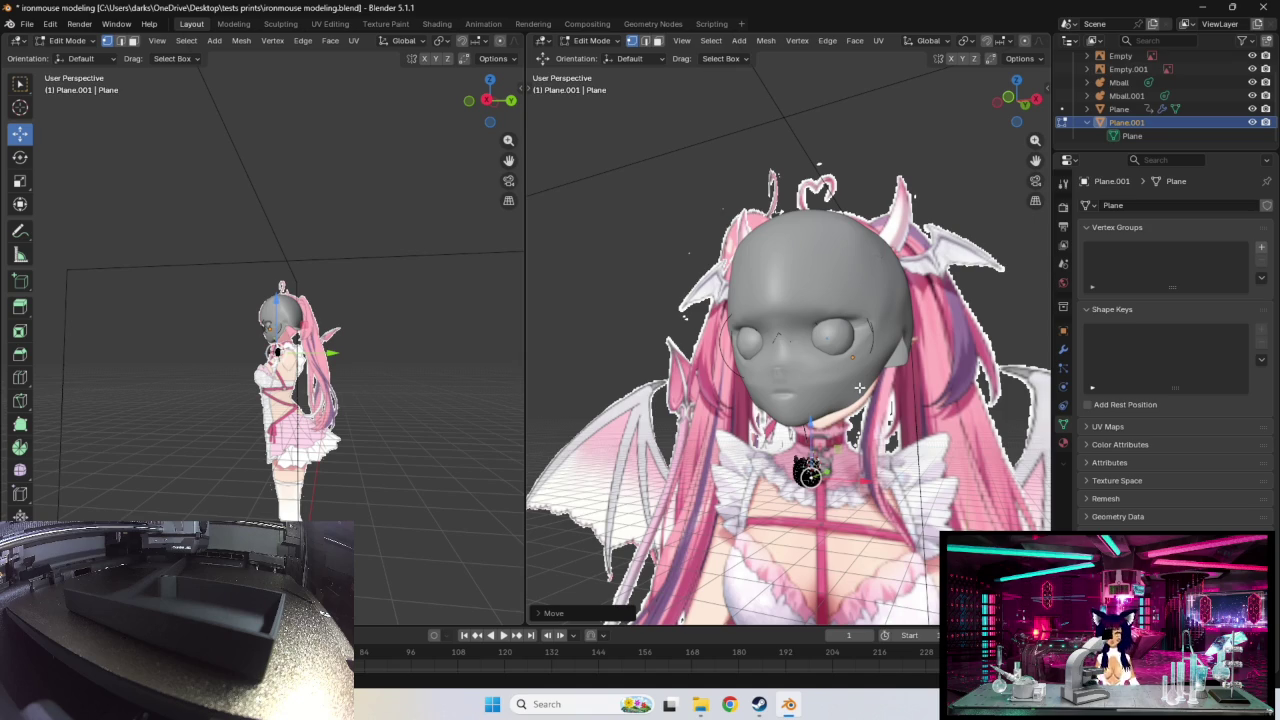
scroll(839, 468, "up", 3)
middle_click_drag(839, 468, 885, 410)
mouse_move(790, 420)
middle_mouse_down()
mouse_move(818, 453)
mouse_move(793, 429)
mouse_move(846, 341)
mouse_move(921, 435)
mouse_move(962, 410)
mouse_move(967, 374)
middle_mouse_up()
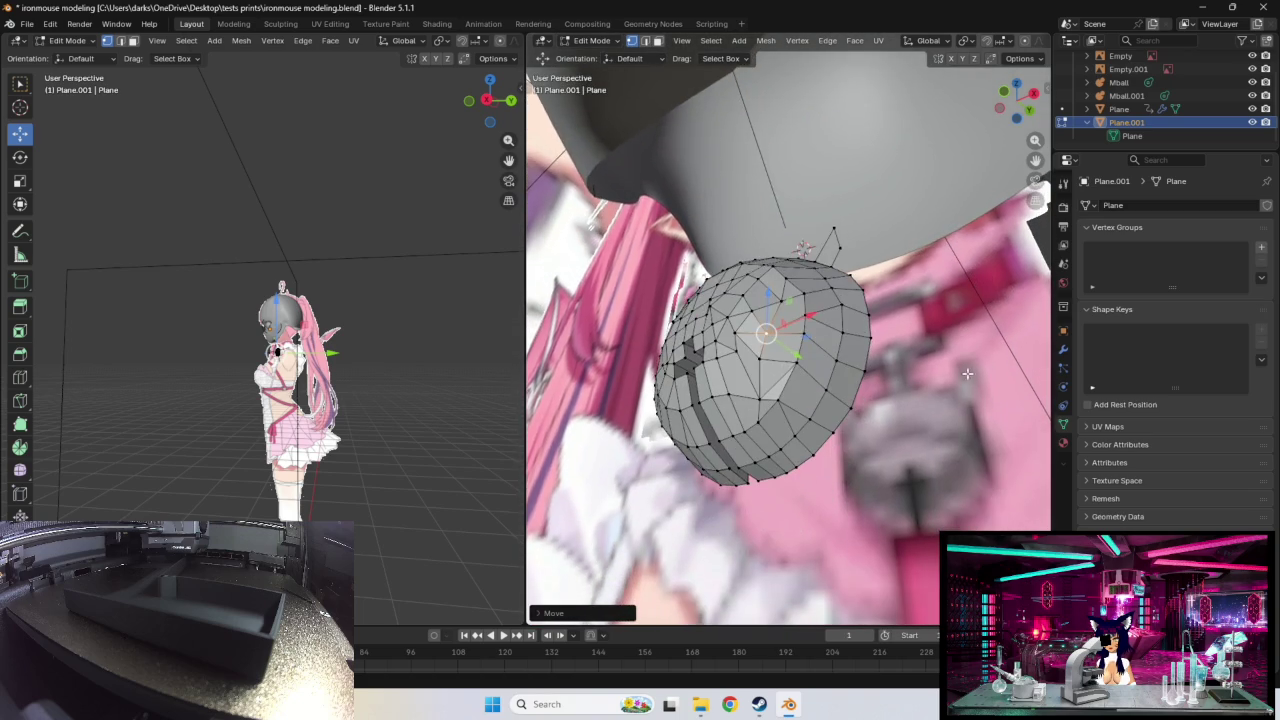
Step: Extrude a new vertex from the dome's top edge, constrained along X toward the collar
mouse_move(953, 422)
middle_mouse_down()
mouse_move(940, 449)
mouse_move(888, 388)
mouse_move(985, 432)
mouse_move(909, 441)
mouse_move(951, 453)
mouse_move(961, 443)
mouse_move(907, 472)
middle_mouse_up()
scroll(909, 458, "up", 3)
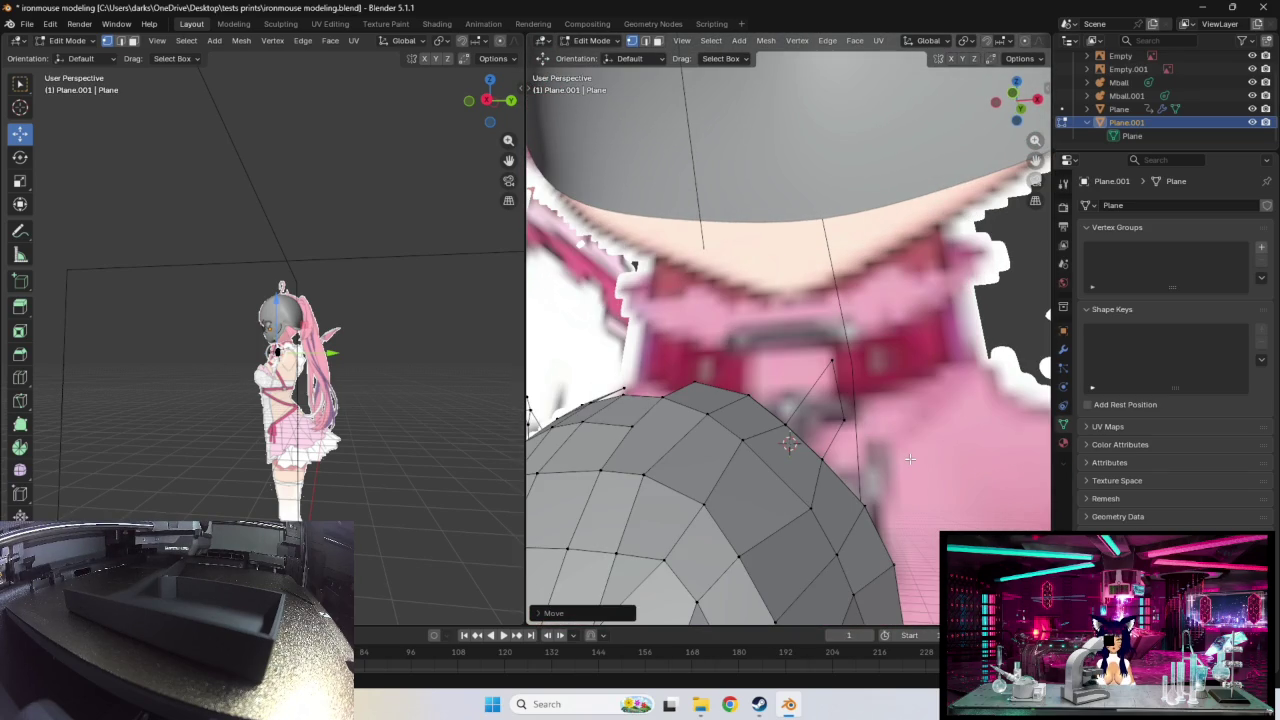
scroll(909, 458, "up", 3)
scroll(911, 455, "down", 3)
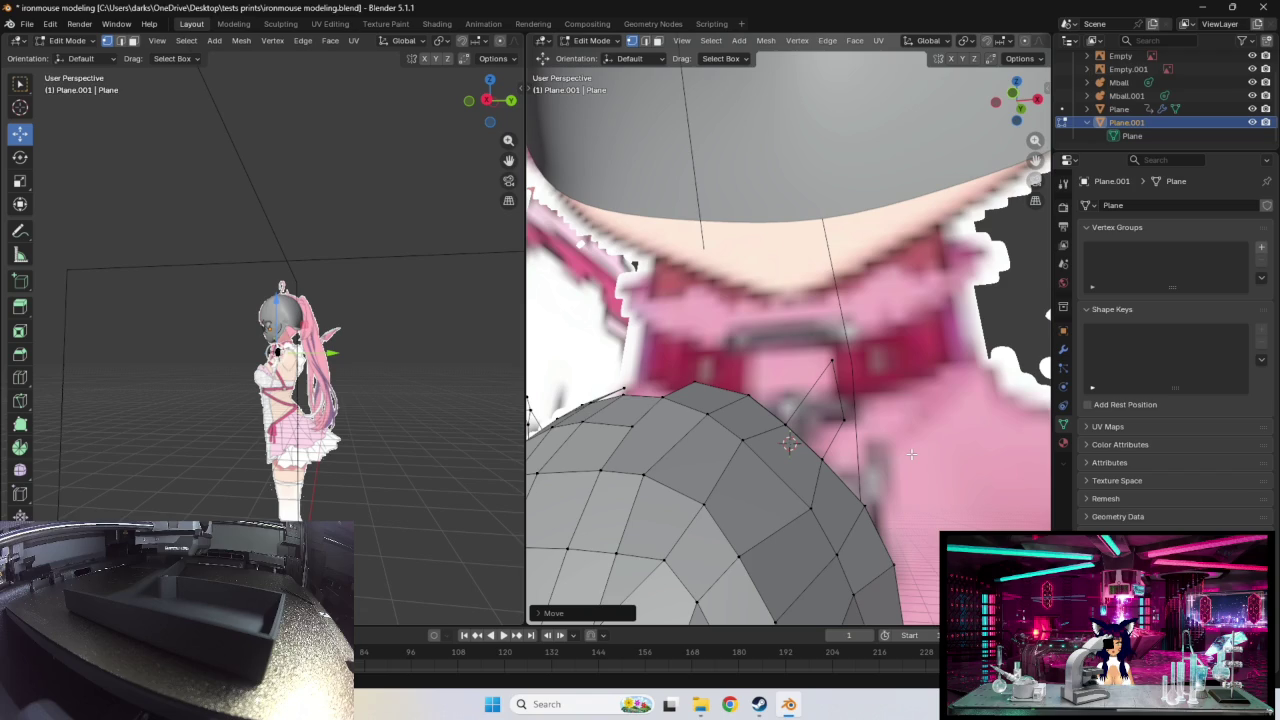
left_click(788, 425)
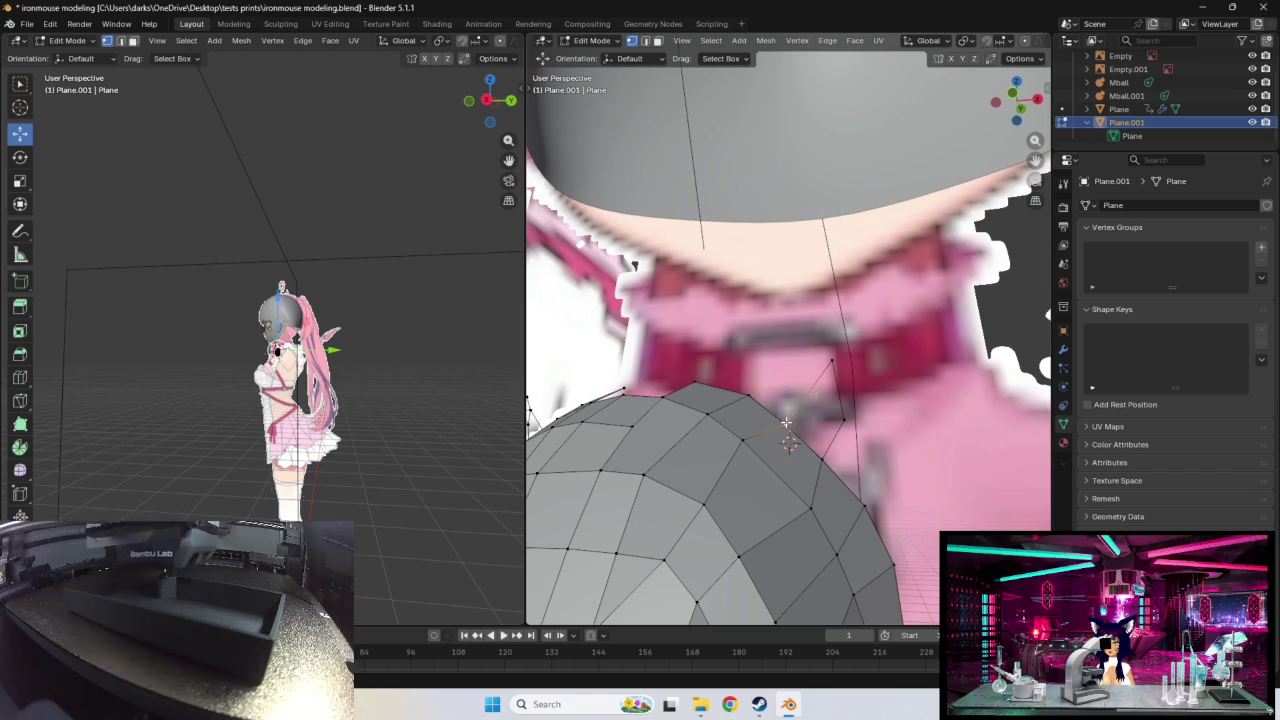
key("g")
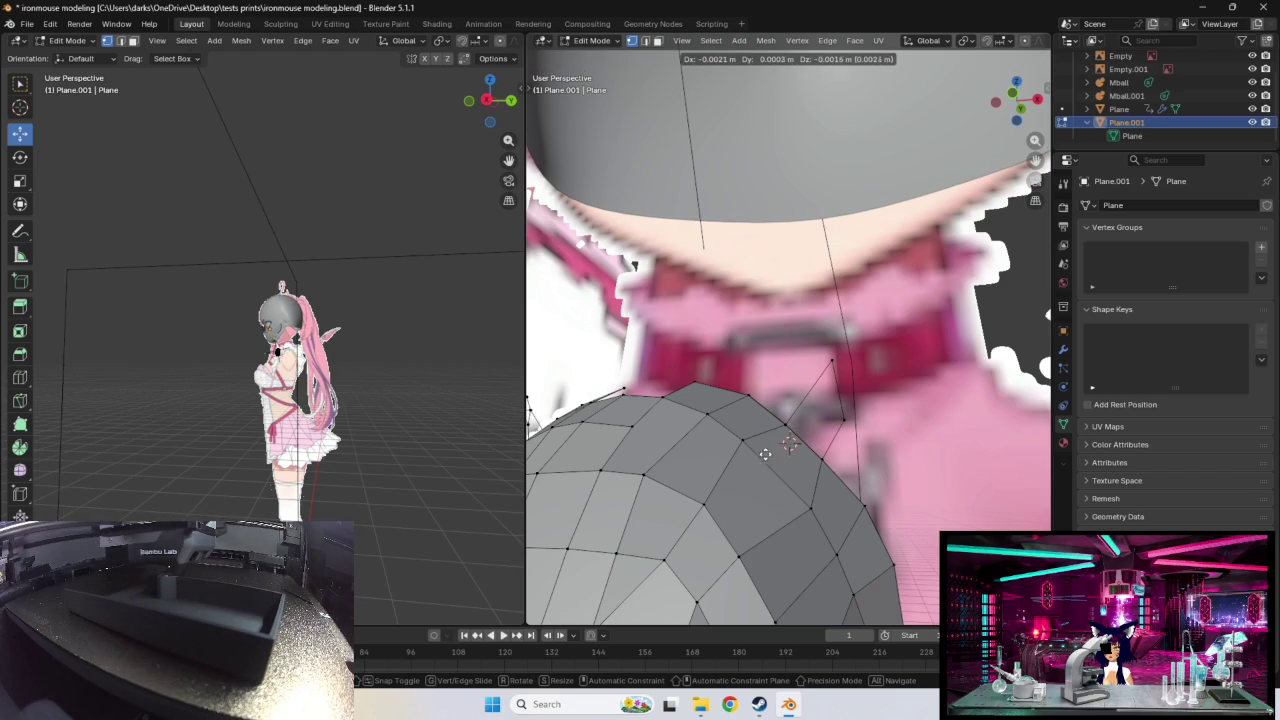
key("x")
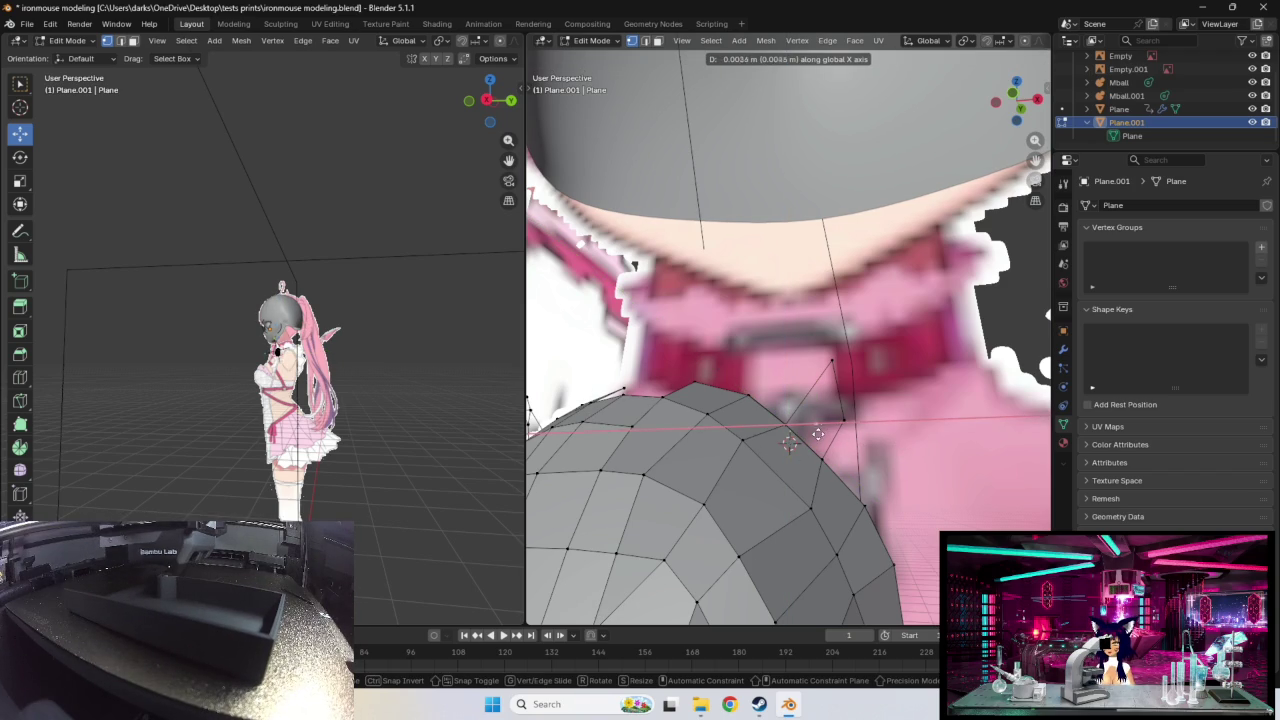
left_click(816, 434)
middle_click_drag(870, 456, 838, 472, "shift")
scroll(660, 505, "down", 1)
scroll(665, 498, "down", 1)
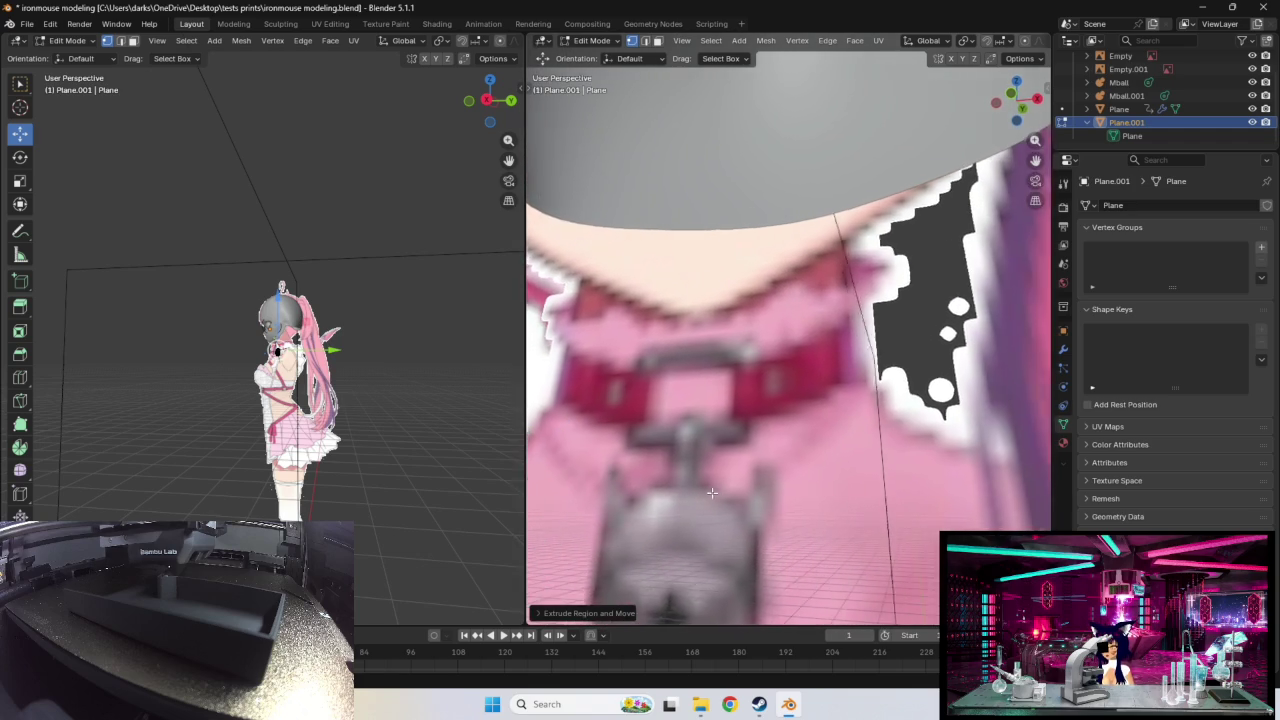
Step: Move the selected top-edge vertex up toward the collar
scroll(752, 480, "down", 2)
middle_click_drag(758, 475, 850, 446)
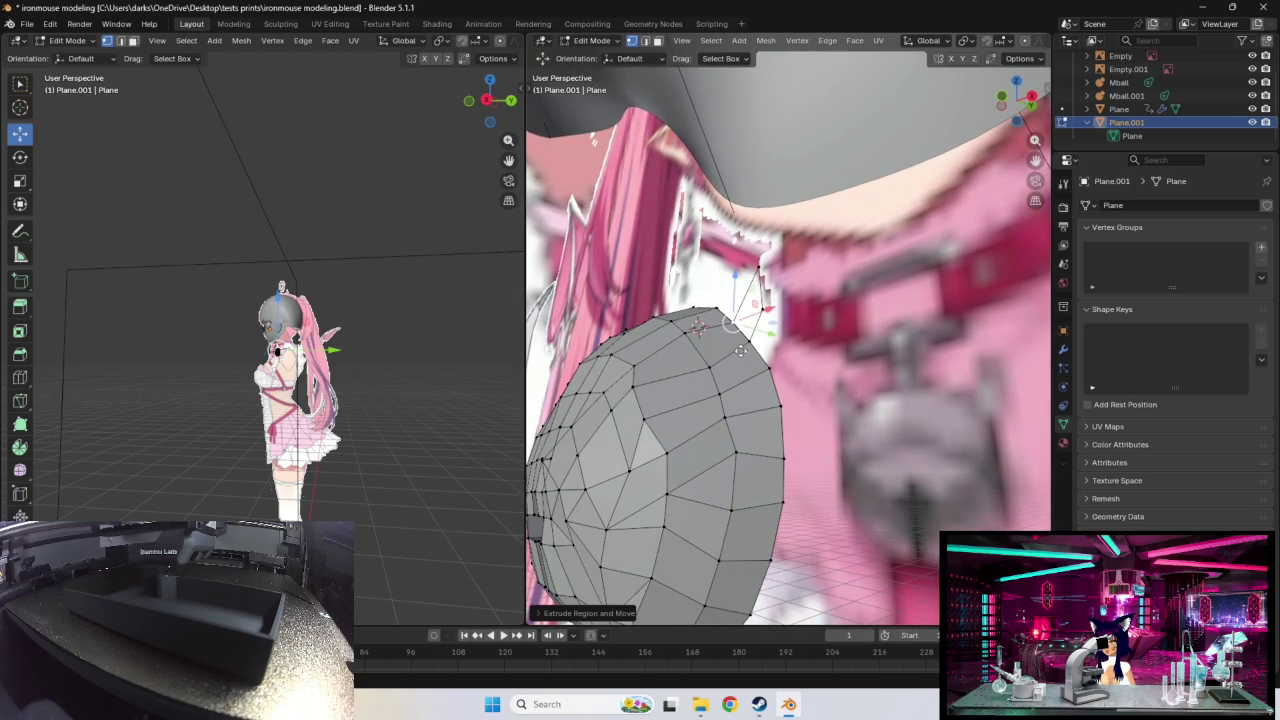
key("g")
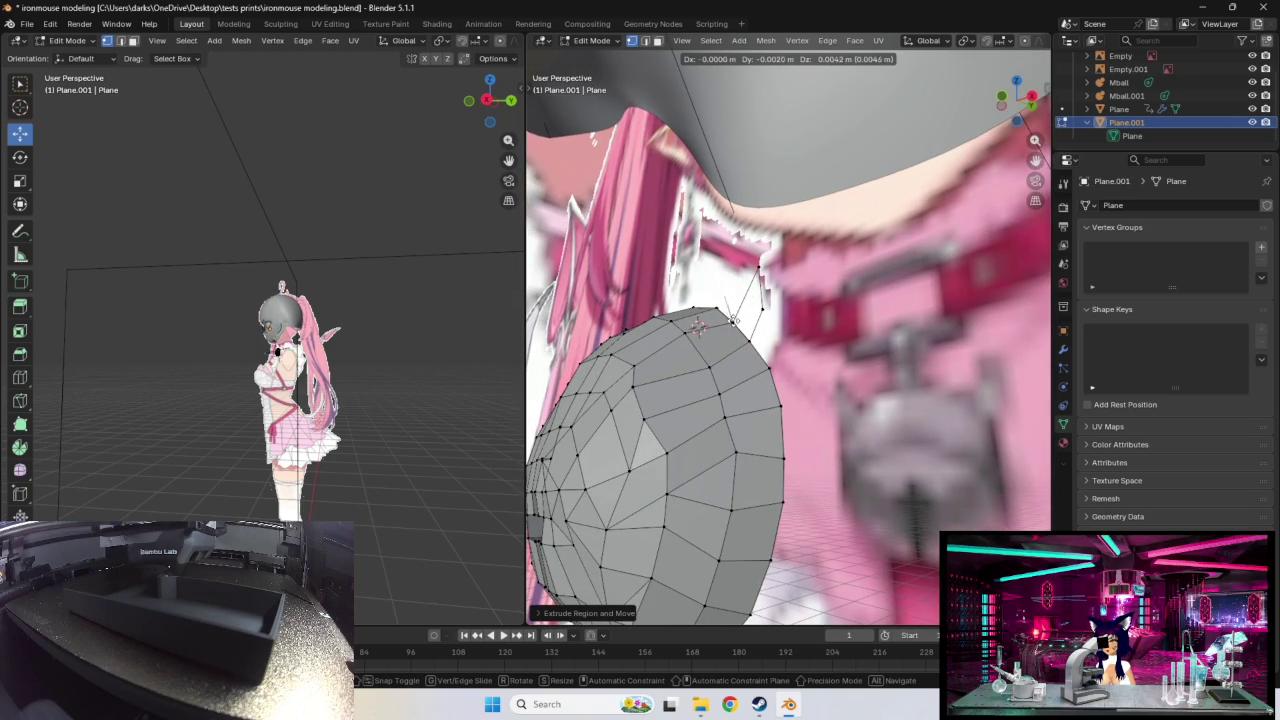
left_click(733, 312)
key("g")
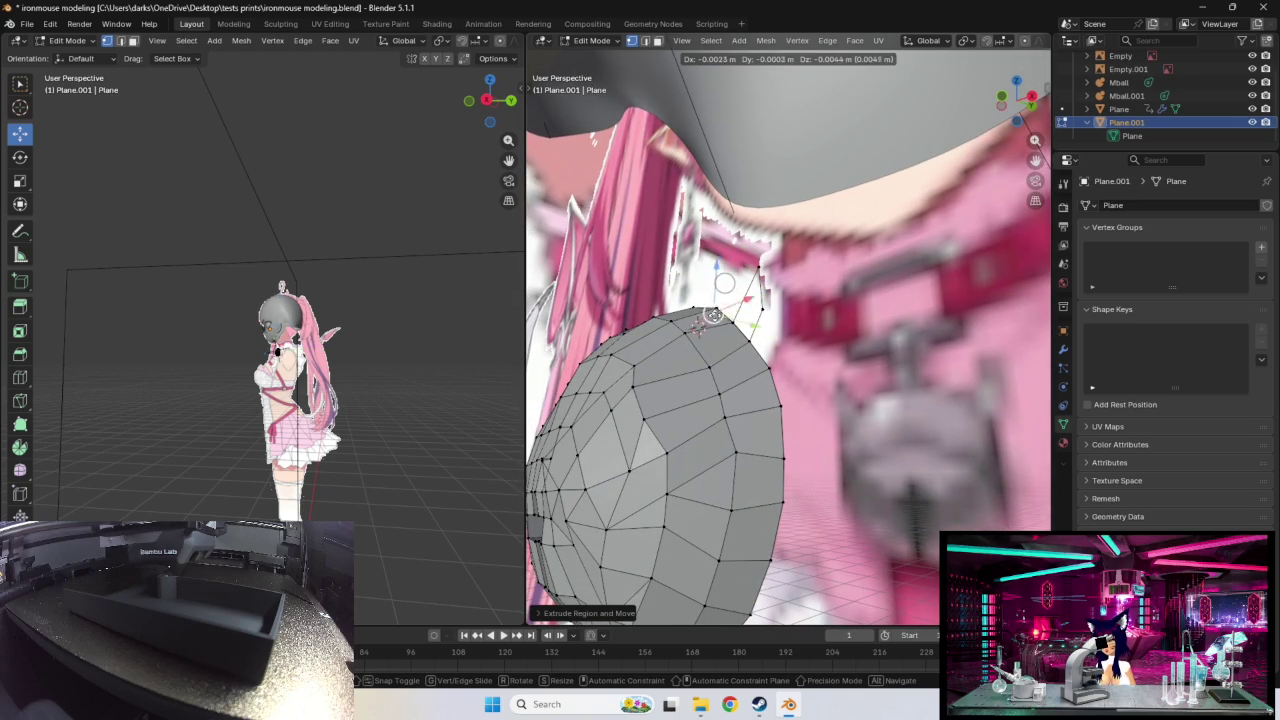
left_click(722, 334)
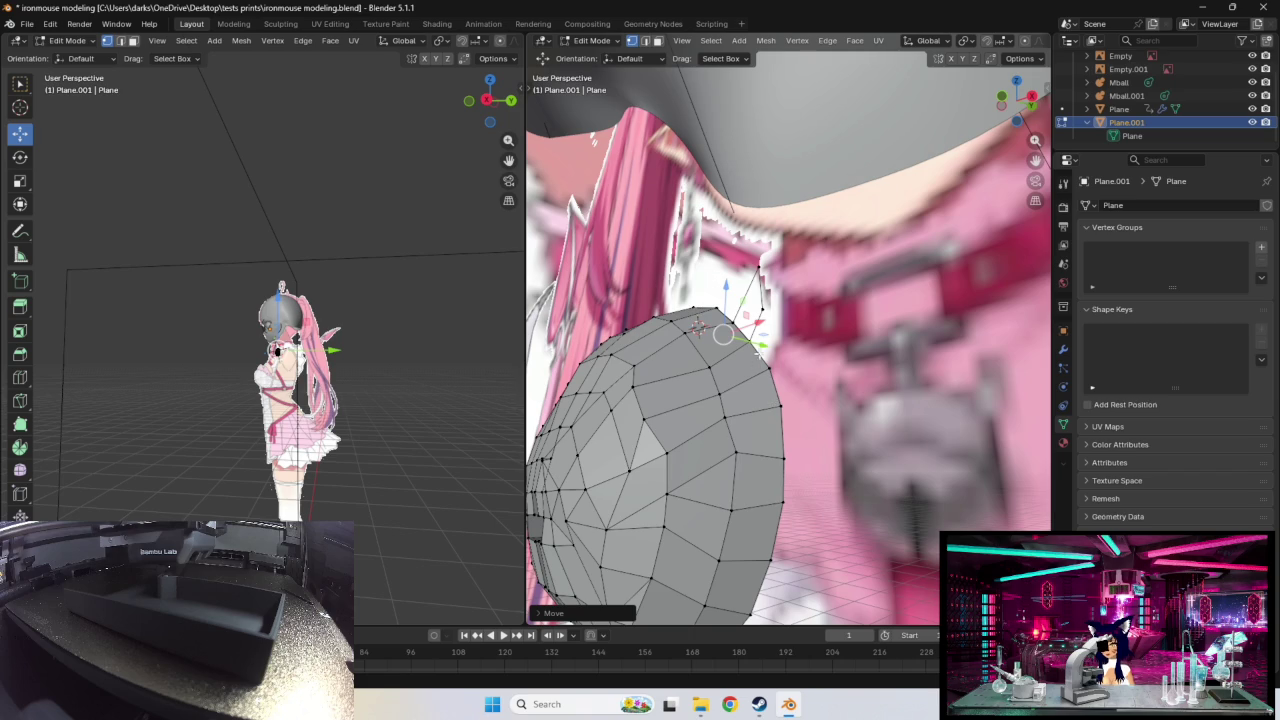
Step: Reposition another upper-edge vertex through several successive moves
left_click(749, 340)
key("g")
left_click(751, 341)
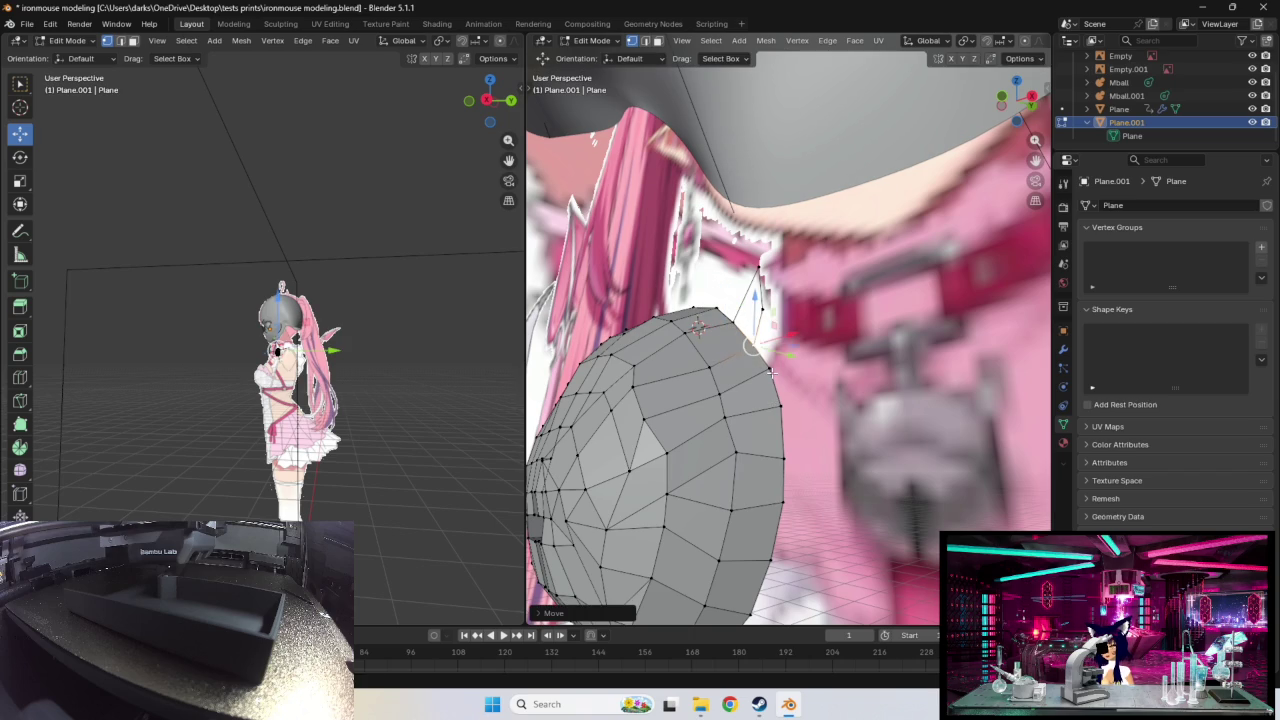
key("g")
left_click(771, 375)
key("g")
left_click(749, 424)
key("g")
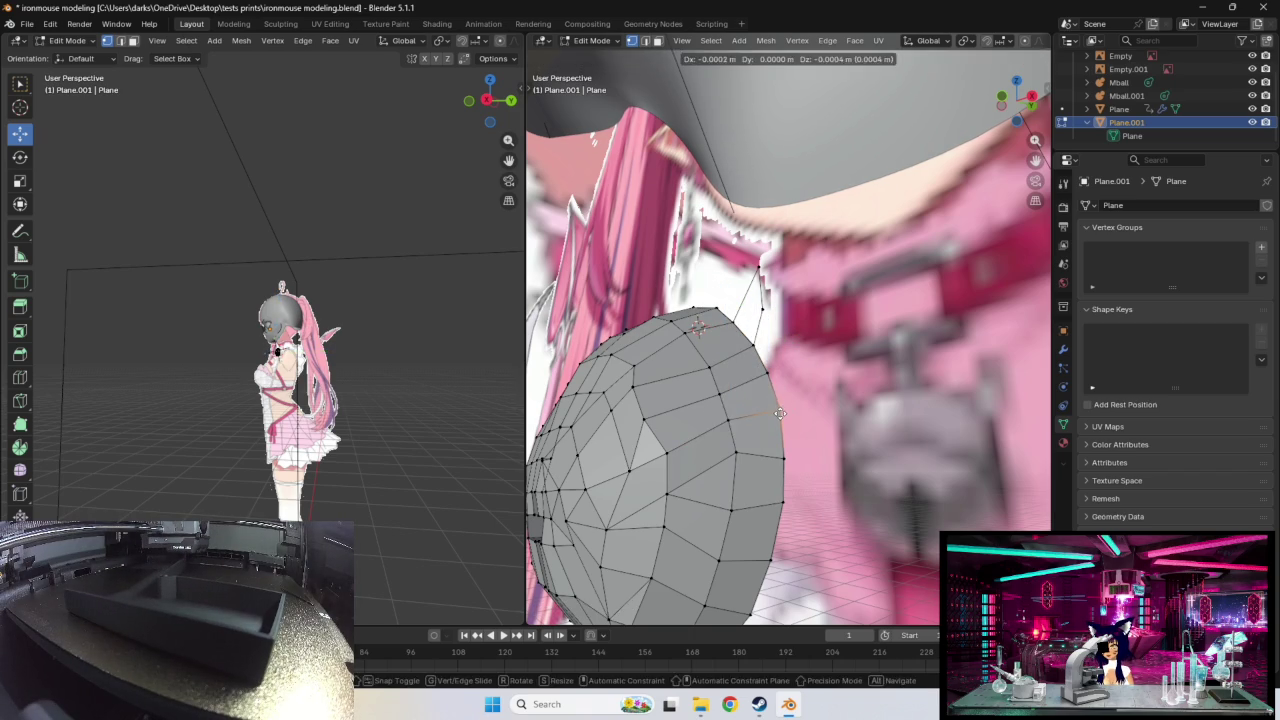
left_click(740, 420)
Step: Adjust two vertices on the dome's edge from a different angle
middle_click_drag(740, 420, 863, 462)
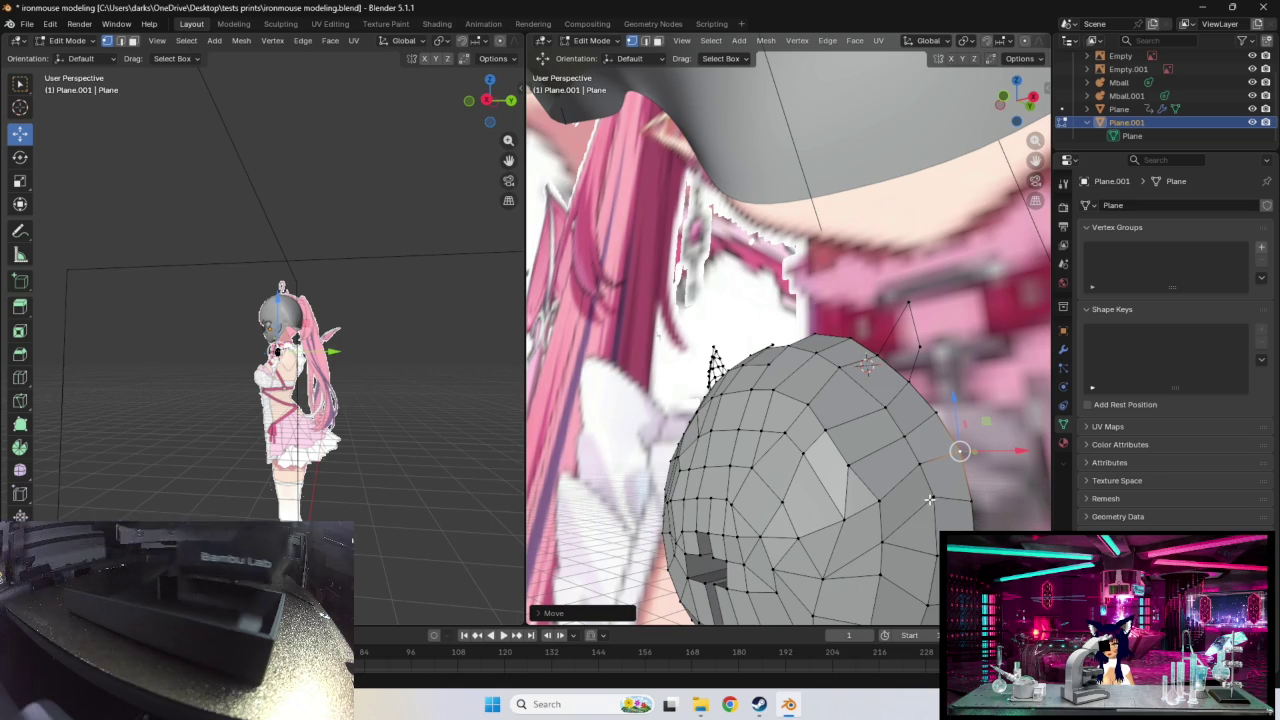
left_click(936, 509)
key("g")
left_click(937, 508)
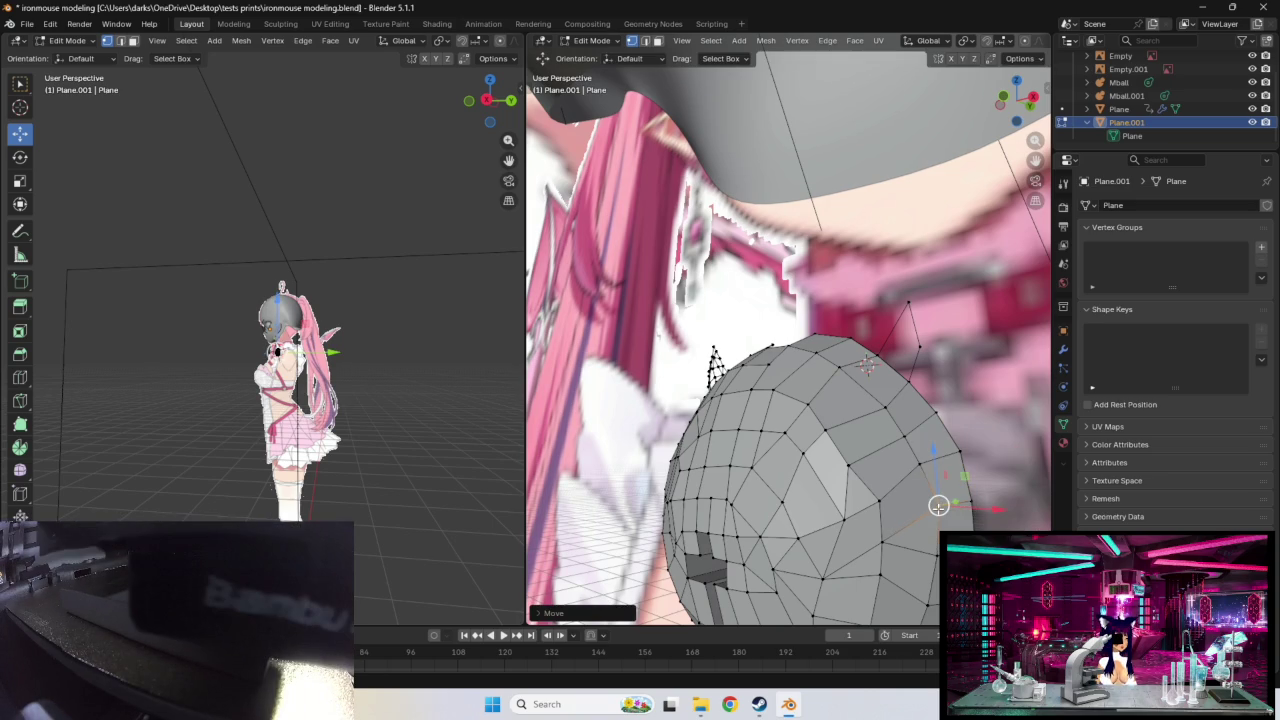
left_click(882, 416)
key("g")
left_click(881, 414)
Step: Select a neighbouring top-edge vertex and view it against the collar and bell
mouse_move(881, 414)
middle_mouse_down()
mouse_move(926, 422)
mouse_move(916, 440)
middle_mouse_up()
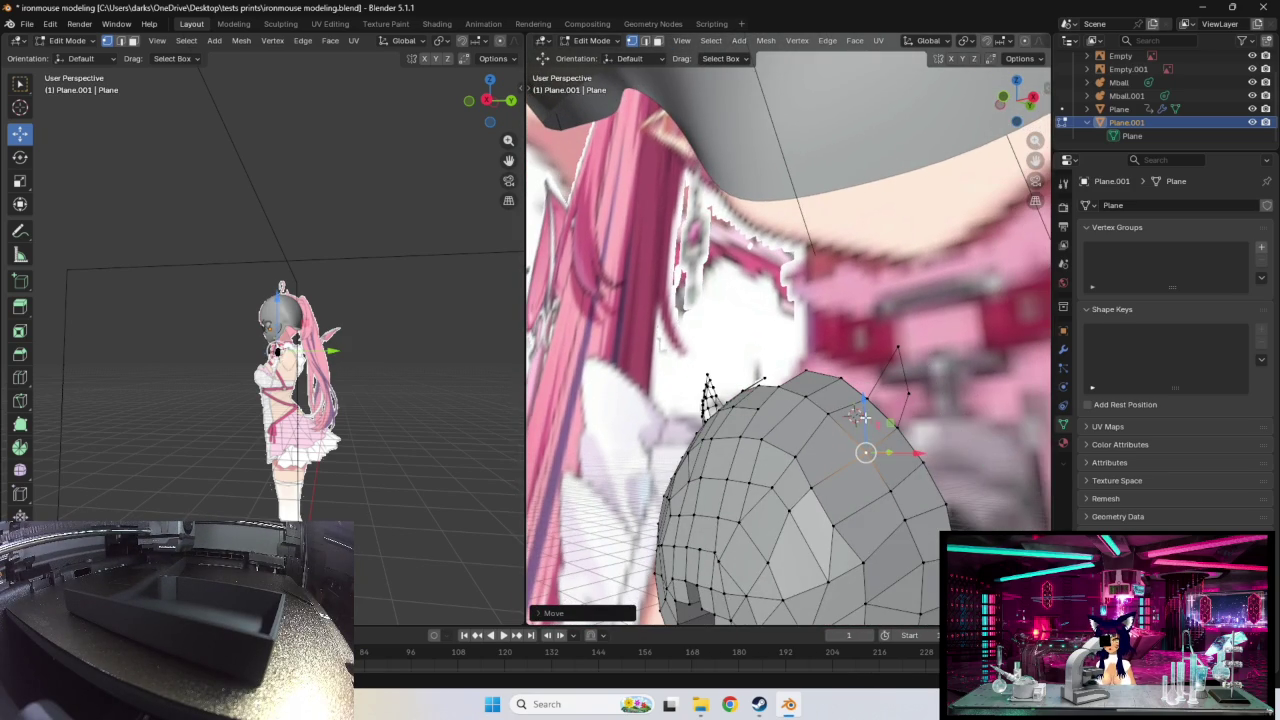
left_click(864, 412)
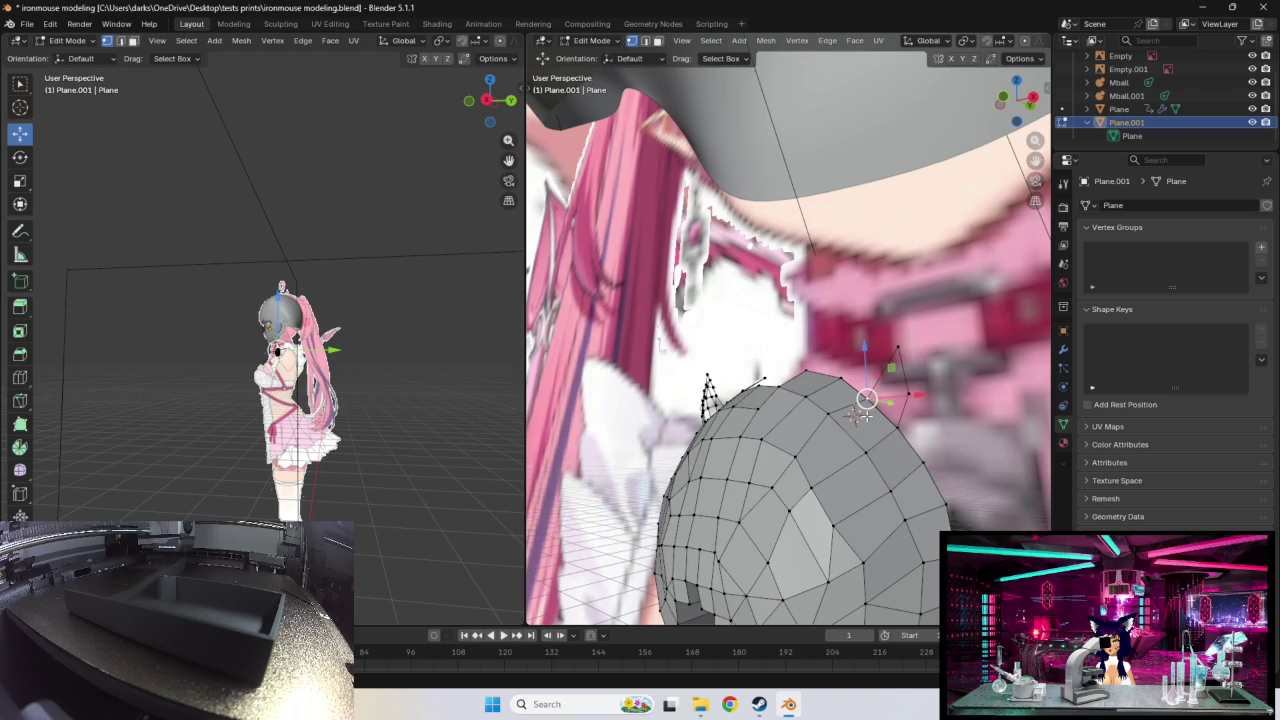
middle_click_drag(906, 430, 904, 424)
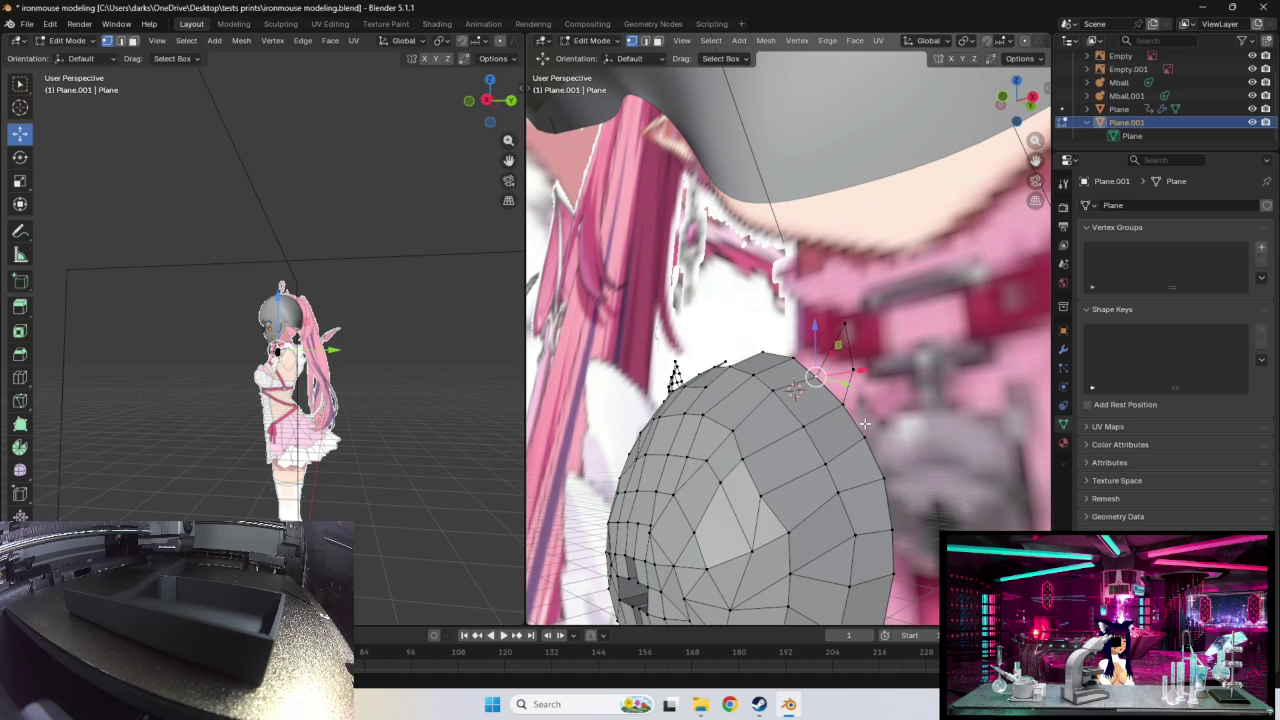
mouse_move(865, 424)
middle_mouse_down()
mouse_move(855, 395)
mouse_move(866, 416)
middle_mouse_up()
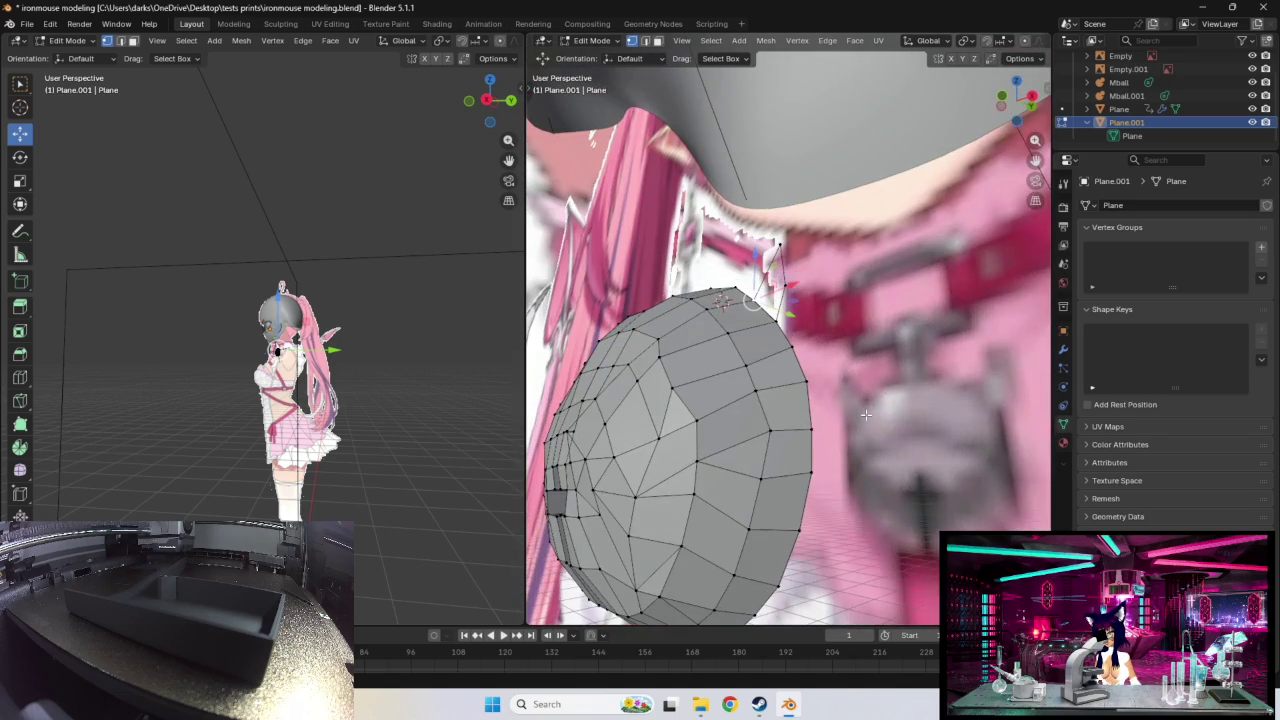
middle_click_drag(788, 388, 801, 394)
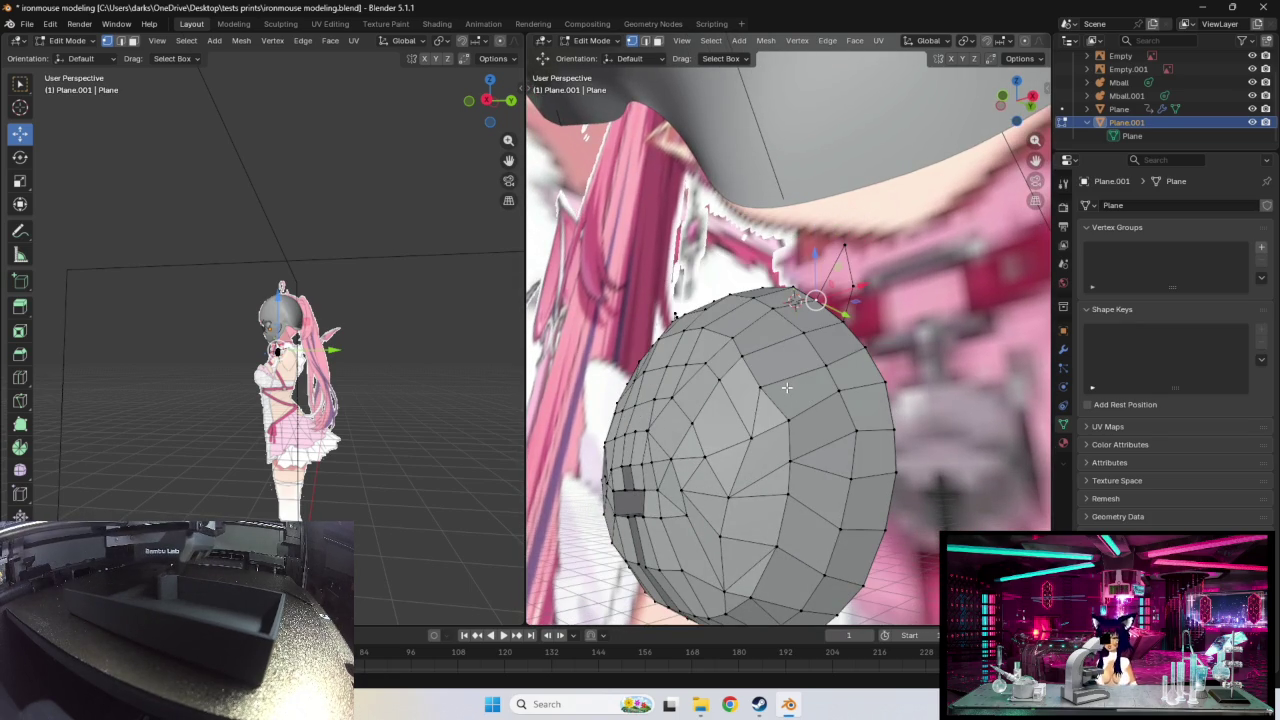
Step: Switch the viewport to Wireframe shading so the character shows through the mesh
key("z")
left_click(765, 391)
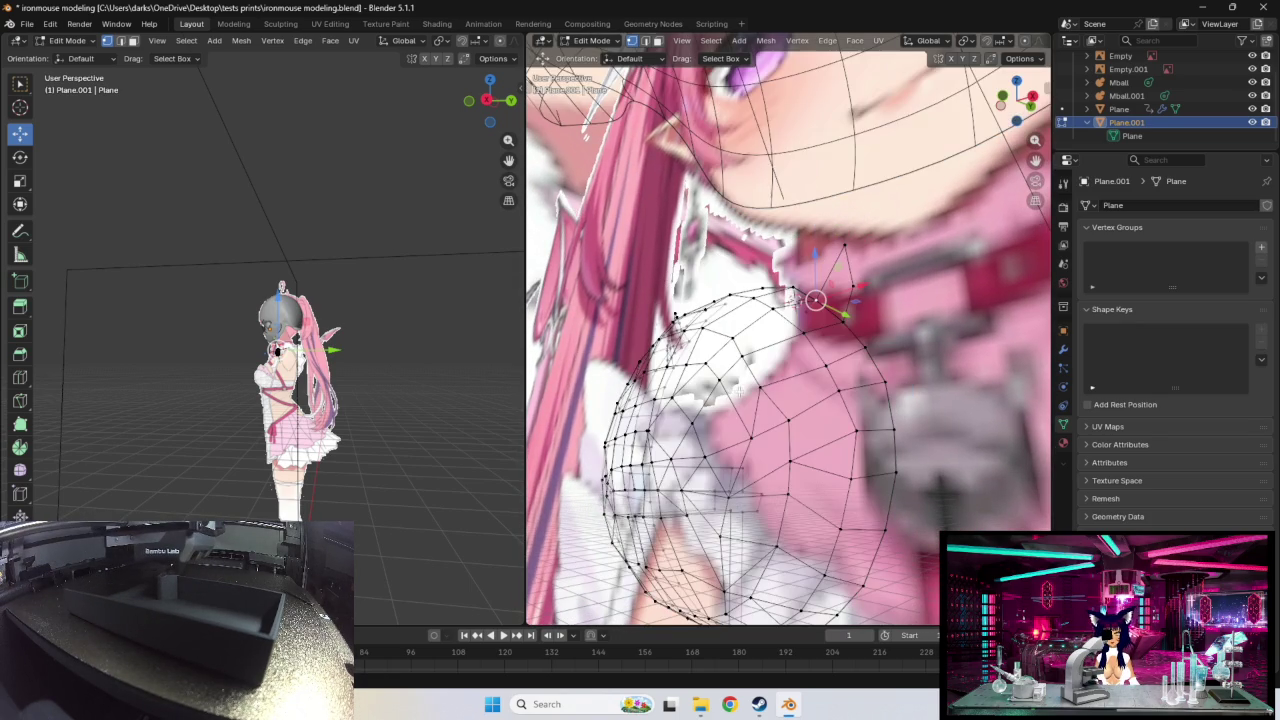
middle_click_drag(765, 391, 783, 427, "shift")
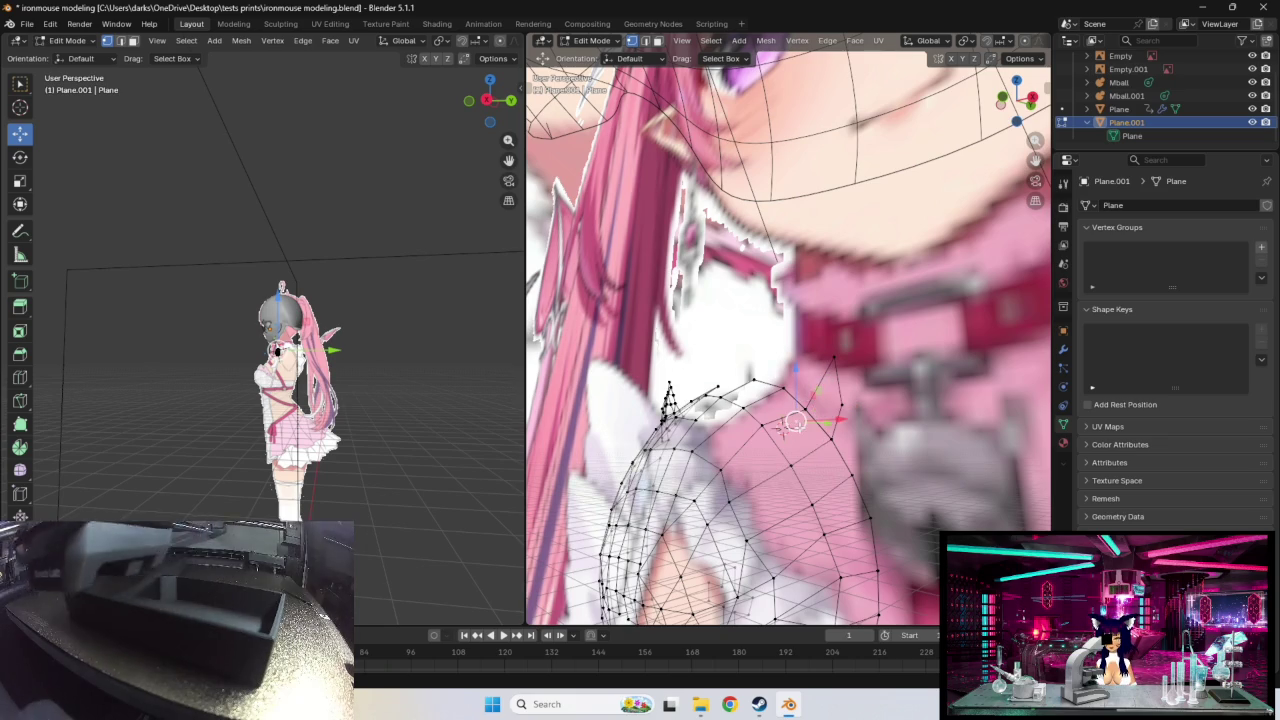
scroll(825, 447, "up", 3)
scroll(825, 447, "down", 2)
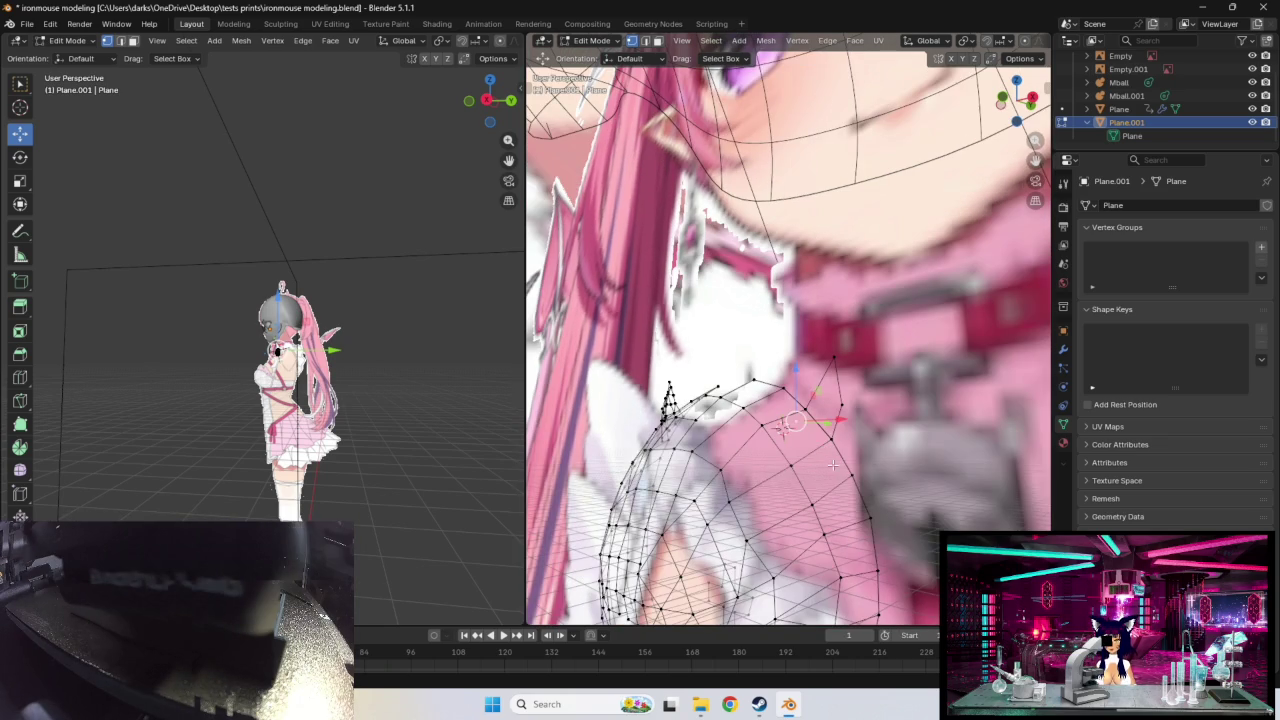
Step: Nudge the selected top-edge vertex toward the collar along one axis
key("g")
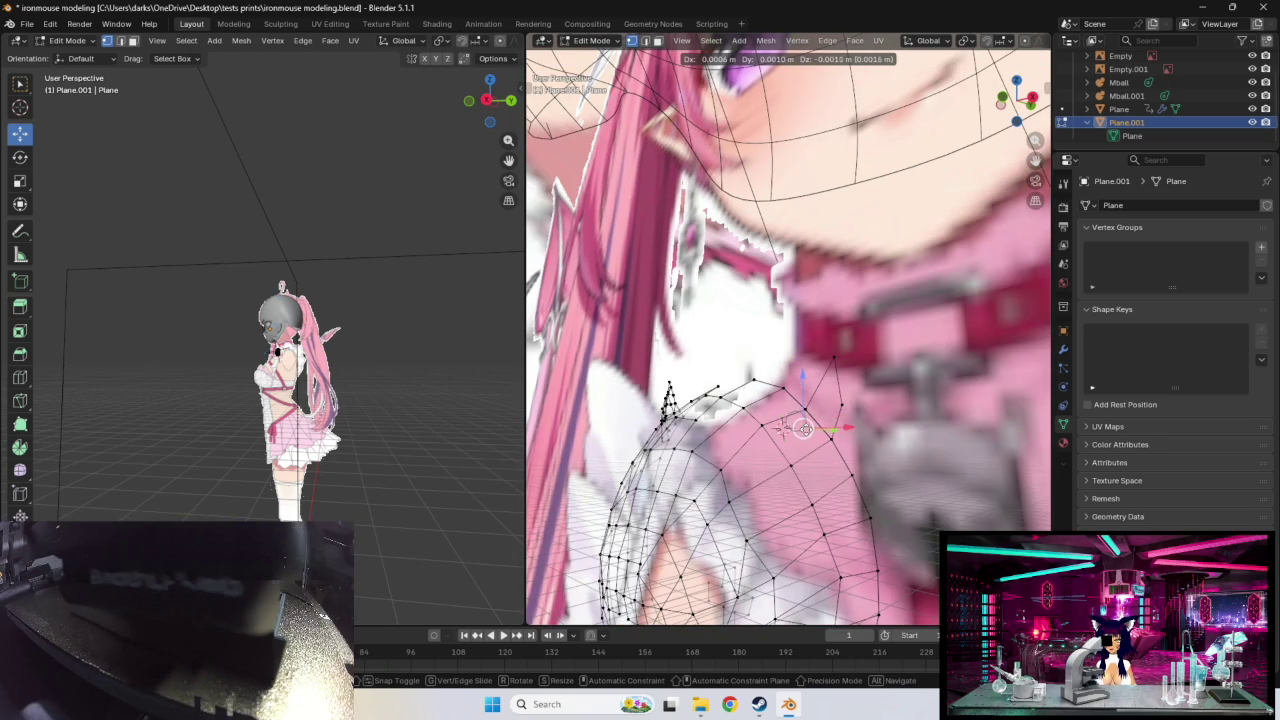
left_click(818, 440)
scroll(818, 445, "up", 3)
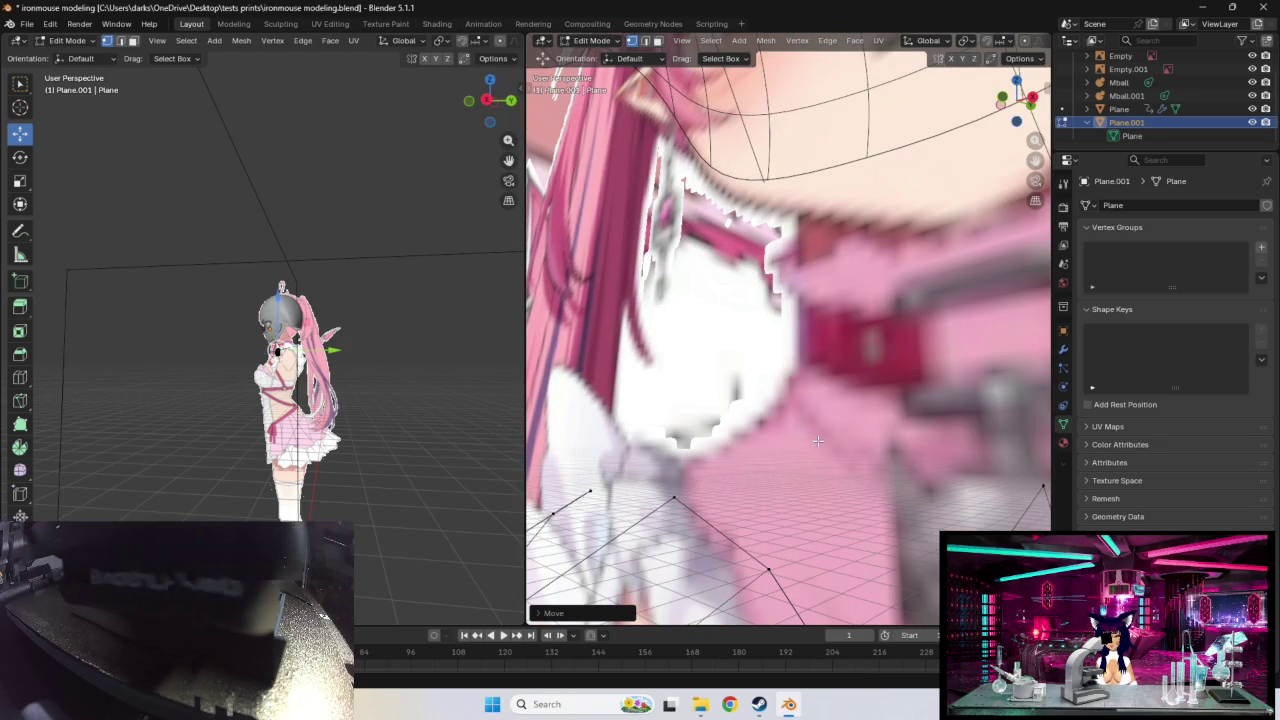
mouse_move(818, 445)
middle_mouse_down()
mouse_move(818, 425)
mouse_move(792, 467)
middle_mouse_up()
scroll(819, 425, "down", 3)
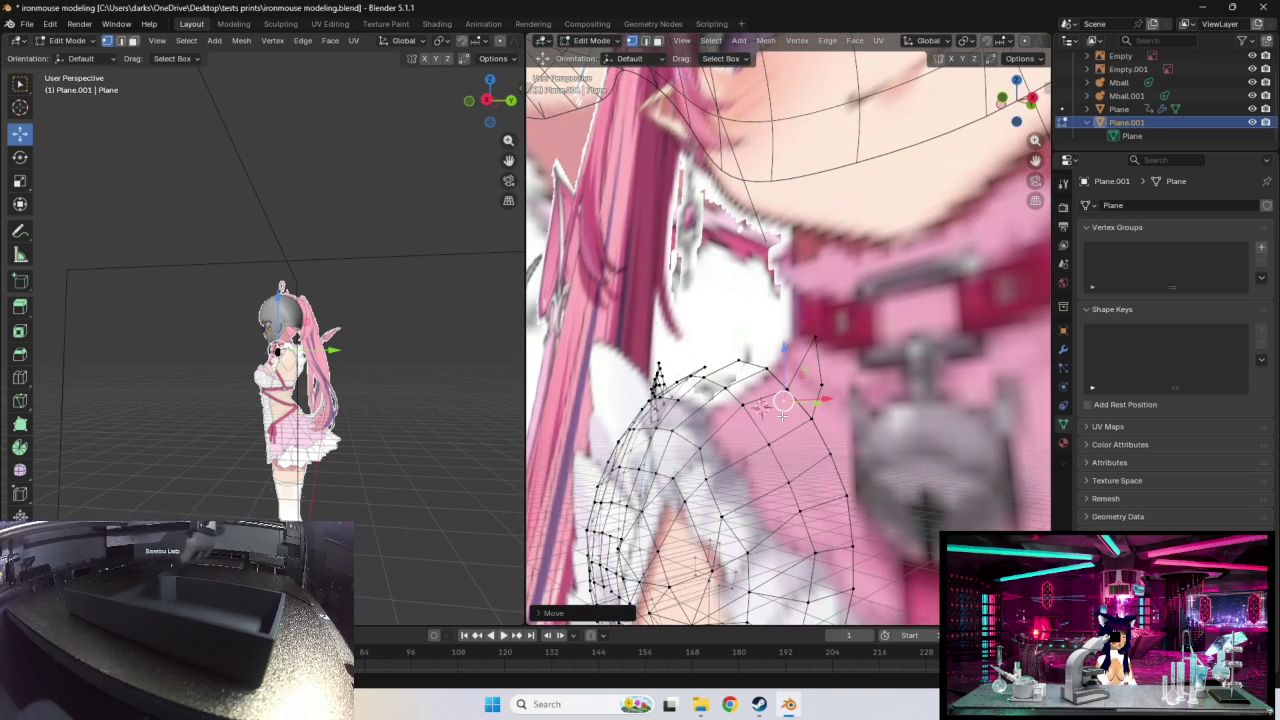
left_click_drag(783, 401, 788, 404)
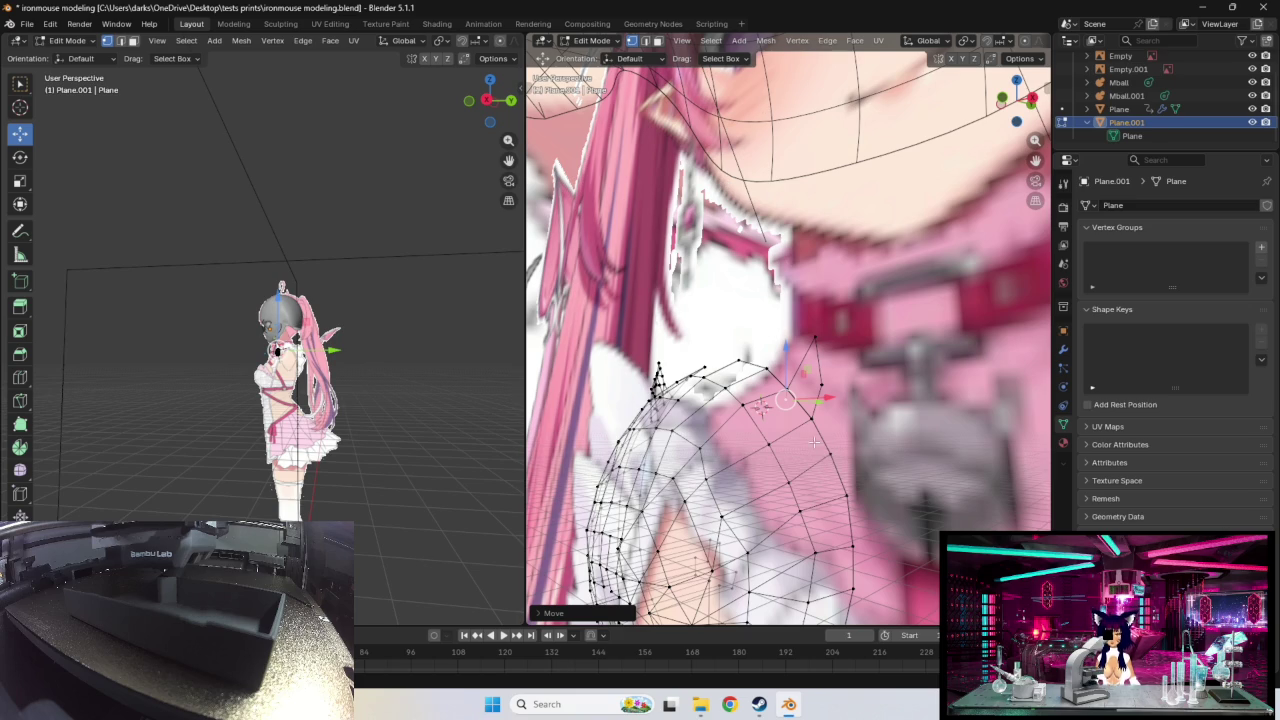
Step: Move the selected vertex at the dome's top toward the collar
scroll(814, 441, "up", 2)
scroll(810, 437, "down", 1)
scroll(808, 420, "down", 1)
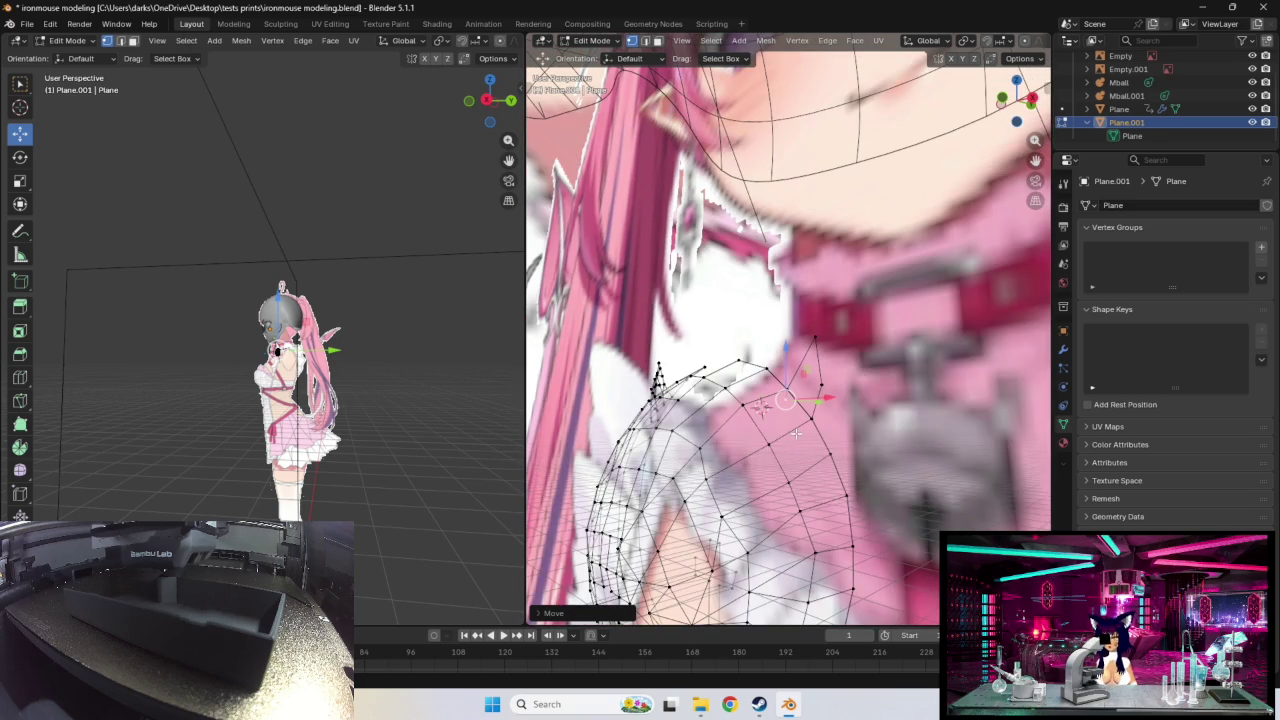
scroll(796, 433, "up", 5)
middle_click_drag(796, 433, 799, 418)
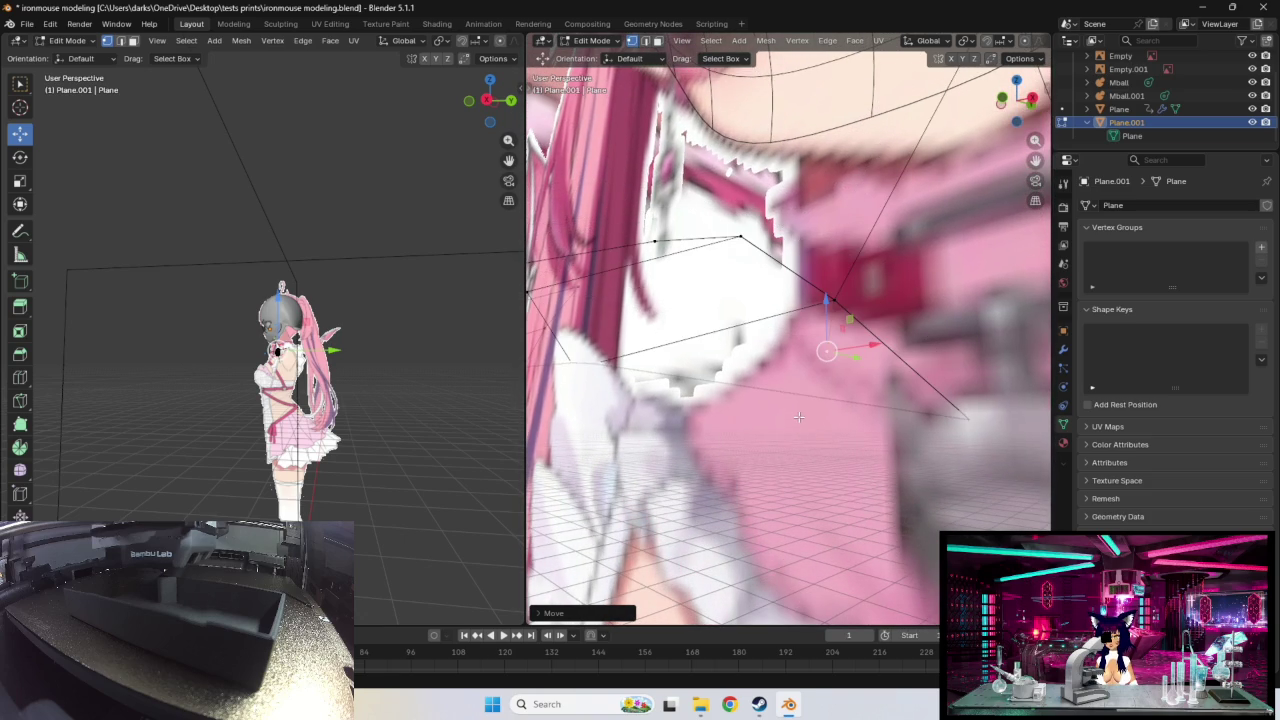
left_click_drag(821, 347, 794, 278)
mouse_move(794, 278)
middle_mouse_down()
mouse_move(852, 358)
mouse_move(849, 386)
middle_mouse_up()
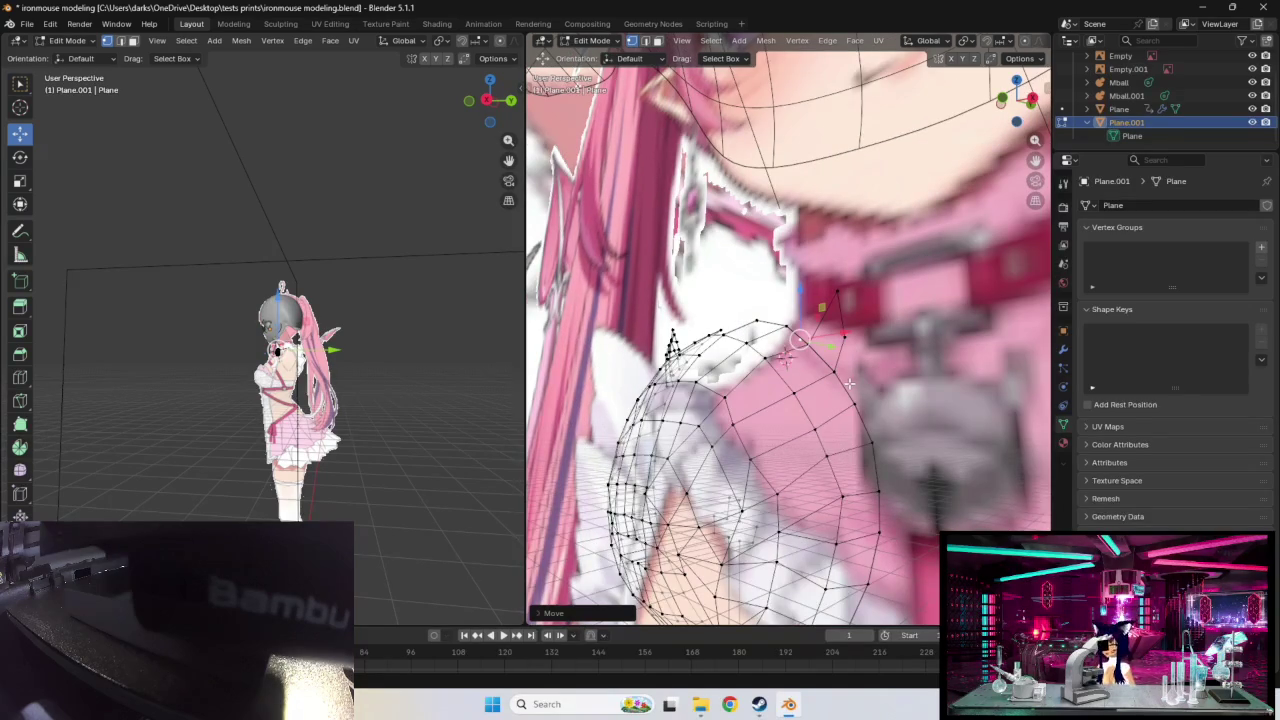
Step: Select the neighbouring vertex, return to Solid shading, and raise it toward the collar
left_click(836, 373)
left_click(836, 373)
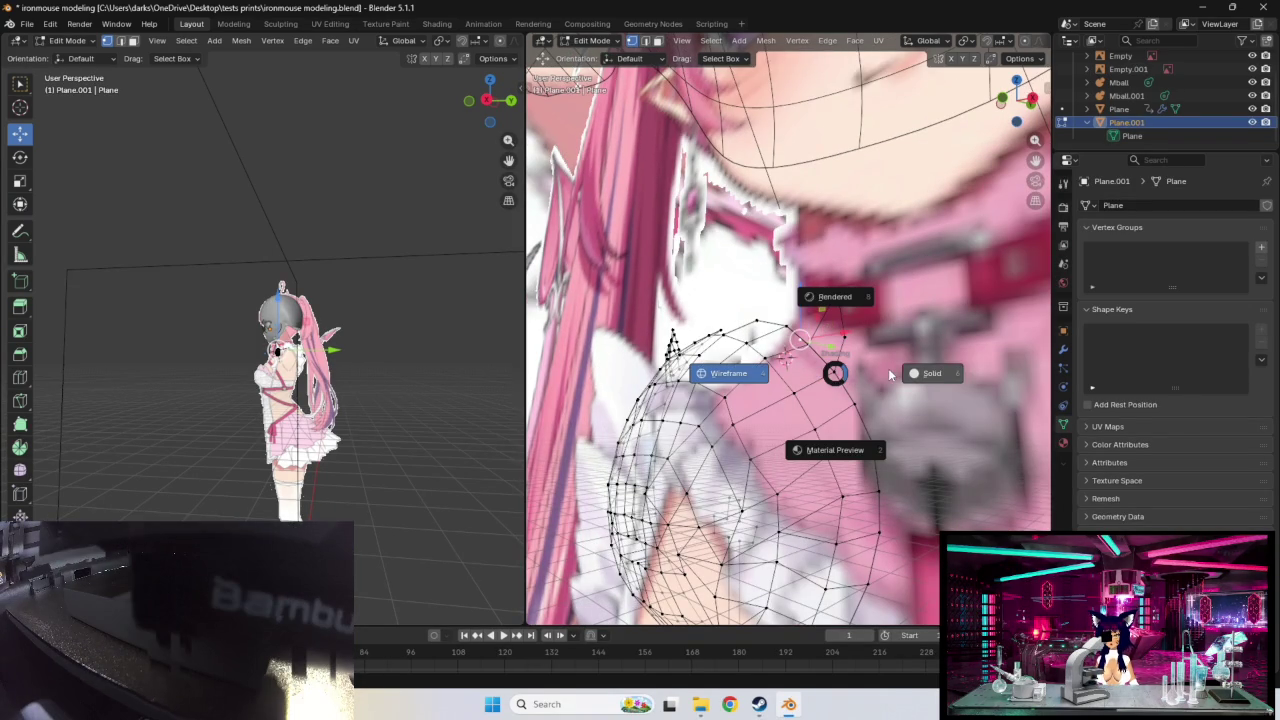
left_click(845, 369)
mouse_move(799, 340)
left_mouse_down()
mouse_move(820, 357)
mouse_move(793, 354)
mouse_move(822, 348)
mouse_move(798, 340)
left_mouse_up()
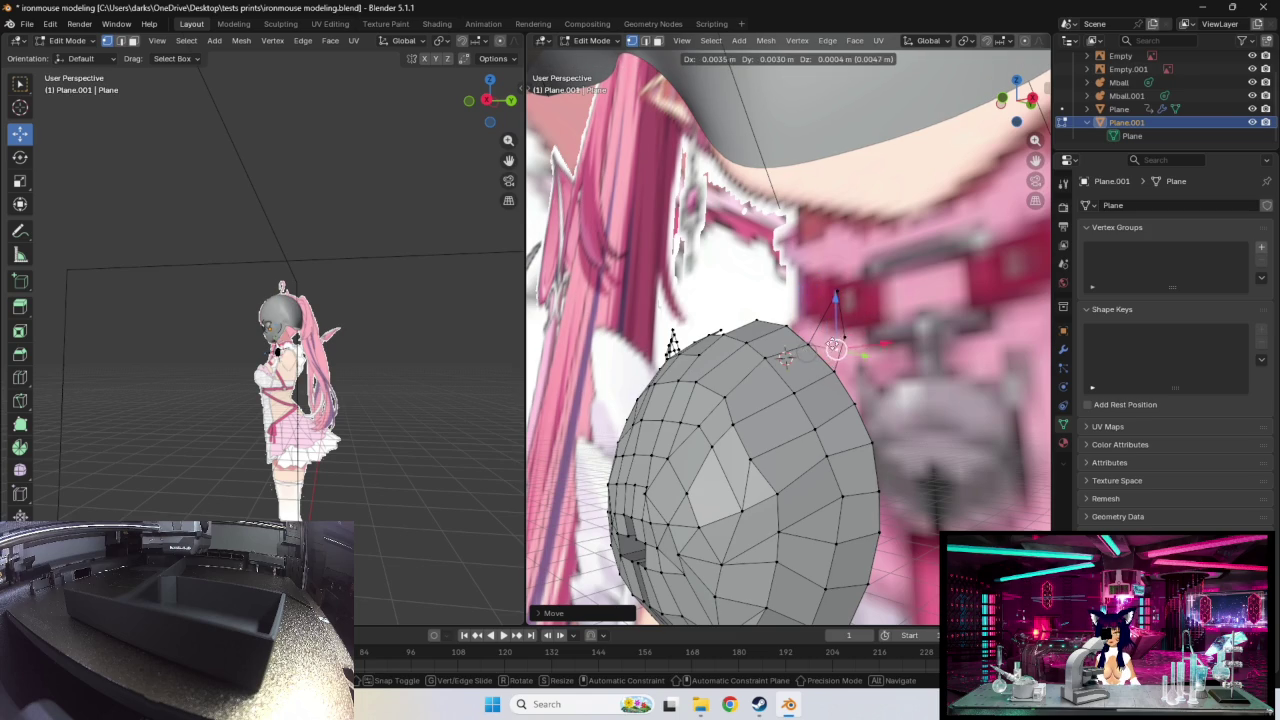
left_click_drag(810, 356, 800, 315)
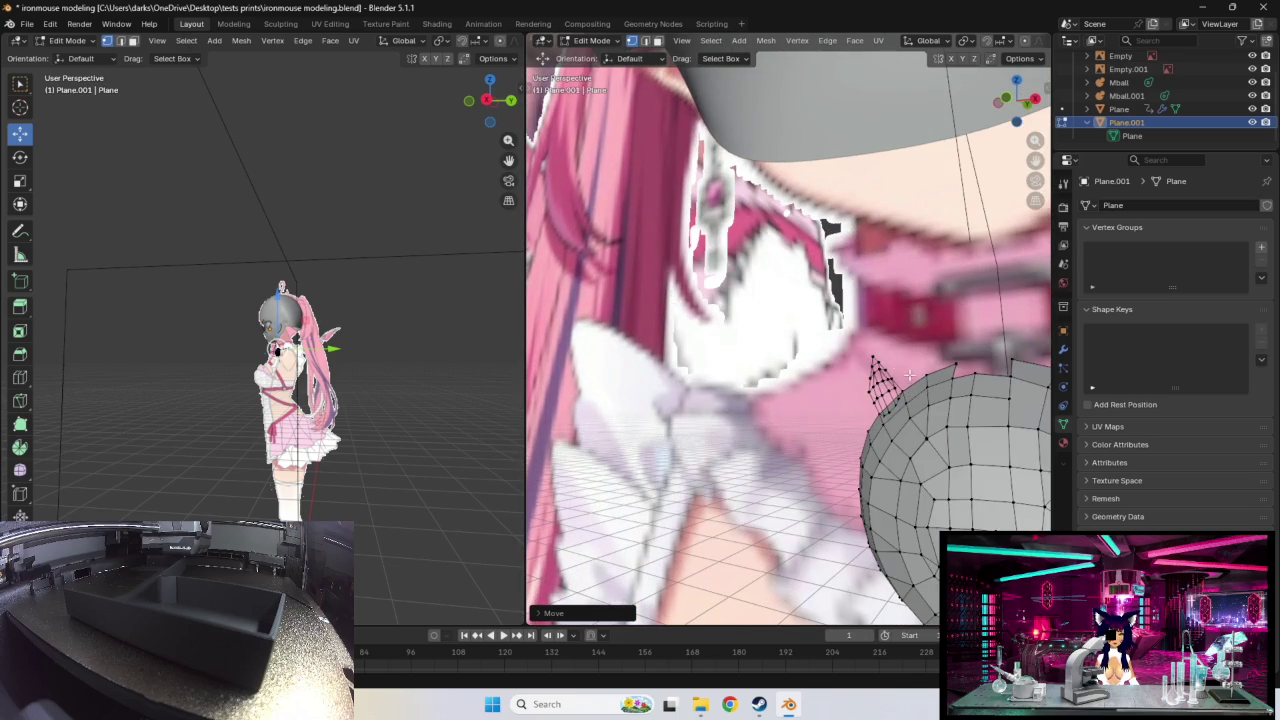